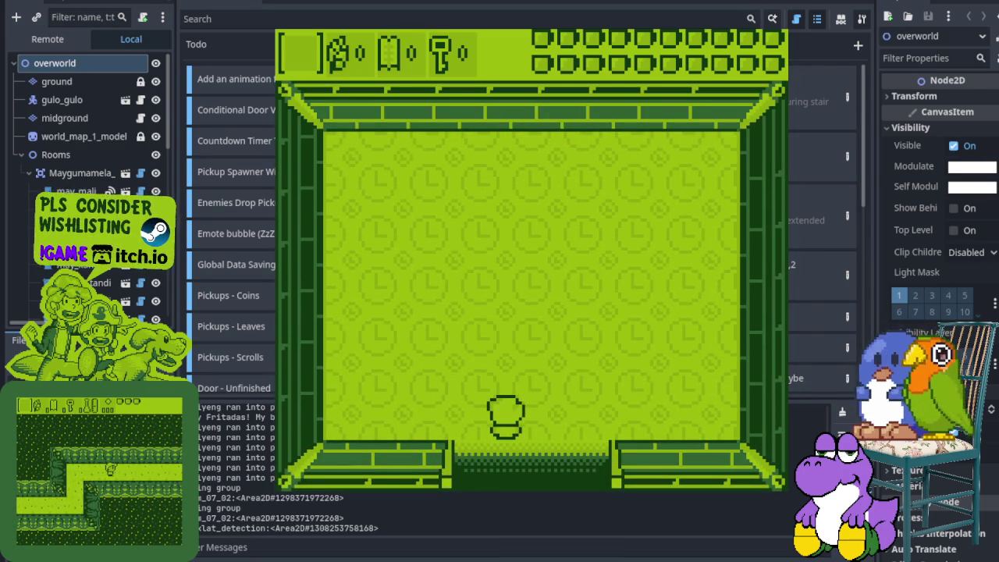
Stop the running game with F8 to return to the Godot editor
key("F8")
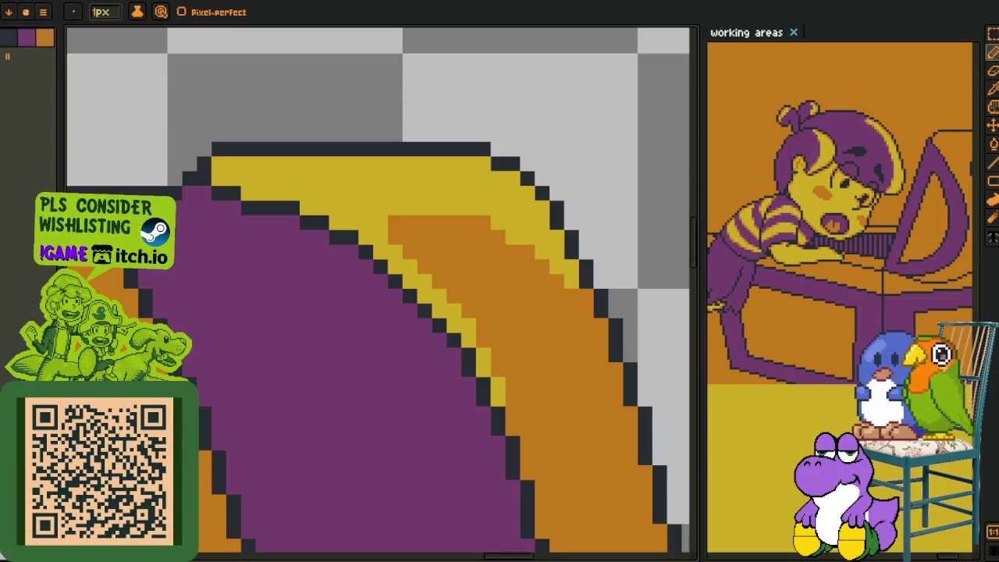
Bring the 'working areas' sheet into the main Aseprite canvas
scroll(478, 287, "down", 3)
scroll(478, 287, "down", 1)
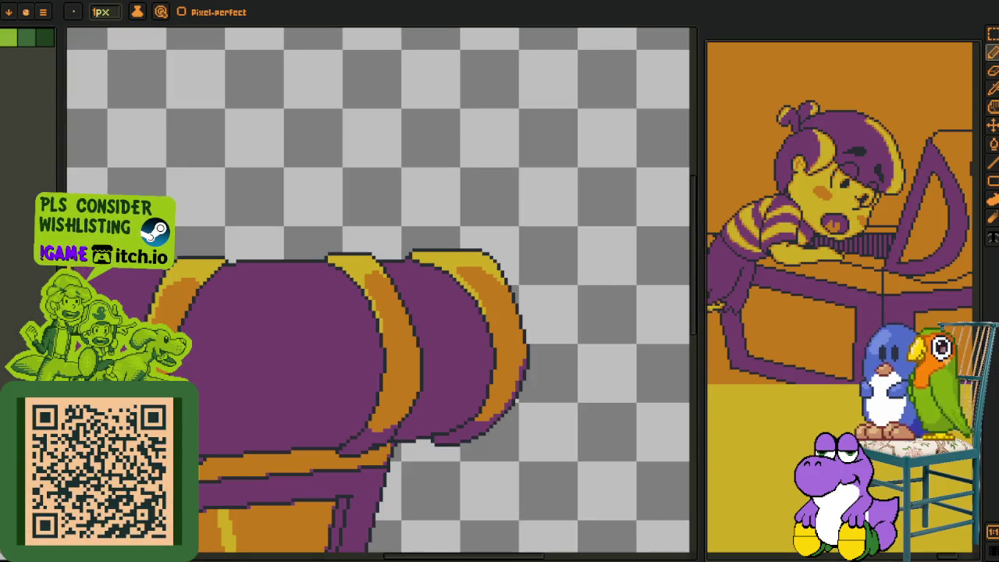
left_click_drag(747, 33, 315, 17)
Pan and zoom over the pink town map, cow and title comic tiles, and grey town map
scroll(335, 105, "down", 2)
scroll(316, 134, "down", 2)
scroll(316, 134, "down", 2)
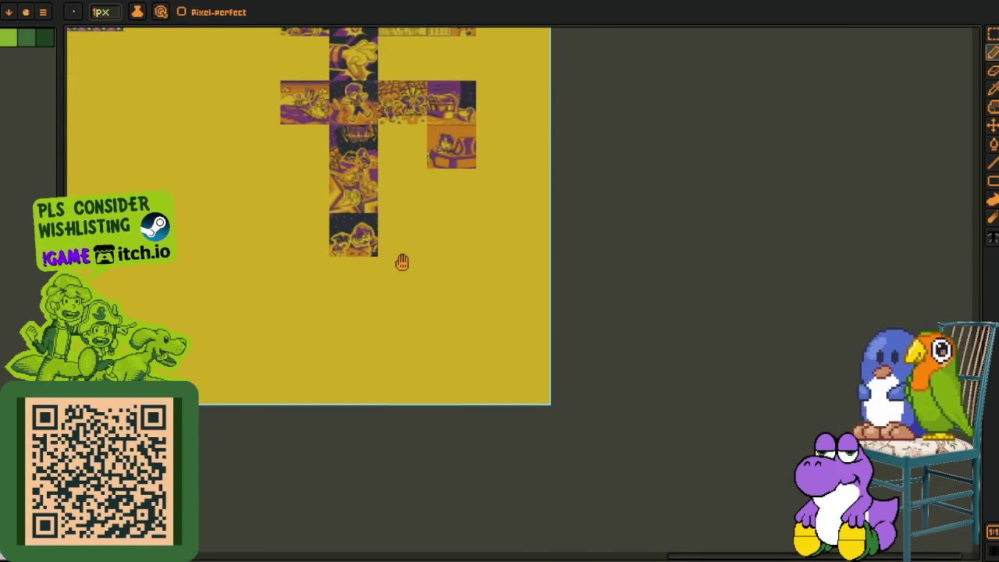
scroll(177, 162, "up", 1)
scroll(177, 162, "up", 1)
left_click_drag(177, 163, 106, 345)
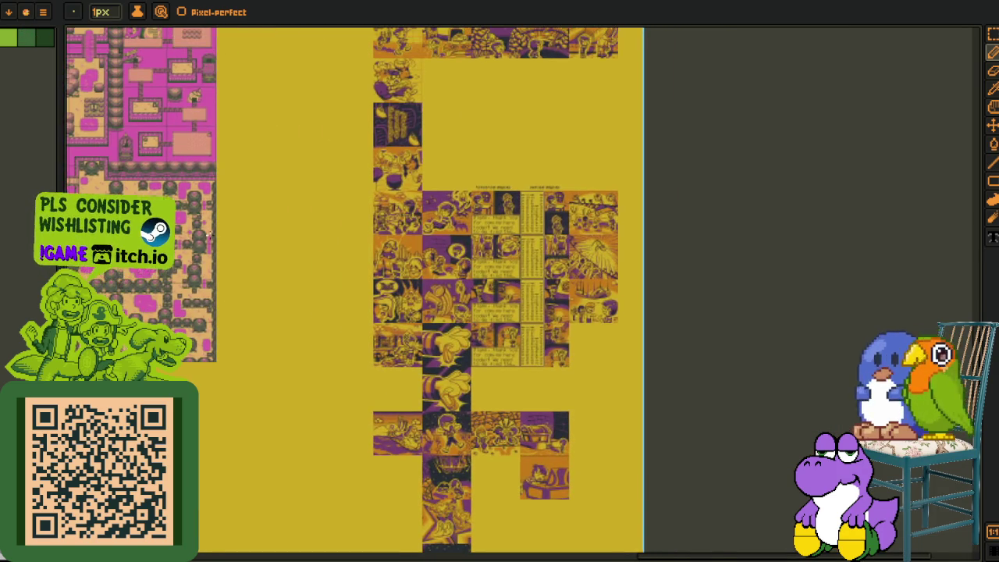
scroll(421, 191, "up", 2)
mouse_move(421, 191)
left_mouse_down()
mouse_move(624, 246)
mouse_move(749, 300)
left_mouse_up()
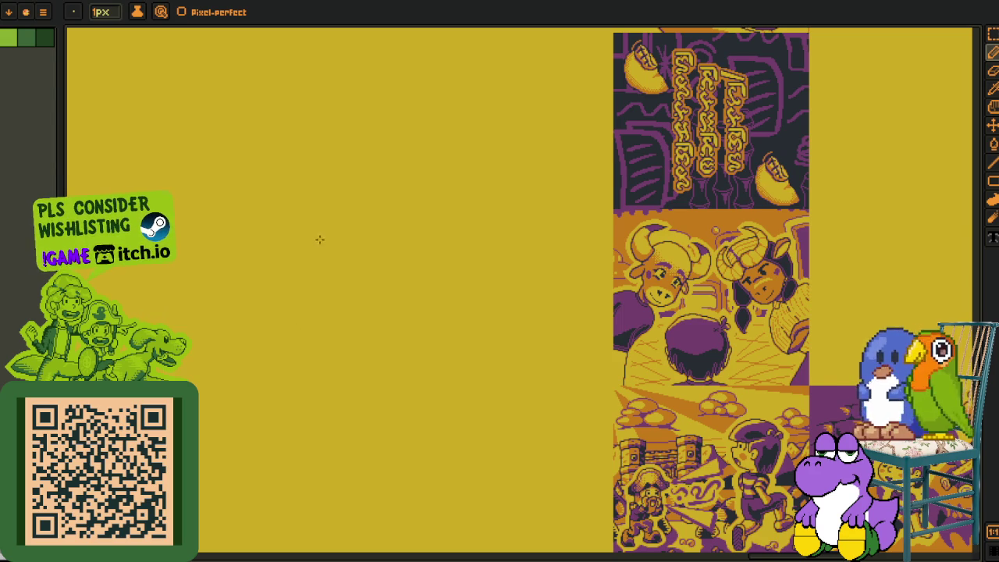
scroll(303, 239, "down", 1)
scroll(277, 201, "down", 1)
scroll(304, 174, "up", 1)
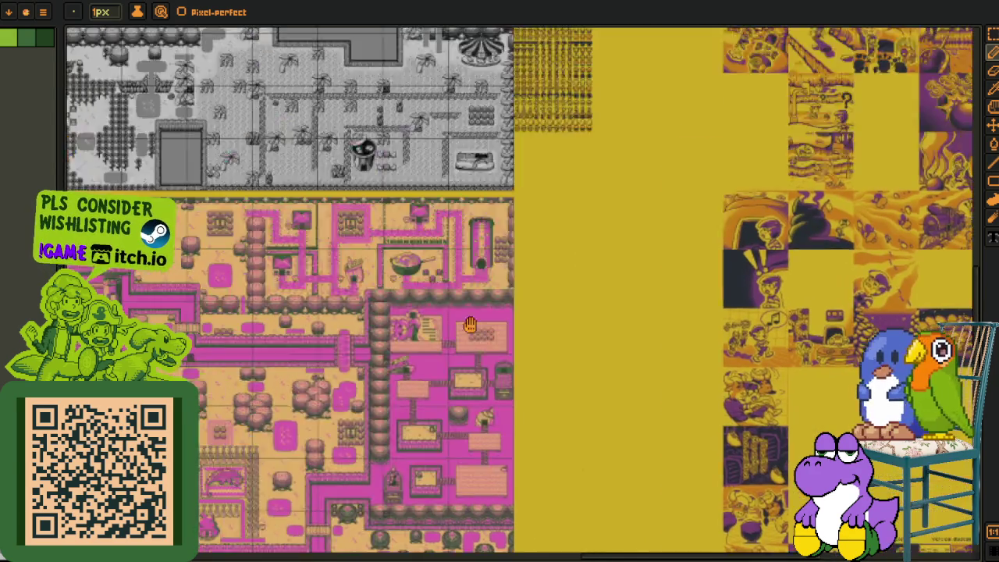
left_click_drag(305, 173, 620, 435)
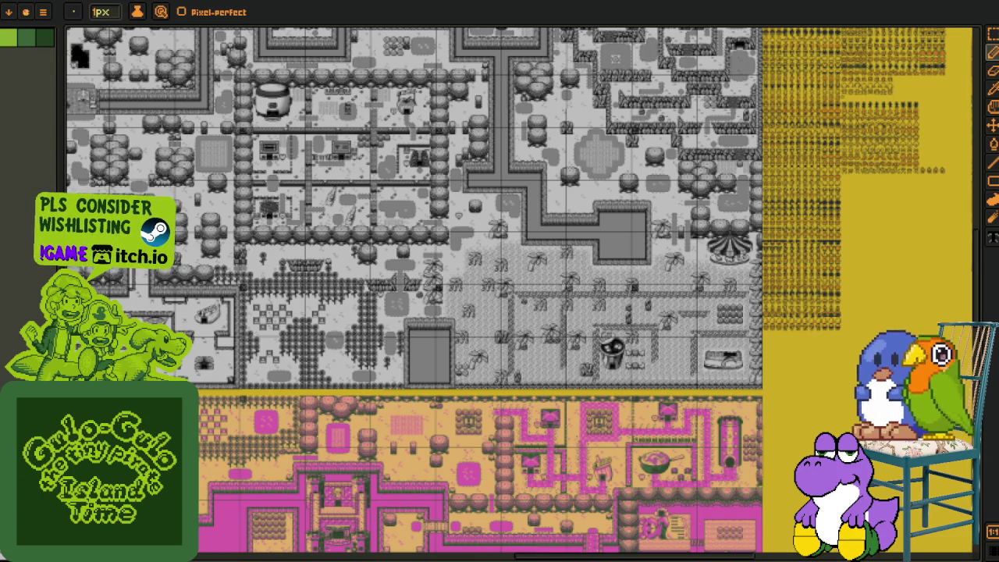
Browse the yellow tile sheet, grey tileset, yellow character sprites and comic tiles
left_click_drag(544, 316, 395, 312)
left_click_drag(594, 317, 417, 281)
mouse_move(599, 318)
left_mouse_down()
mouse_move(379, 278)
mouse_move(468, 374)
left_mouse_up()
left_click_drag(328, 43, 433, 147)
scroll(433, 146, "up", 5)
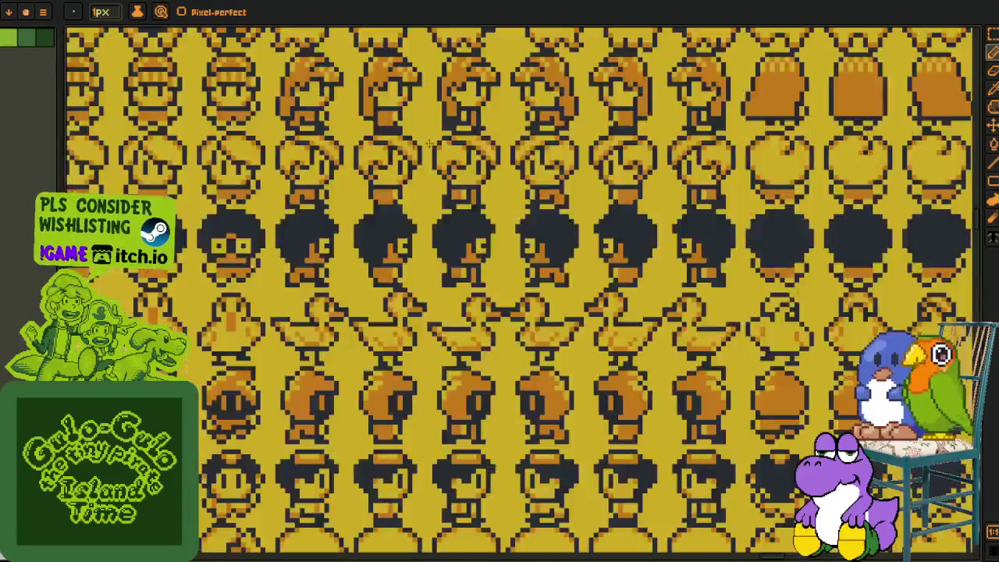
left_click_drag(452, 438, 600, 439)
left_click_drag(501, 219, 501, 437)
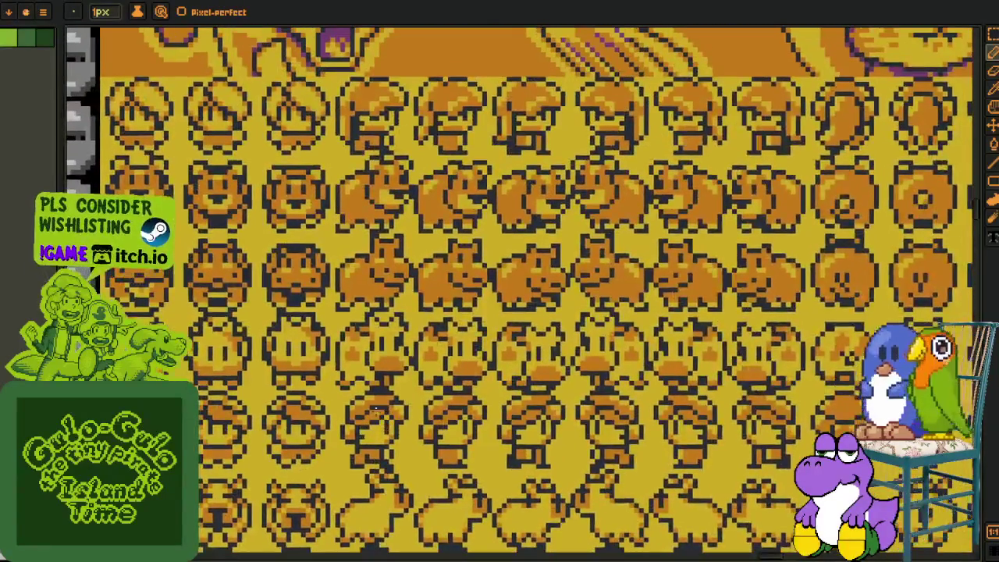
scroll(499, 214, "down", 2)
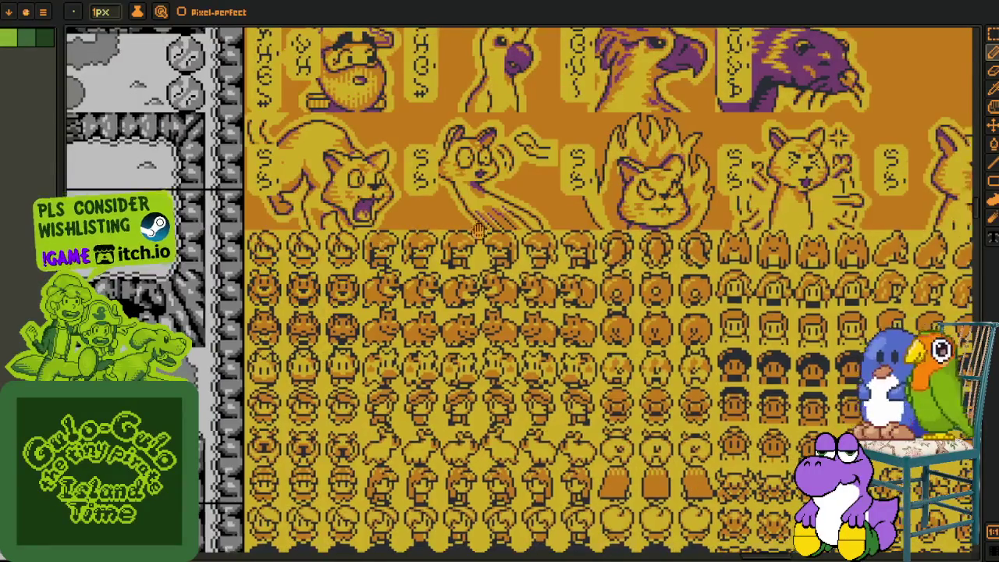
scroll(481, 231, "up", 2)
Look over the rows of large character portraits
mouse_move(481, 230)
left_mouse_down()
mouse_move(447, 353)
mouse_move(391, 376)
left_mouse_up()
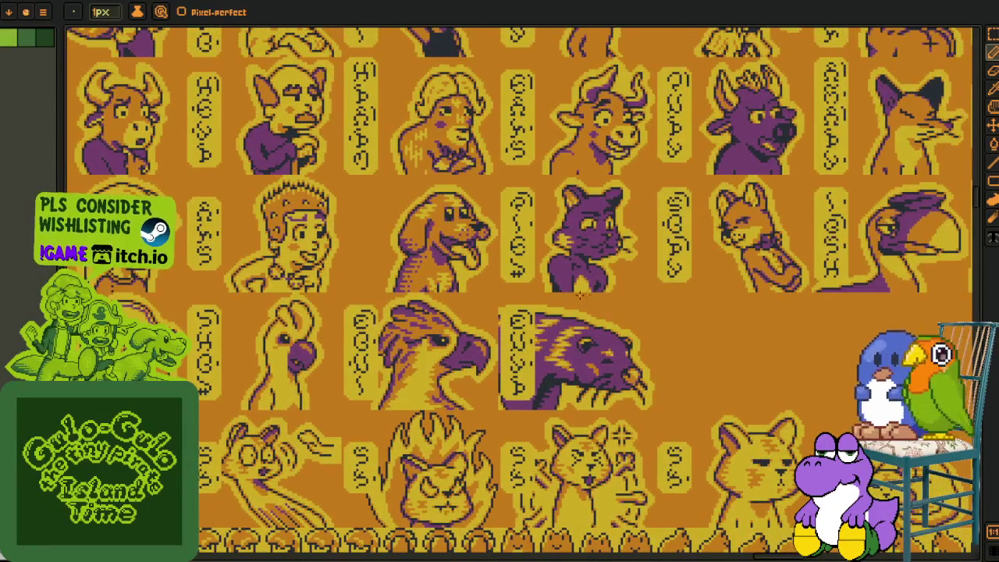
left_click_drag(586, 294, 457, 422)
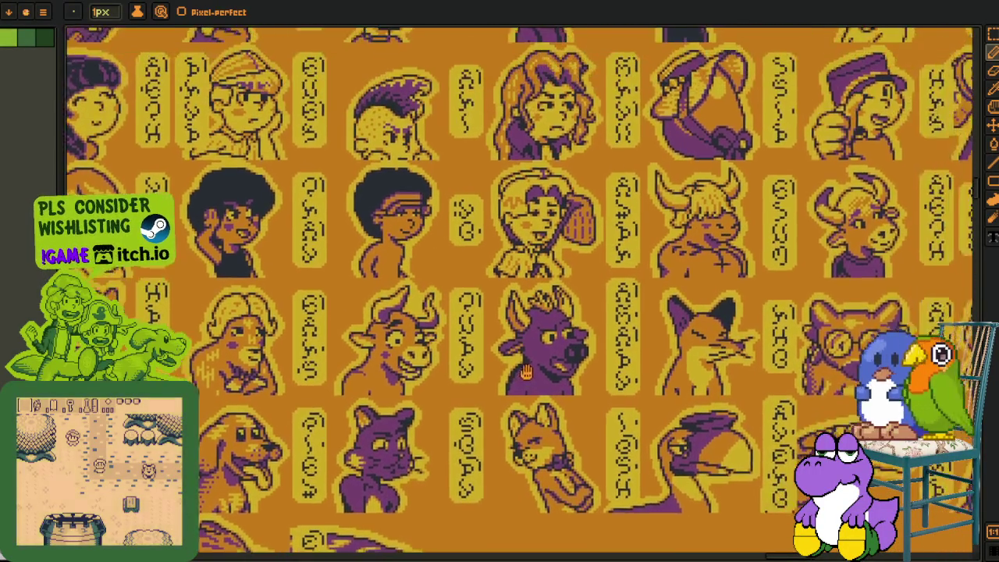
left_click_drag(607, 282, 638, 546)
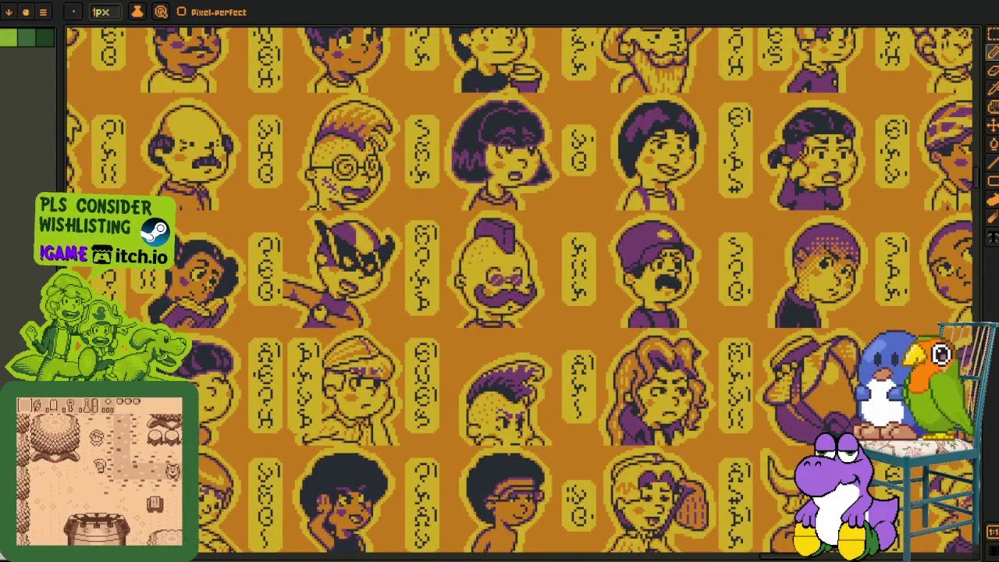
scroll(406, 314, "down", 3)
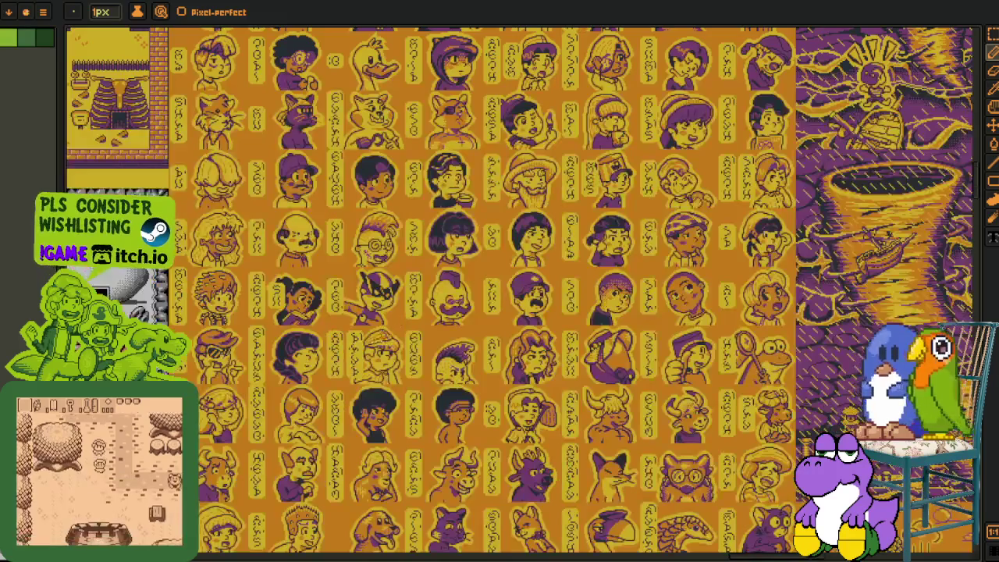
scroll(465, 375, "down", 2)
Pan across the town maps' train-track area to the house interiors and UI mockups
left_click_drag(466, 376, 778, 410)
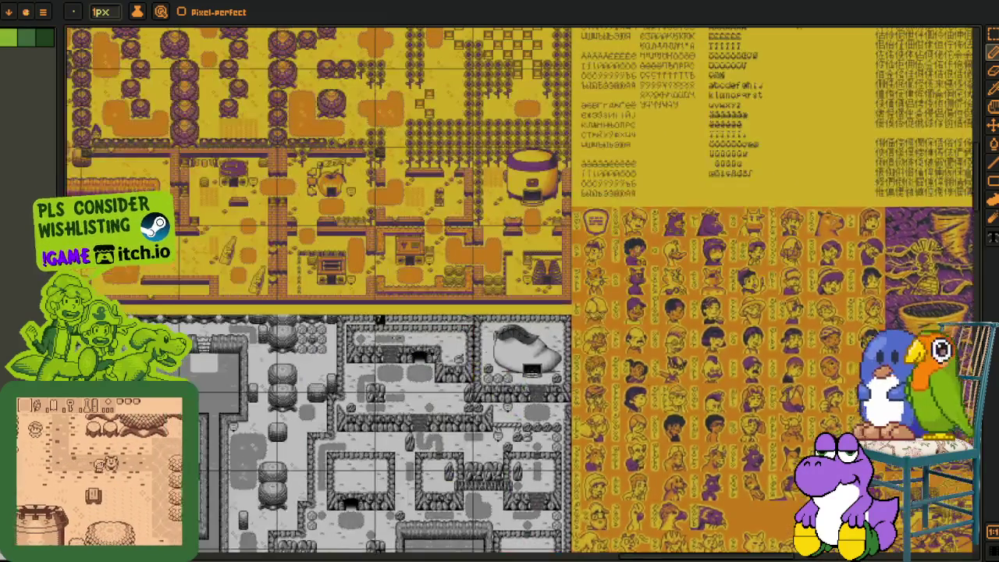
scroll(530, 164, "up", 1)
scroll(530, 164, "up", 1)
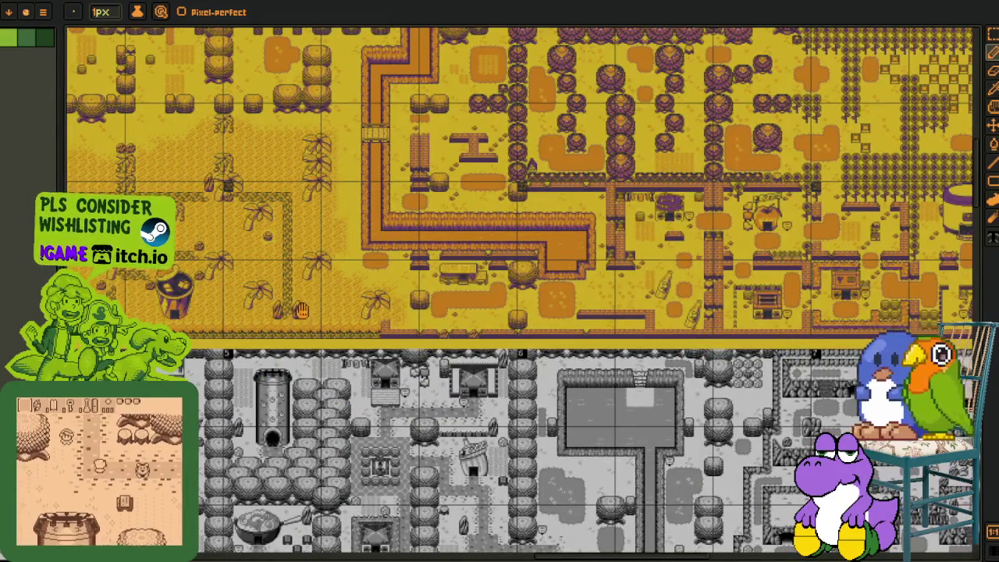
left_click_drag(530, 164, 884, 195)
left_click_drag(206, 322, 804, 371)
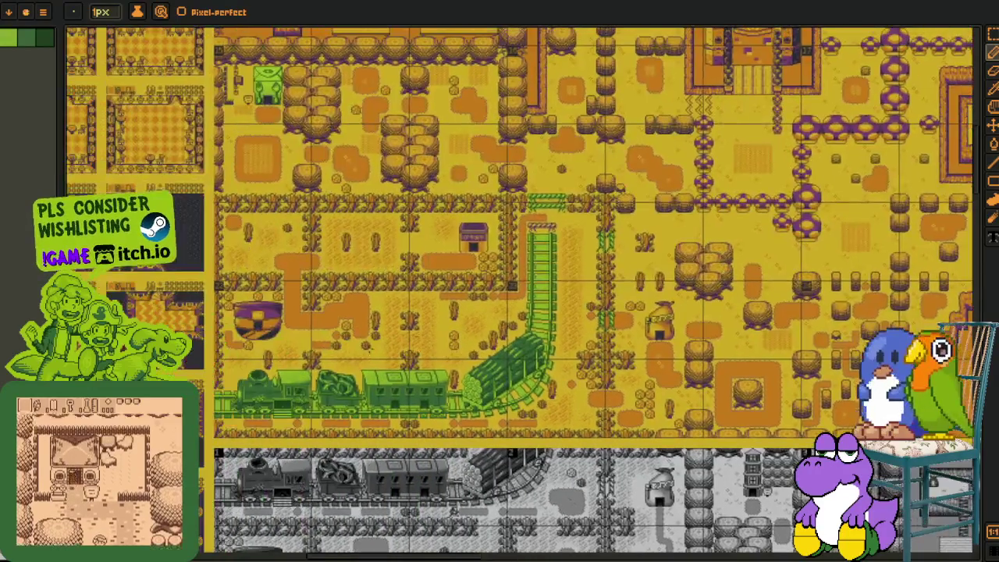
left_click_drag(70, 336, 467, 353)
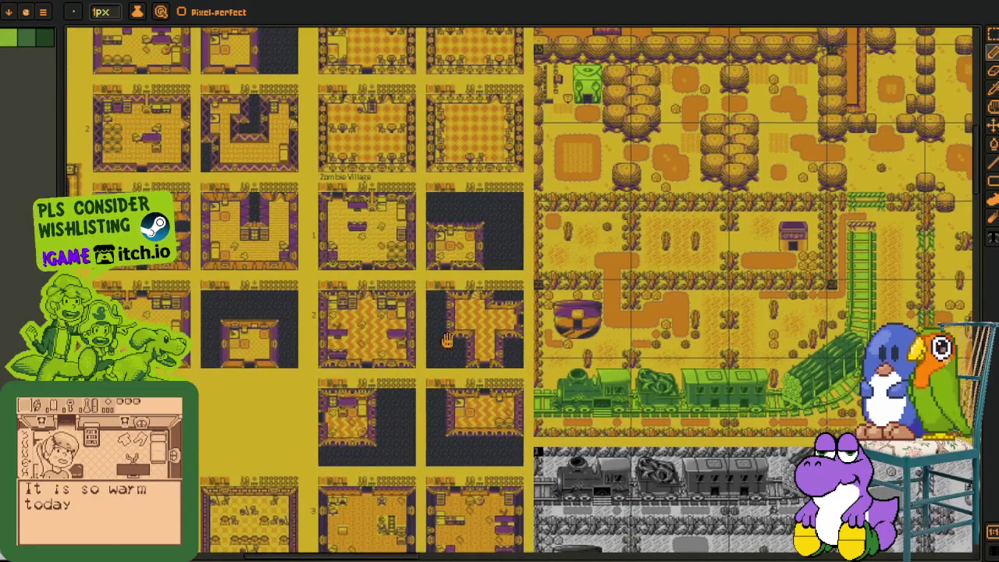
left_click_drag(231, 255, 493, 388)
mouse_move(293, 296)
left_mouse_down()
mouse_move(391, 398)
mouse_move(409, 442)
mouse_move(402, 518)
left_mouse_up()
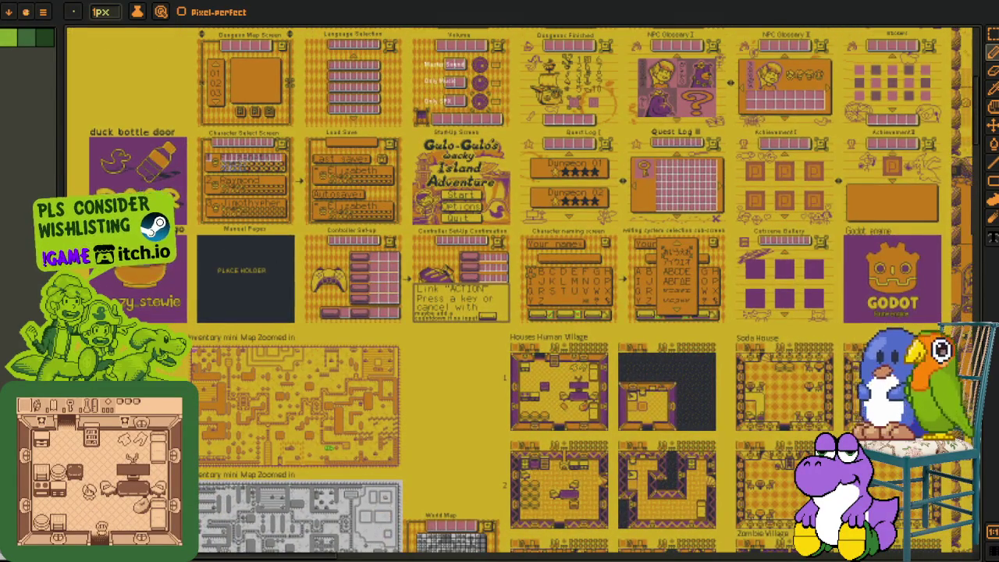
scroll(112, 223, "up", 3)
left_click_drag(263, 270, 361, 502)
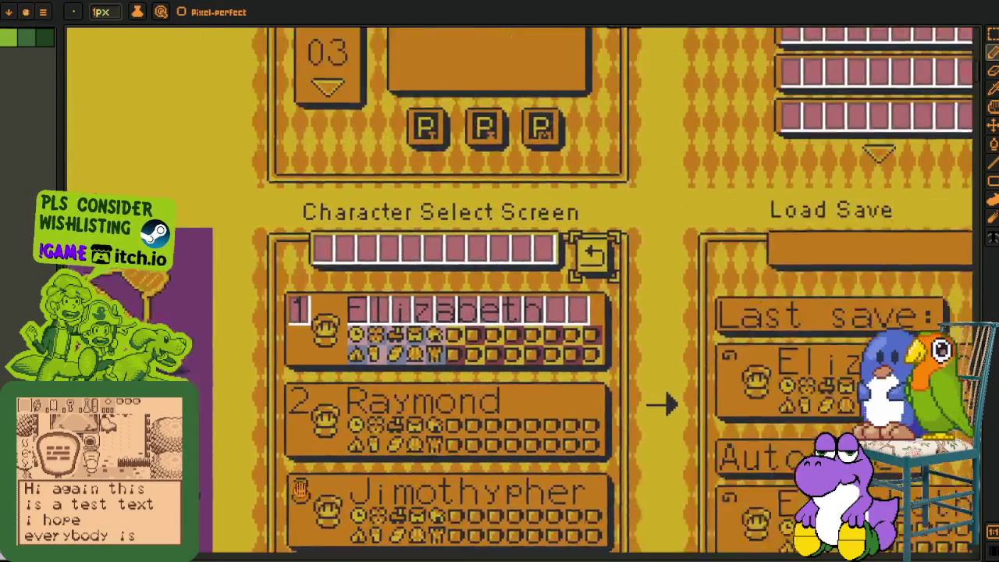
left_click_drag(395, 466, 311, 434)
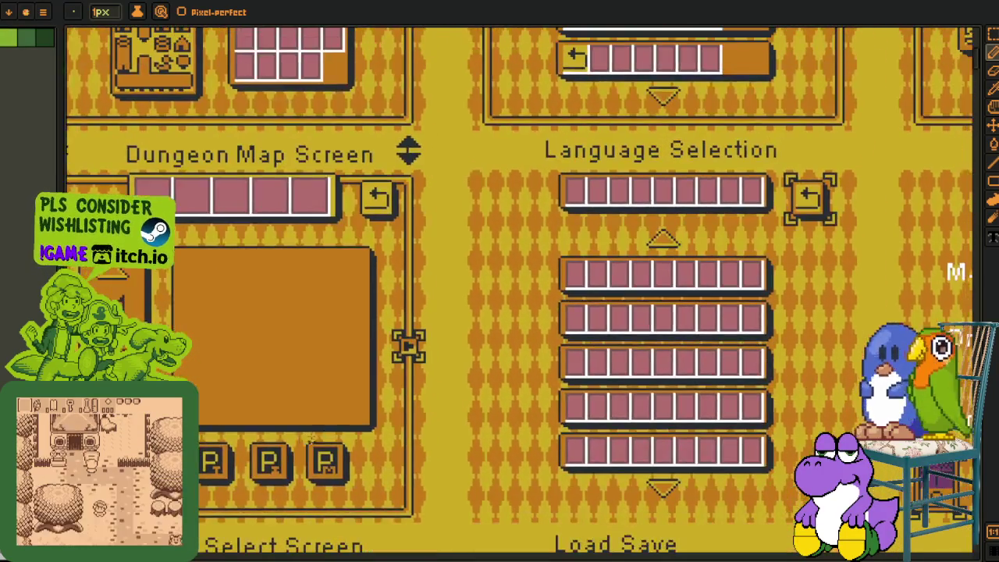
scroll(585, 195, "down", 3)
left_click_drag(586, 438, 428, 215)
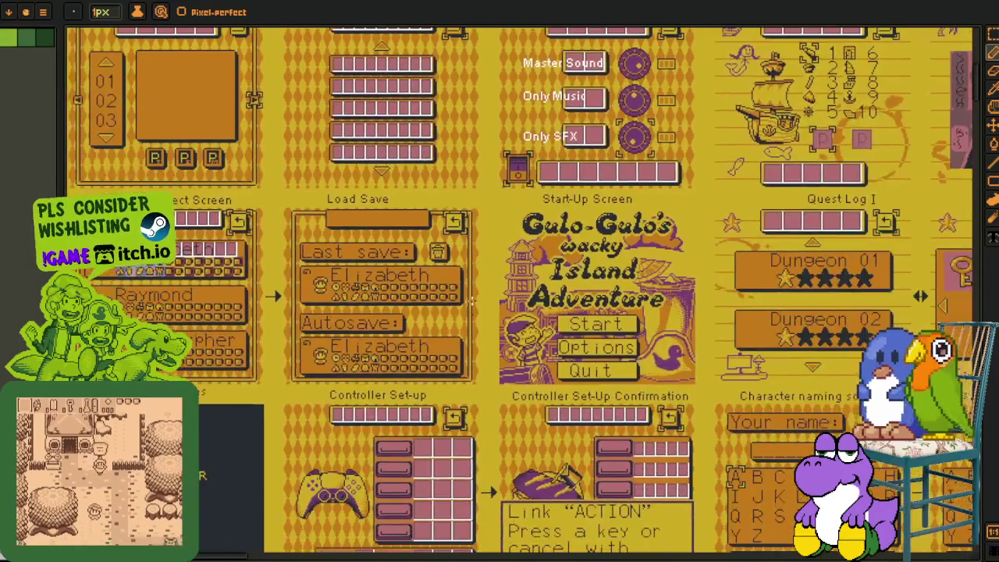
scroll(482, 390, "down", 3)
left_click_drag(482, 390, 364, 224)
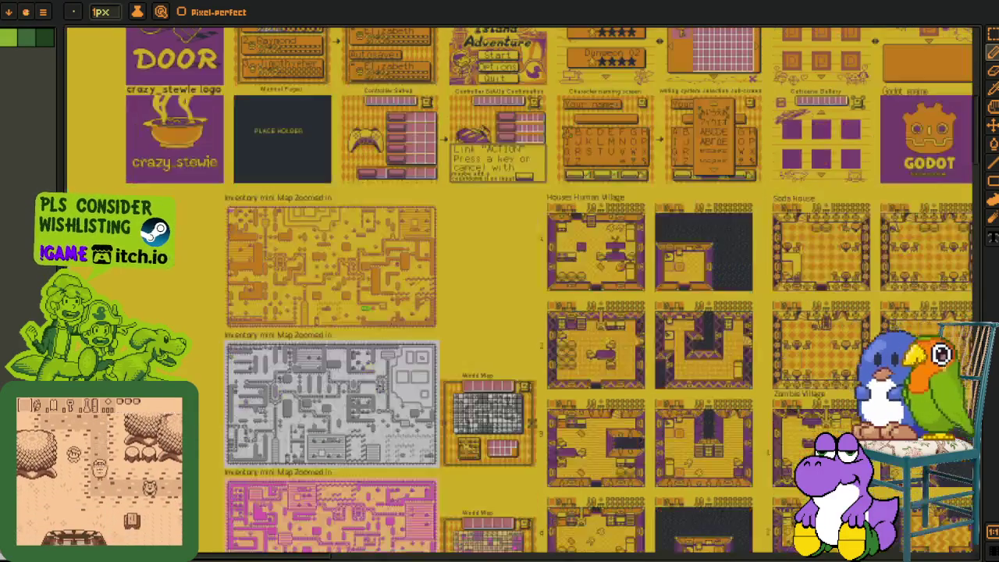
scroll(363, 224, "up", 3)
scroll(388, 335, "down", 3)
scroll(388, 336, "down", 3)
scroll(388, 336, "down", 3)
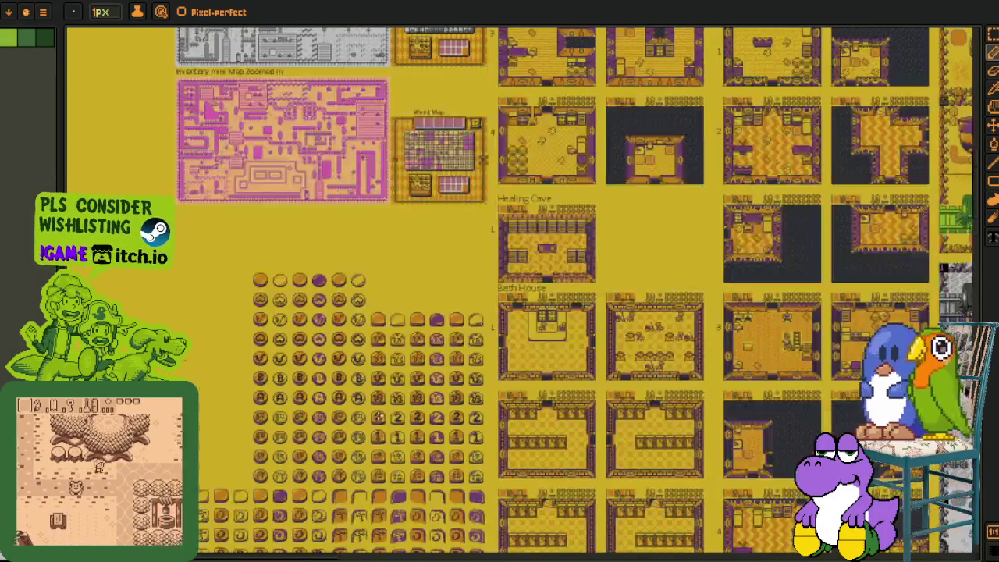
scroll(388, 336, "down", 3)
scroll(388, 336, "up", 5)
scroll(367, 343, "down", 3)
scroll(356, 349, "up", 1)
scroll(356, 349, "down", 3)
scroll(468, 234, "down", 3)
scroll(468, 273, "down", 1)
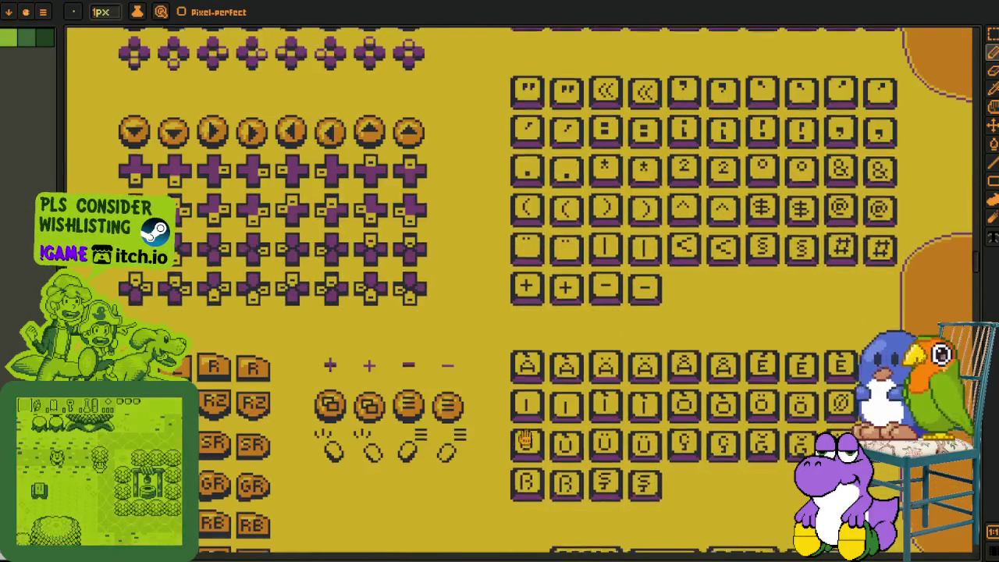
scroll(483, 319, "up", 3)
scroll(483, 319, "down", 3)
scroll(571, 254, "up", 2)
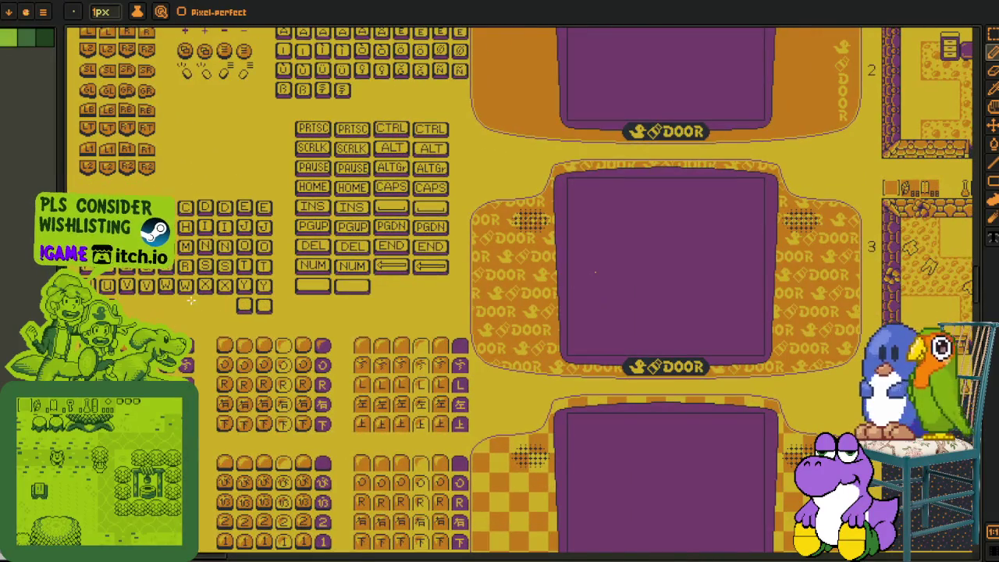
scroll(335, 293, "down", 2)
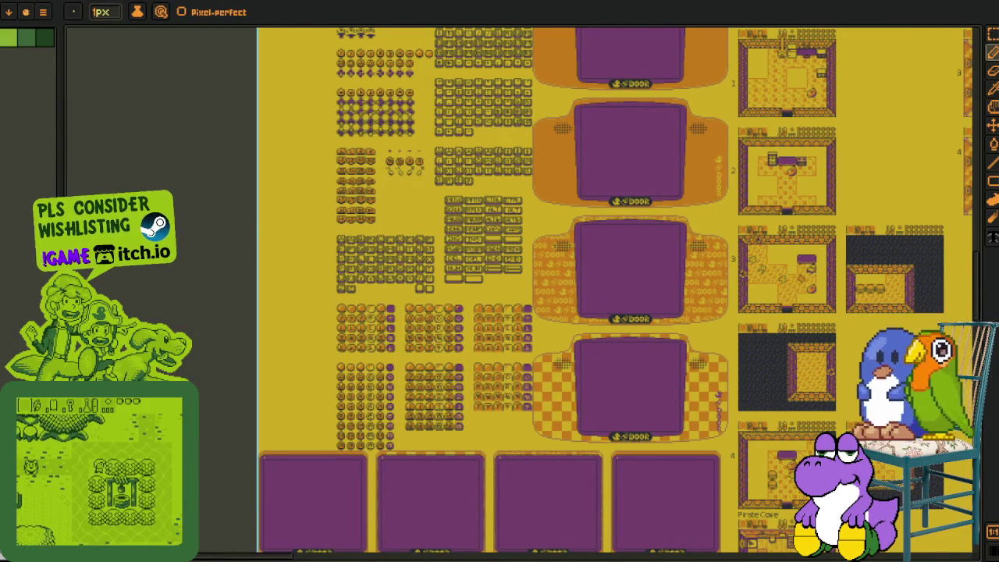
scroll(339, 297, "right", 3)
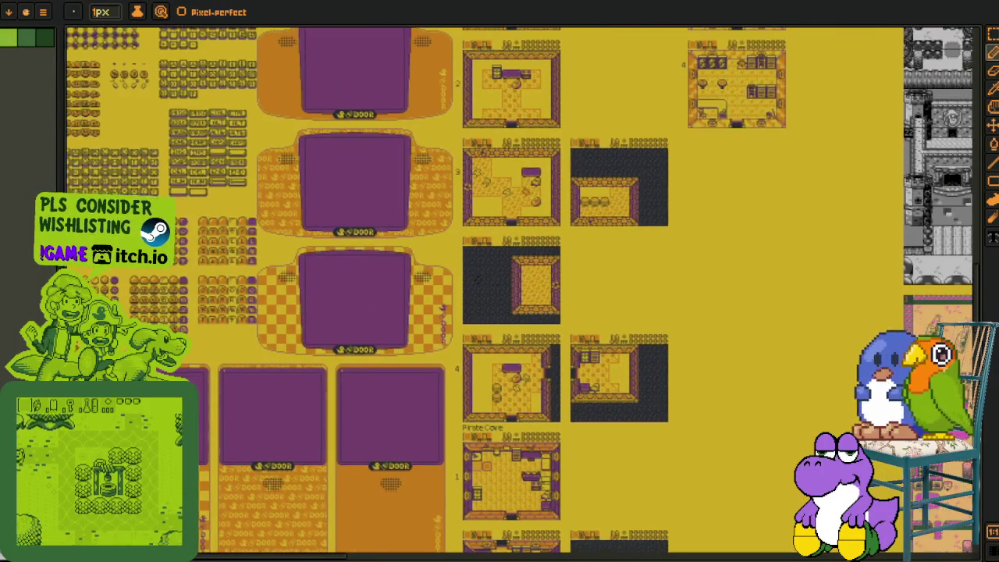
scroll(374, 298, "right", 4)
scroll(374, 298, "down", 2)
scroll(374, 298, "right", 1)
scroll(374, 298, "right", 4)
scroll(374, 298, "down", 2)
scroll(374, 298, "right", 1)
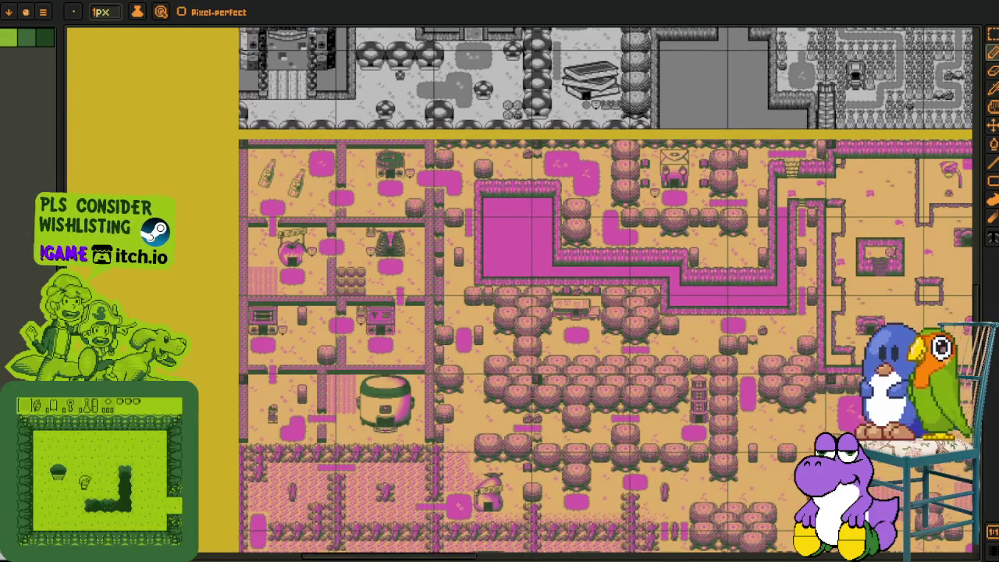
scroll(374, 392, "right", 2)
scroll(374, 392, "down", 1)
scroll(373, 392, "right", 2)
scroll(373, 392, "right", 1)
scroll(373, 392, "right", 4)
scroll(333, 413, "right", 6)
scroll(334, 414, "down", 1)
scroll(334, 414, "right", 1)
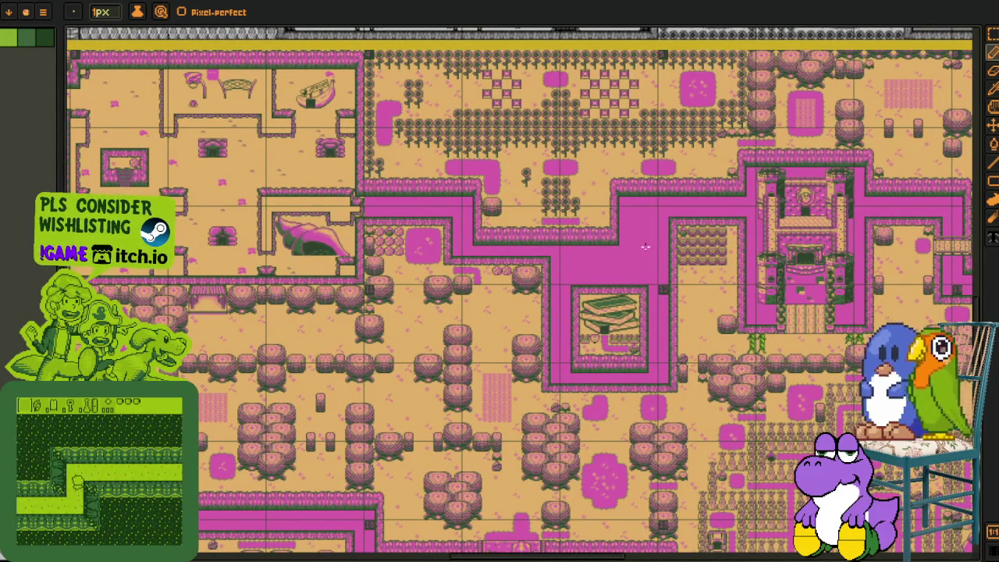
scroll(642, 246, "right", 2)
scroll(468, 195, "right", 5)
scroll(234, 117, "down", 1)
scroll(91, 89, "right", 1)
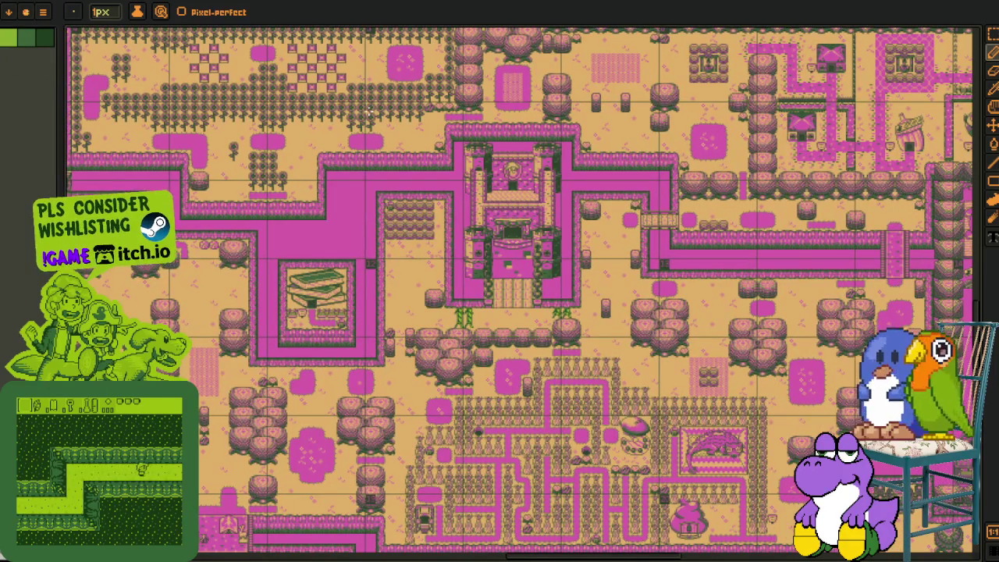
scroll(468, 223, "right", 3)
scroll(469, 222, "right", 3)
scroll(605, 319, "right", 3)
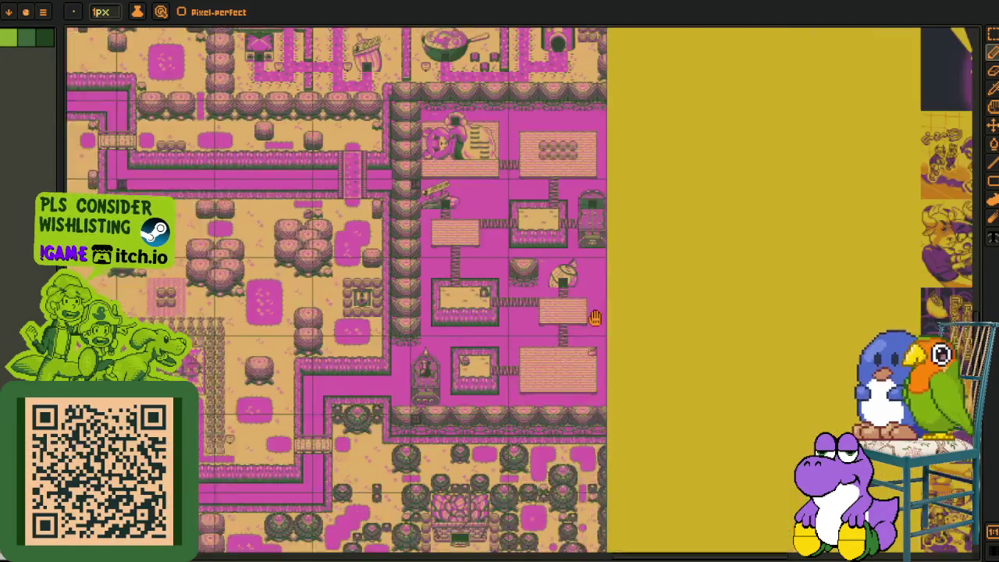
Scroll around the purple-and-gold artwork sheets to inspect their contents
scroll(625, 352, "right", 3)
scroll(625, 351, "down", 2)
scroll(546, 375, "right", 6)
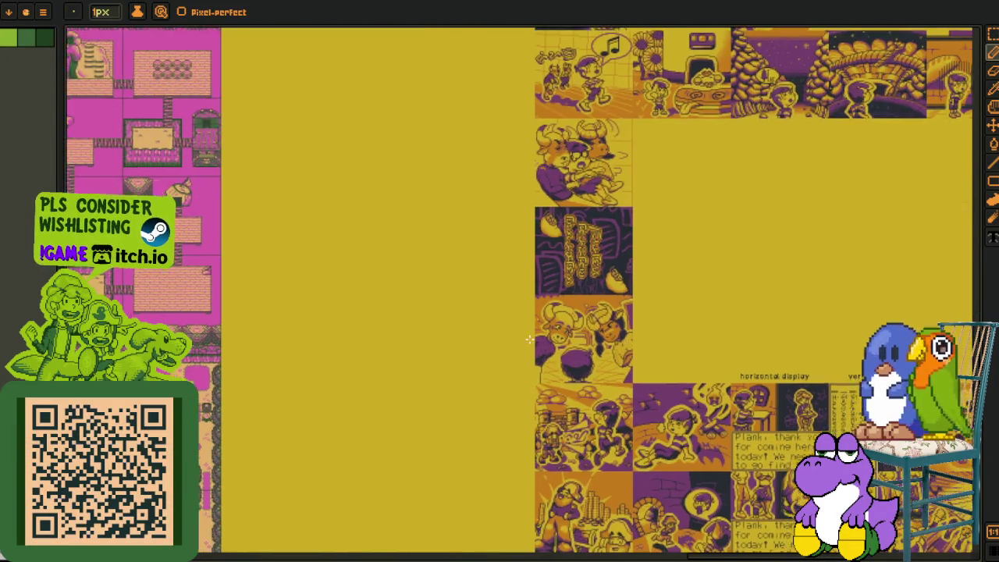
scroll(536, 342, "up", 1)
scroll(536, 270, "left", 2)
scroll(536, 270, "left", 2)
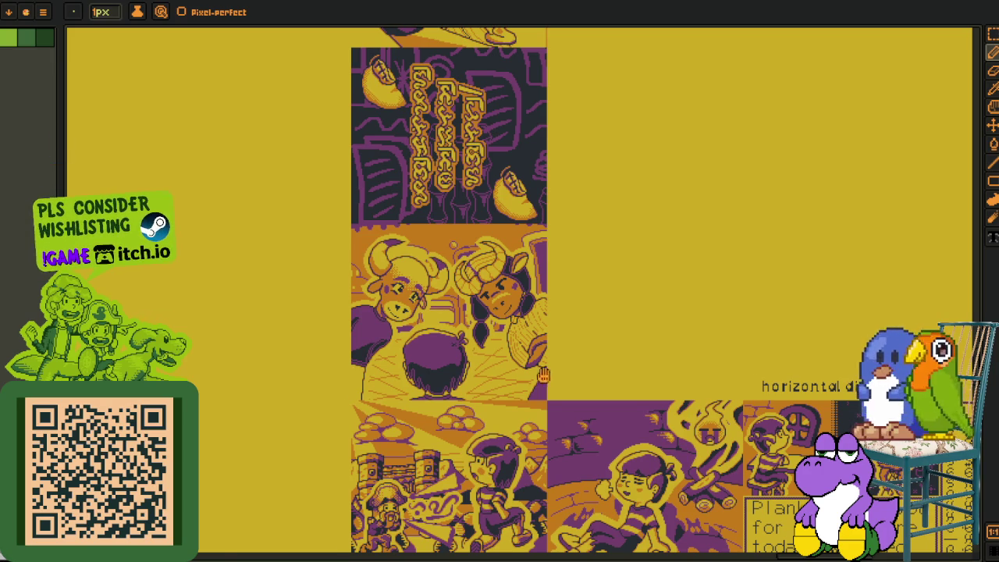
scroll(545, 375, "right", 2)
scroll(544, 375, "down", 1)
scroll(335, 352, "up", 1)
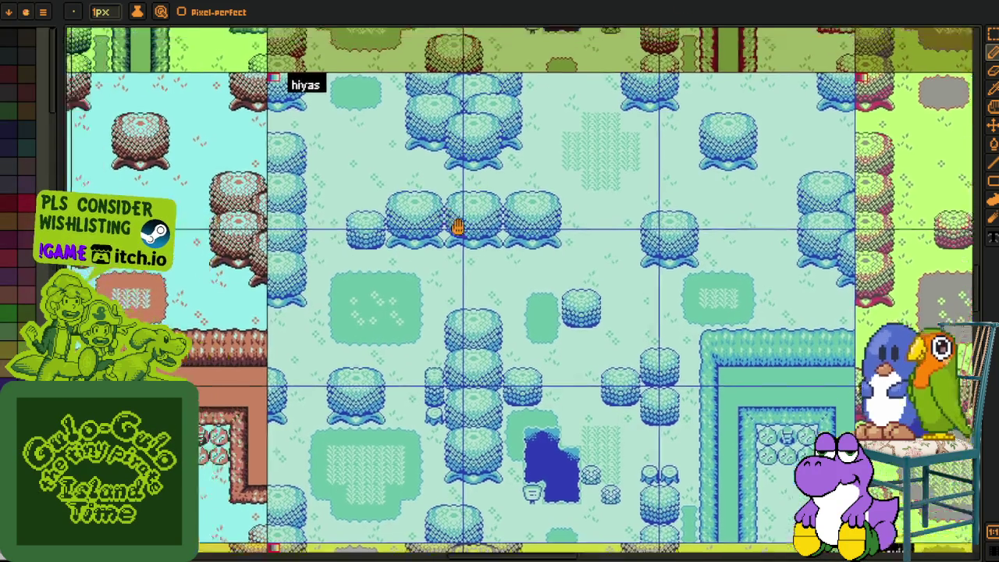
Pan and zoom up to the top edge of the colour-variant tilemap grid
left_click_drag(458, 223, 574, 479)
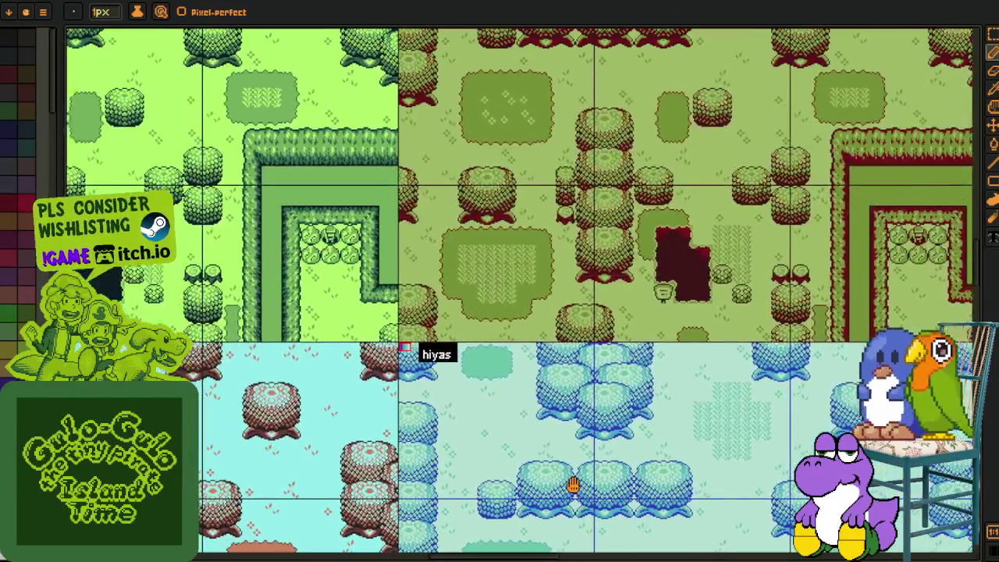
scroll(317, 246, "up", 3)
scroll(314, 276, "down", 2)
mouse_move(314, 276)
left_mouse_down()
mouse_move(371, 476)
mouse_move(442, 416)
left_mouse_up()
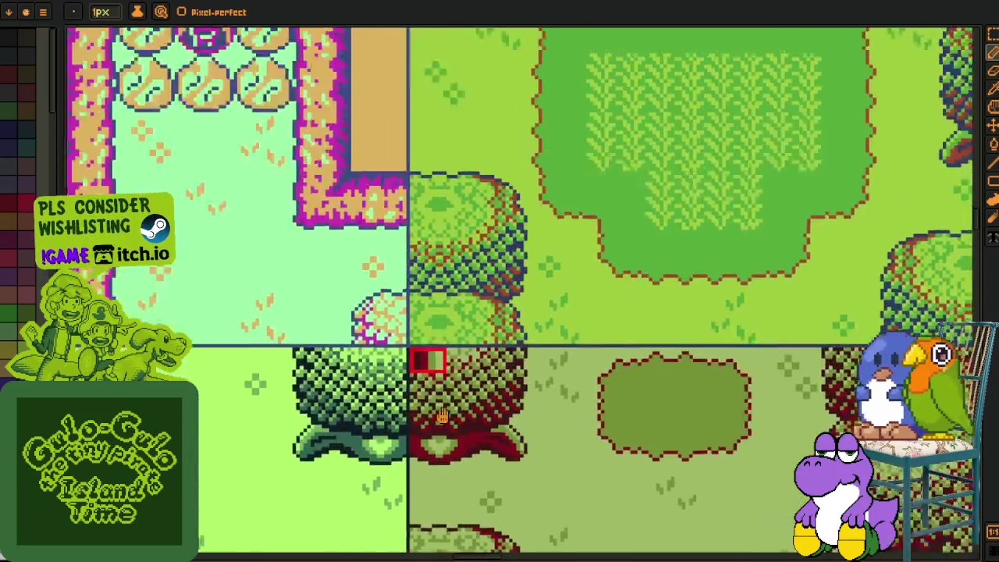
scroll(442, 416, "down", 3)
mouse_move(442, 416)
left_mouse_down()
mouse_move(494, 361)
mouse_move(419, 396)
left_mouse_up()
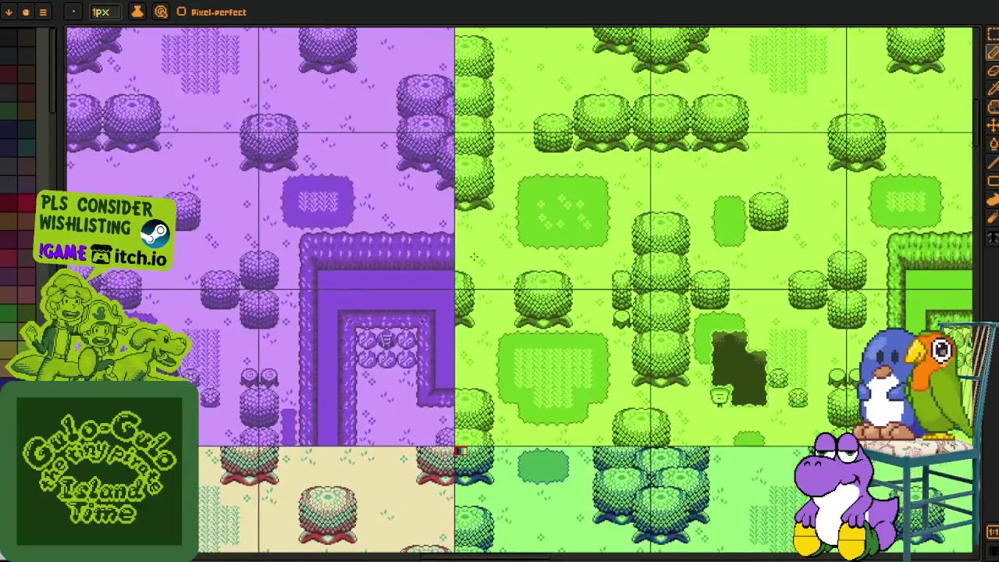
left_click_drag(474, 258, 577, 489)
mouse_move(374, 250)
left_mouse_down()
mouse_move(614, 475)
mouse_move(522, 475)
mouse_move(139, 301)
left_mouse_up()
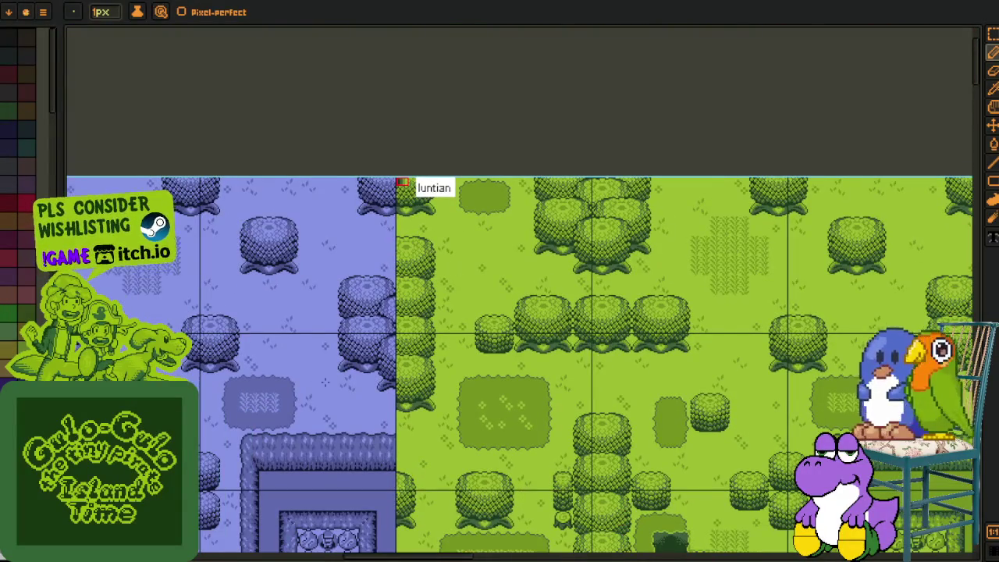
scroll(449, 248, "down", 3)
scroll(448, 247, "down", 1)
mouse_move(449, 247)
left_mouse_down()
mouse_move(644, 176)
mouse_move(692, 146)
left_mouse_up()
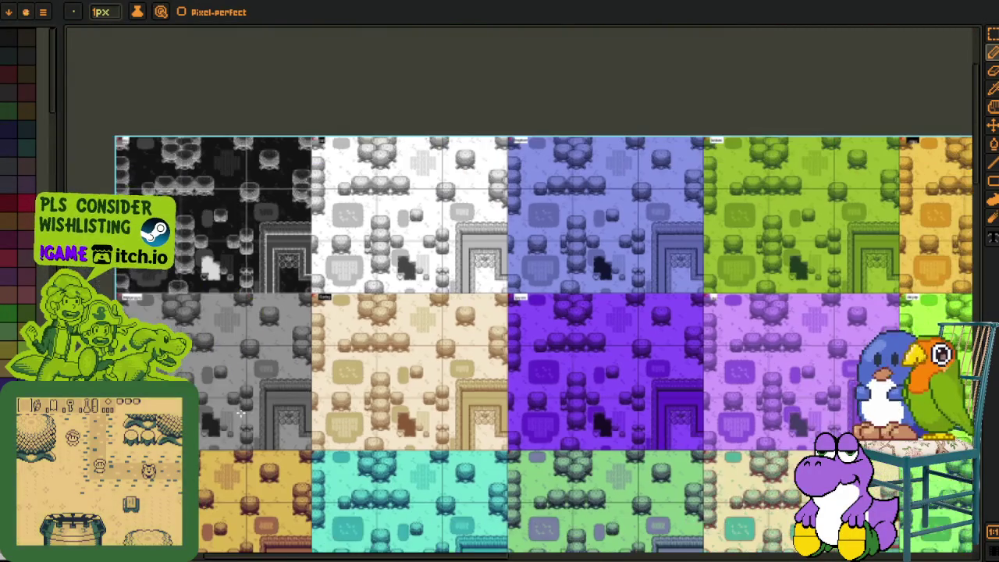
scroll(231, 489, "up", 1)
Browse the orange, cyan, green, yellow, tan, pink, black and red variant rows
left_click_drag(289, 546, 367, 461)
mouse_move(562, 559)
left_mouse_down()
mouse_move(536, 446)
mouse_move(531, 318)
left_mouse_up()
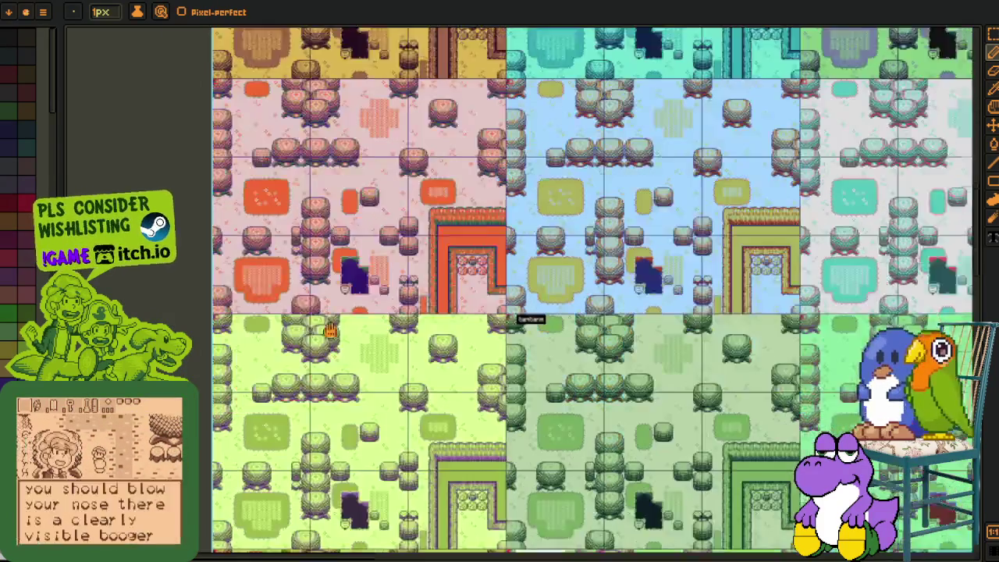
mouse_move(457, 489)
left_mouse_down()
mouse_move(372, 187)
mouse_move(385, 340)
left_mouse_up()
mouse_move(430, 412)
left_mouse_down()
mouse_move(411, 390)
mouse_move(383, 159)
left_mouse_up()
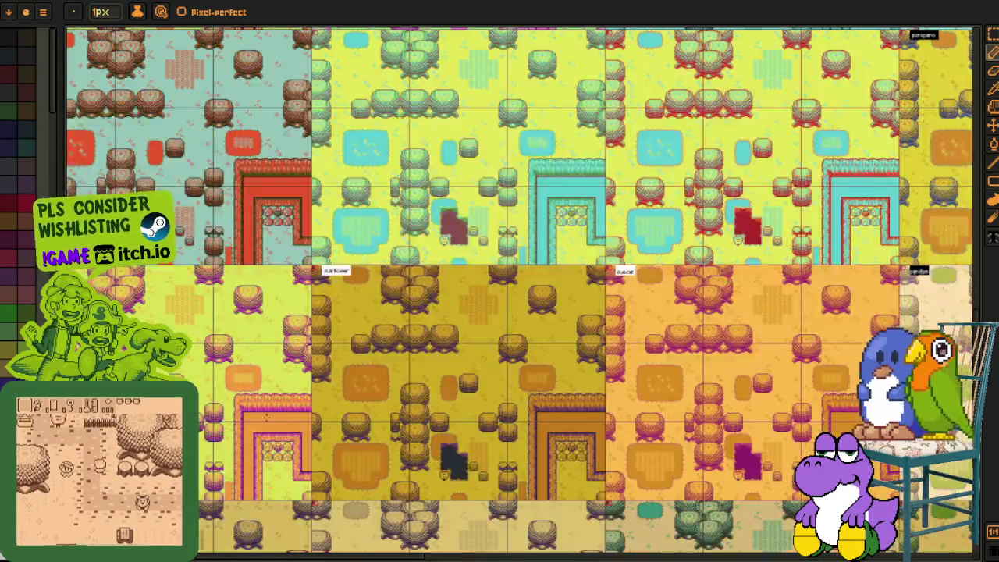
left_click_drag(271, 421, 275, 273)
mouse_move(414, 406)
left_mouse_down()
mouse_move(312, 222)
mouse_move(402, 302)
left_mouse_up()
mouse_move(468, 390)
left_mouse_down()
mouse_move(464, 315)
mouse_move(376, 288)
left_mouse_up()
left_click_drag(781, 437, 574, 351)
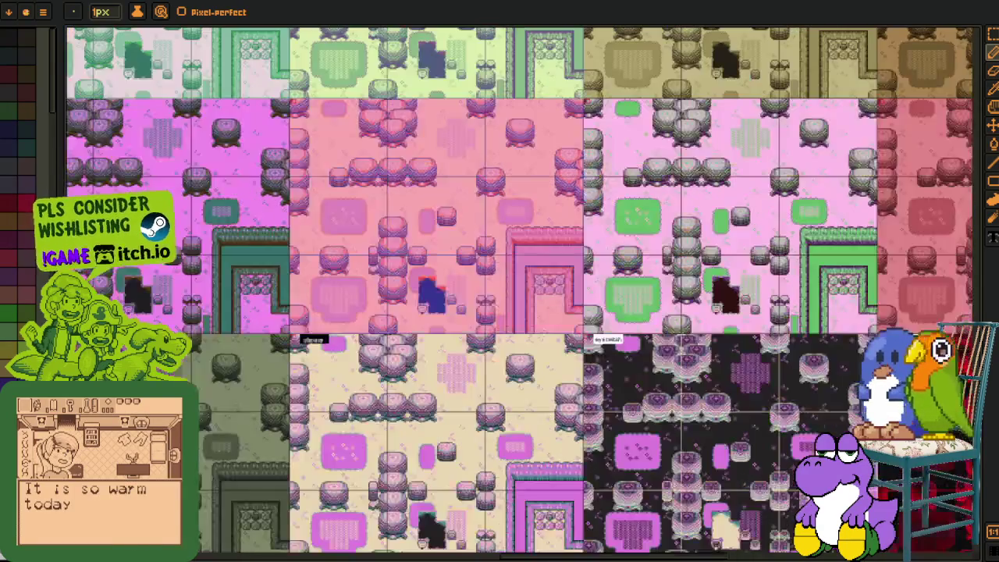
left_click_drag(827, 422, 796, 414)
left_click_drag(867, 437, 793, 399)
left_click_drag(904, 417, 617, 349)
mouse_move(672, 383)
left_mouse_down()
mouse_move(599, 364)
mouse_move(383, 430)
mouse_move(554, 510)
left_mouse_up()
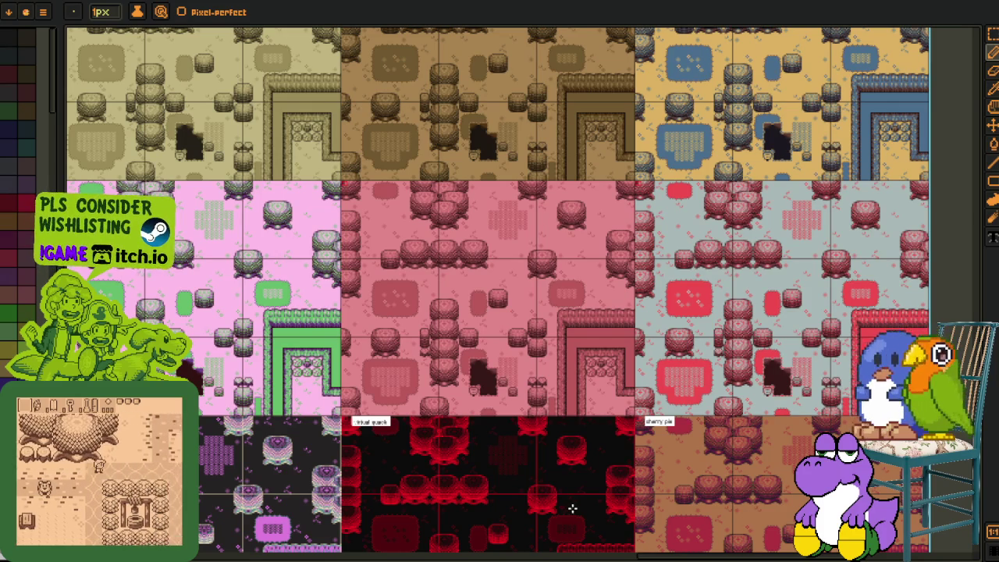
Zoom out and switch to the purple-and-gold comic artwork document
scroll(376, 161, "up", 3)
scroll(376, 161, "up", 2)
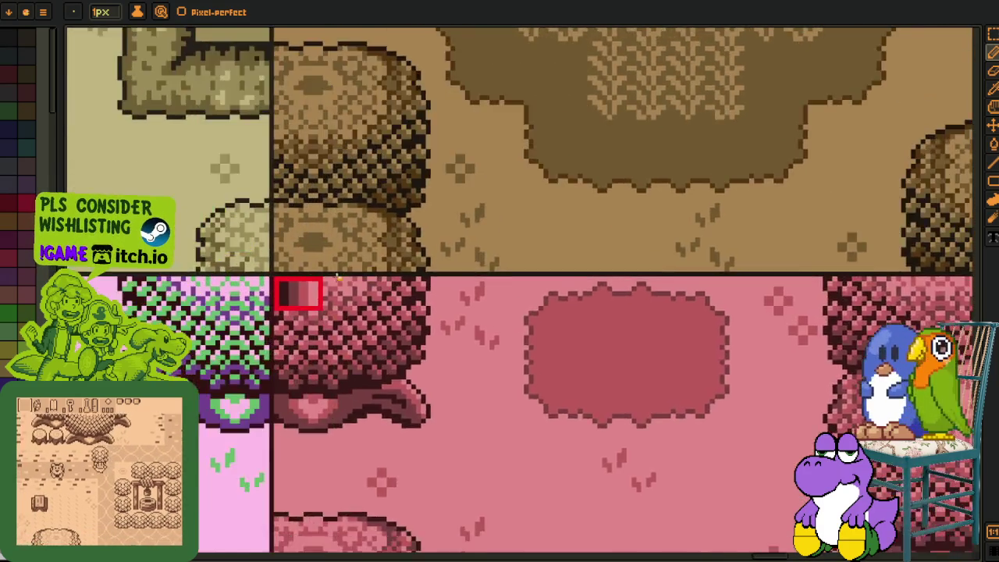
scroll(376, 161, "up", 2)
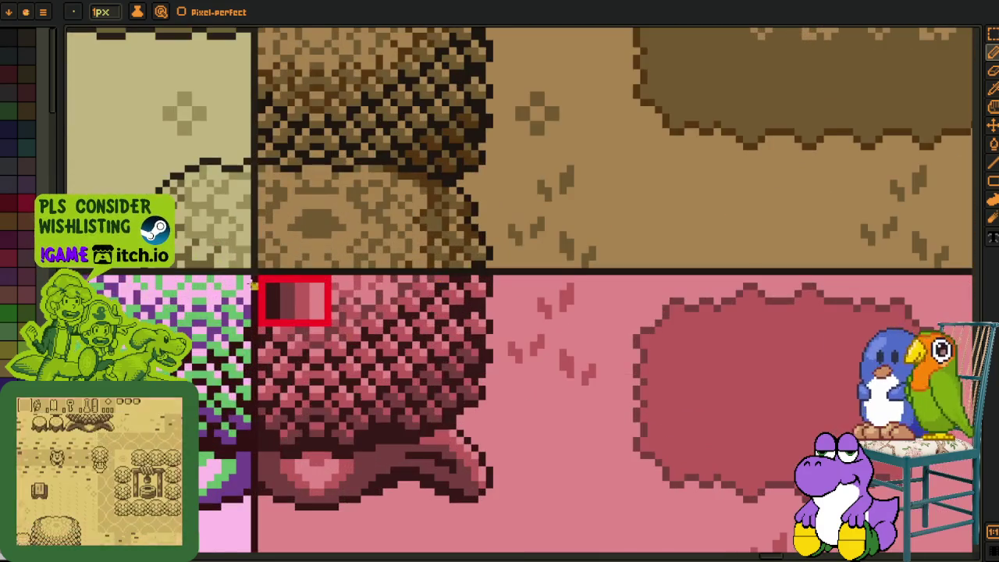
left_click(263, 4)
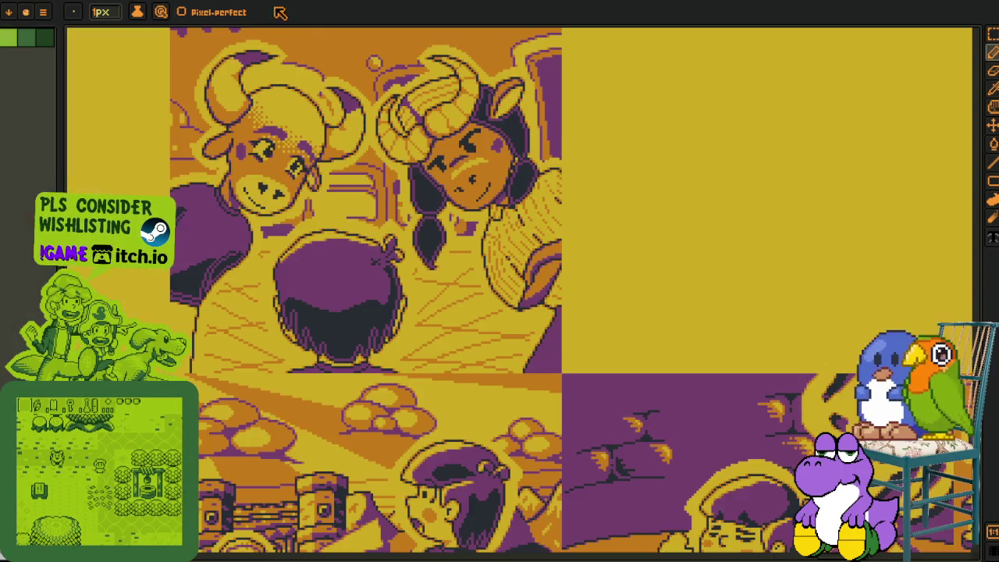
Scroll up and down through the purple-and-yellow comic panels
scroll(295, 323, "down", 3)
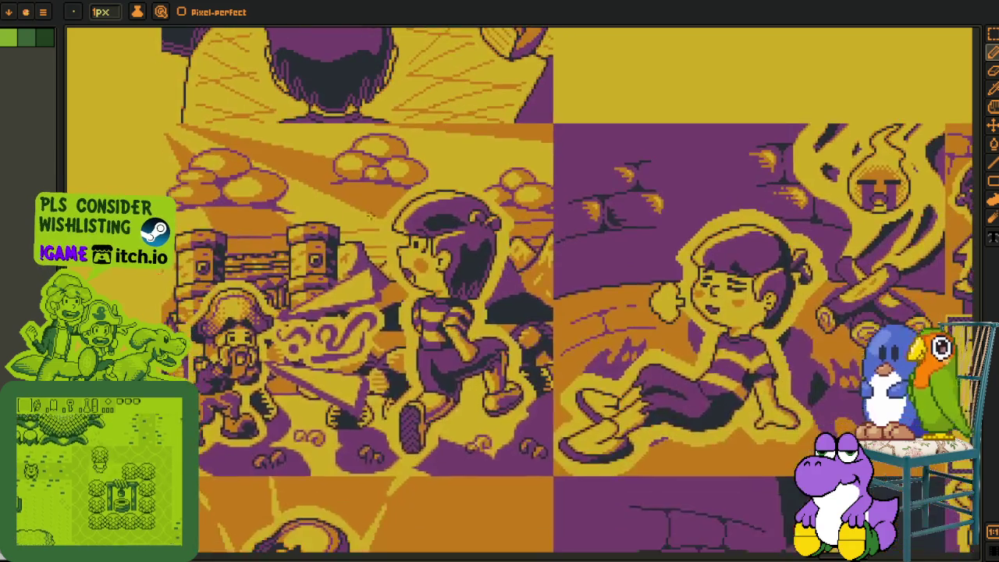
scroll(294, 323, "down", 3)
scroll(295, 324, "down", 3)
scroll(295, 323, "down", 3)
scroll(594, 289, "down", 3)
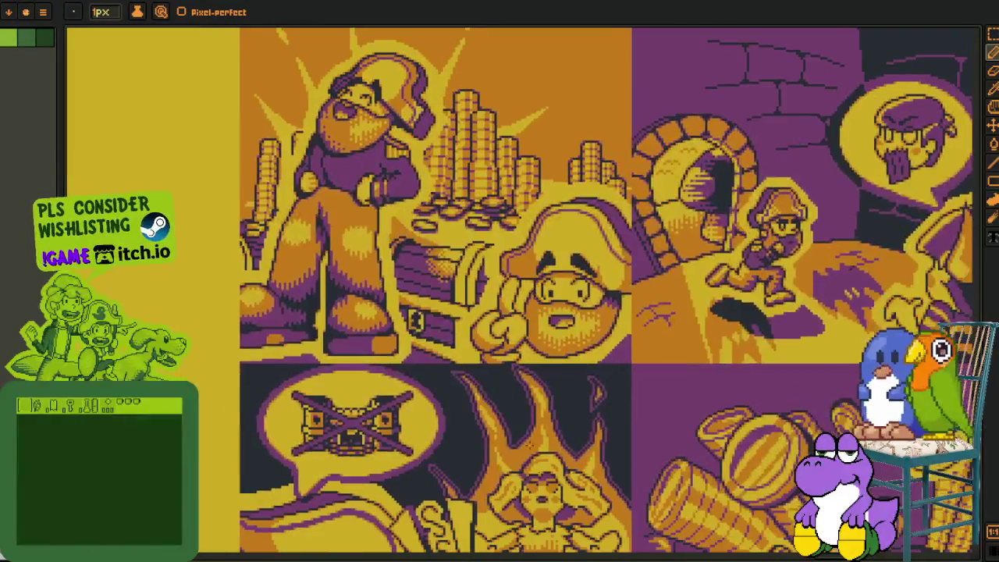
scroll(593, 289, "down", 3)
scroll(594, 289, "down", 3)
scroll(593, 289, "down", 3)
scroll(414, 385, "down", 3)
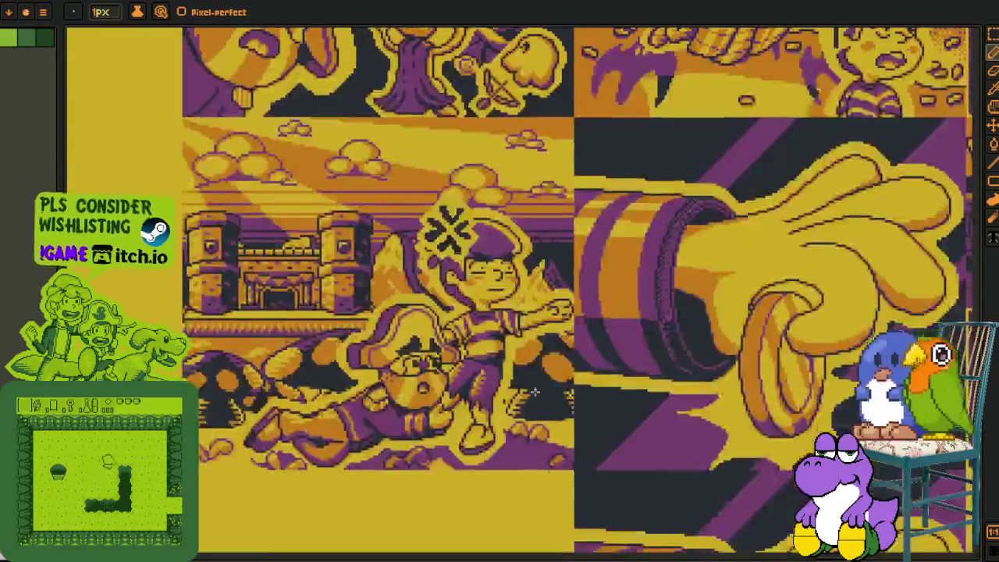
scroll(414, 385, "up", 2)
scroll(414, 384, "down", 2)
scroll(415, 385, "up", 1)
scroll(412, 385, "down", 1)
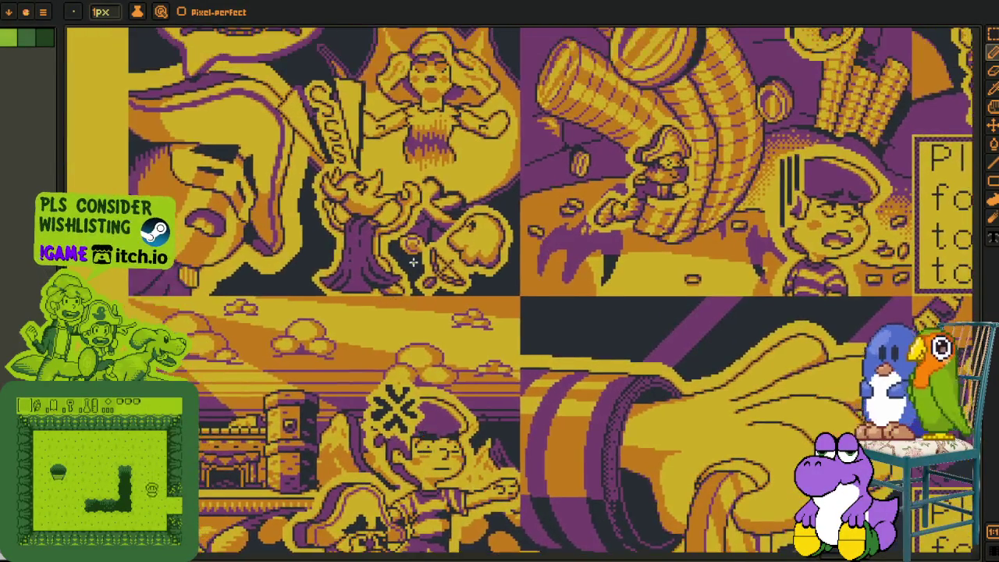
scroll(402, 430, "down", 2)
scroll(395, 476, "up", 2)
scroll(386, 510, "up", 1)
scroll(386, 510, "up", 2)
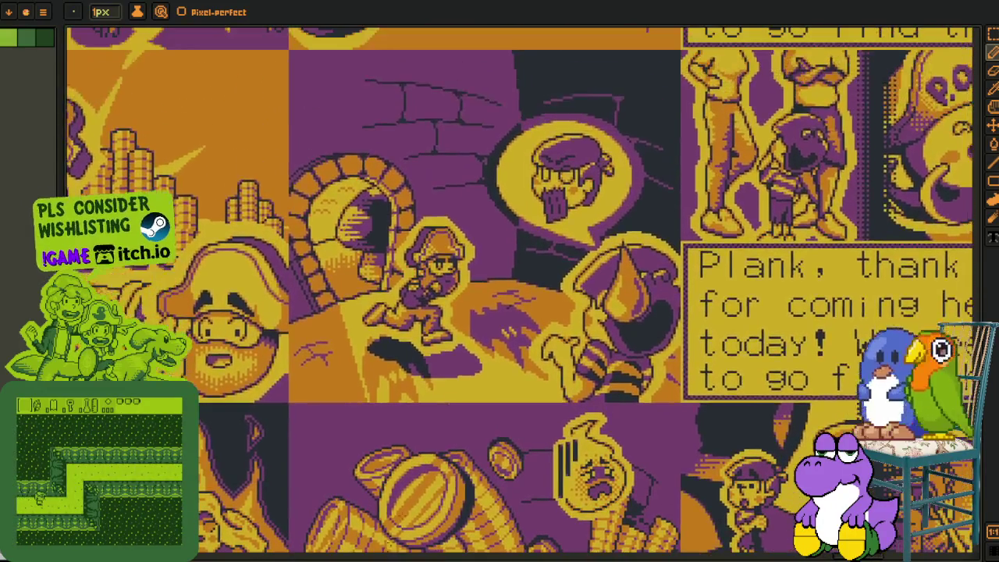
scroll(391, 497, "up", 2)
scroll(395, 485, "up", 2)
scroll(400, 473, "up", 2)
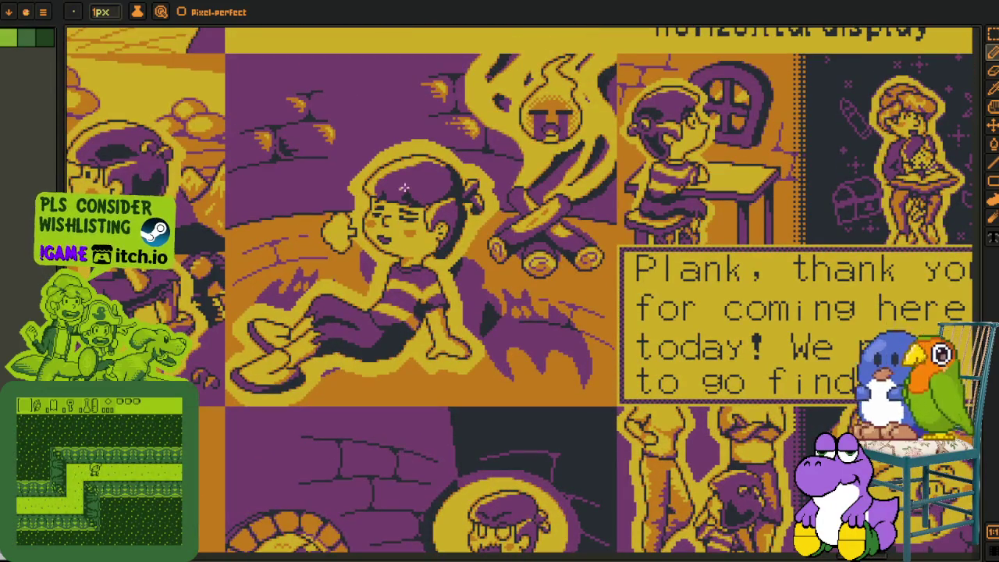
scroll(404, 461, "down", 1)
scroll(266, 289, "down", 1)
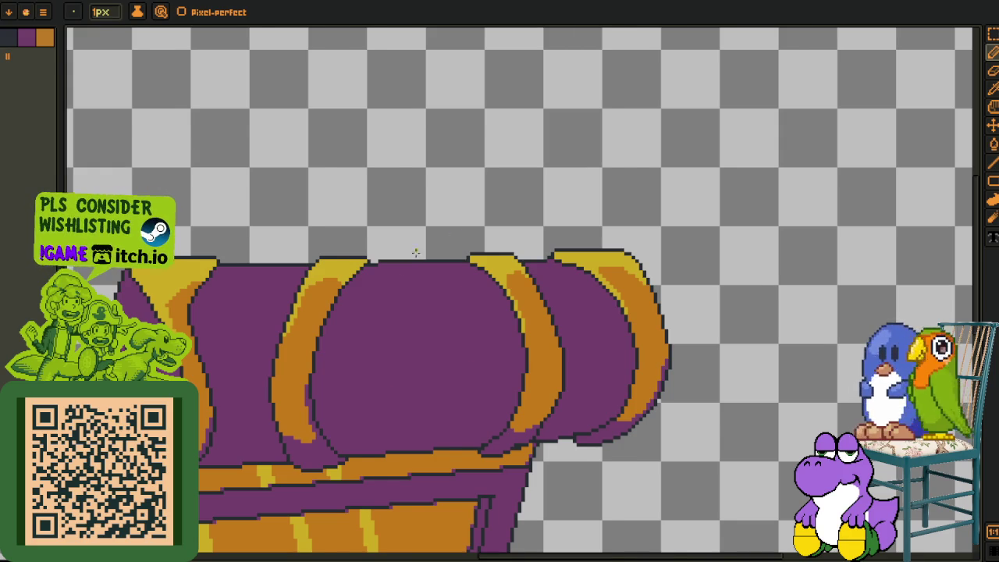
Paint a diagonal line of orange dither pixels across the lid's gold band
scroll(443, 235, "down", 2)
scroll(477, 236, "up", 1)
scroll(473, 322, "up", 2)
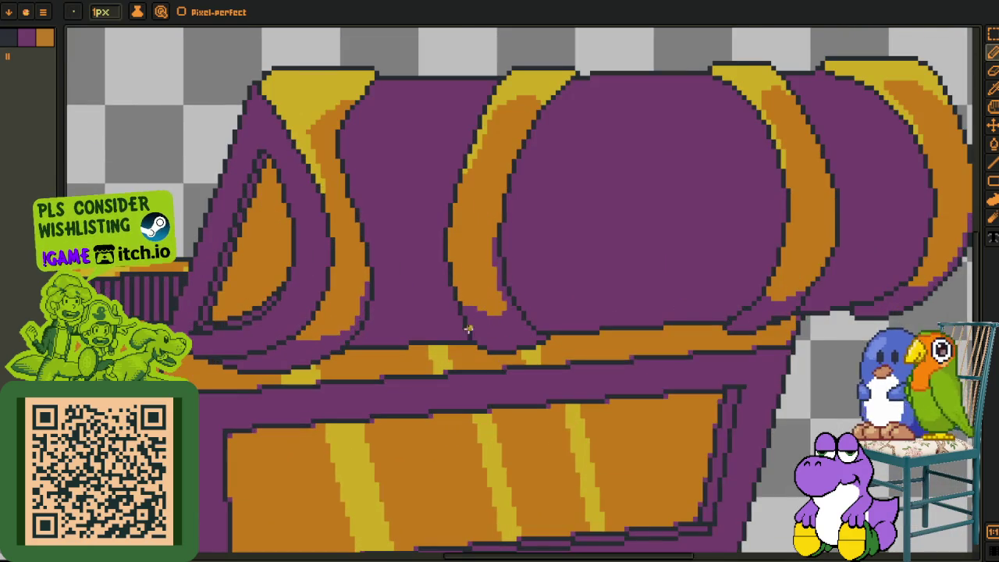
scroll(469, 328, "up", 1)
scroll(438, 336, "up", 1)
scroll(383, 352, "up", 1)
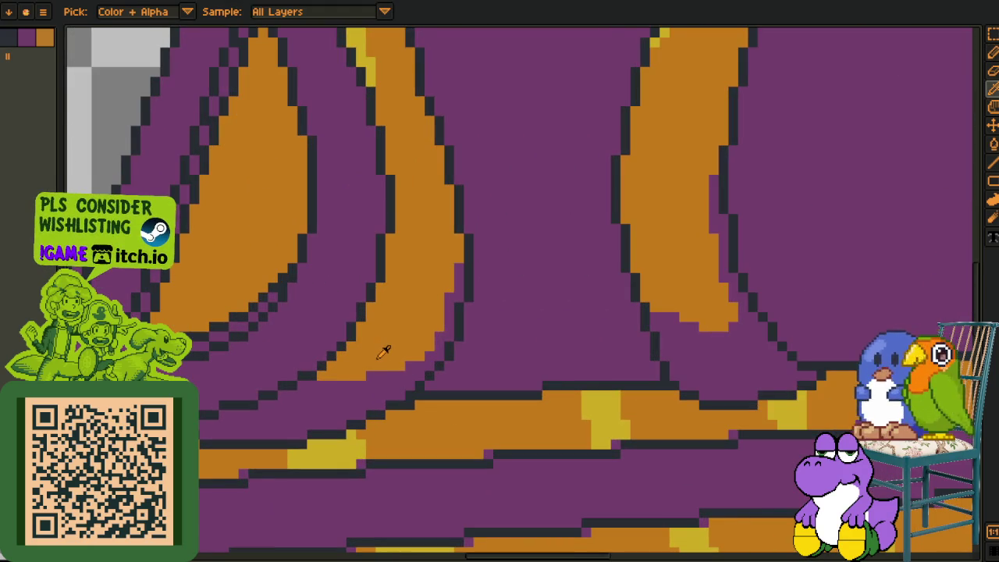
scroll(414, 289, "down", 1)
scroll(298, 355, "up", 1)
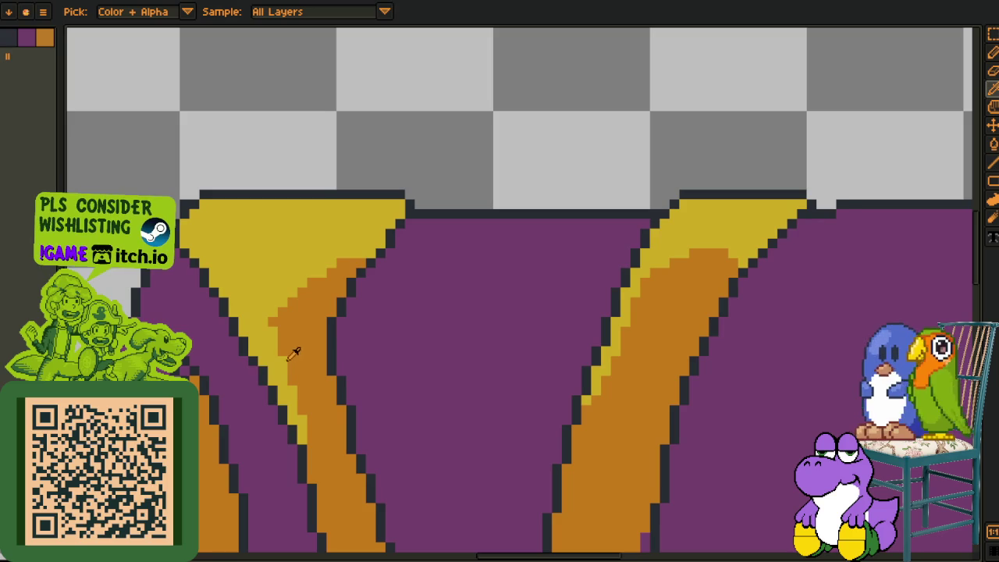
scroll(284, 308, "up", 1)
left_click(250, 309)
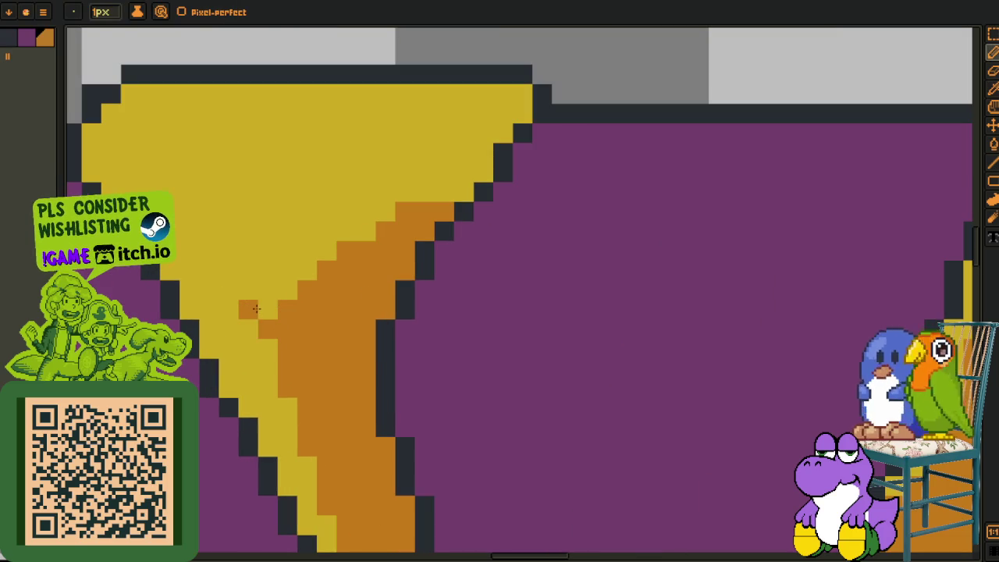
left_click(262, 292)
left_click(330, 232)
left_click(372, 193)
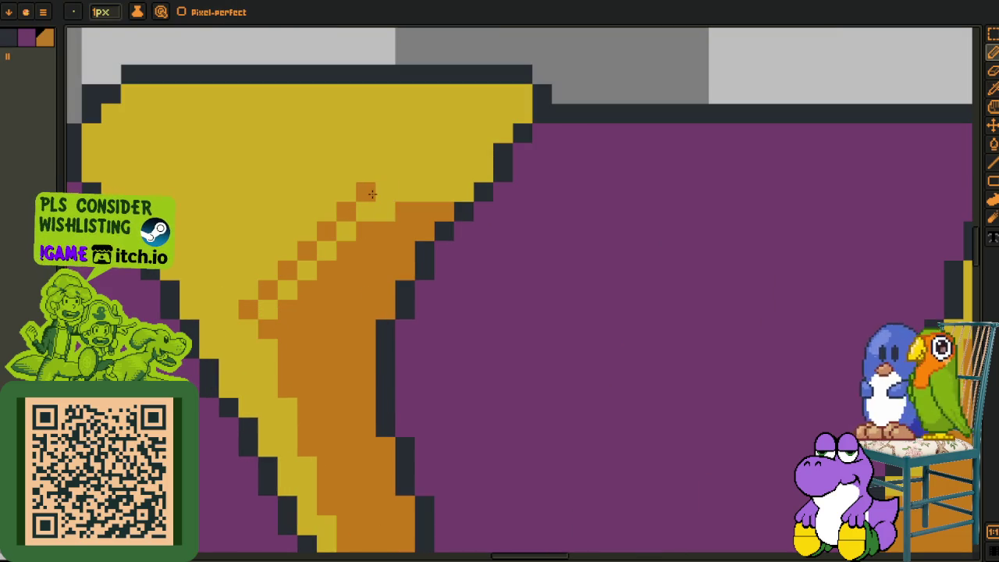
left_click(386, 172)
left_click(424, 171)
left_click(443, 191)
Fix a stray pixel back to yellow and extend the orange checkerboard up to the top
left_click(428, 198, "alt")
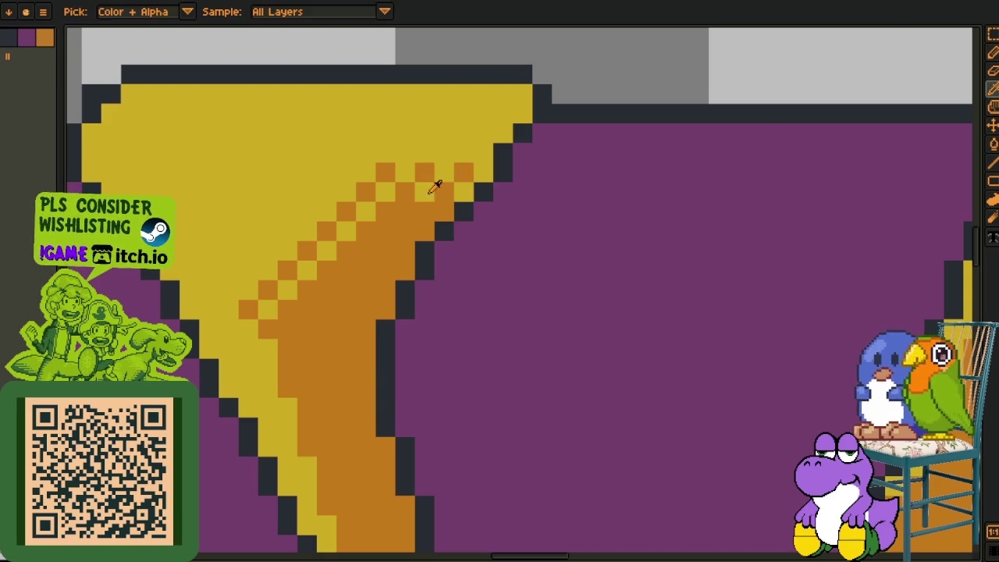
left_click(443, 211)
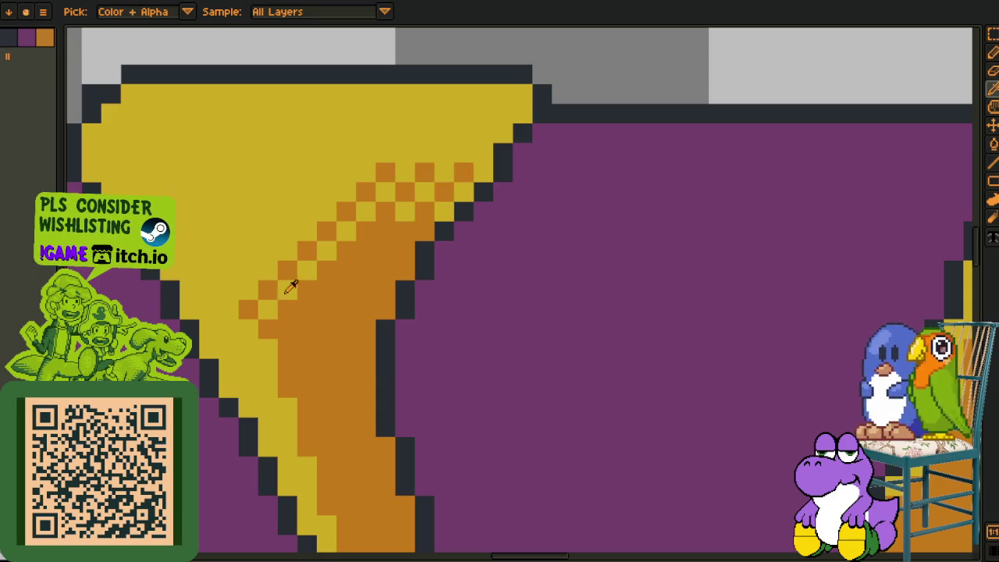
left_click(267, 297, "alt")
left_click(212, 307)
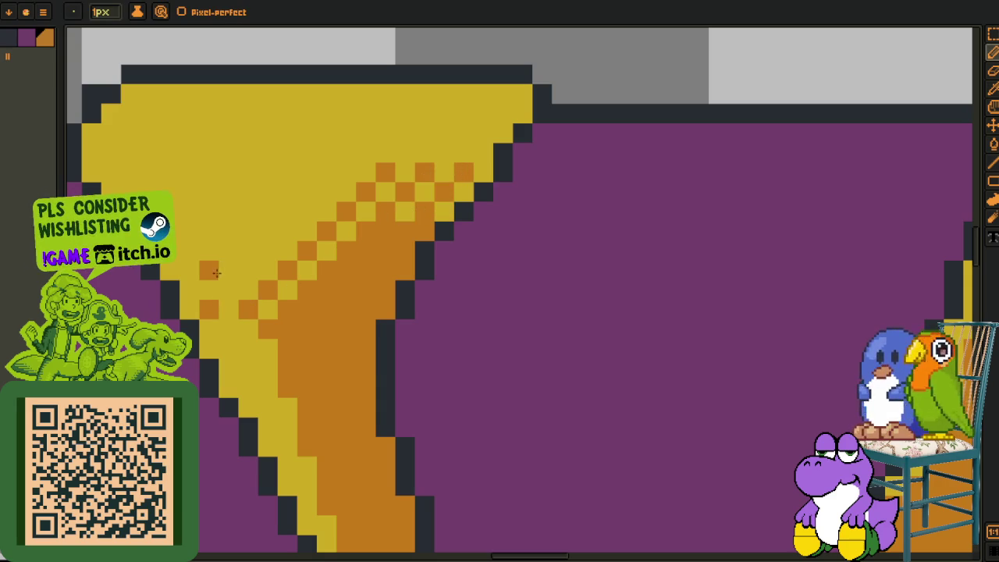
left_click(248, 271)
left_click(248, 232)
left_click(289, 193)
left_click(326, 153)
left_click(365, 153)
left_click(366, 114)
left_click(405, 114)
left_click(404, 153)
left_click(443, 153)
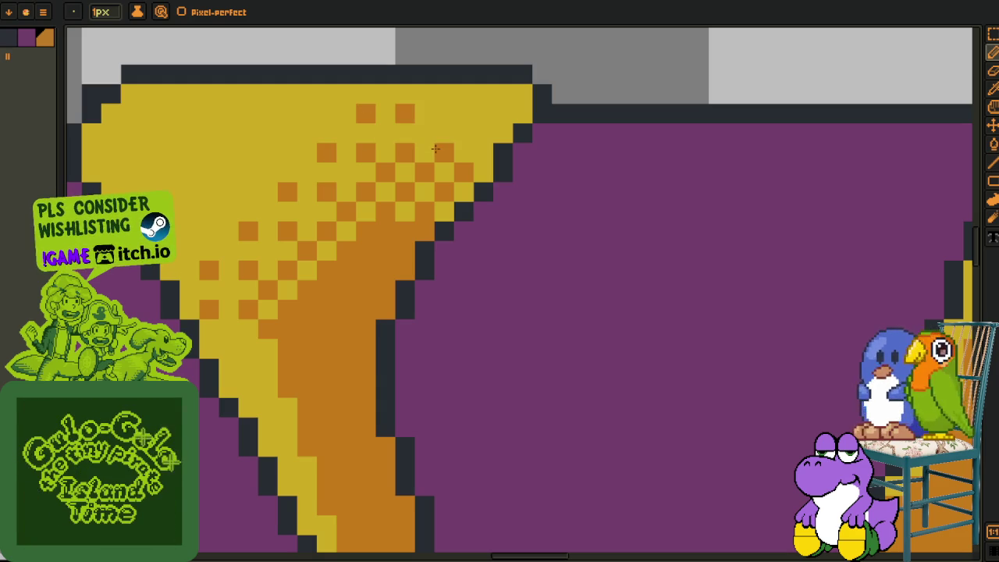
Repaint two stray pixels yellow and add orange pixels to the top dither row
key("i")
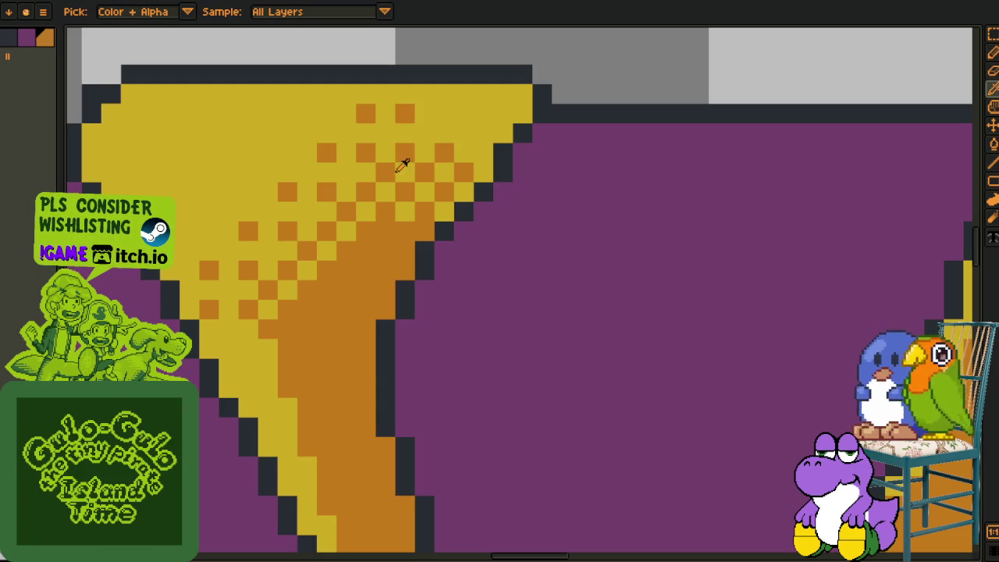
left_click(370, 135)
key("b")
left_click_drag(365, 114, 328, 153)
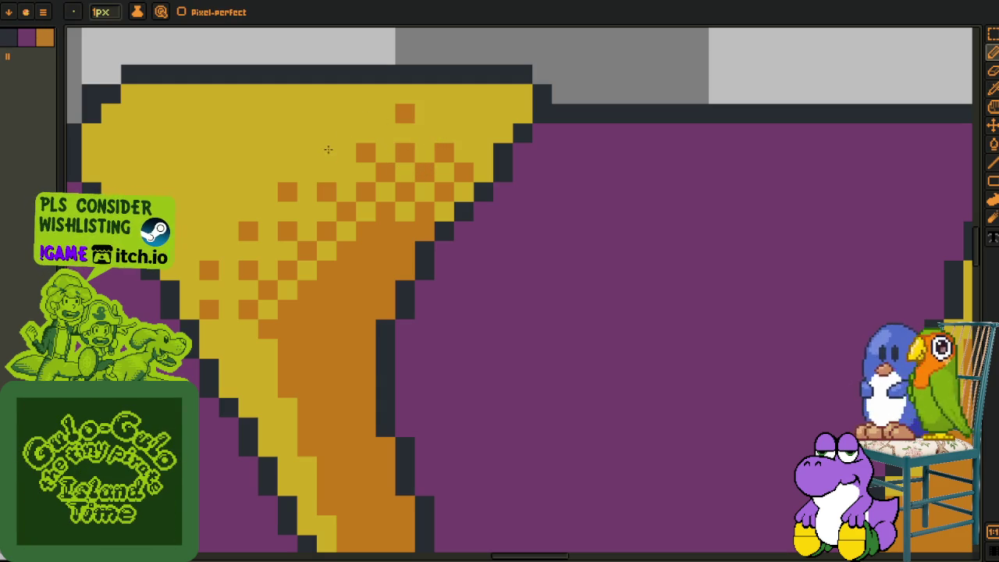
key("i")
left_click(401, 148)
key("b")
left_click(443, 114)
left_click(482, 114)
left_click_drag(445, 231, 466, 195)
key("i")
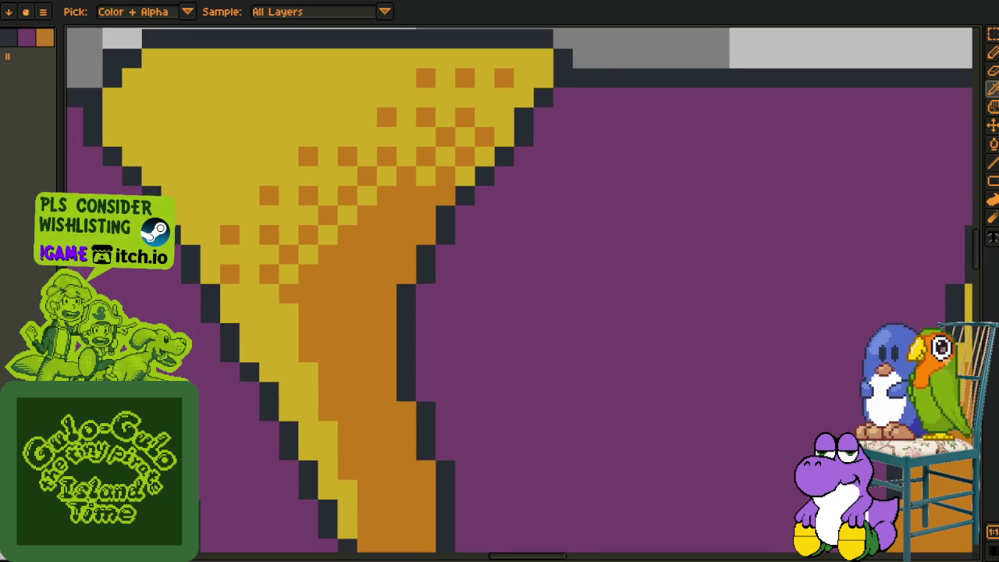
key("b")
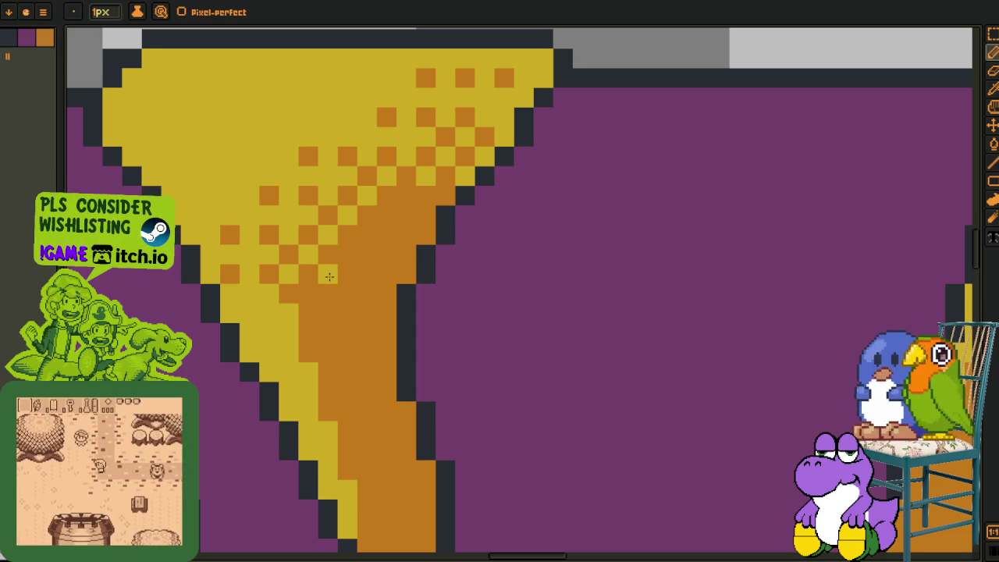
Pencil extra yellow pixels into the orange area to densify the band's dither
left_click(367, 274)
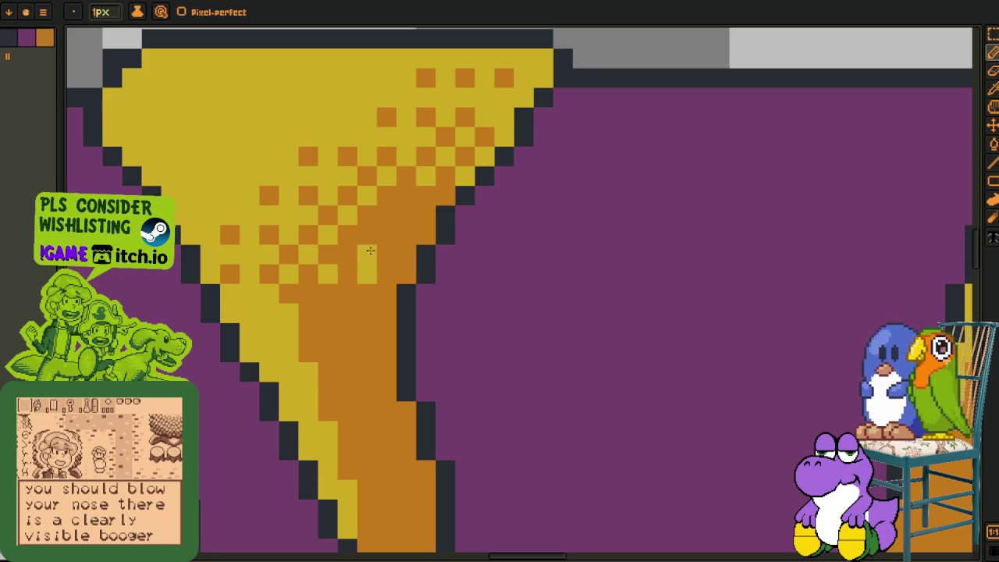
left_click(366, 254)
left_click(386, 234)
left_click(406, 218)
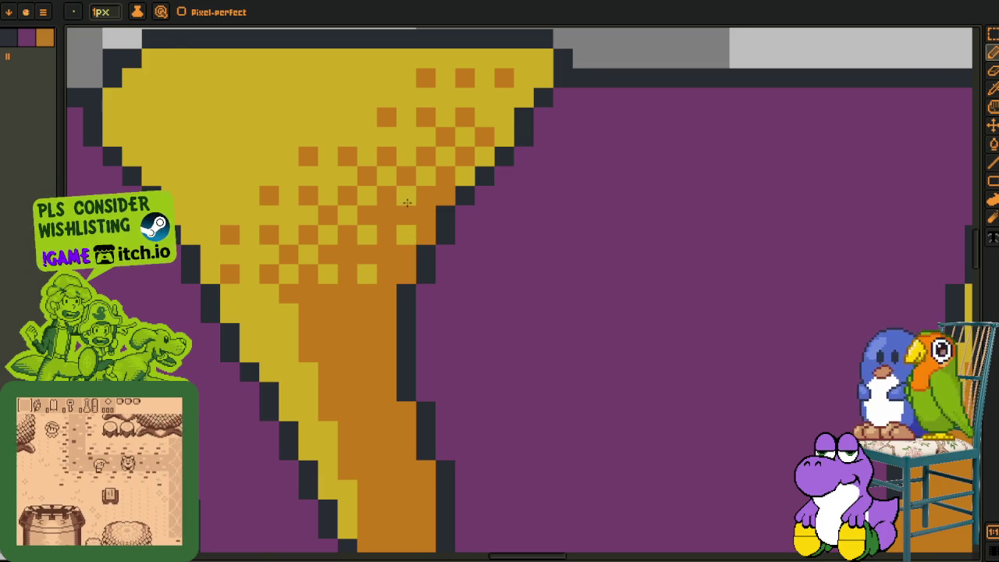
scroll(410, 227, "down", 3)
scroll(395, 328, "up", 3)
left_click(393, 338)
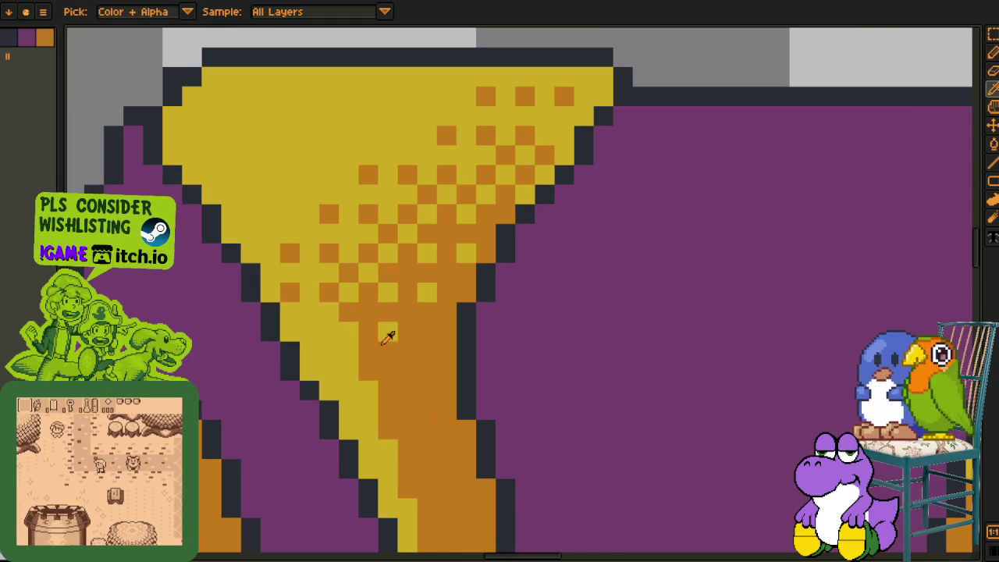
Sample the orange and start shading the gold band's left edge orange
left_click(379, 342, "alt")
left_click(334, 334)
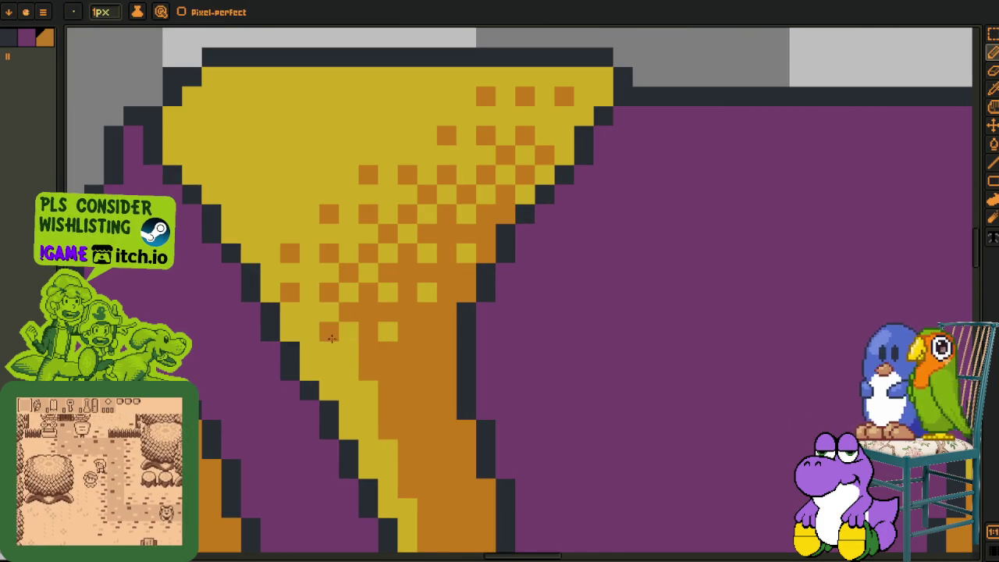
scroll(351, 424, "down", 3)
left_click(391, 408)
left_click(371, 368)
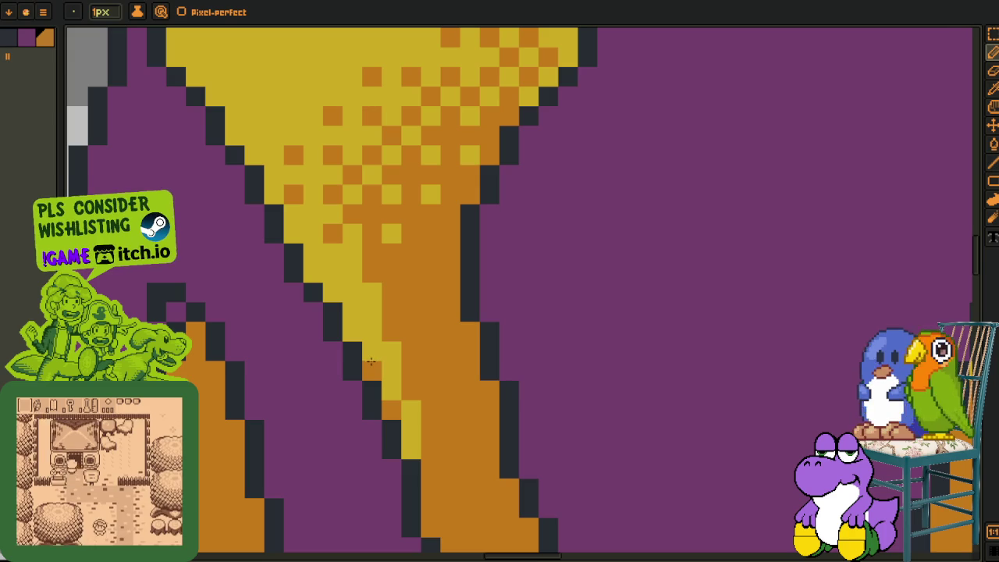
left_click(332, 294)
left_click(319, 275)
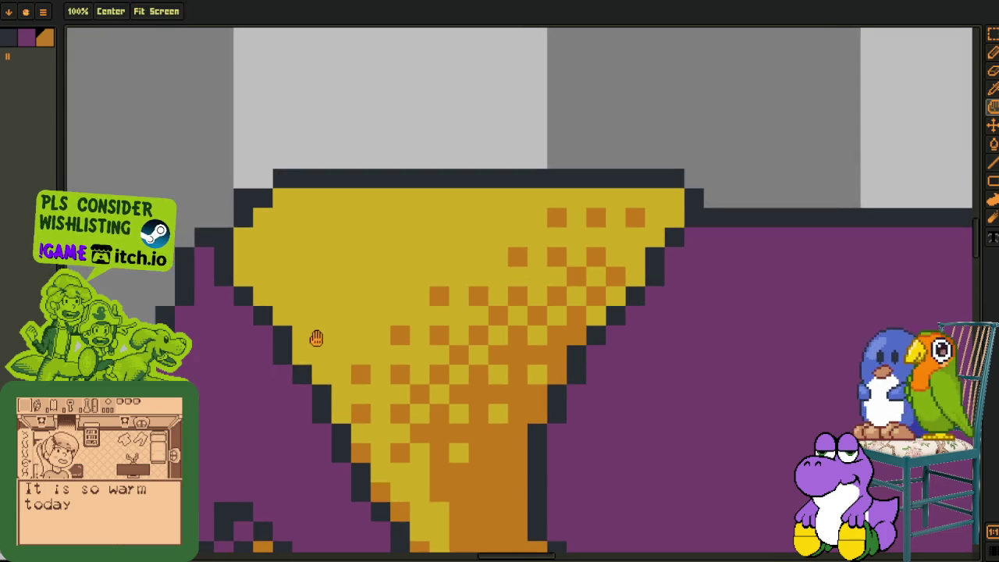
Continue the orange edge up the band's left side toward the top corner
left_click_drag(250, 125, 317, 345)
left_click(303, 353)
left_click(282, 315)
left_click(263, 295)
left_click(247, 272)
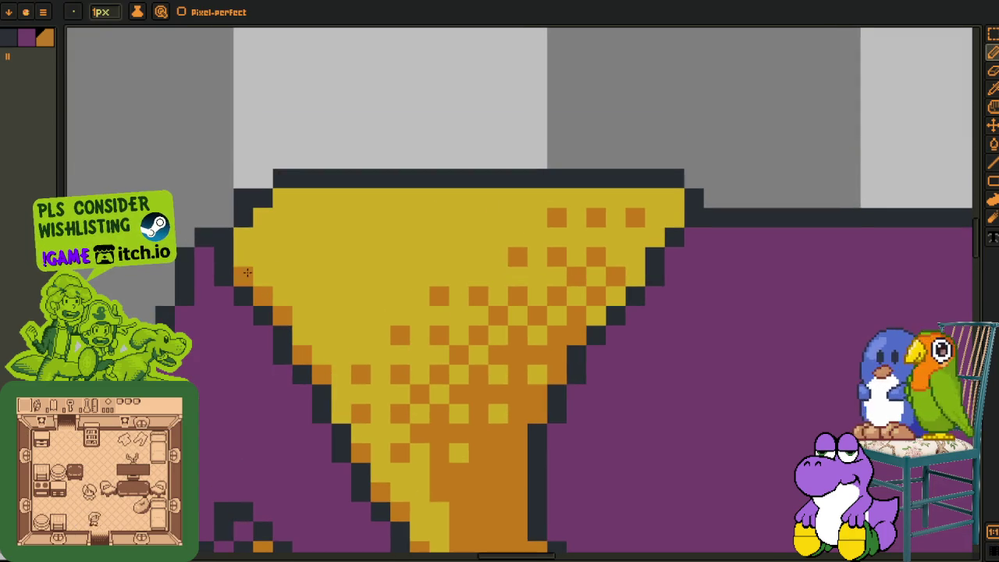
left_click(264, 218)
Shade the band's top-right corner orange and restore one right-edge pixel to yellow
left_click(674, 198)
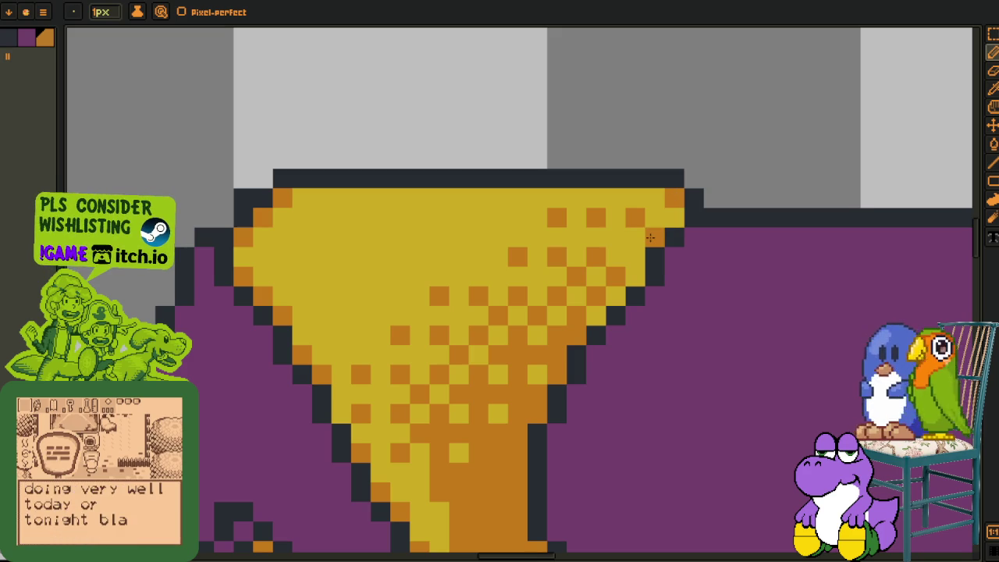
left_click(634, 277)
left_click(631, 234, "alt")
left_click(635, 218)
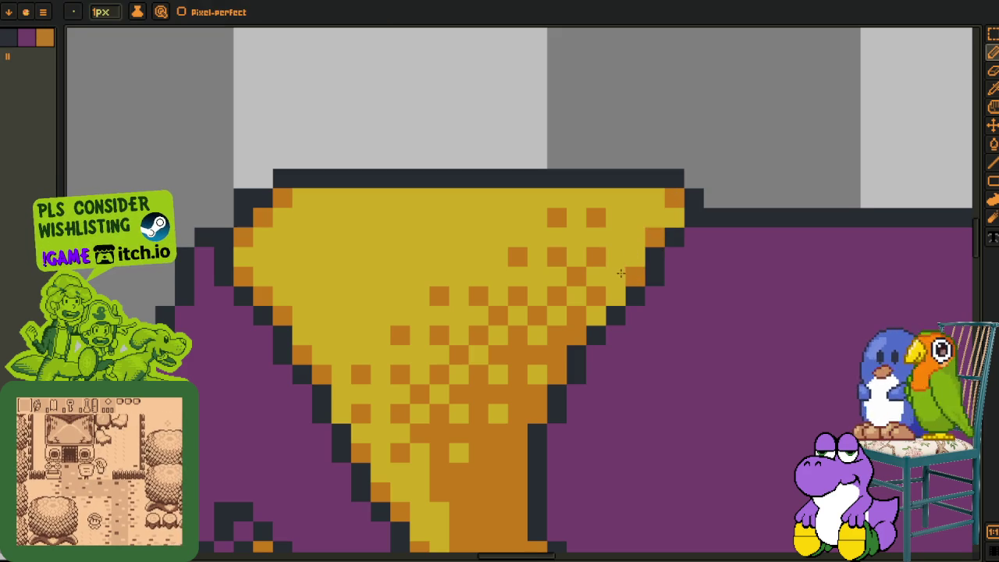
key("alt")
scroll(638, 264, "down", 5)
scroll(413, 286, "up", 1)
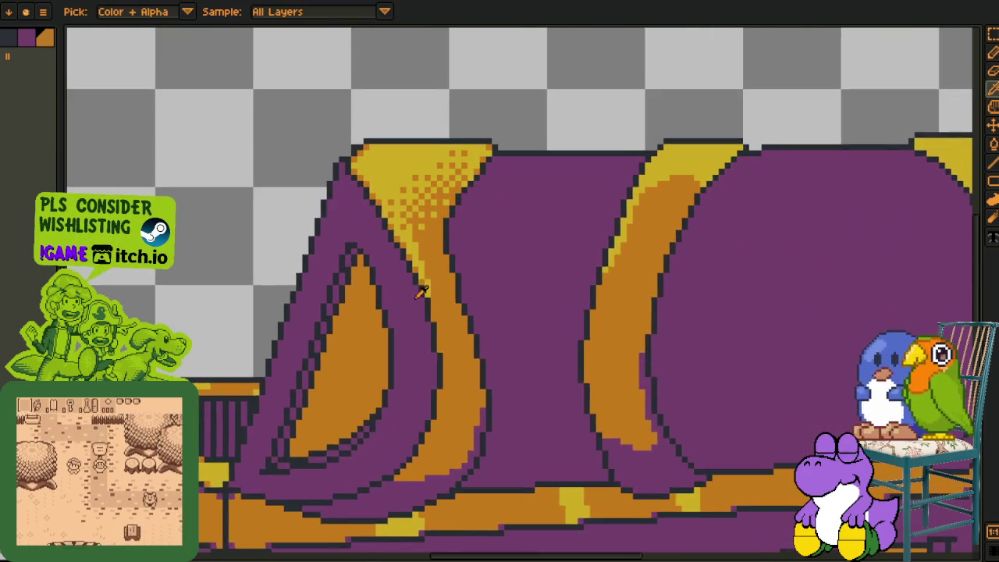
Notch purple pixels into the edges of the orange lid bands
scroll(413, 286, "up", 1)
scroll(450, 281, "up", 3)
left_click(464, 267)
left_click(449, 222)
left_click(449, 118)
key("space")
left_click_drag(513, 312, 413, 235)
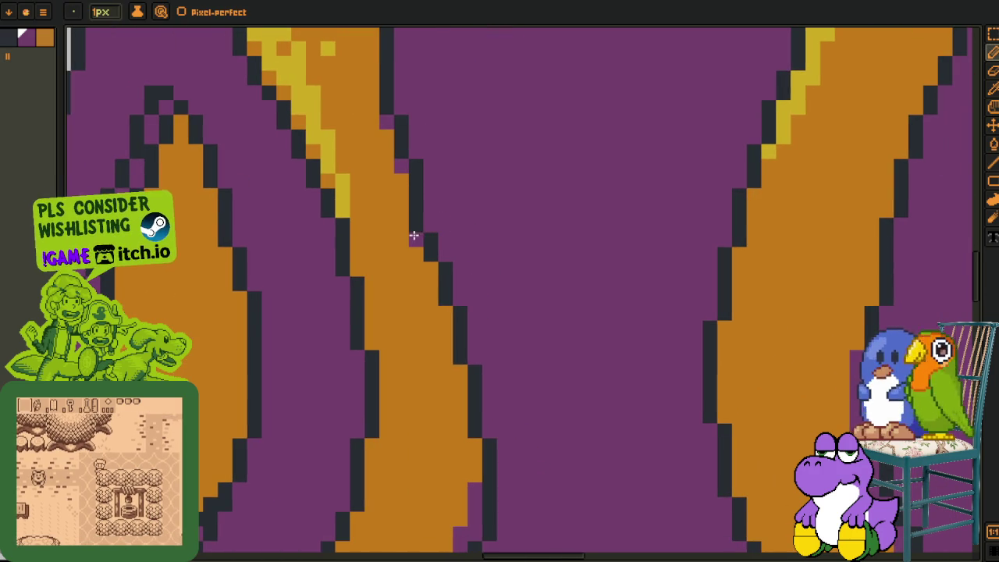
left_click(432, 268)
left_click(357, 269)
left_click(371, 344)
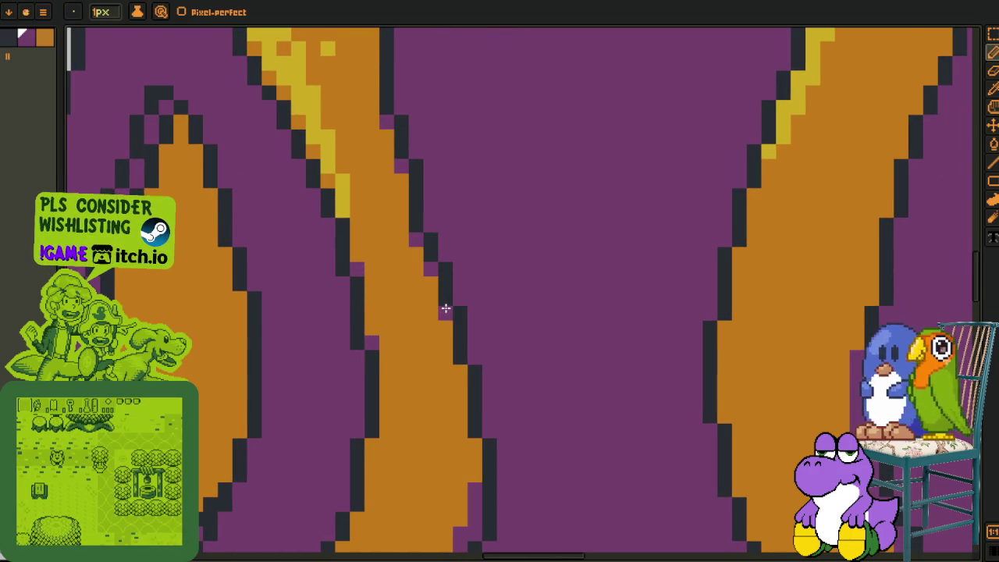
Paint a thick dark shadow line beneath the lid's lower curve
mouse_move(370, 448)
left_mouse_down()
mouse_move(448, 290)
mouse_move(457, 297)
mouse_move(405, 368)
left_mouse_up()
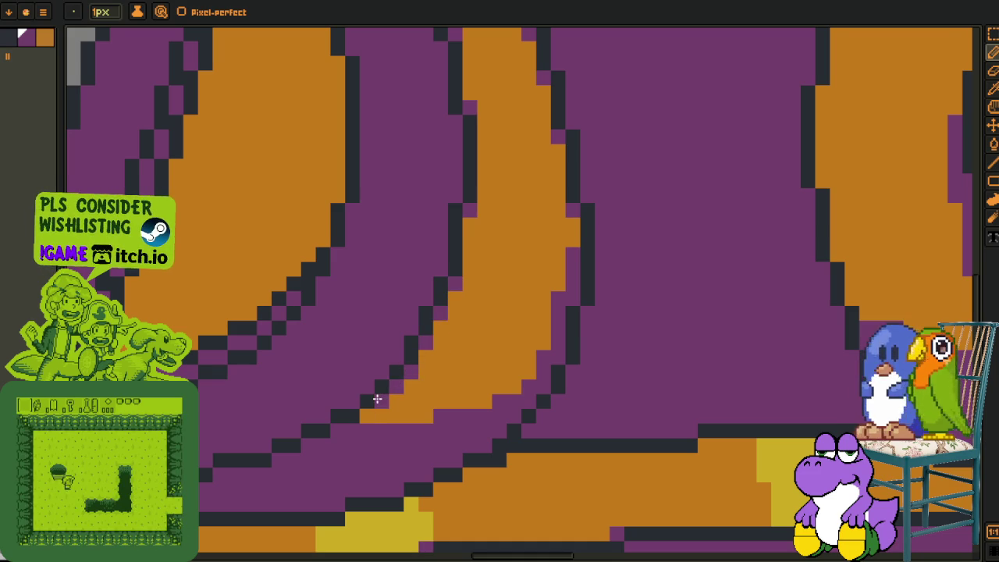
scroll(364, 415, "down", 3)
scroll(367, 414, "up", 3)
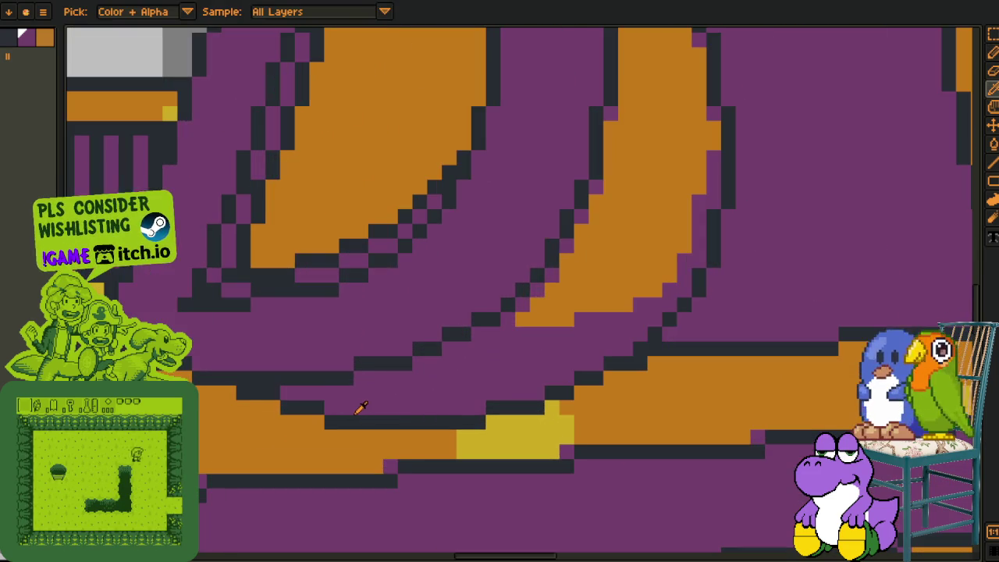
key("b")
mouse_move(285, 392)
left_mouse_down()
mouse_move(334, 401)
mouse_move(471, 394)
mouse_move(437, 401)
mouse_move(397, 398)
mouse_move(539, 381)
mouse_move(531, 395)
left_mouse_up()
mouse_move(373, 398)
left_mouse_down()
mouse_move(361, 383)
mouse_move(428, 378)
left_mouse_up()
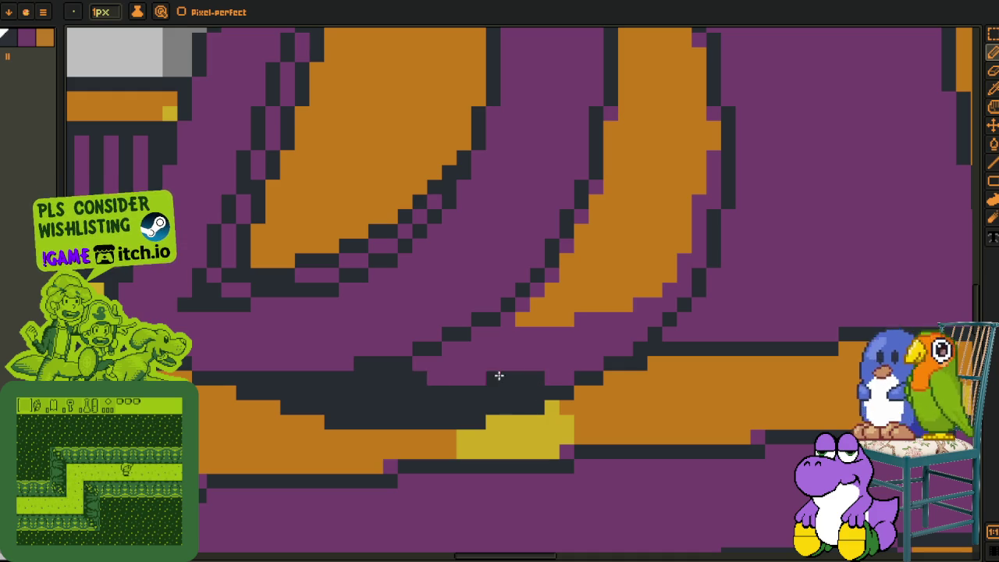
left_click_drag(545, 378, 570, 378)
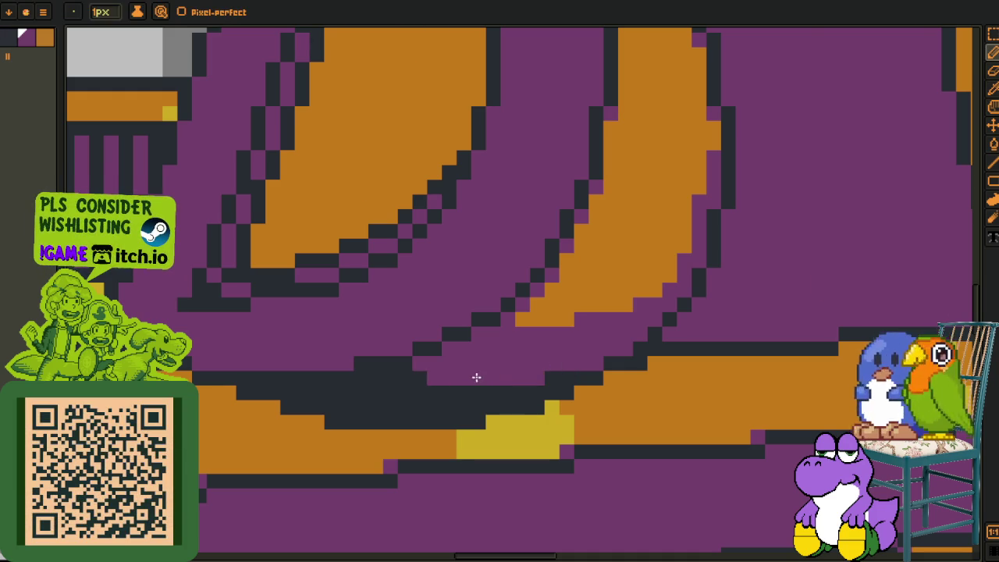
scroll(498, 397, "down", 5)
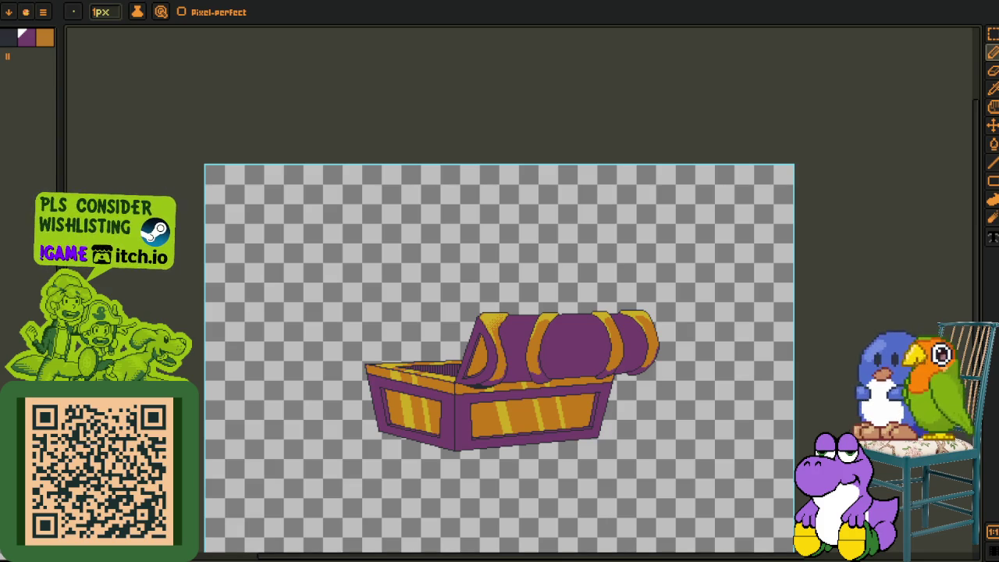
Turn several purple pixels orange and lay a row of dither pixels along the band
scroll(547, 379, "up", 5)
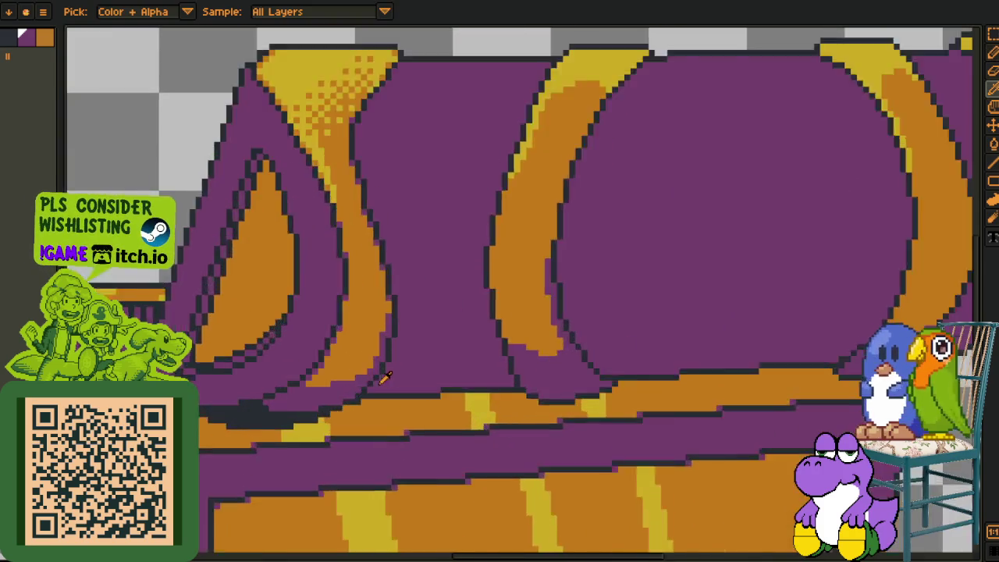
scroll(283, 370, "up", 2)
left_click(283, 370, "alt")
scroll(258, 399, "down", 3)
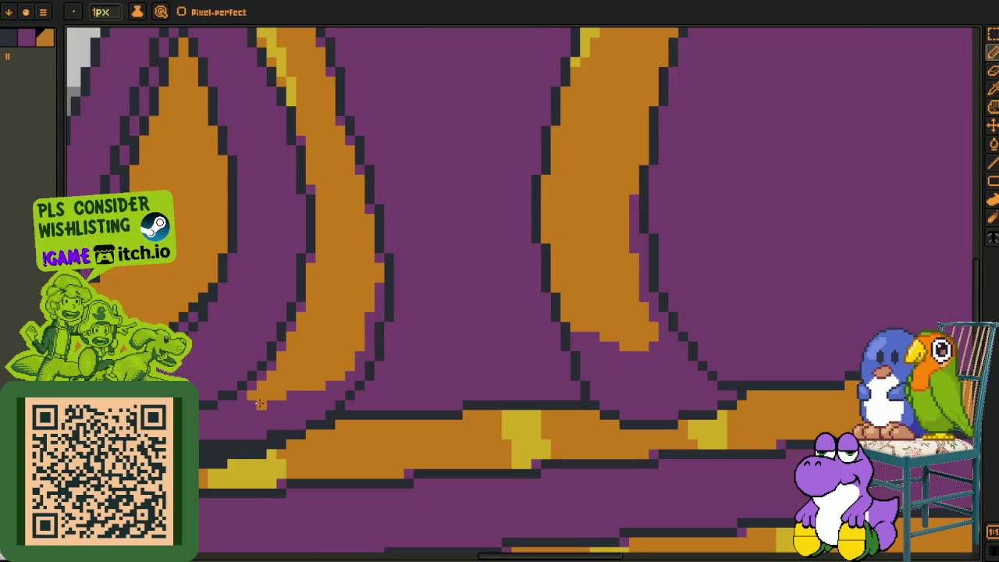
scroll(257, 409, "up", 2)
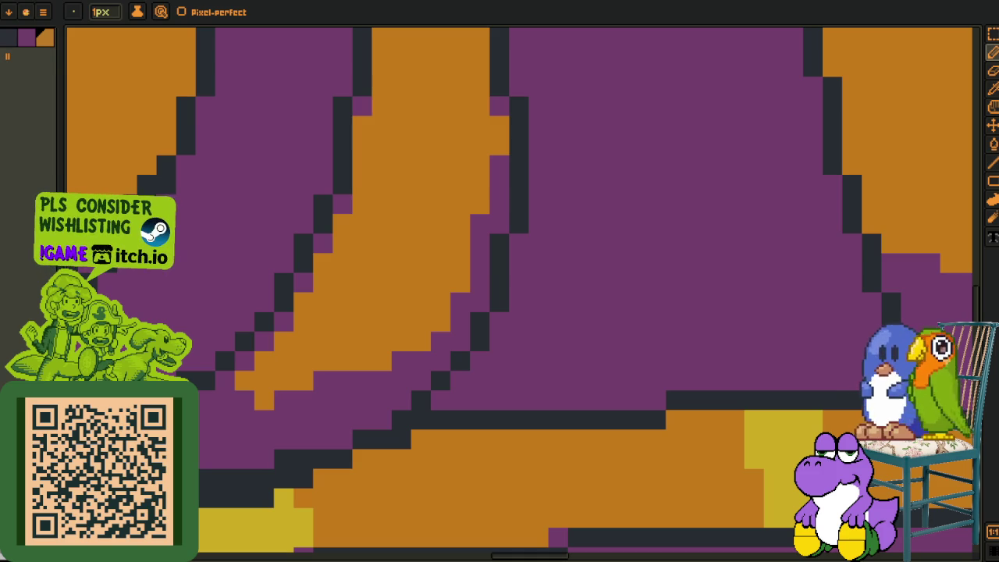
left_click(284, 401)
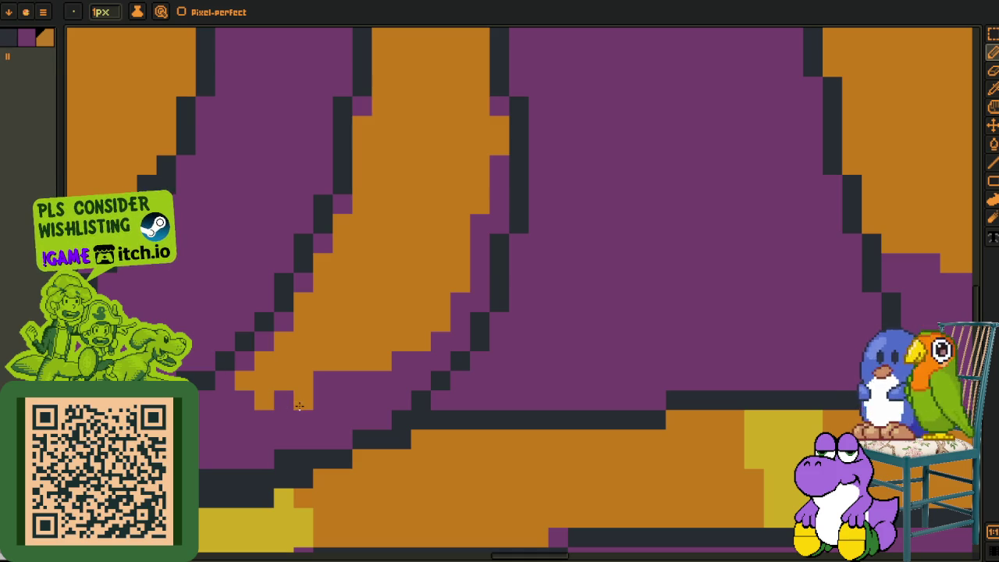
left_click(341, 400)
left_click(331, 379, "alt")
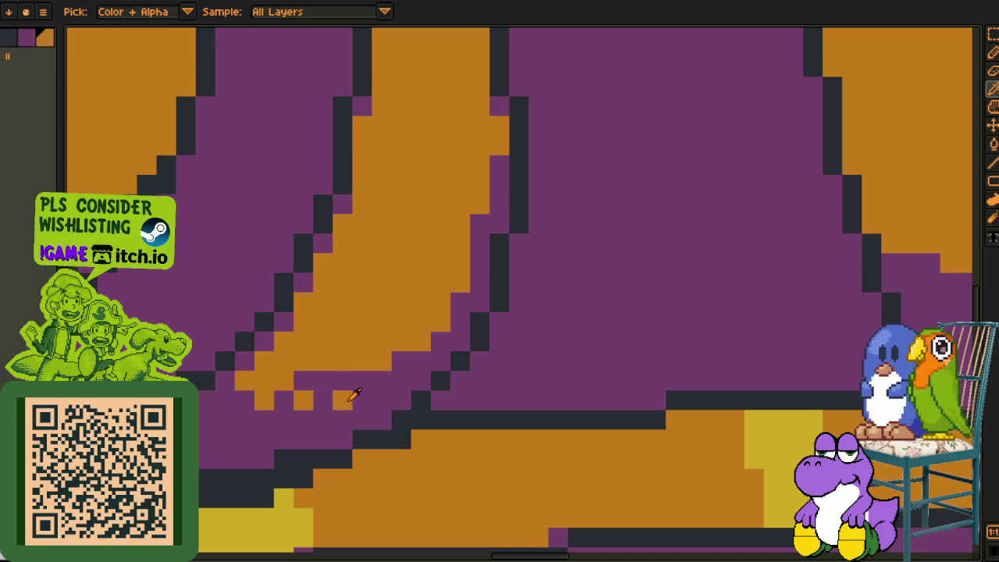
left_click(374, 398)
left_click_drag(349, 375, 322, 380)
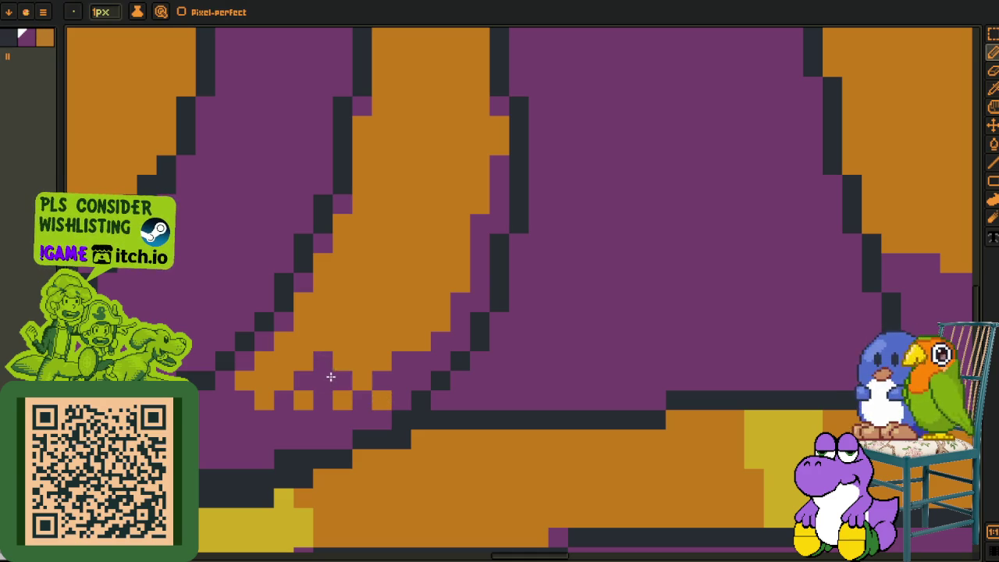
Dot purple checker pixels into the orange band's lower tip
left_click(381, 341)
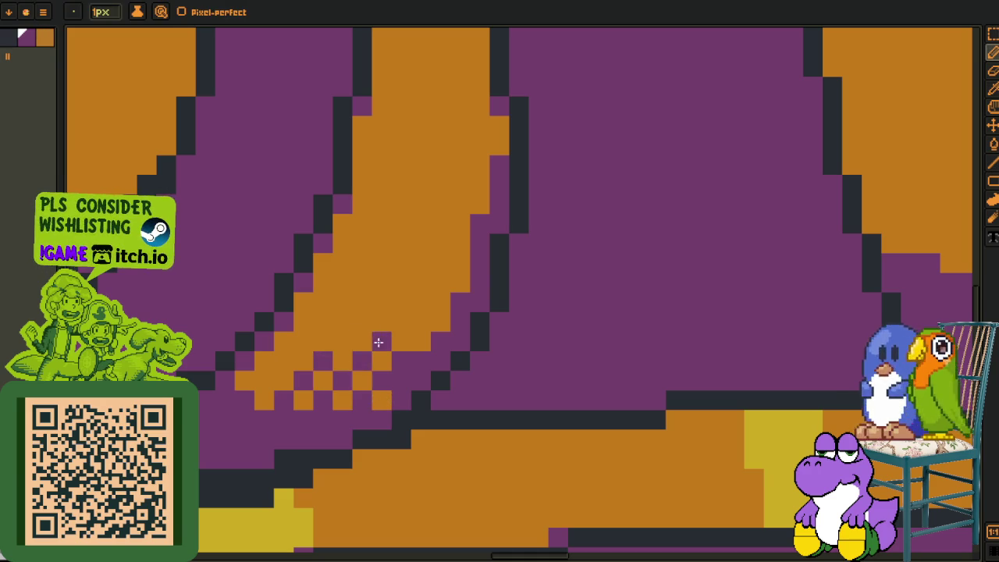
left_click(381, 303)
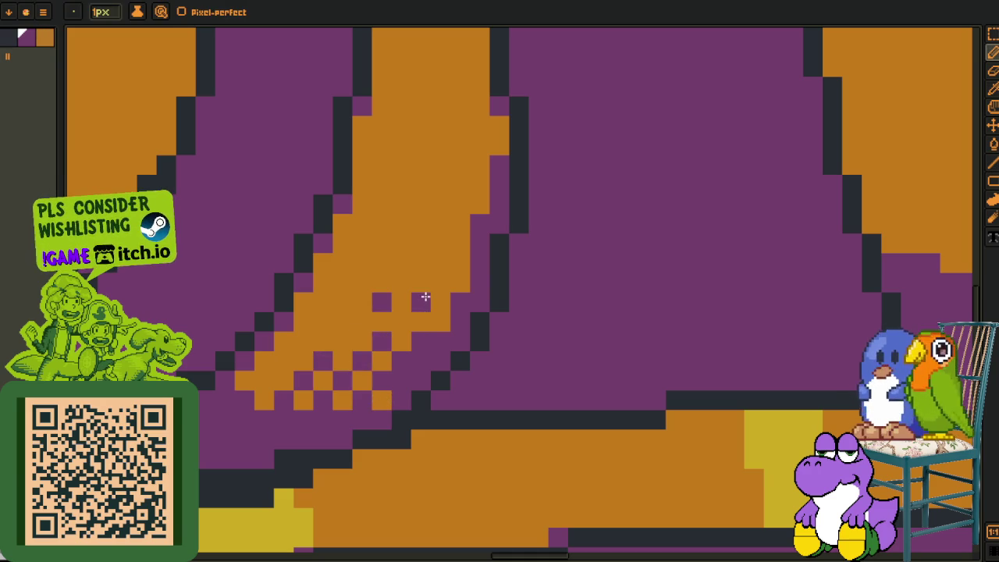
left_click(381, 400)
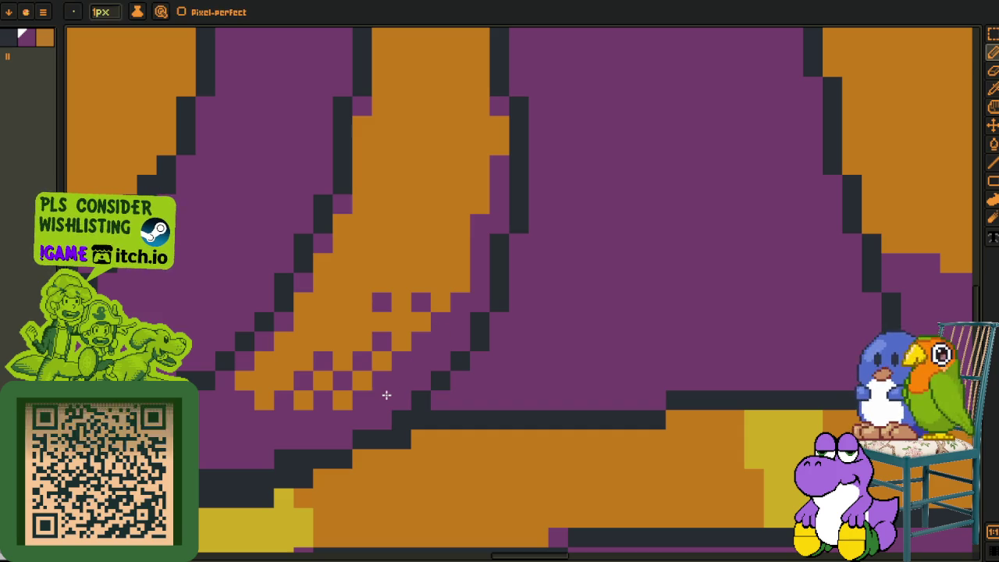
key("alt")
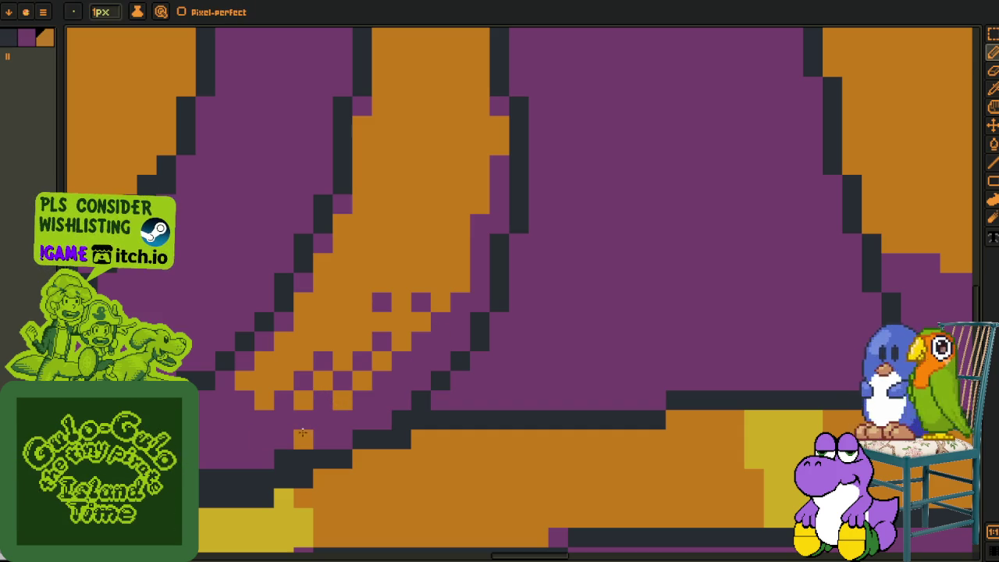
left_click_drag(334, 359, 306, 414)
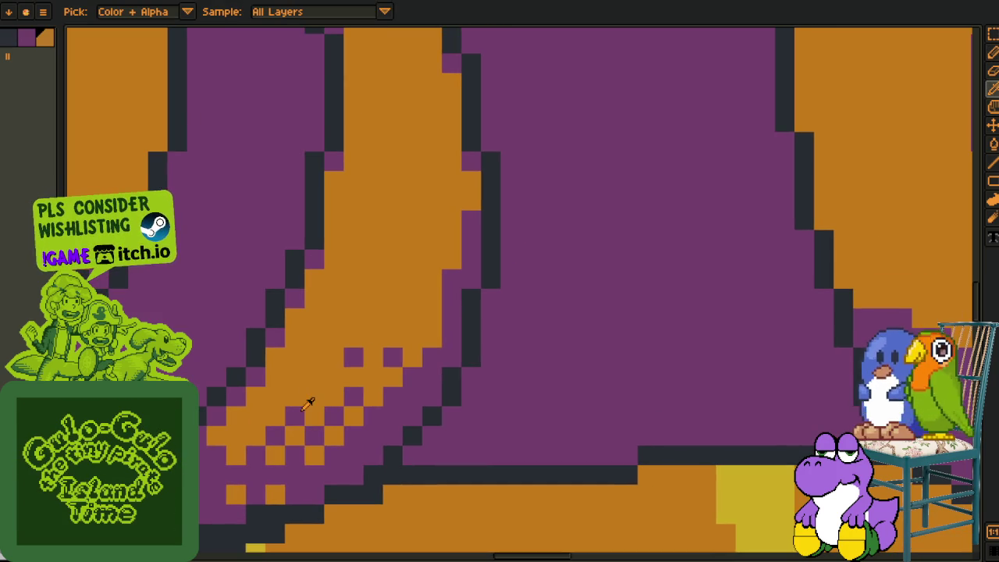
left_click(320, 381)
left_click(315, 357)
left_click(354, 318)
left_click(392, 317)
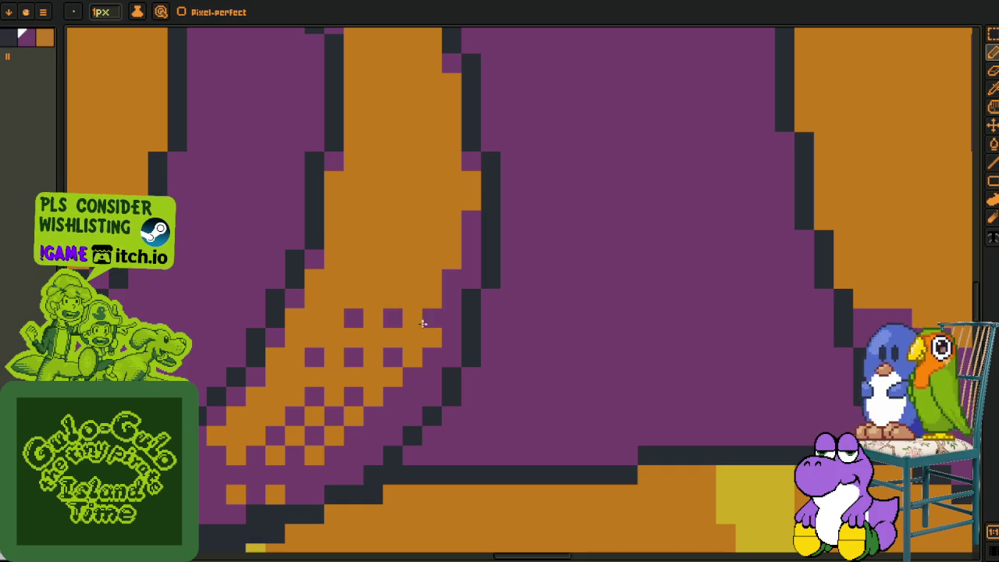
scroll(417, 324, "down", 4)
Break the dark shadow edge under the lid with purple pixels, undoing a misplaced stroke
key("i")
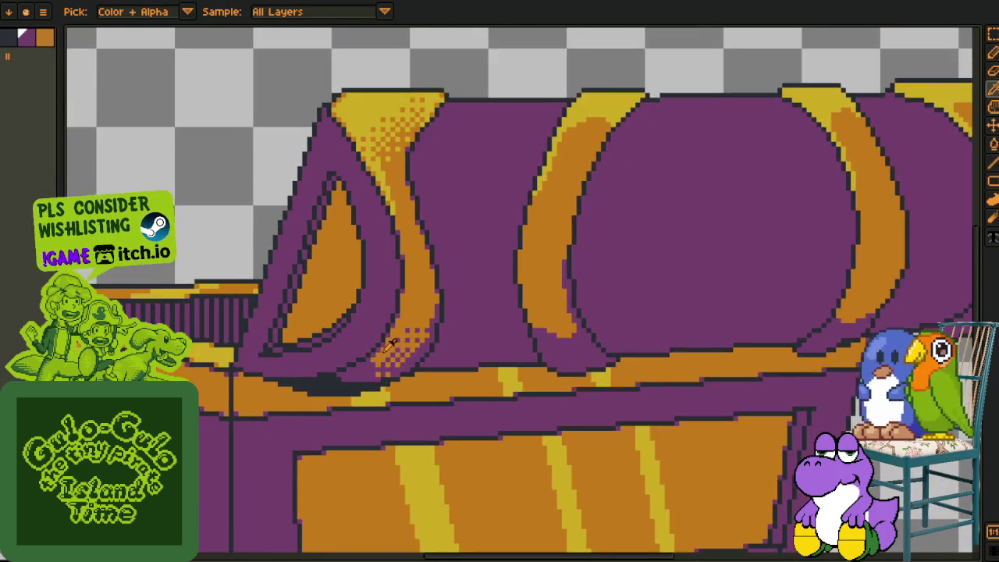
scroll(390, 346, "up", 3)
key("b")
scroll(367, 393, "up", 1)
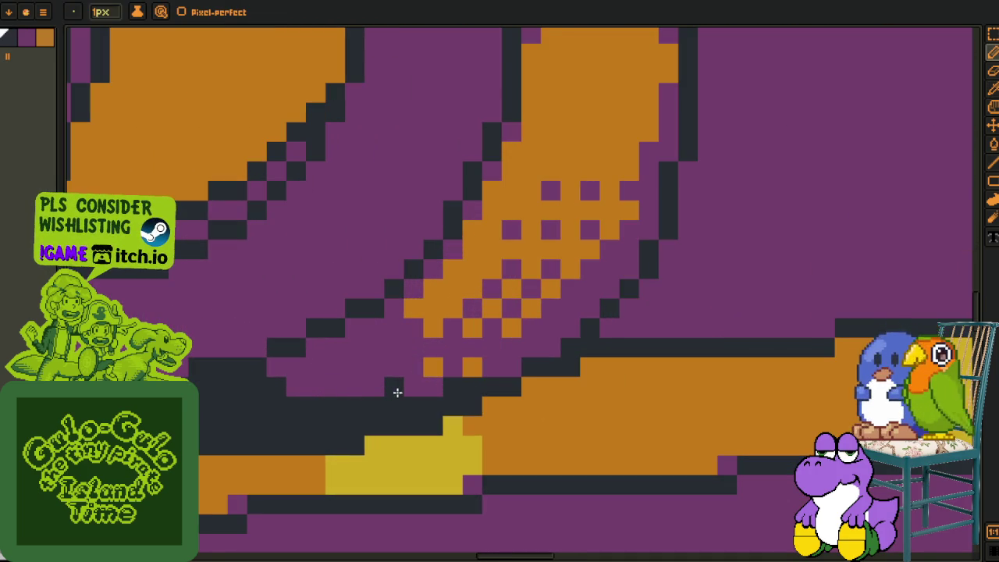
key("i")
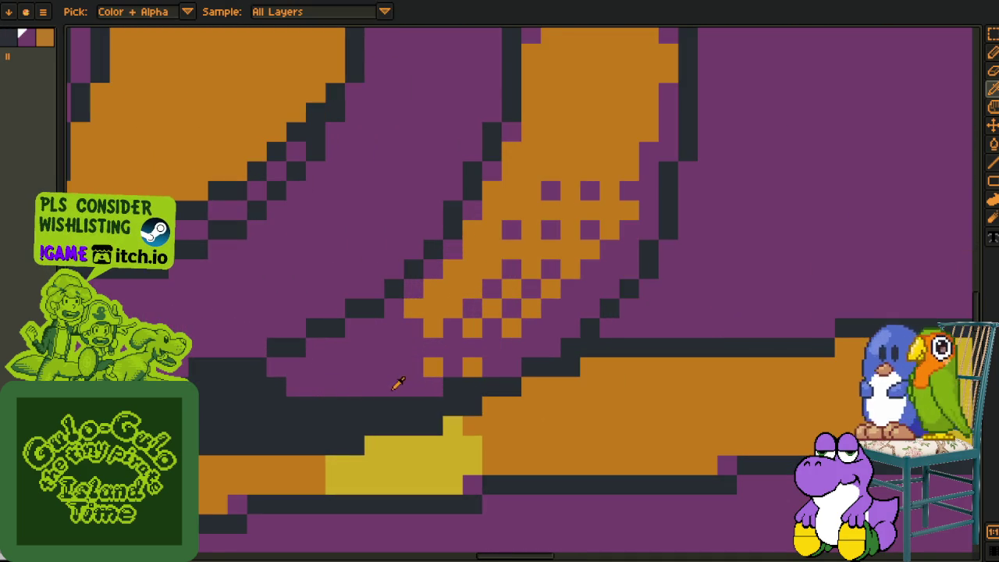
key("b")
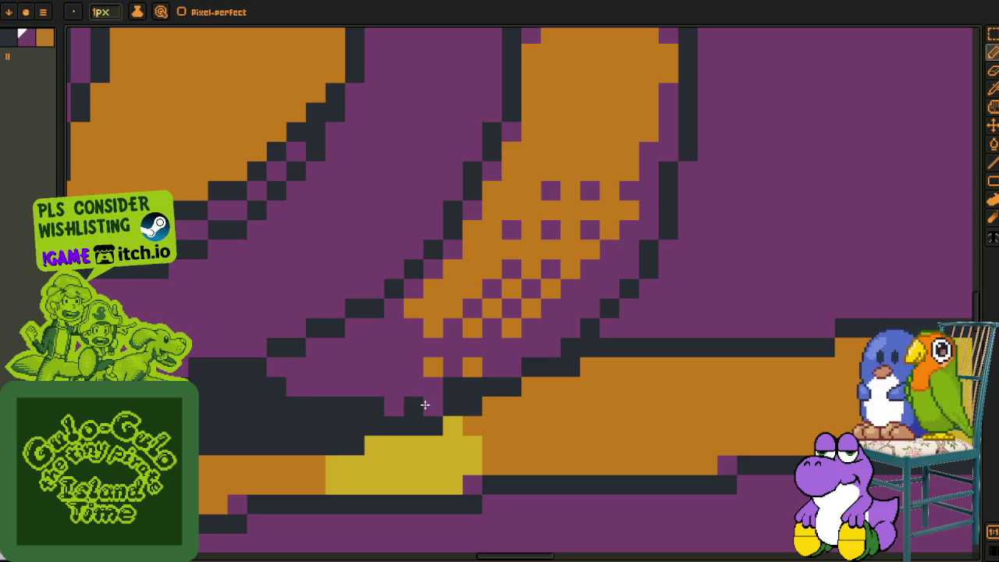
key("ctrl+z")
left_click(394, 406)
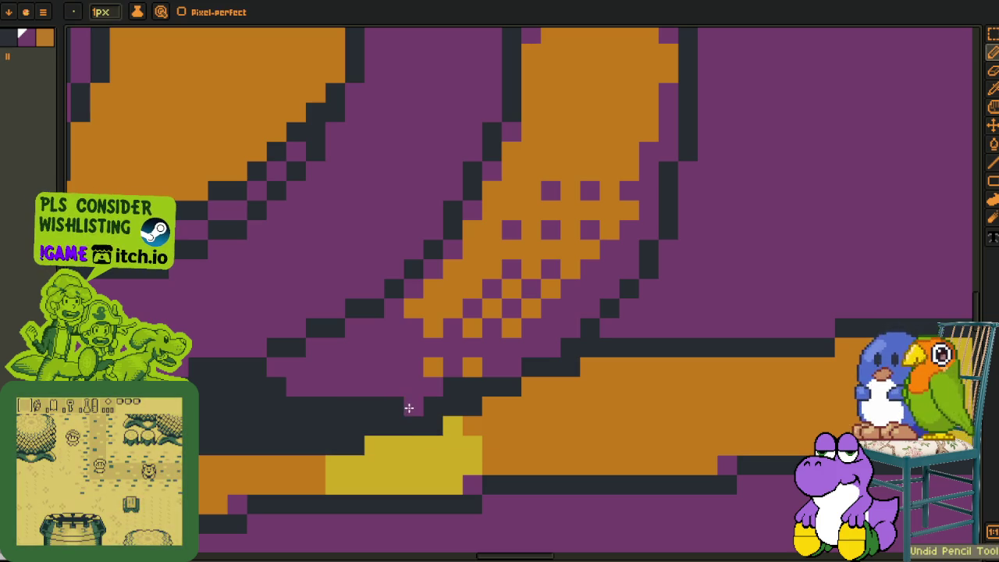
left_click(409, 407)
left_click(374, 405)
left_click(299, 405)
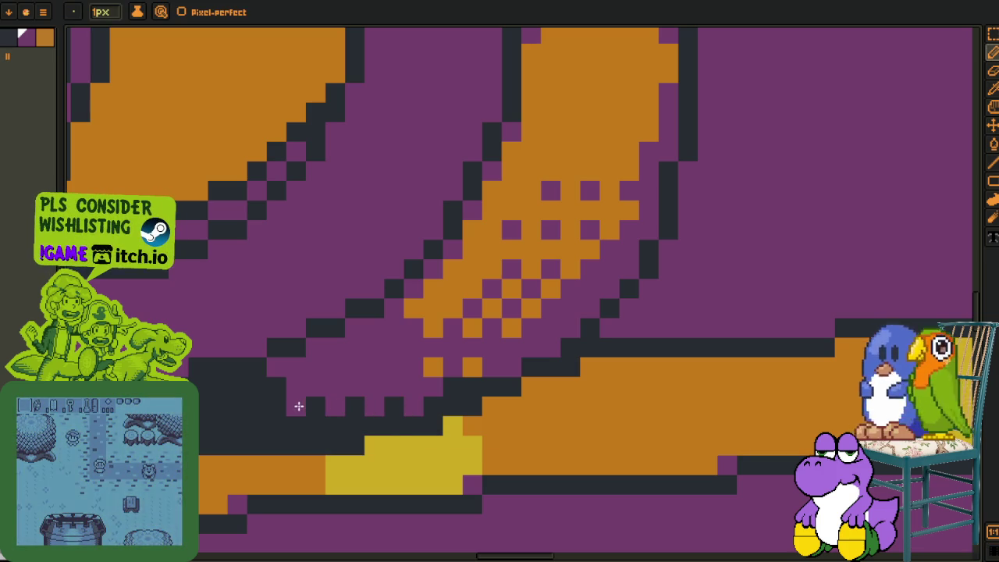
left_click(262, 404)
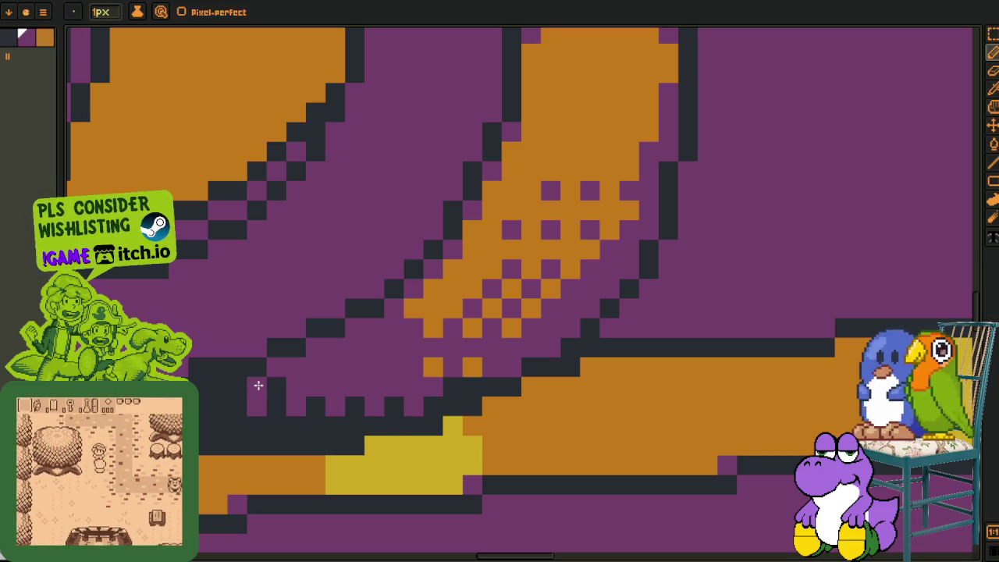
key("ctrl+z")
Sample the dark outline colour and repaint two dark pixels into the edge
key("alt")
key("alt")
left_click(279, 392)
left_click(298, 387)
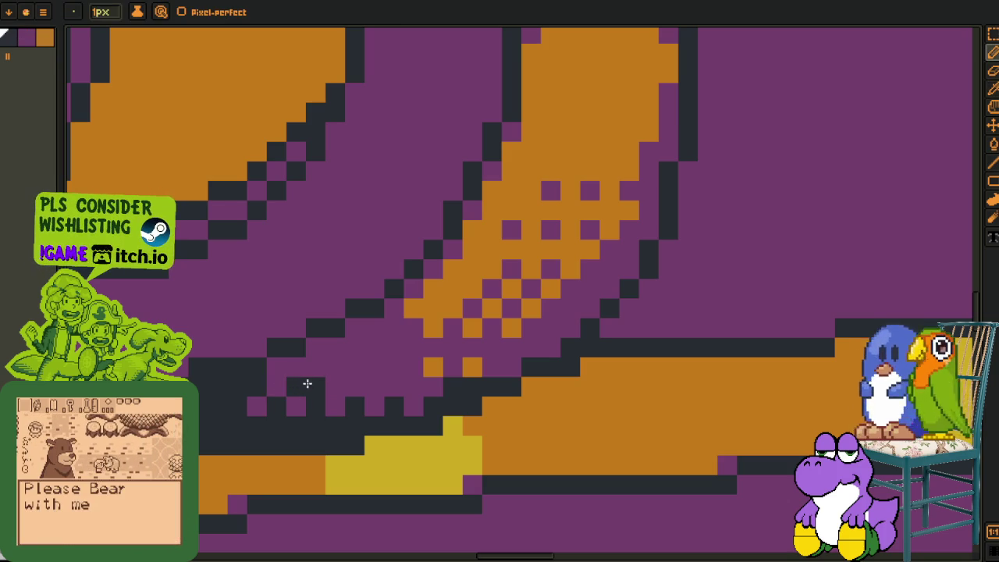
left_click(335, 387)
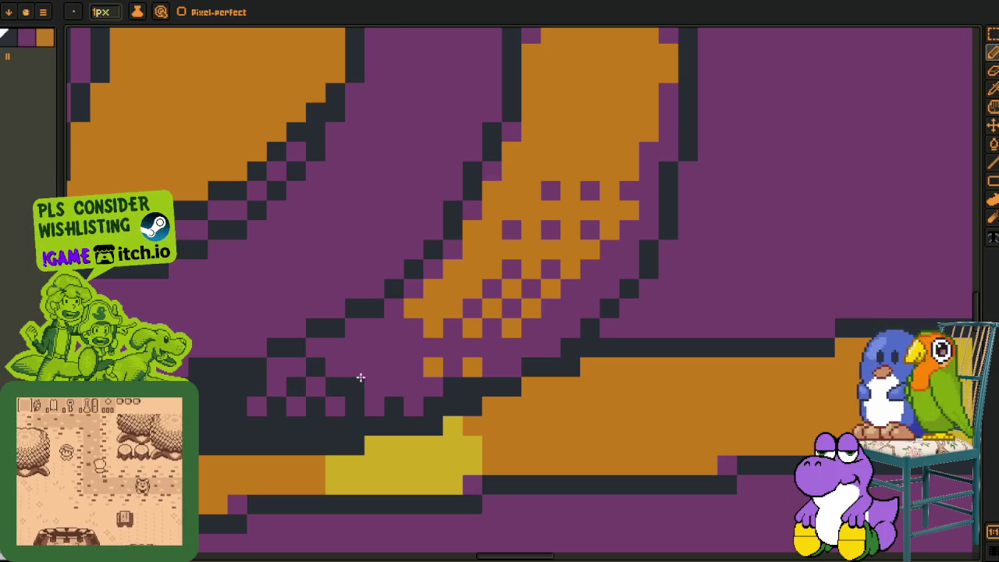
Save the chest sprite with Ctrl+S
scroll(370, 383, "down", 4)
scroll(343, 395, "down", 3)
key("alt")
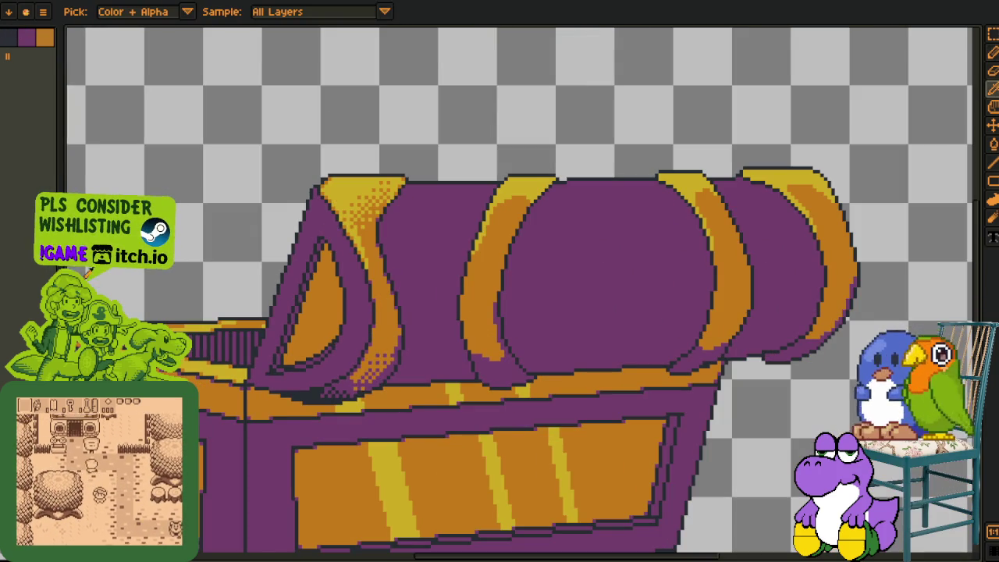
scroll(337, 267, "down", 1)
scroll(337, 267, "down", 1)
scroll(342, 266, "up", 2)
key("ctrl+s")
Sample orange and add two orange dither pixels at another band's gold-orange boundary
scroll(414, 246, "up", 2)
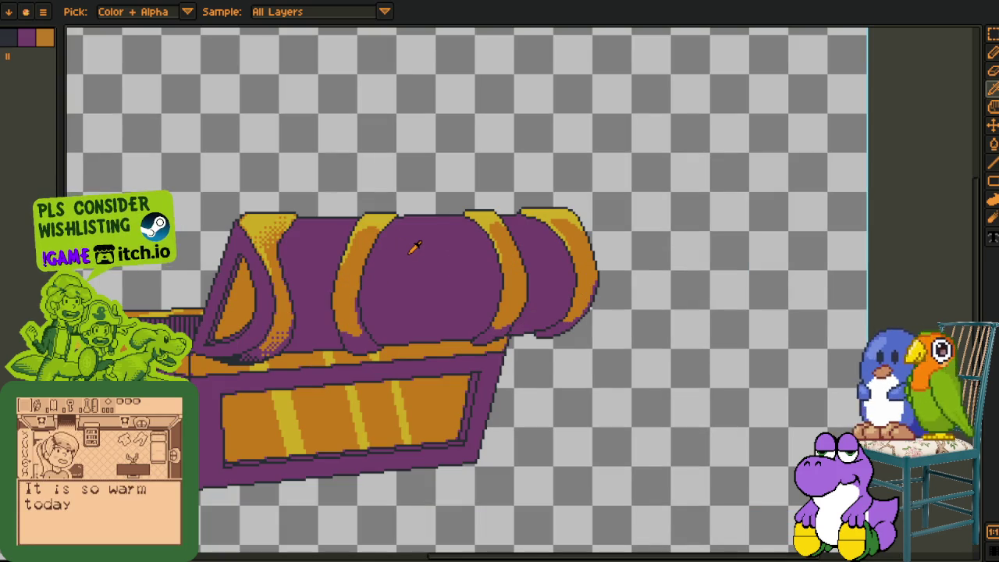
scroll(415, 246, "up", 1)
scroll(414, 247, "up", 1)
scroll(328, 297, "up", 1)
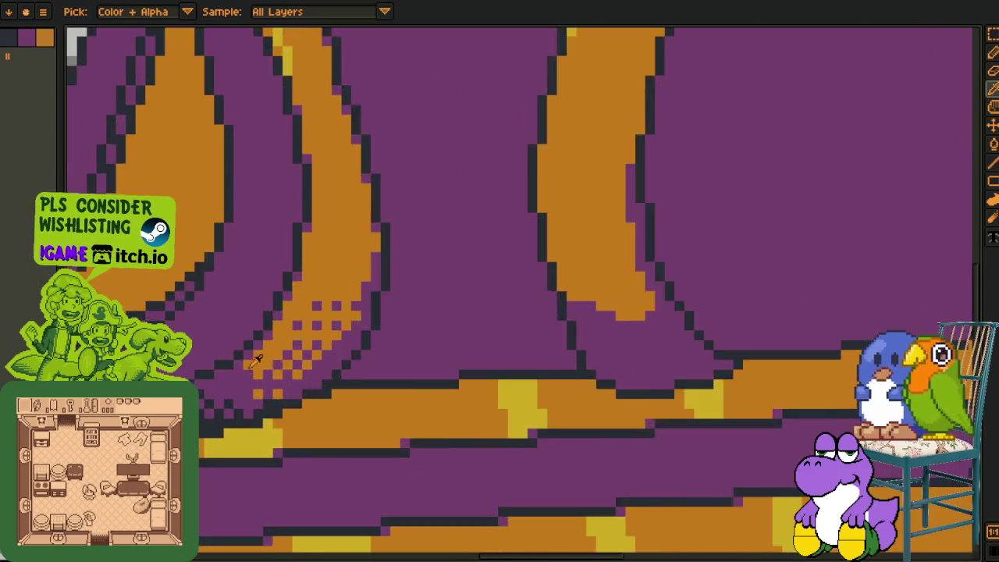
scroll(273, 341, "up", 1)
left_click(272, 342, "alt")
scroll(312, 349, "down", 2)
scroll(312, 349, "down", 2)
scroll(356, 385, "up", 2)
scroll(375, 362, "up", 2)
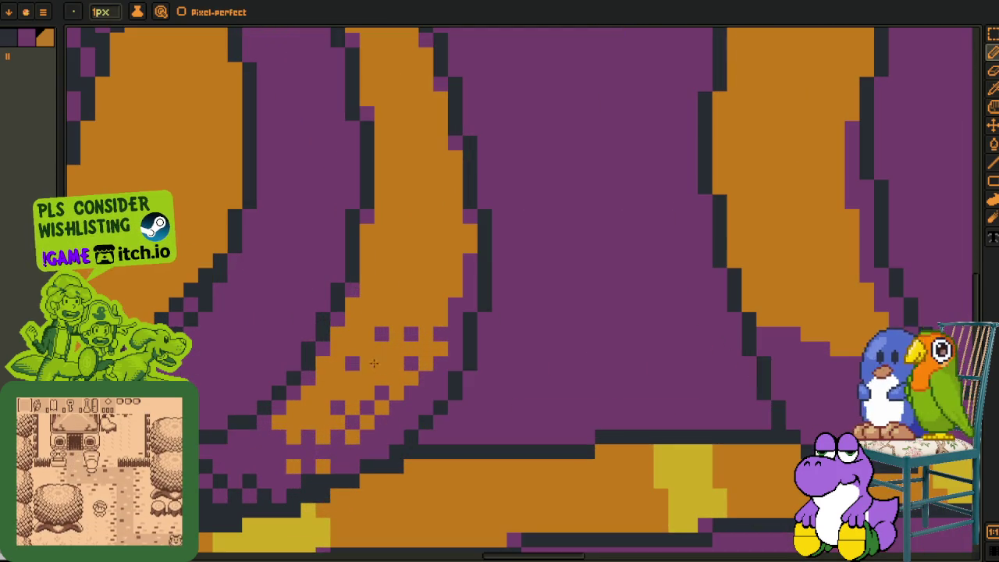
left_click_drag(381, 337, 353, 363)
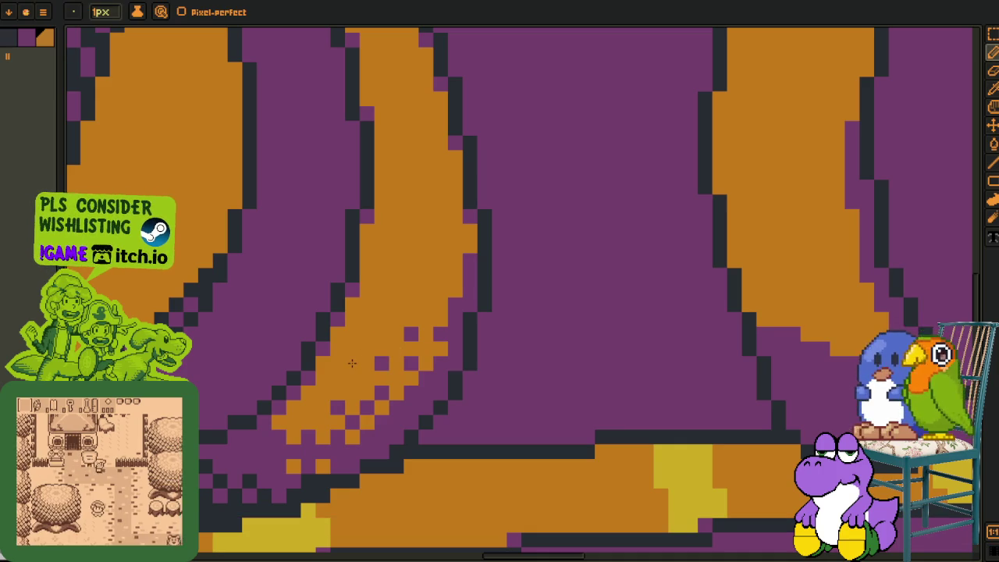
scroll(422, 344, "down", 4)
Cancel an accidental transform and return to the pencil
key("i")
key("ctrl+t")
scroll(442, 292, "up", 2)
scroll(391, 320, "up", 2)
scroll(349, 346, "up", 1)
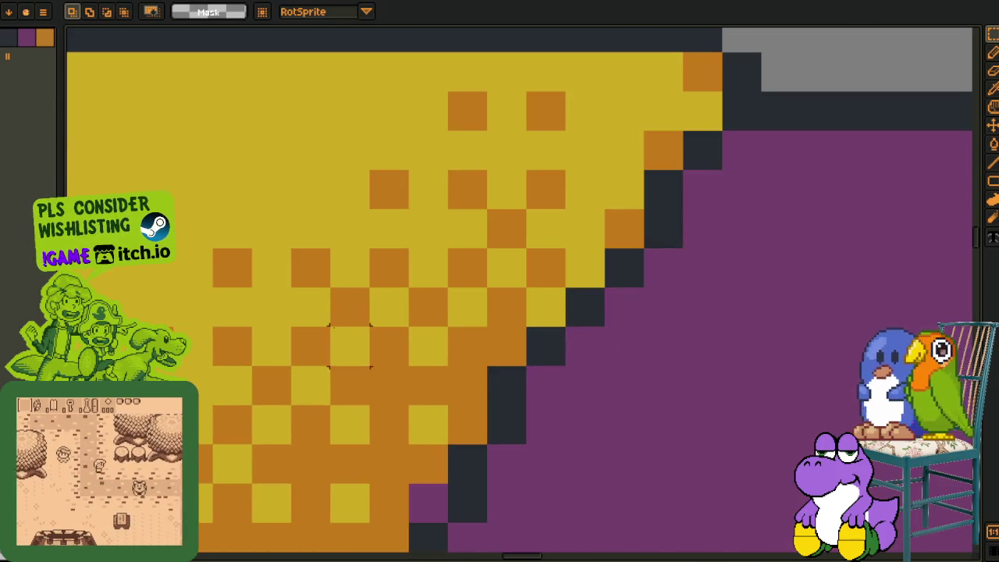
key("ctrl+d")
key("v")
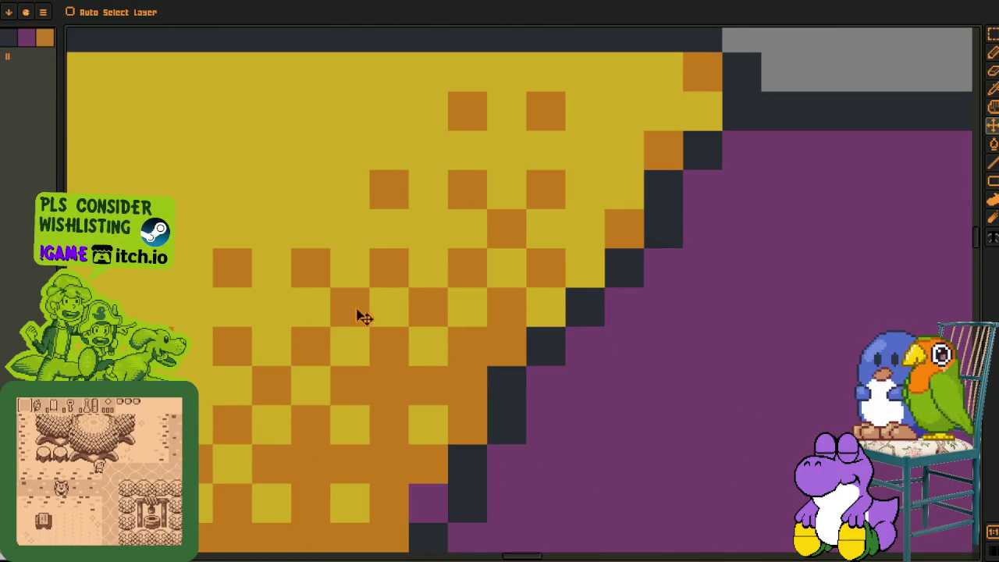
key("b")
scroll(517, 277, "down", 4)
scroll(495, 309, "down", 2)
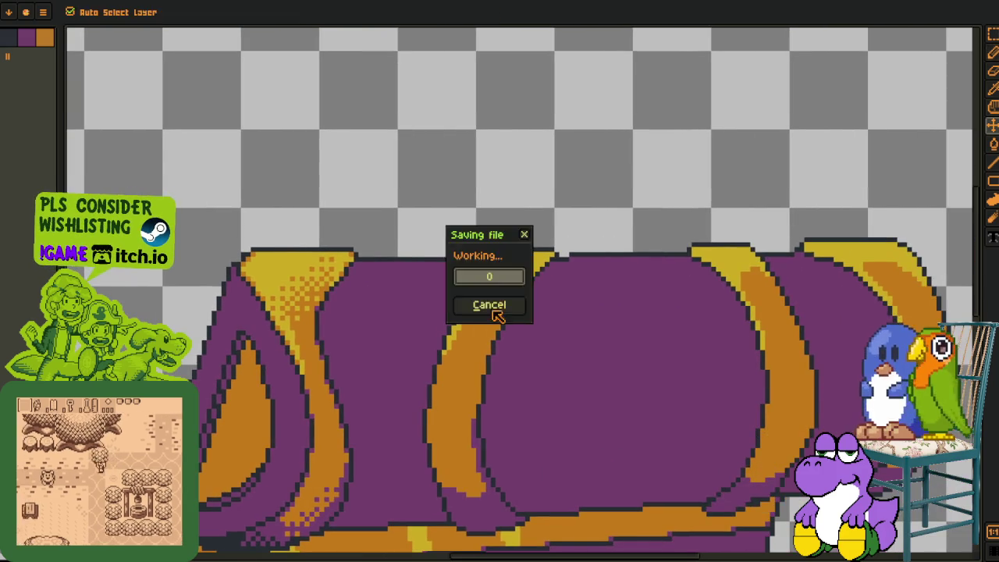
scroll(493, 307, "up", 2)
Dither orange checker pixels down the left gold stripe's yellow edge
scroll(495, 245, "up", 2)
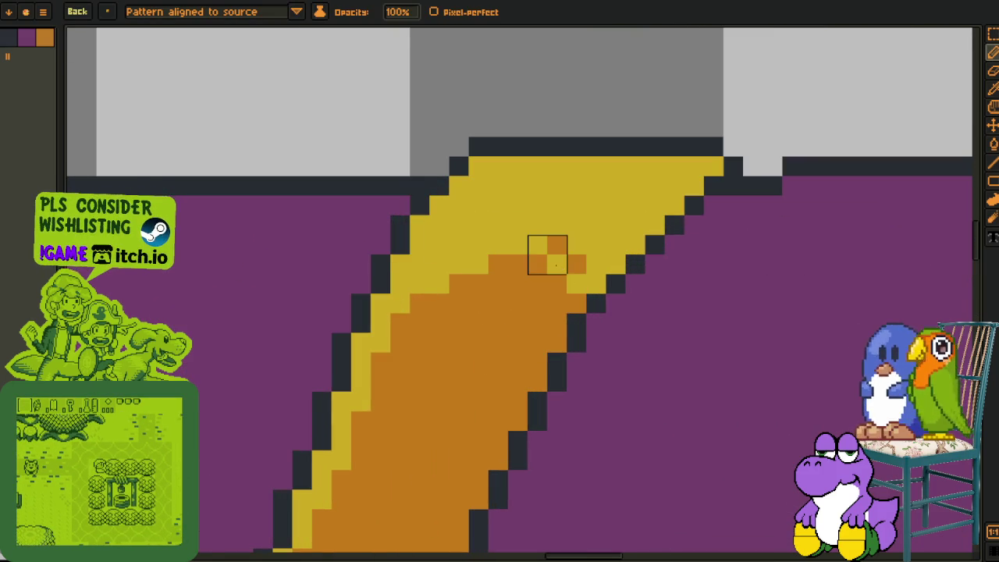
left_click_drag(546, 253, 489, 275)
left_click(470, 257)
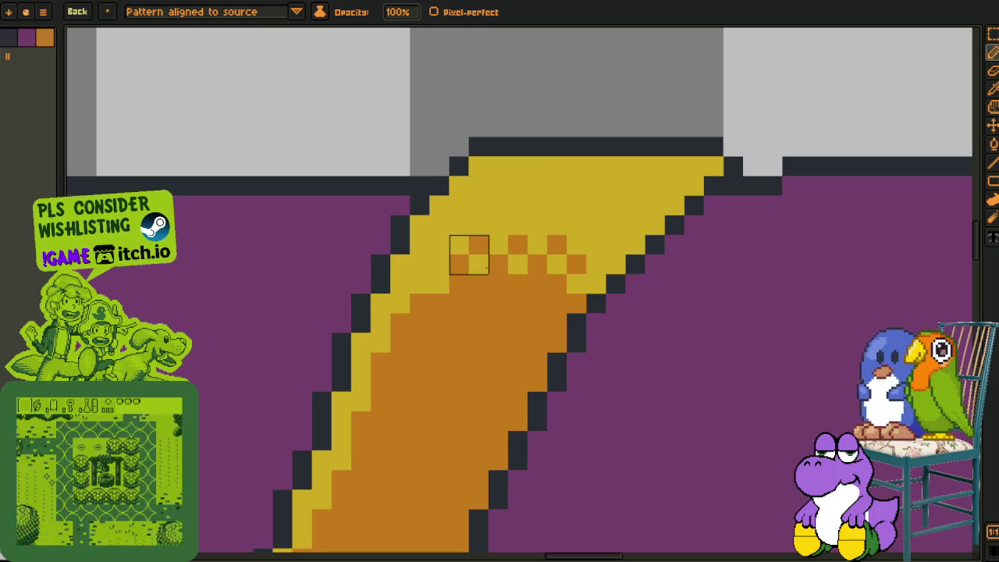
left_click_drag(450, 294, 410, 334)
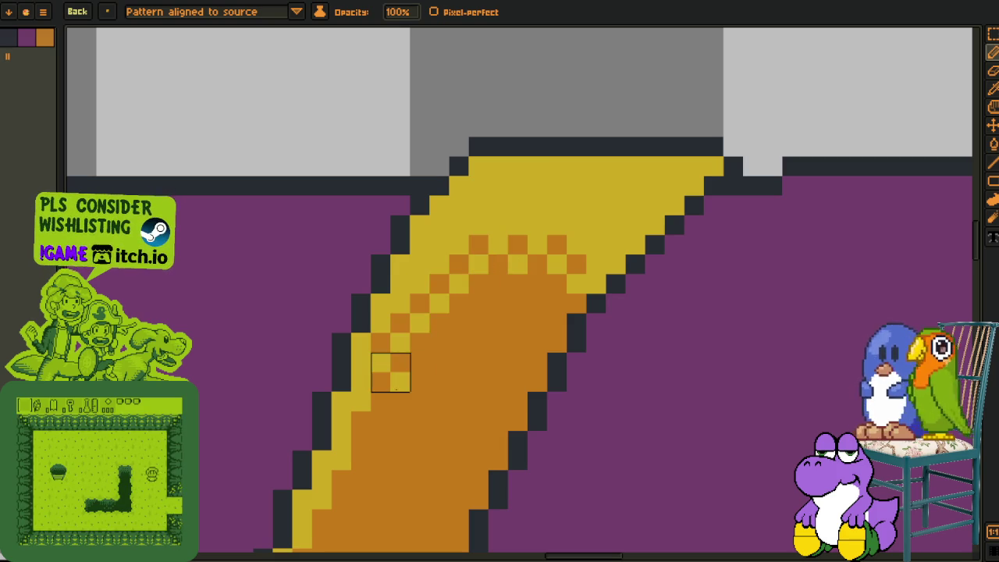
key("ctrl+z")
key("m")
key("b")
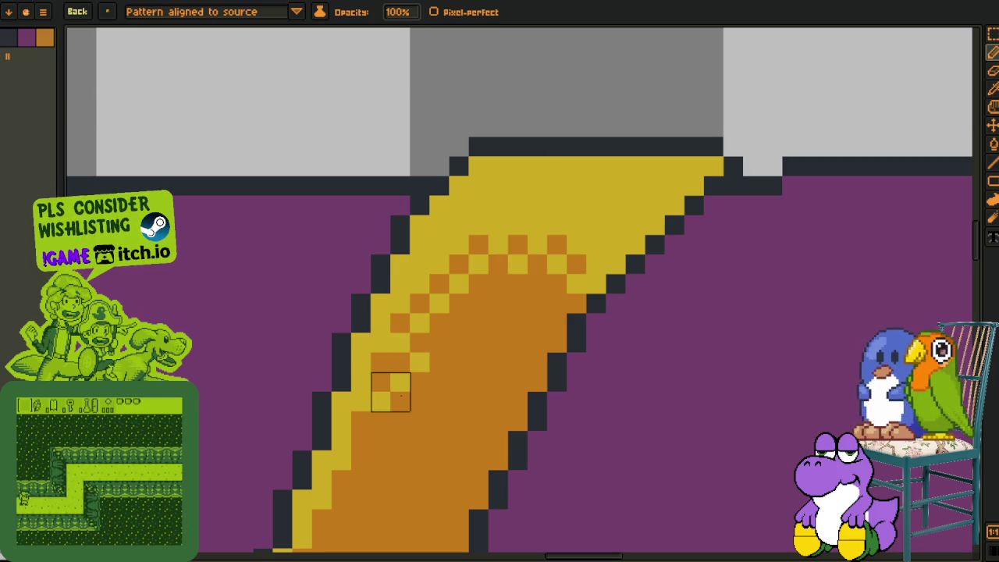
mouse_move(401, 395)
left_mouse_down()
mouse_move(400, 376)
mouse_move(441, 346)
mouse_move(462, 310)
mouse_move(439, 354)
mouse_move(460, 354)
mouse_move(439, 372)
left_mouse_up()
Dither the yellow top of the next gold band, undoing part of a stroke
scroll(420, 390, "down", 2)
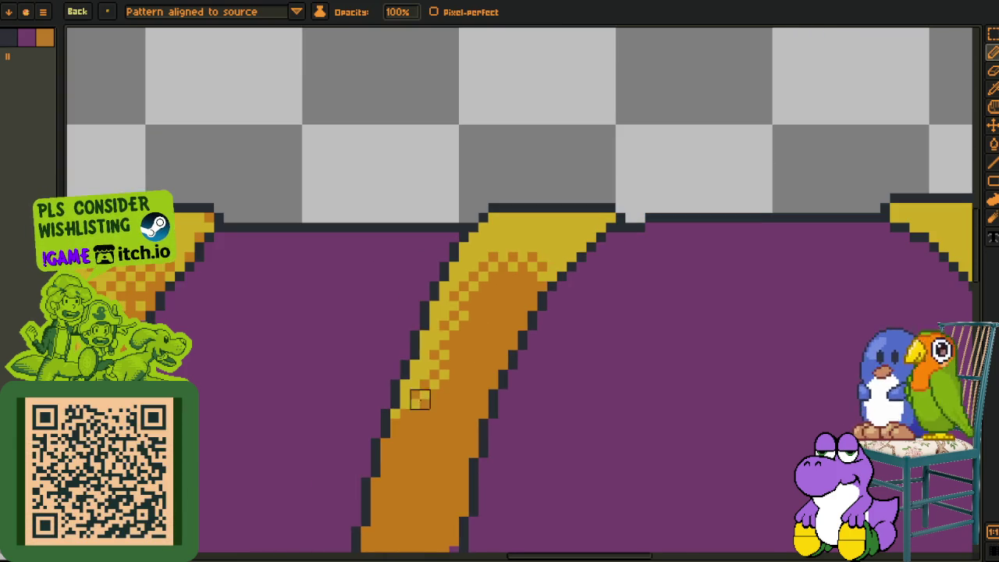
scroll(420, 400, "down", 1)
scroll(507, 351, "up", 1)
scroll(540, 286, "up", 1)
scroll(520, 212, "up", 1)
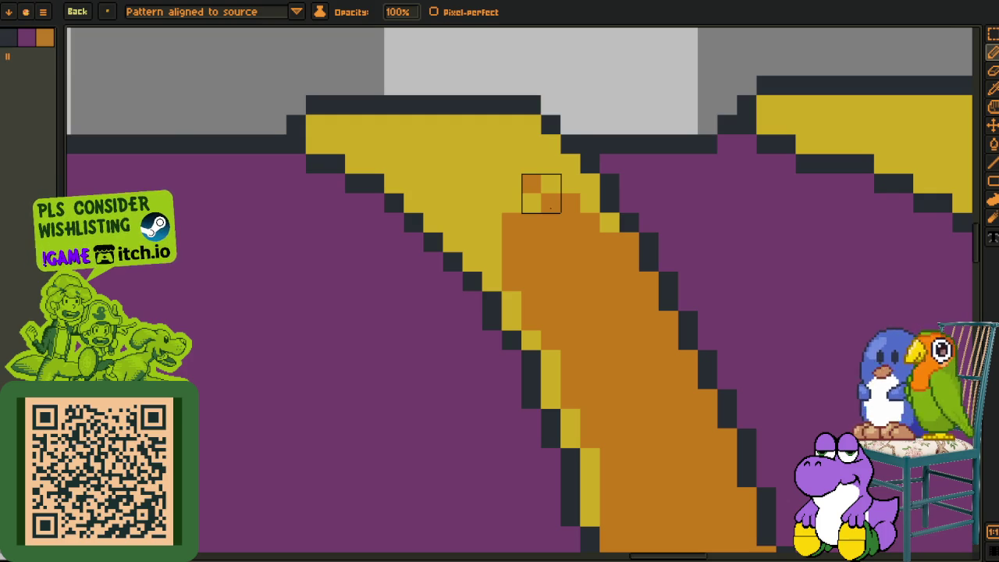
mouse_move(541, 193)
left_mouse_down()
mouse_move(523, 212)
mouse_move(523, 251)
mouse_move(562, 212)
mouse_move(600, 253)
mouse_move(542, 271)
mouse_move(502, 232)
left_mouse_up()
scroll(502, 213, "down", 3)
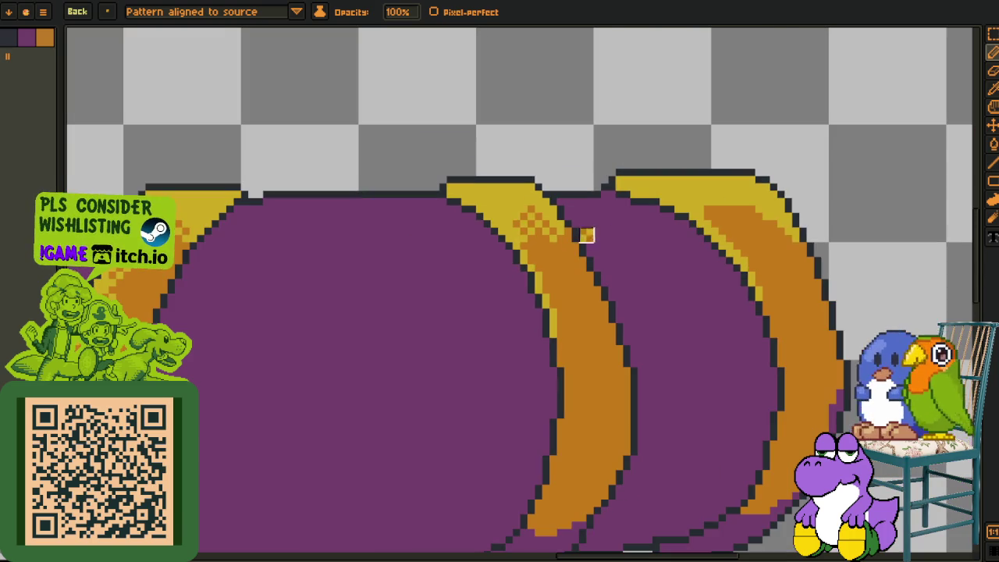
scroll(551, 258, "up", 2)
scroll(457, 249, "up", 3)
mouse_move(457, 248)
left_mouse_down()
mouse_move(368, 218)
mouse_move(426, 276)
mouse_move(457, 278)
left_mouse_up()
key("ctrl+z")
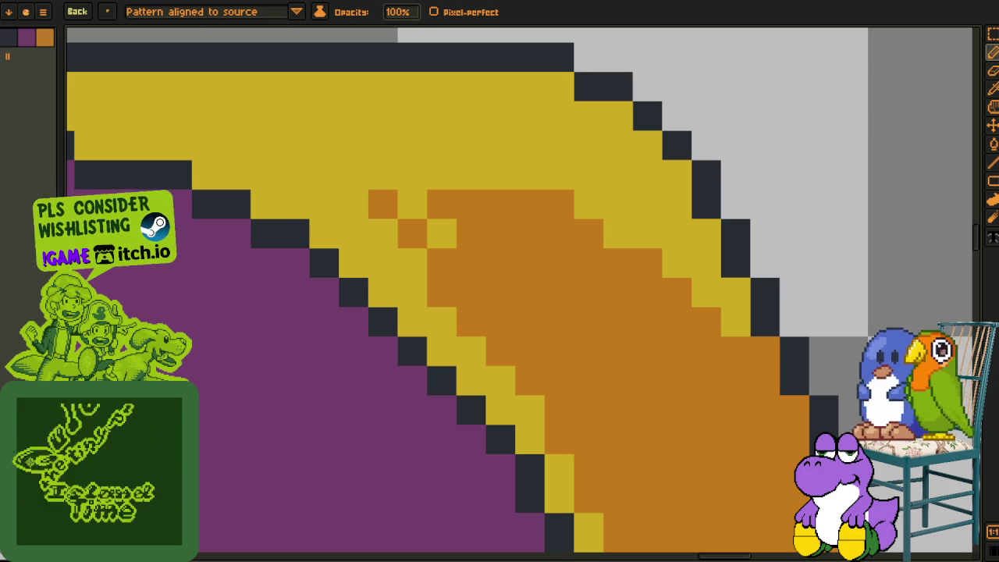
Add orange checker dither along the right band's upper edge and diagonal boundary
mouse_move(457, 190)
left_mouse_down()
mouse_move(603, 190)
mouse_move(603, 218)
mouse_move(722, 338)
left_mouse_up()
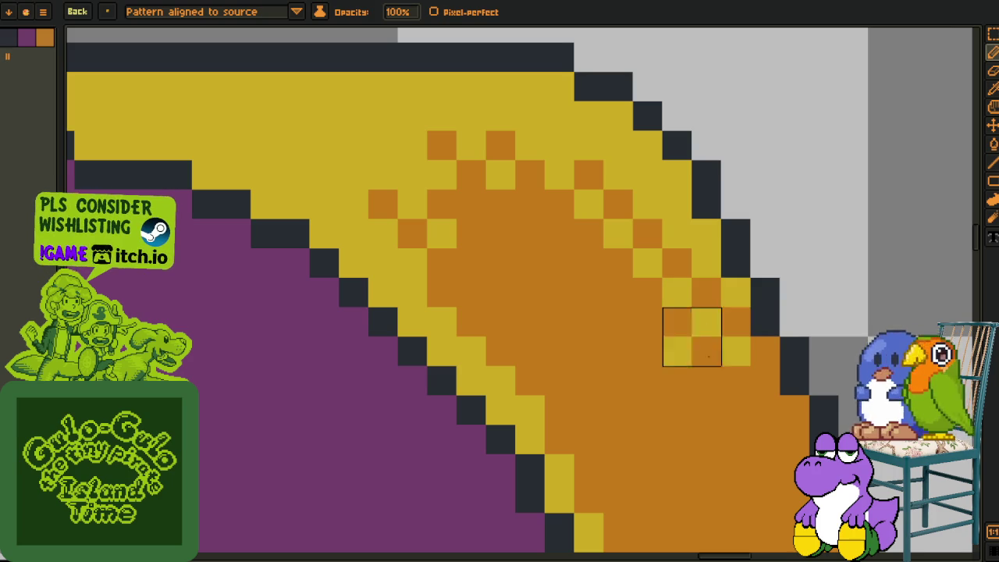
mouse_move(467, 310)
left_mouse_down()
mouse_move(438, 281)
mouse_move(496, 310)
mouse_move(496, 338)
mouse_move(594, 445)
mouse_move(594, 474)
mouse_move(561, 421)
mouse_move(576, 423)
left_mouse_up()
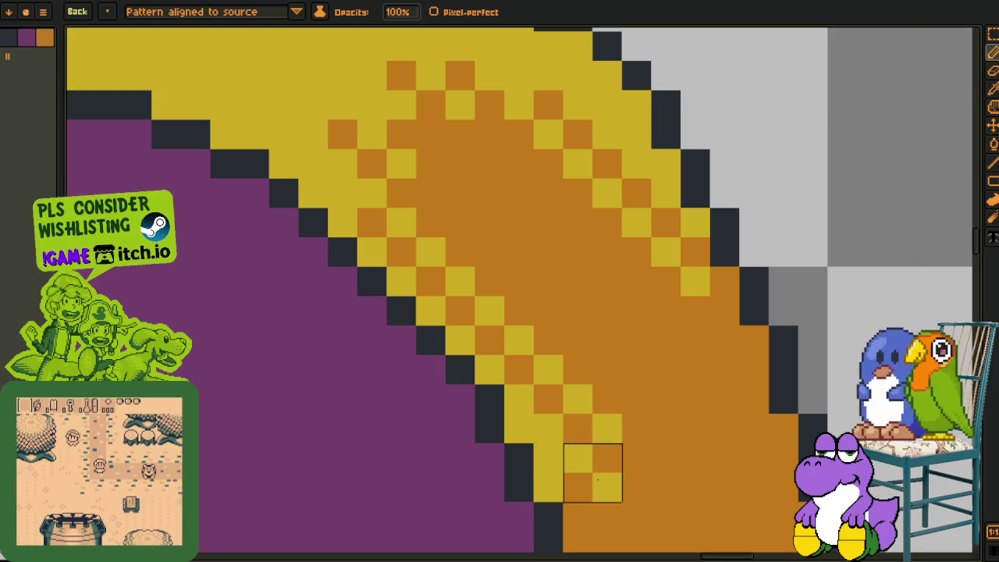
scroll(589, 442, "down", 3)
scroll(511, 364, "down", 1)
scroll(348, 357, "up", 3)
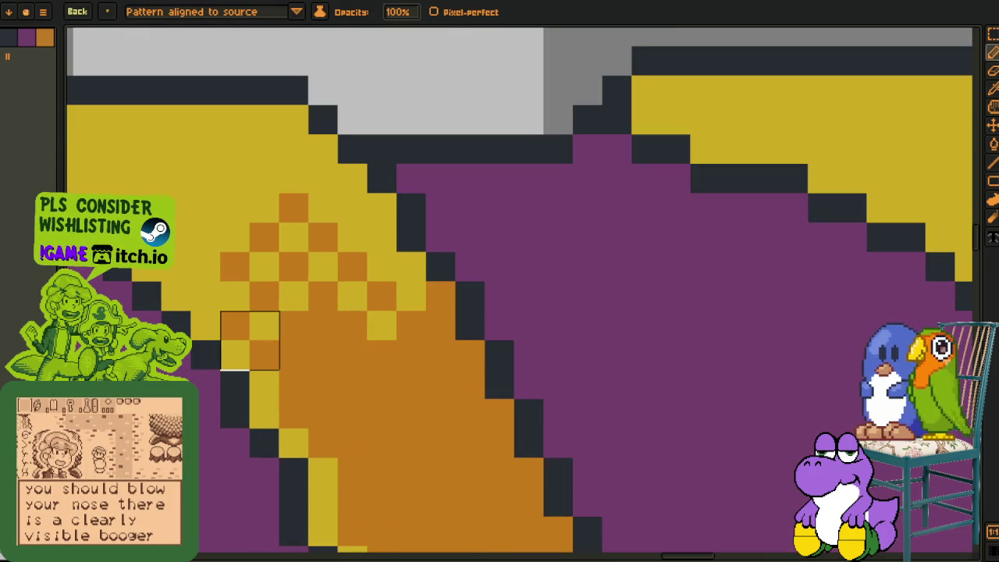
scroll(302, 268, "down", 3)
key("i")
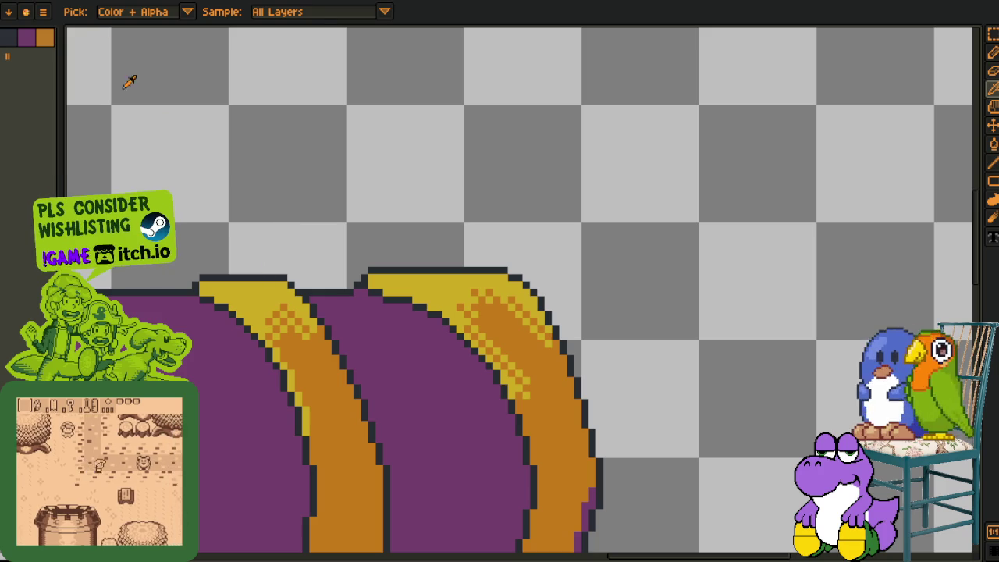
key("b")
left_click(107, 9)
Zoom in, pick orange from the artwork and get the 1px Pencil ready
key("i")
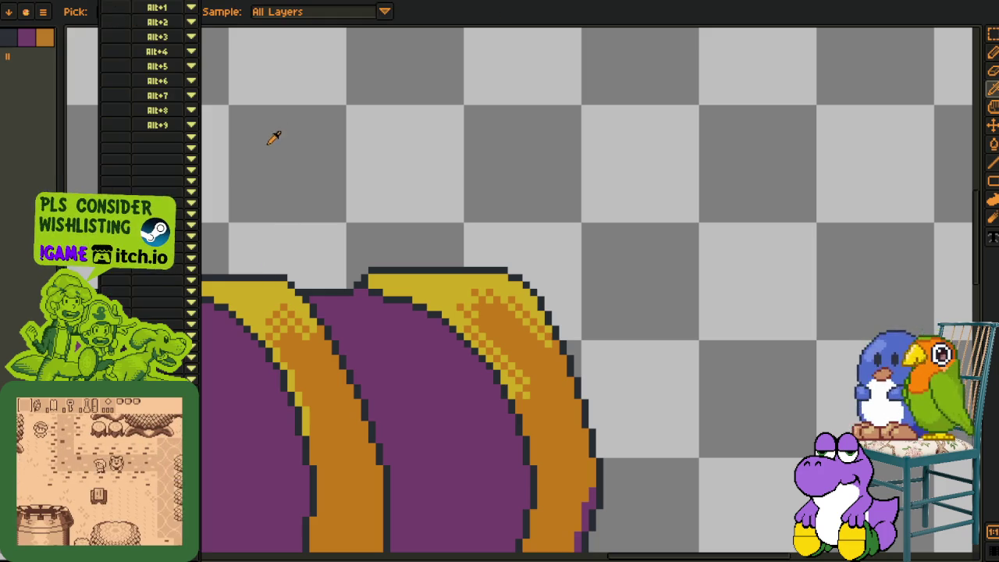
scroll(325, 324, "up", 3)
key("b")
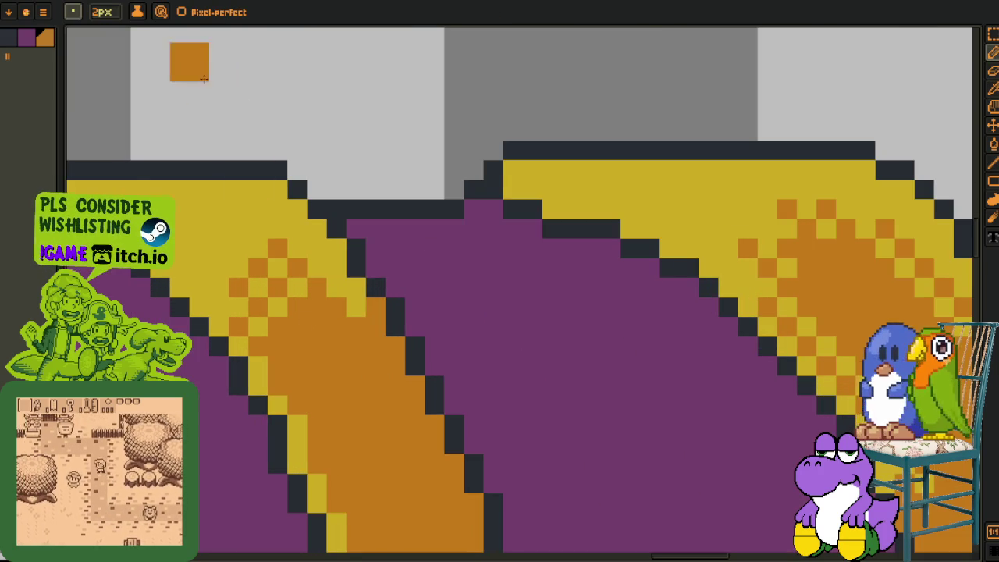
left_click(76, 11)
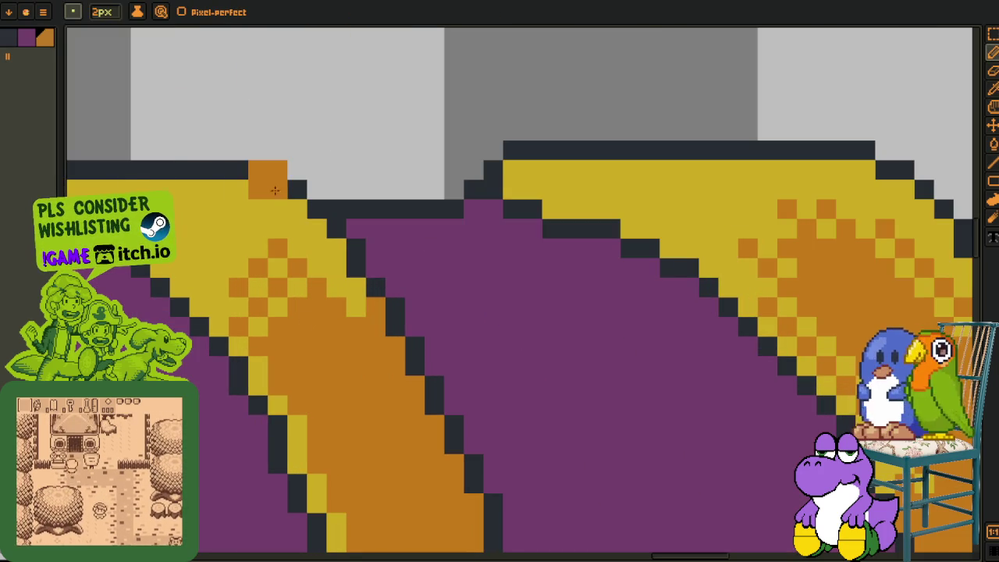
key("v")
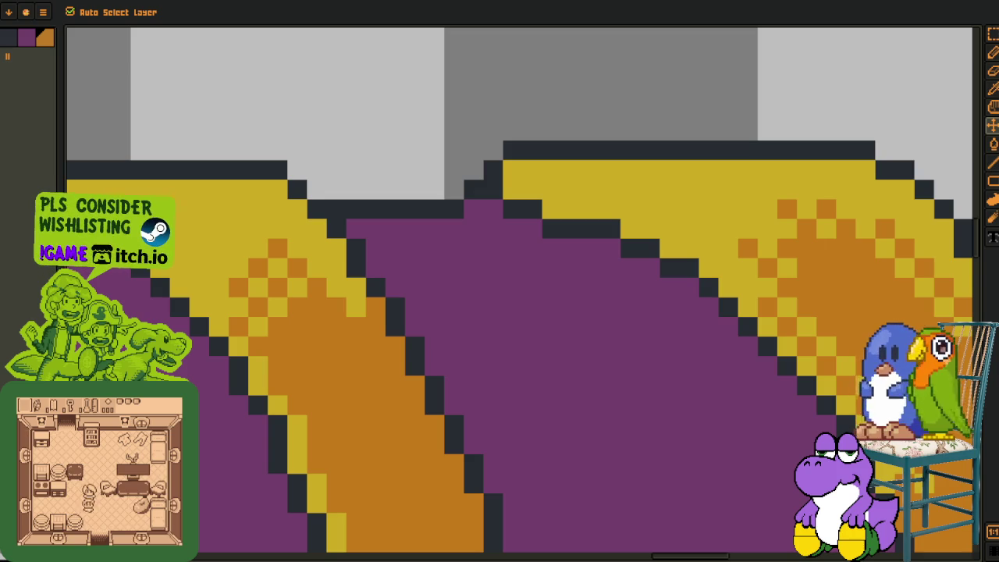
key("b")
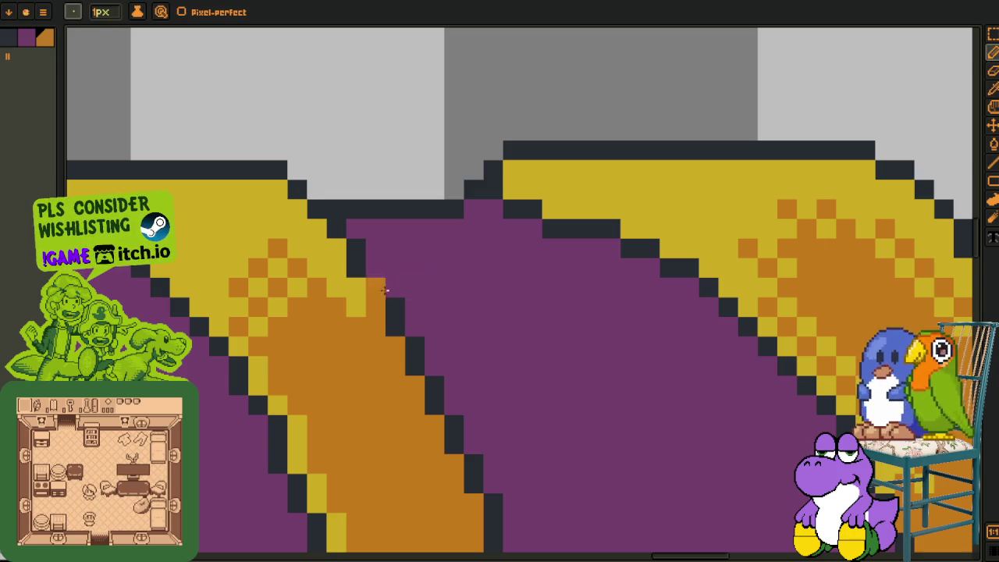
scroll(494, 325, "down", 2)
scroll(378, 318, "up", 2)
scroll(378, 319, "up", 1)
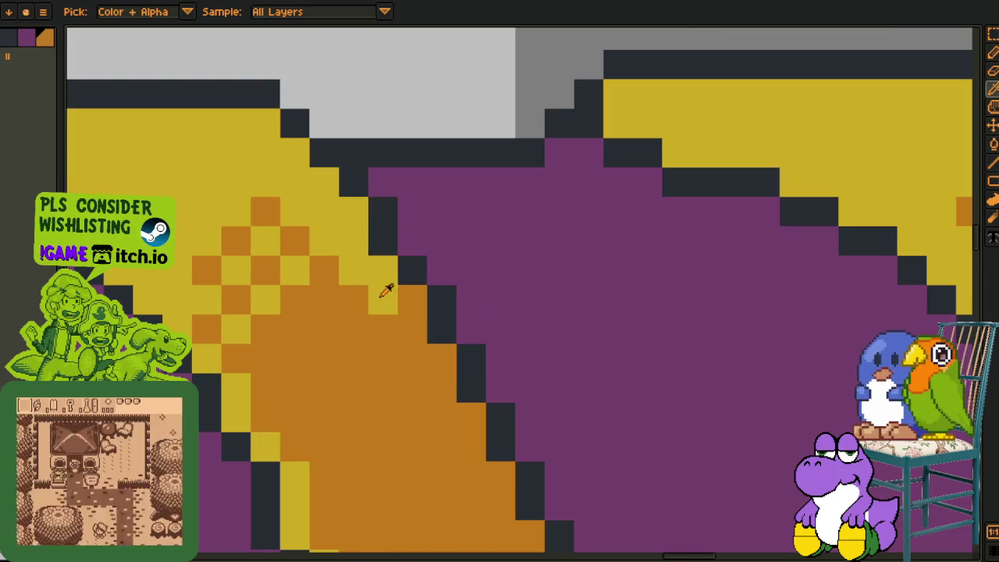
key("o")
scroll(378, 328, "down", 1)
scroll(382, 374, "down", 1)
scroll(385, 385, "up", 1)
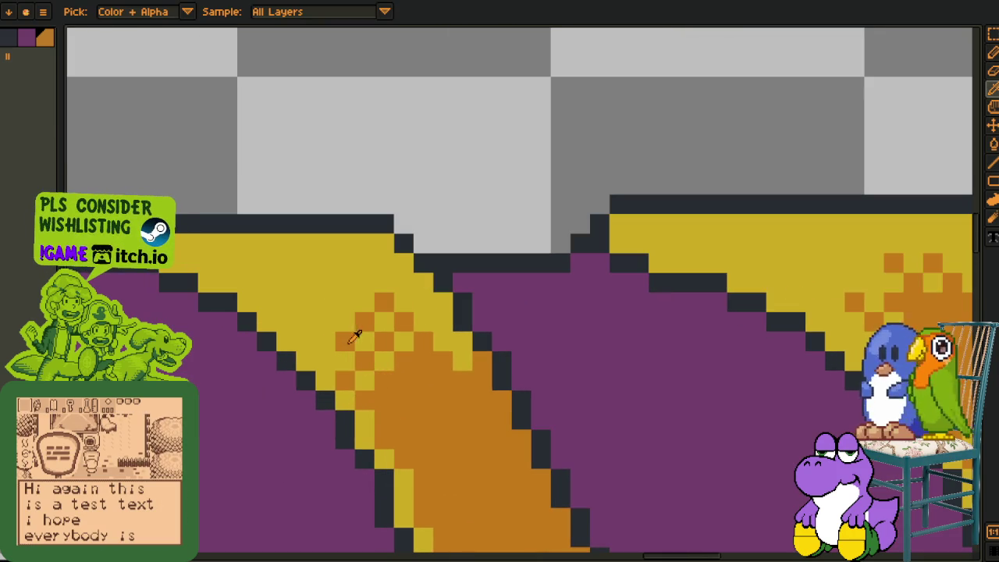
key("b")
Add orange checker pixels to the right lid band's gold area, reverting one pixel to yellow
right_click(306, 322)
left_click(306, 302)
left_click(345, 302)
left_click(345, 263)
left_click(384, 263)
scroll(382, 269, "down", 2)
scroll(491, 284, "up", 1)
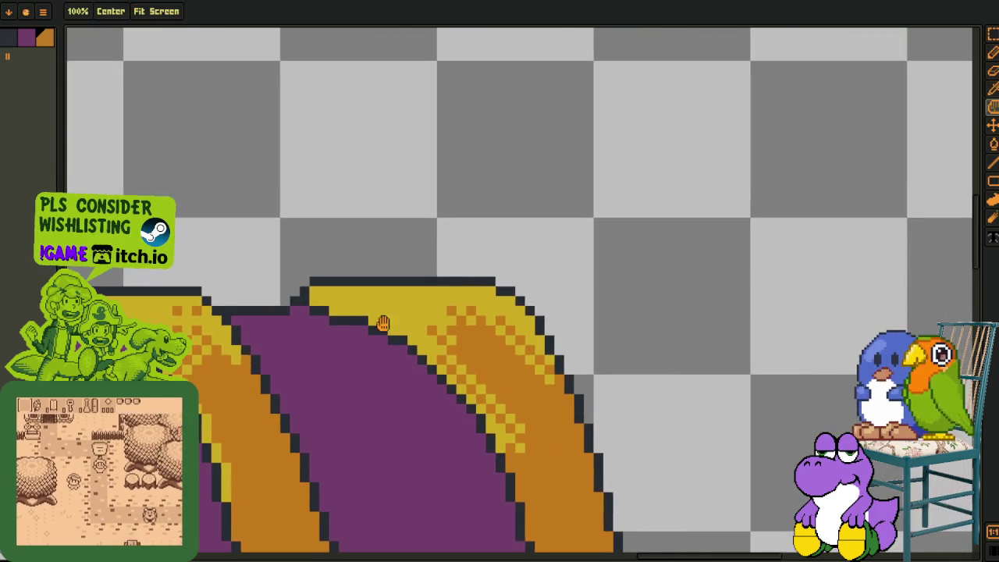
scroll(362, 331, "up", 1)
Extend the orange dither deeper into the yellow and scatter pixels near the band's top
left_click(372, 347)
left_click(370, 310)
left_click(408, 309)
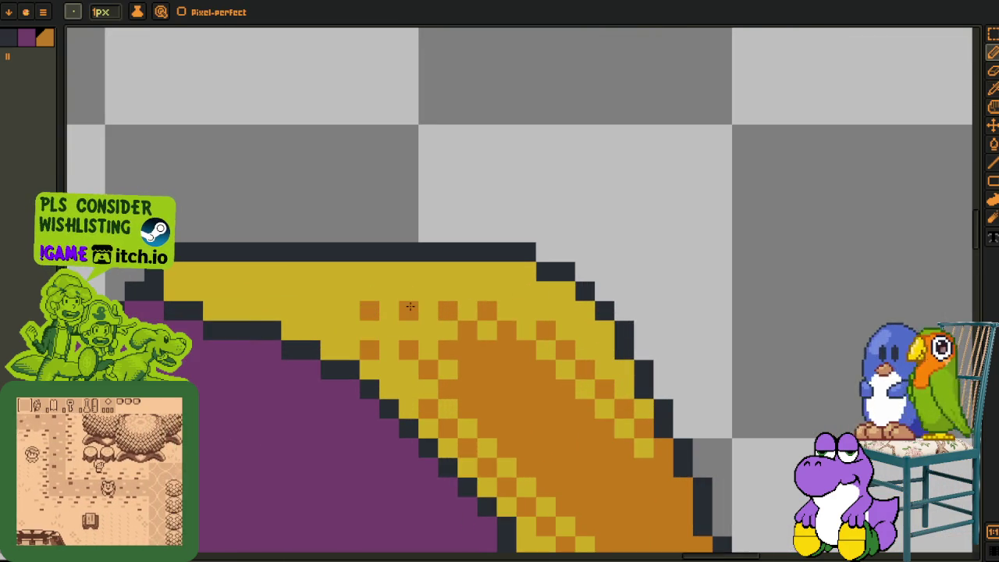
scroll(433, 275, "down", 1)
scroll(390, 268, "up", 1)
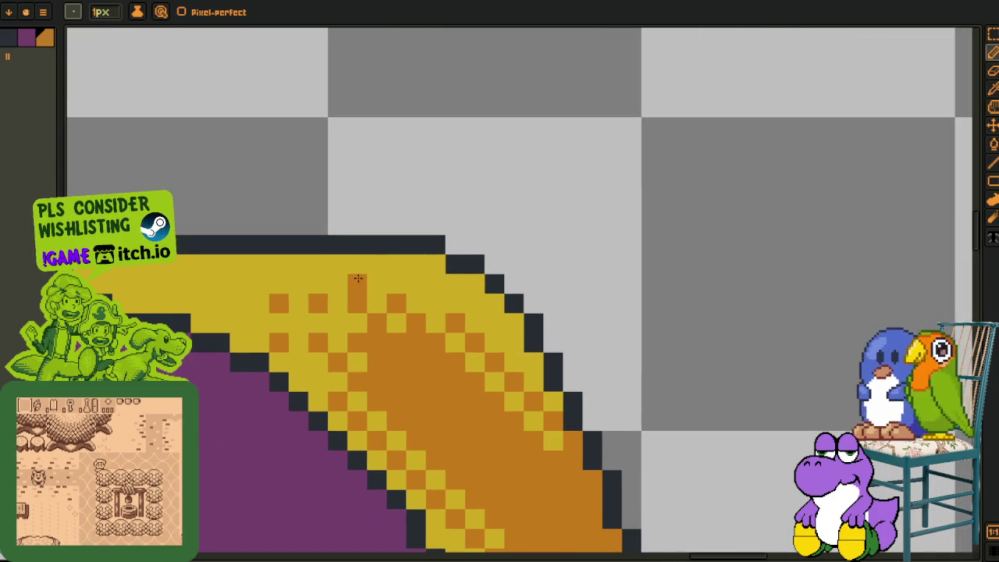
left_click(357, 263)
left_click(398, 265)
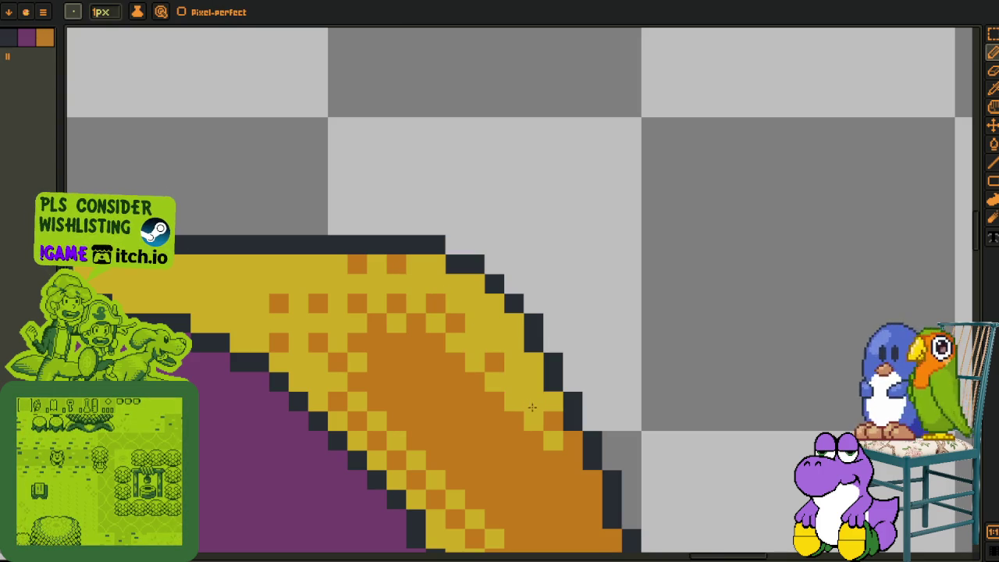
Sample the gold yellow, paint a yellow pixel into the dither, then undo that stroke
key("alt")
left_click(528, 432, "alt")
left_click(516, 447)
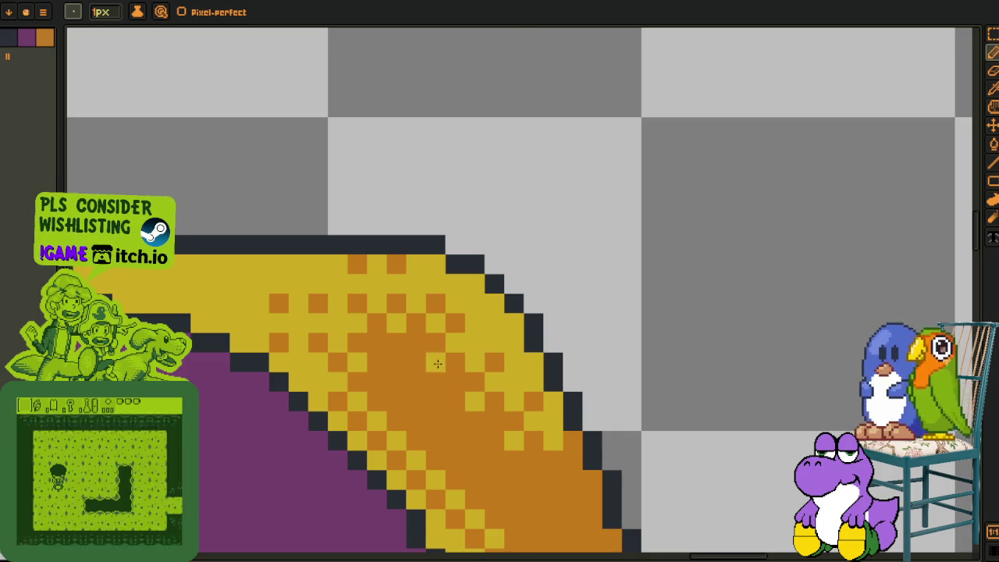
scroll(441, 364, "down", 4)
scroll(449, 383, "up", 2)
scroll(457, 399, "up", 1)
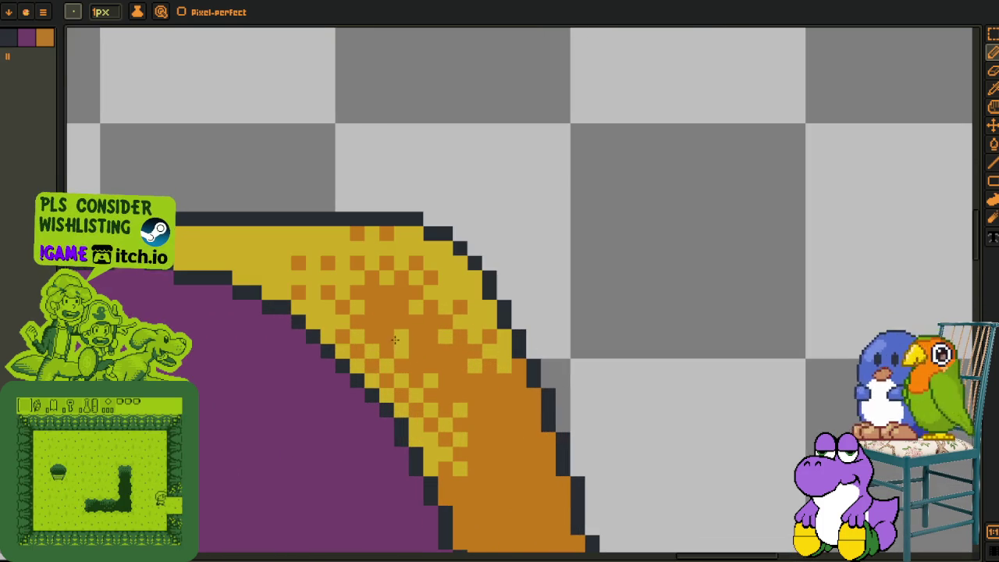
key("ctrl+z")
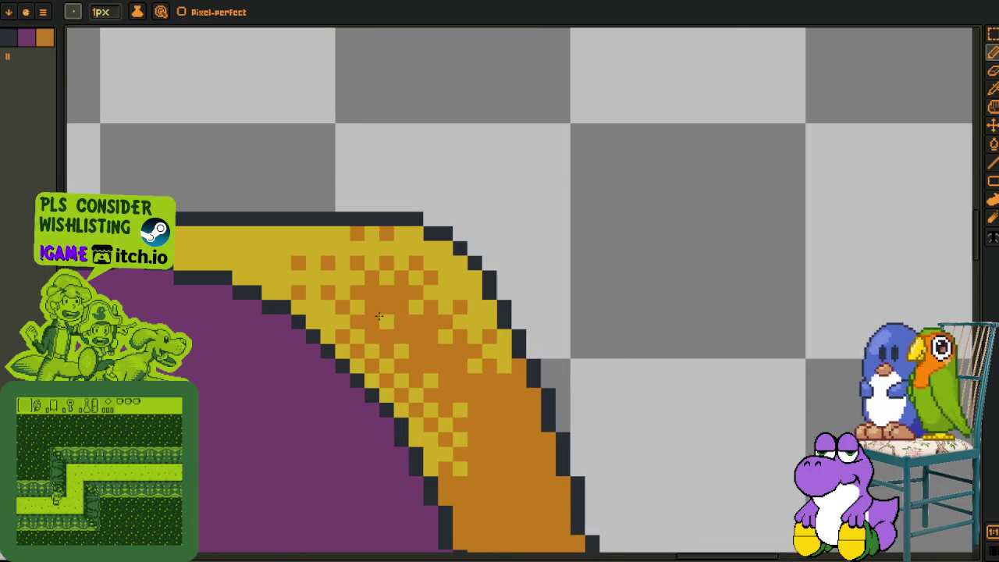
scroll(411, 373, "down", 5)
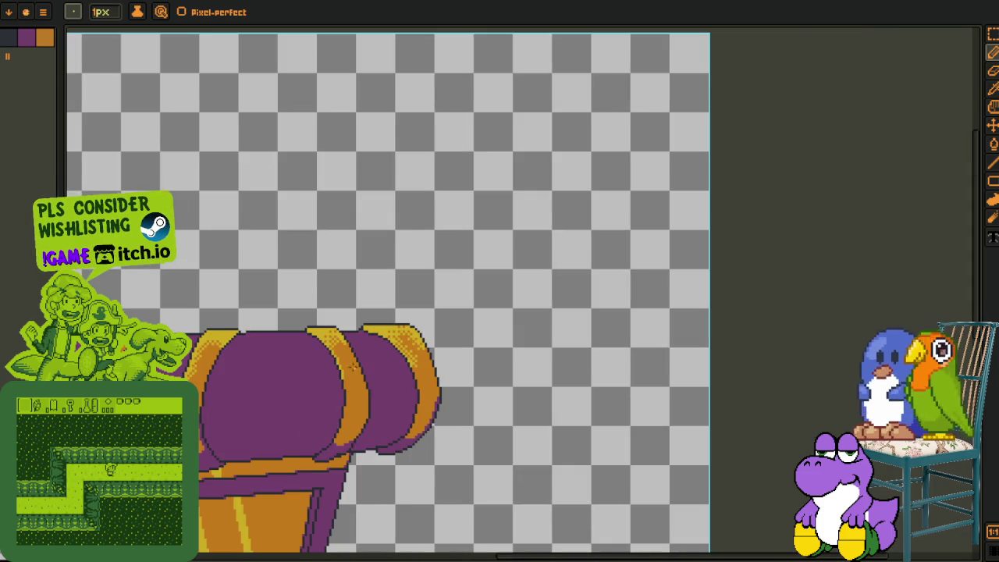
Sample the band's orange and add two orange pixels along its lower-left edge
scroll(344, 352, "up", 2)
scroll(343, 351, "up", 2)
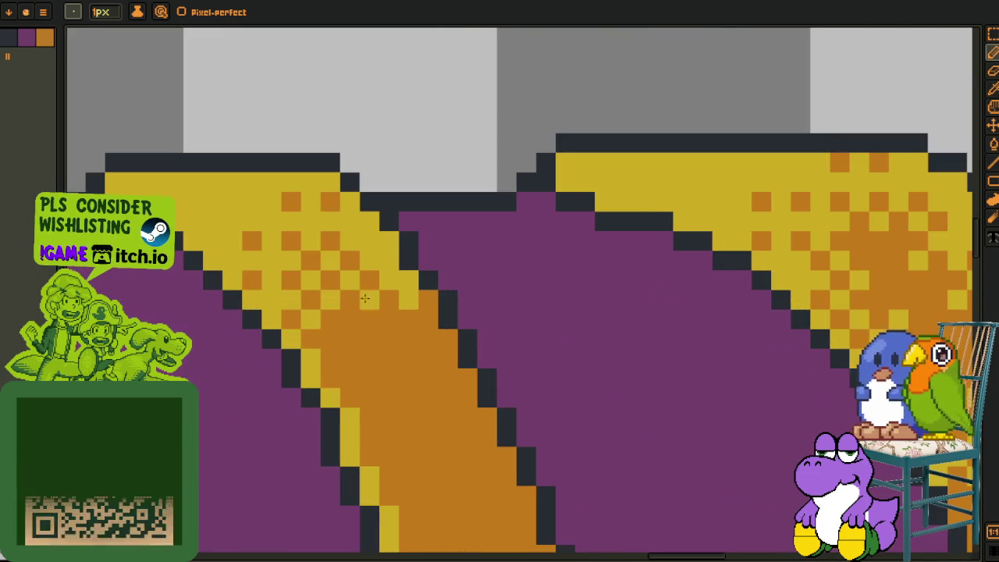
key("alt")
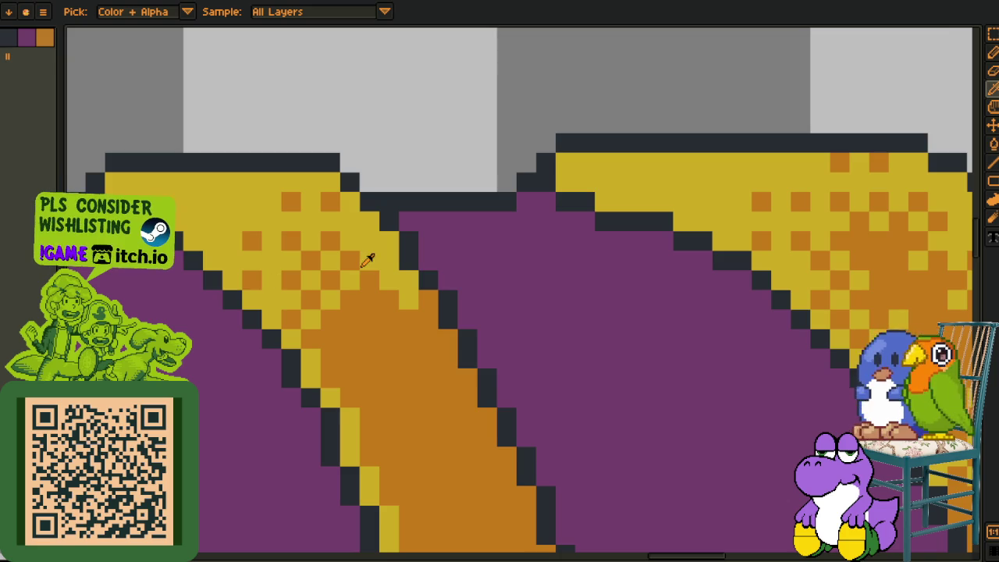
left_click(362, 263, "alt")
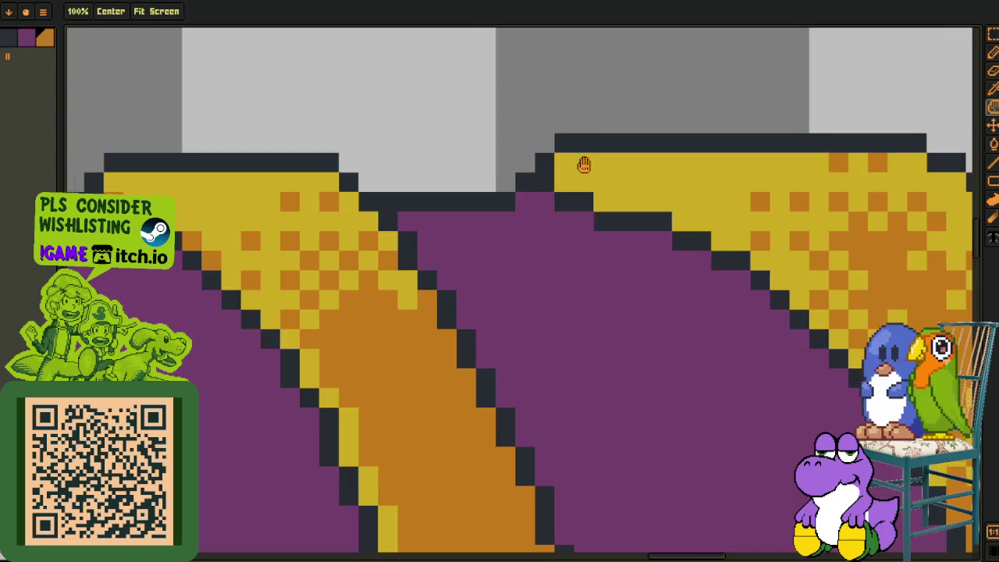
left_click_drag(591, 161, 266, 204)
left_click(280, 246)
left_click(241, 227)
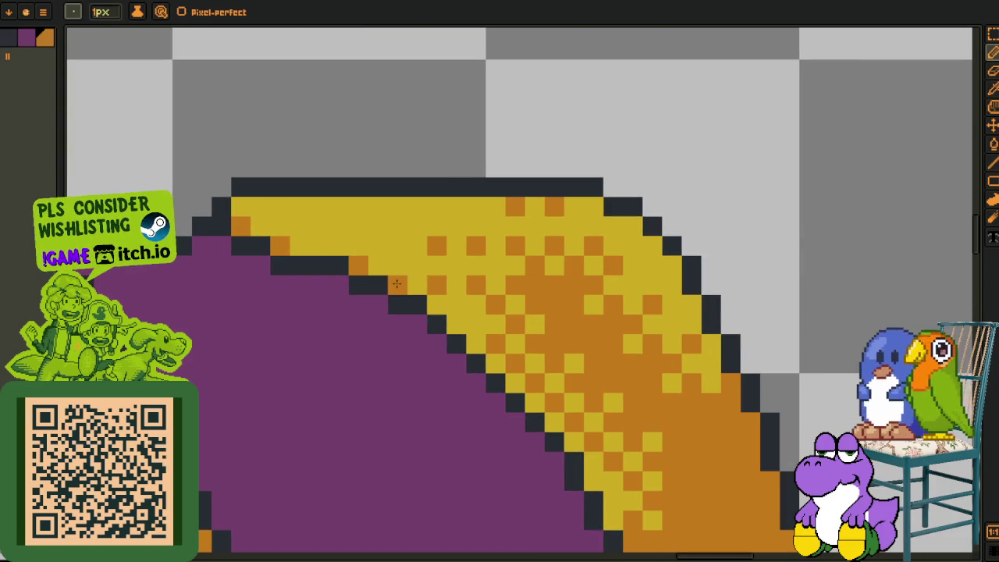
Turn a yellow pixel on the band's right edge orange, then sample purple
key("i")
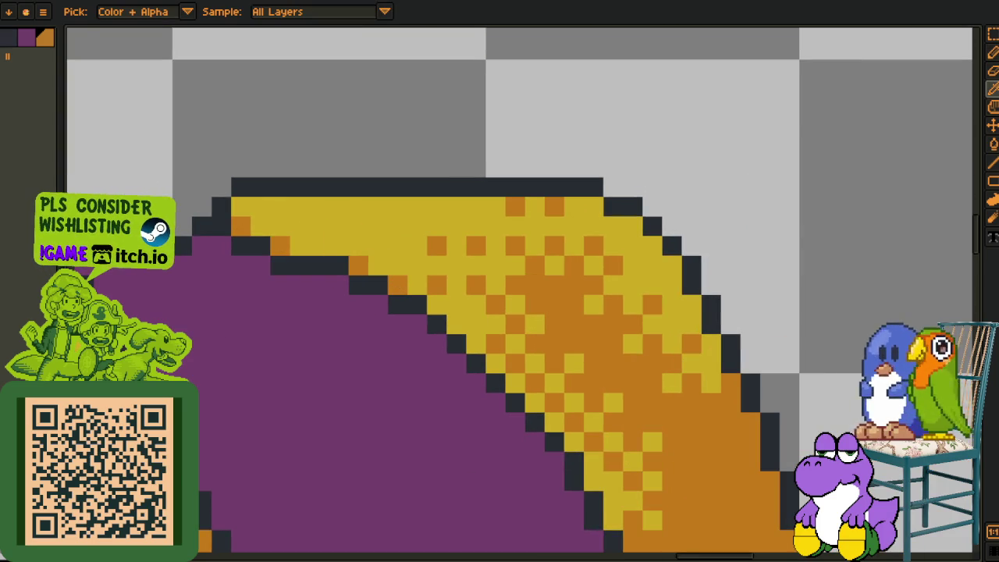
key("b")
scroll(474, 254, "down", 2)
scroll(474, 255, "up", 2)
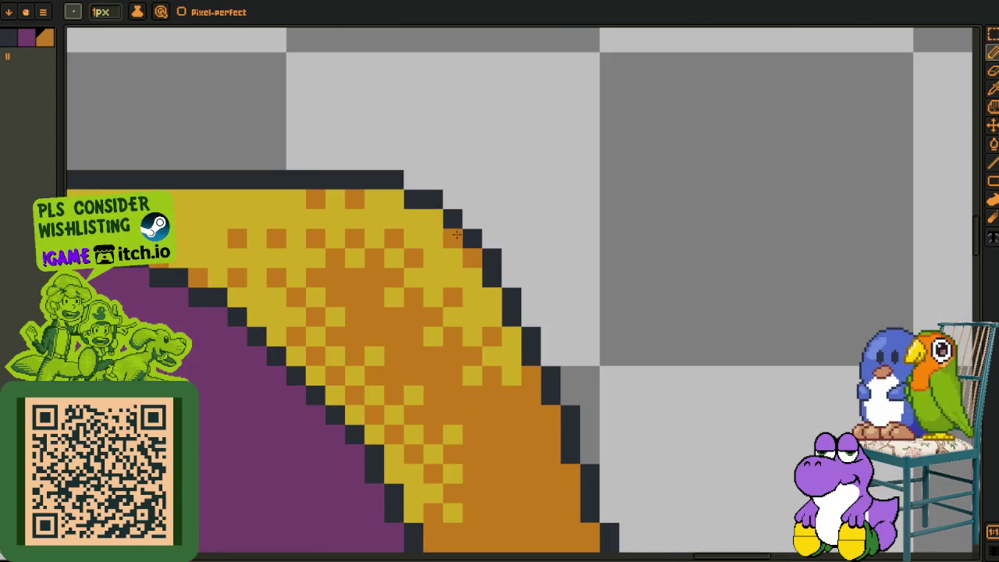
left_click(498, 291)
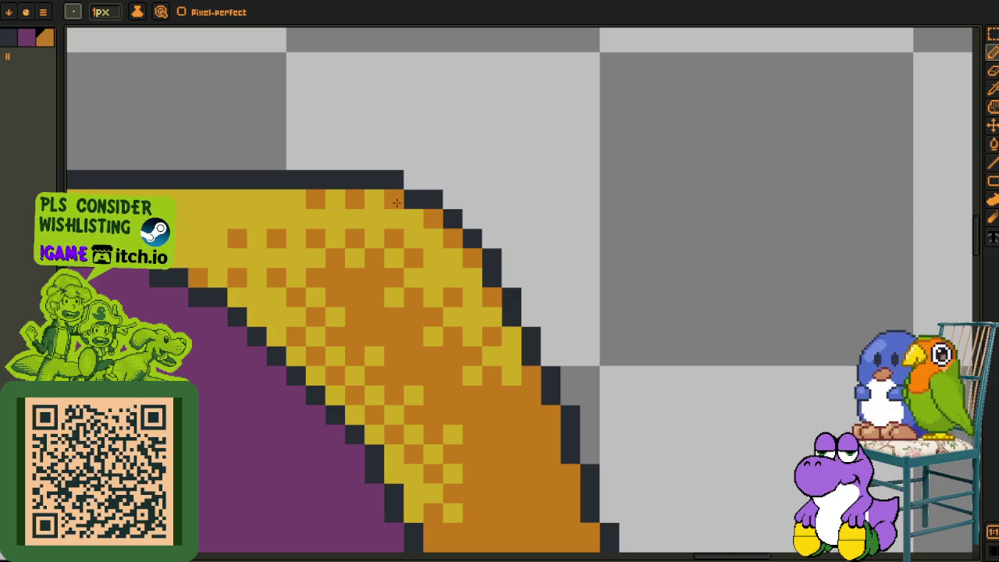
scroll(300, 381, "down", 3)
scroll(444, 319, "up", 3)
left_click(444, 319, "alt")
Repaint stray pixels along the orange band's right and left outlines purple
left_click(439, 218)
left_click(422, 141)
key("space")
left_click(456, 331)
left_click(437, 273)
left_click(416, 214)
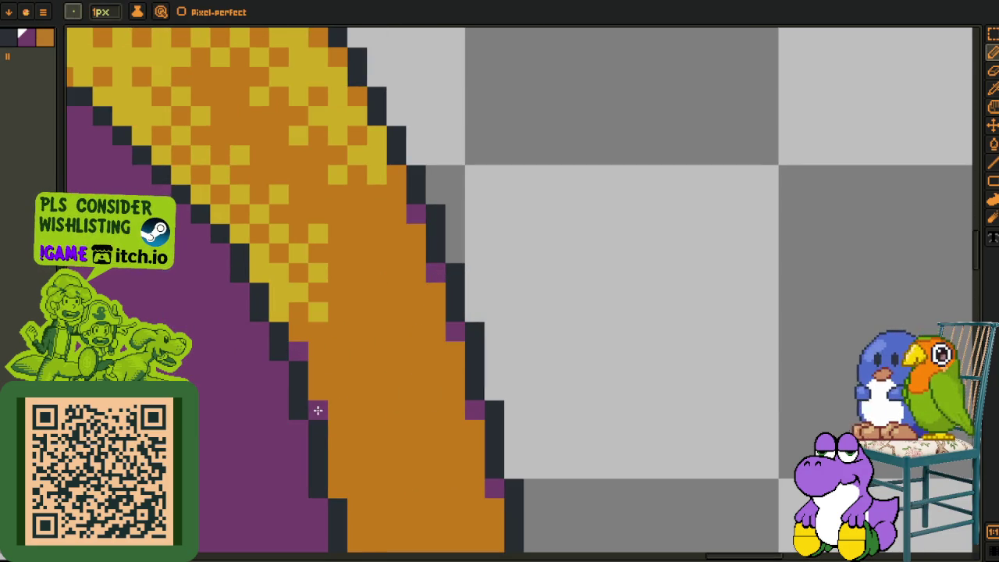
scroll(352, 412, "down", 5)
left_click(352, 253)
left_click(352, 391)
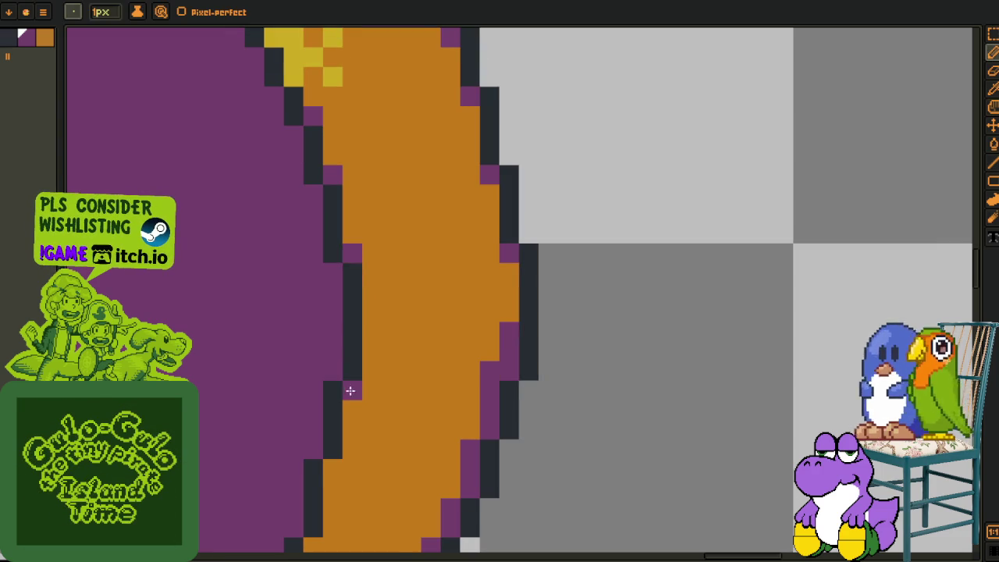
Add purple pixels beside the outline further along the band and soften a corner
left_click_drag(334, 466, 446, 245)
left_click(431, 298)
left_click(431, 338)
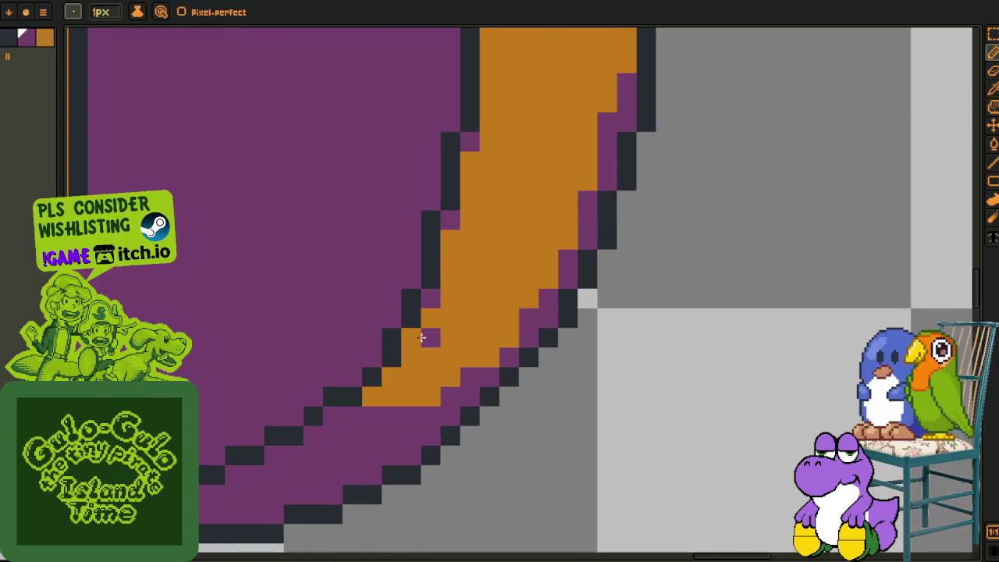
scroll(406, 375, "down", 1)
scroll(406, 375, "down", 2)
scroll(324, 432, "up", 3)
left_click(240, 448)
left_click(287, 316)
left_click(300, 258)
Turn the outline corner pixels higher up the band purple and fix a stray pixel
left_click_drag(321, 183, 333, 343)
left_click(311, 299)
left_click(447, 296)
left_click(429, 273)
left_click(415, 228)
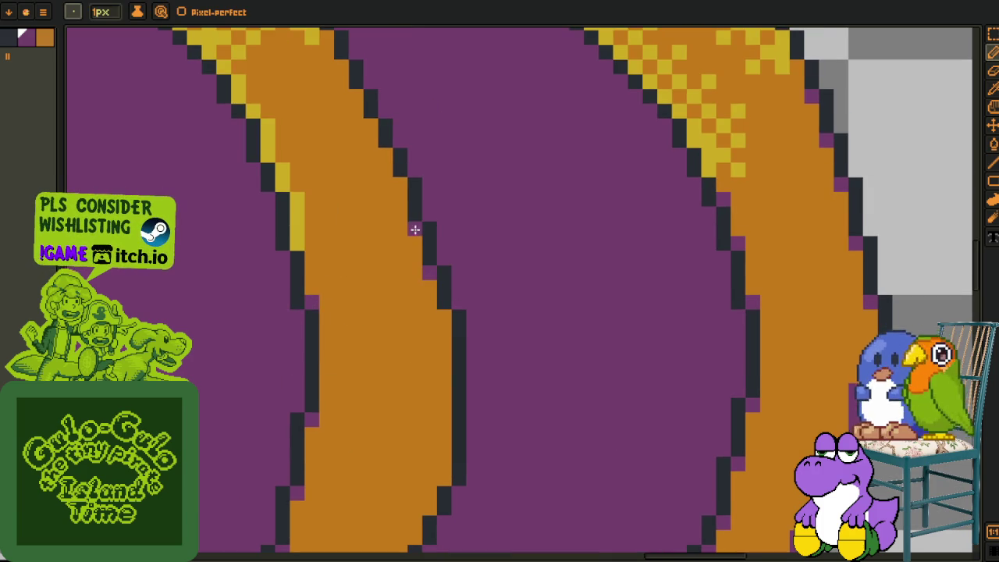
left_click(386, 153)
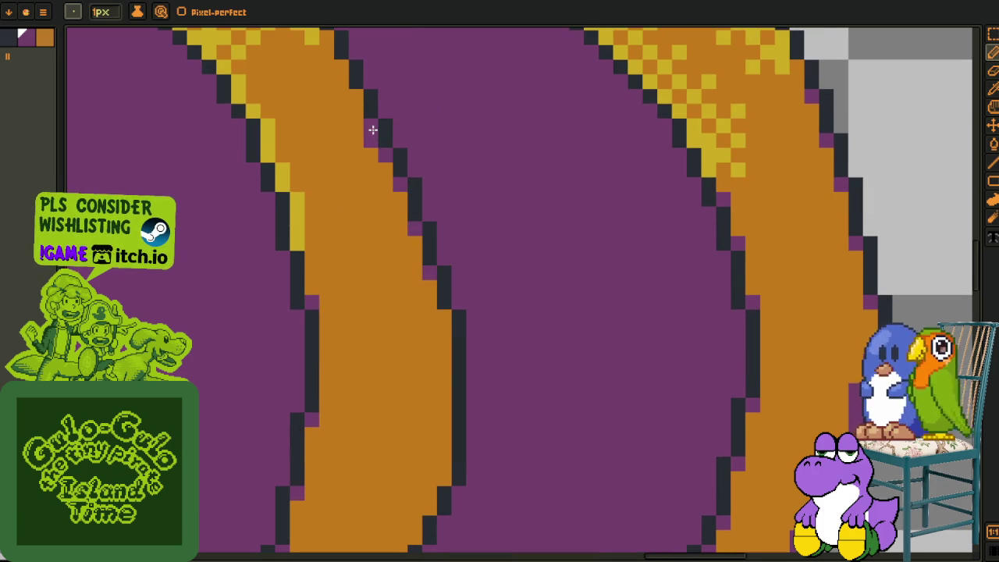
left_click(356, 92)
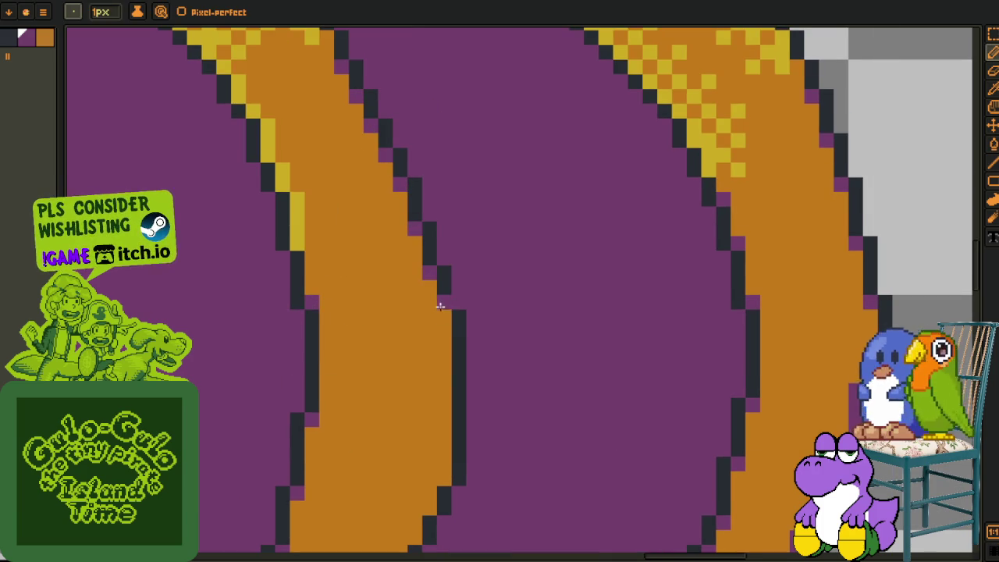
scroll(484, 351, "down", 5)
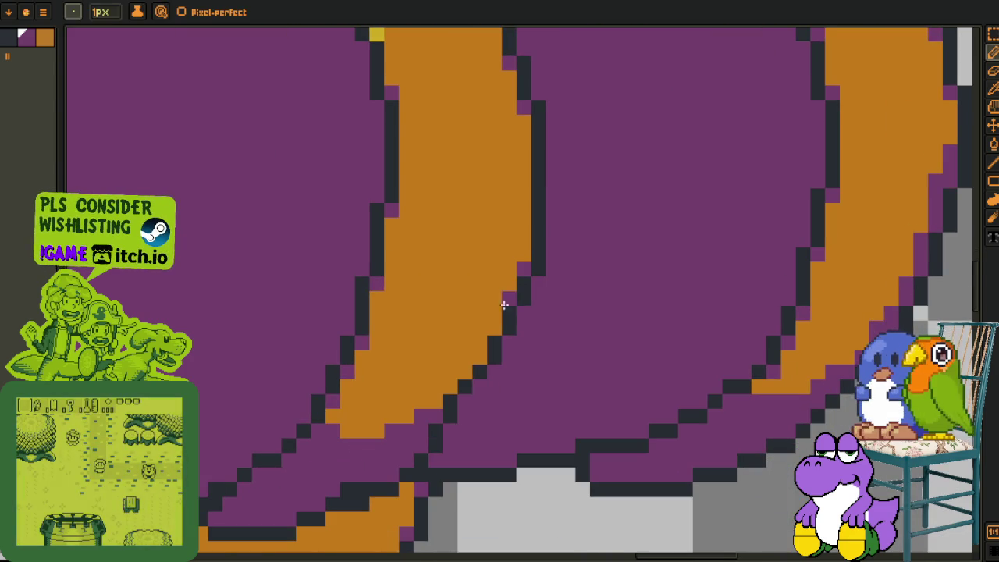
left_click(495, 300)
left_click(493, 328)
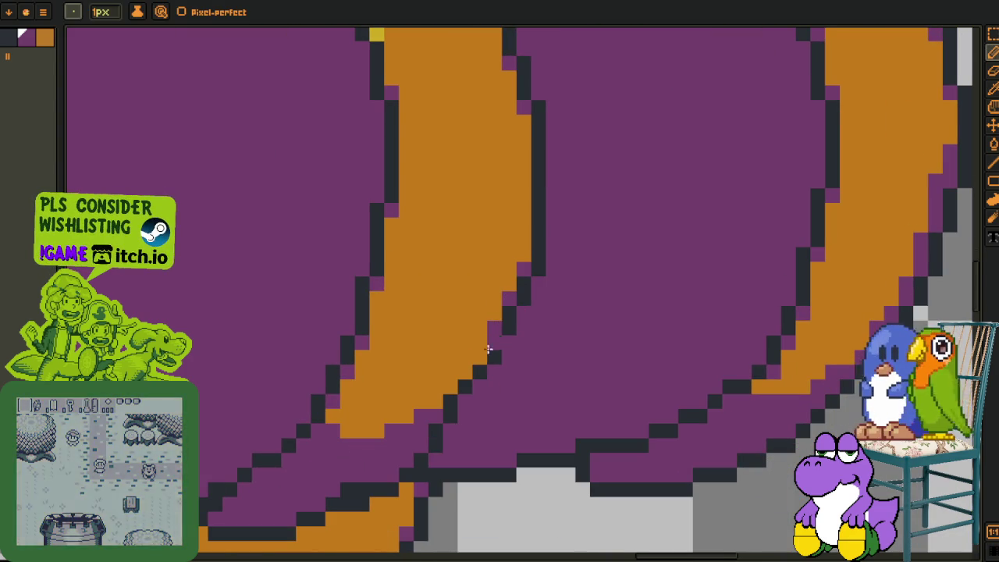
scroll(465, 421, "down", 3)
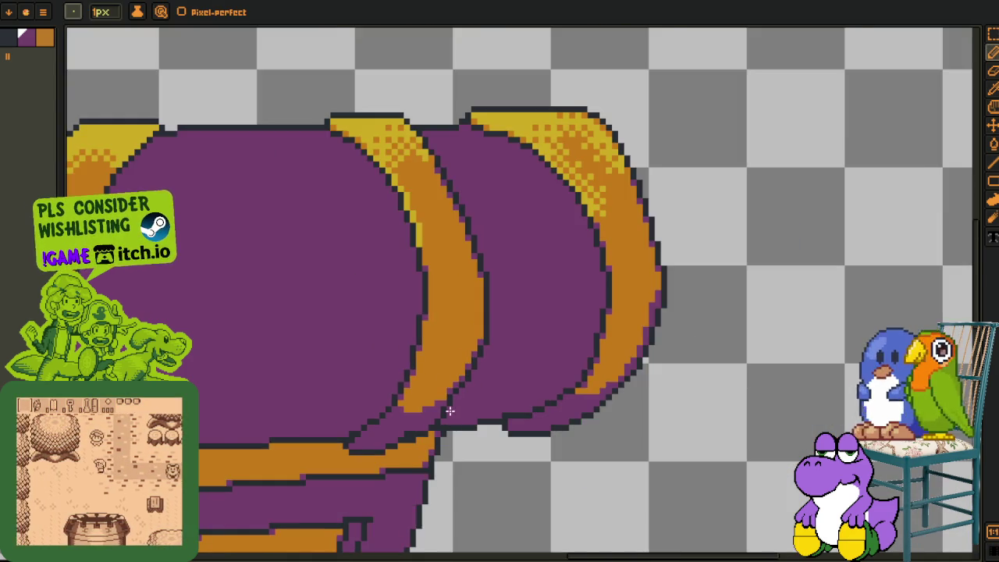
scroll(464, 459, "down", 2)
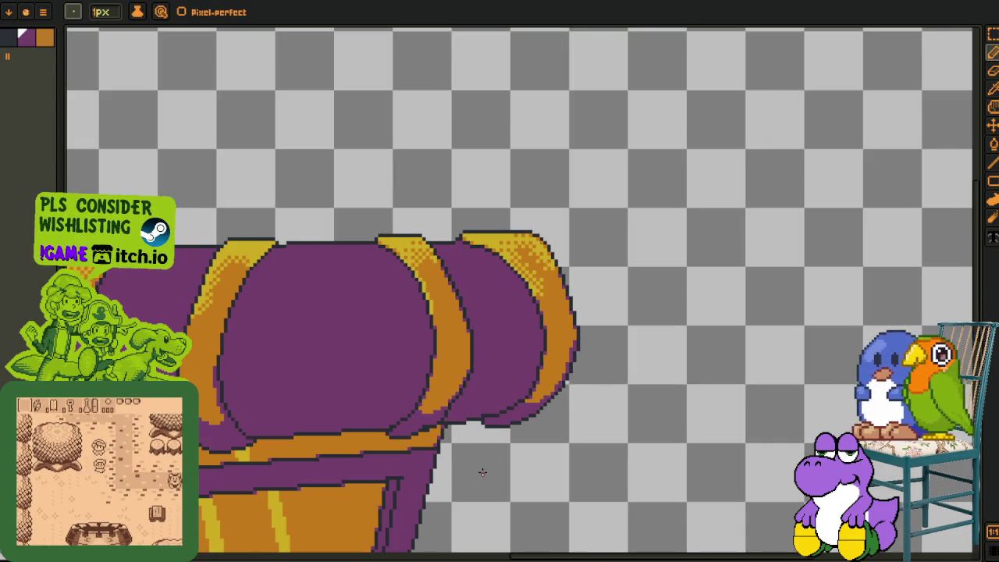
scroll(481, 468, "up", 1)
scroll(476, 455, "up", 1)
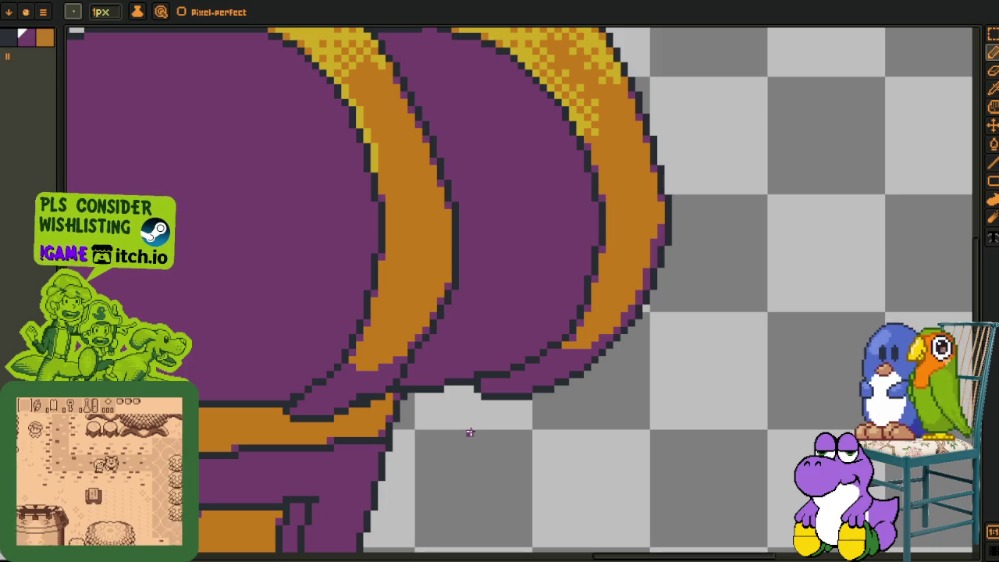
key("i")
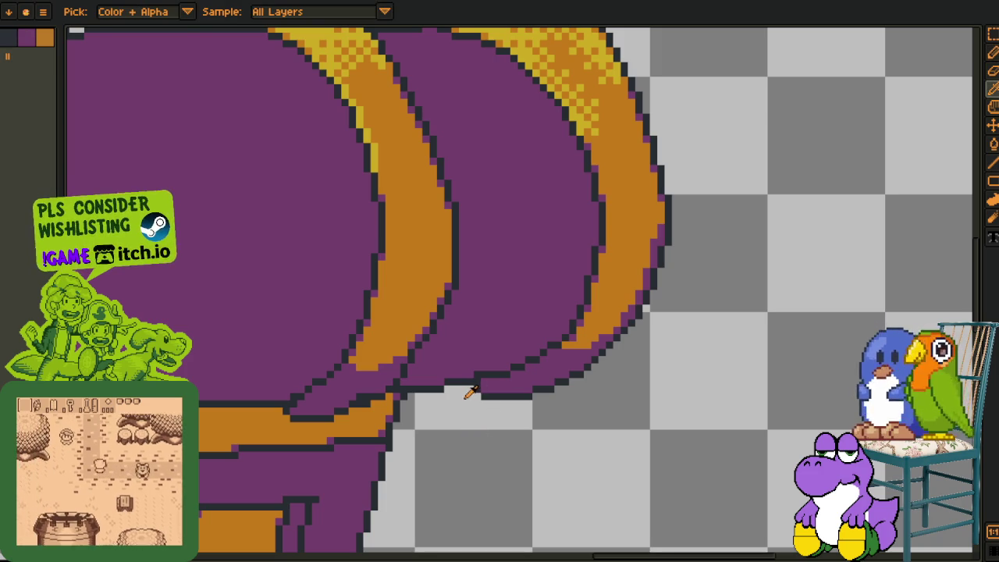
key("m")
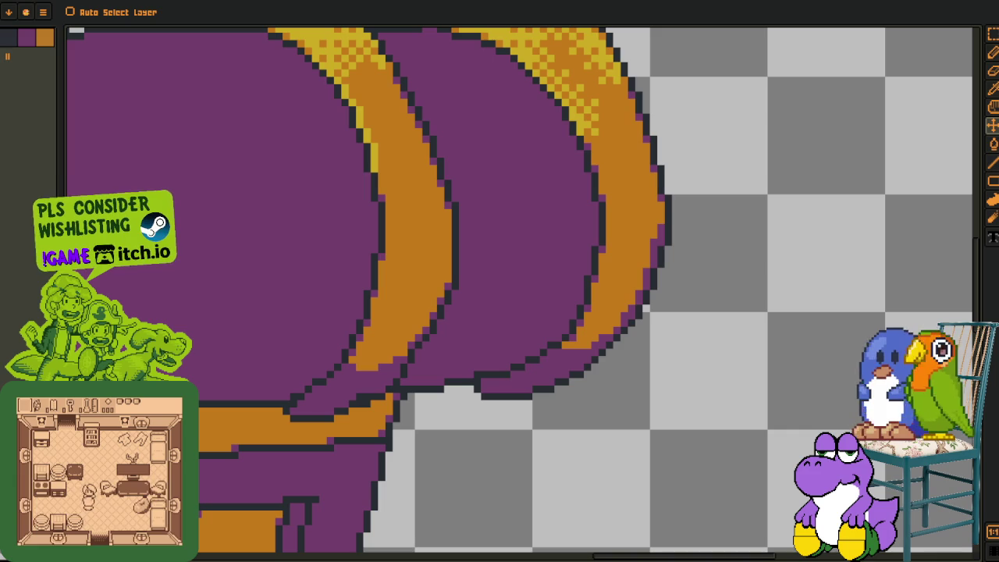
key("i")
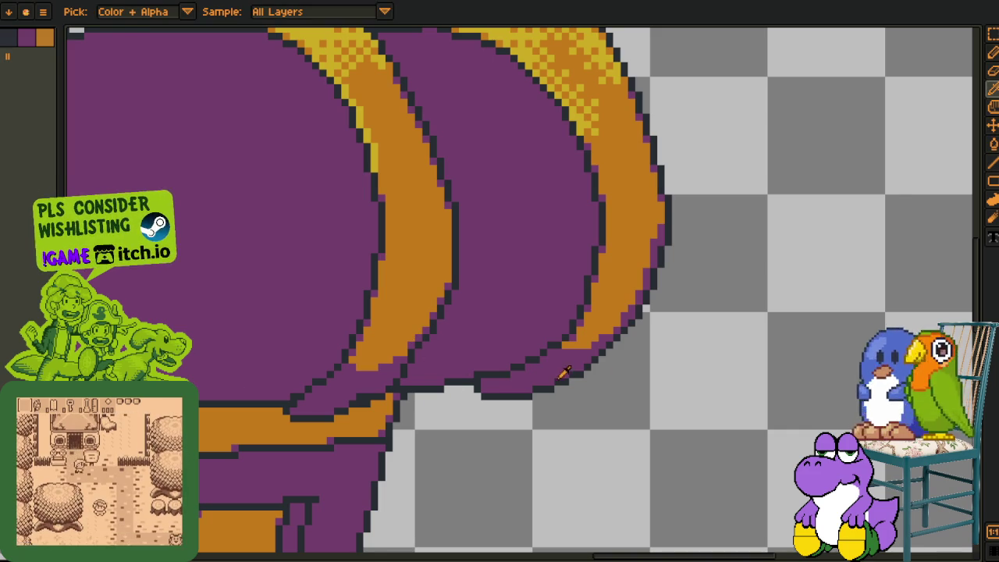
scroll(516, 367, "up", 2)
key("b")
Darken the purple pixels under the lower band edge into a thick dark shadow
mouse_move(453, 380)
left_mouse_down()
mouse_move(511, 401)
mouse_move(452, 394)
mouse_move(538, 397)
left_mouse_up()
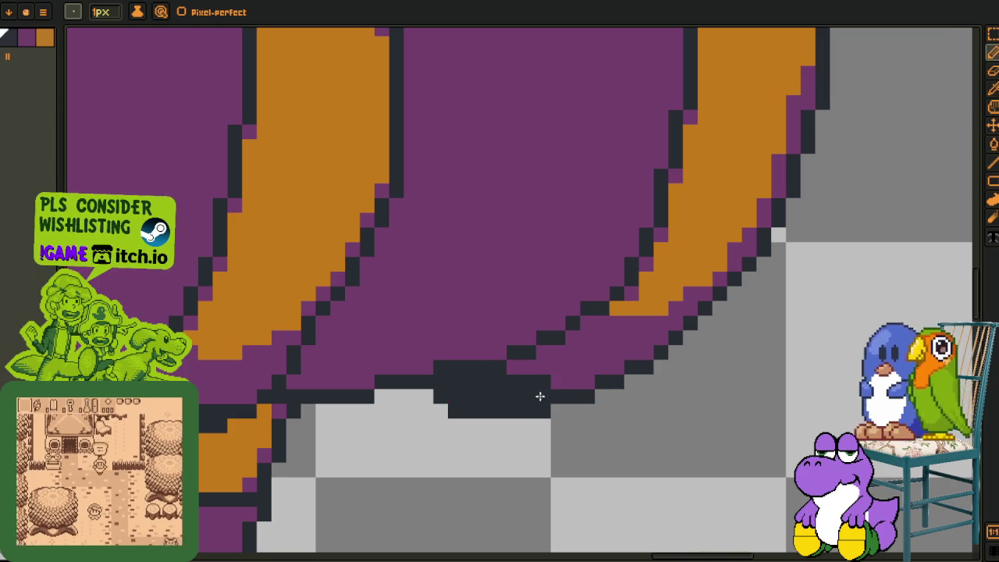
mouse_move(631, 362)
left_mouse_down()
mouse_move(543, 369)
mouse_move(592, 355)
left_mouse_up()
left_click(617, 352)
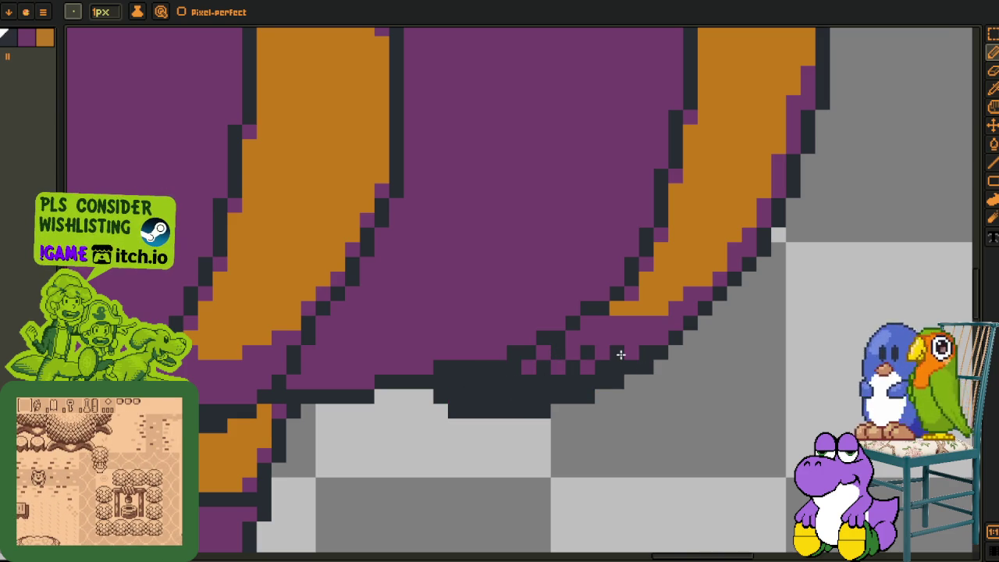
scroll(623, 348, "down", 4)
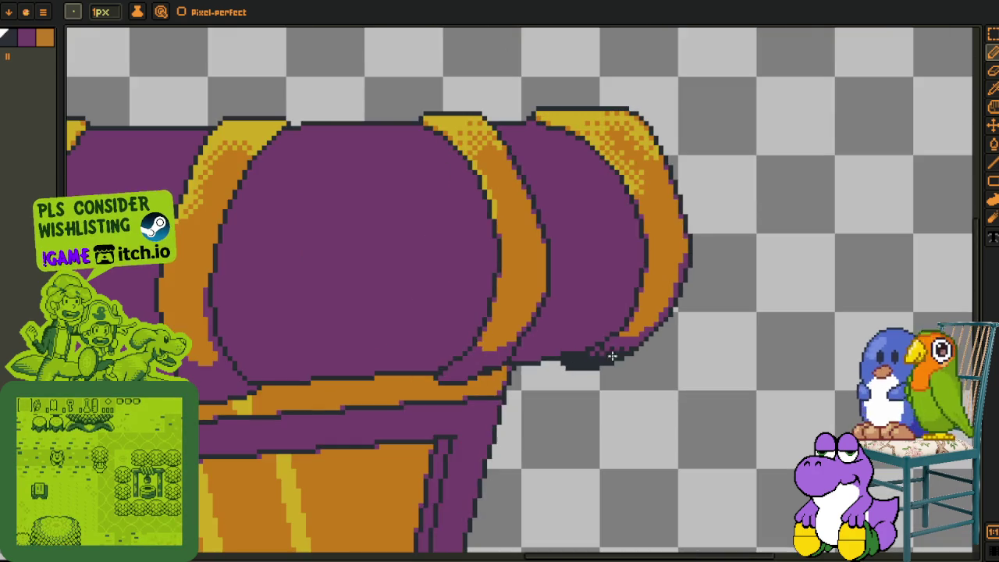
scroll(449, 459, "up", 1)
scroll(449, 459, "up", 3)
mouse_move(430, 452)
left_mouse_down()
mouse_move(508, 455)
mouse_move(598, 422)
left_mouse_up()
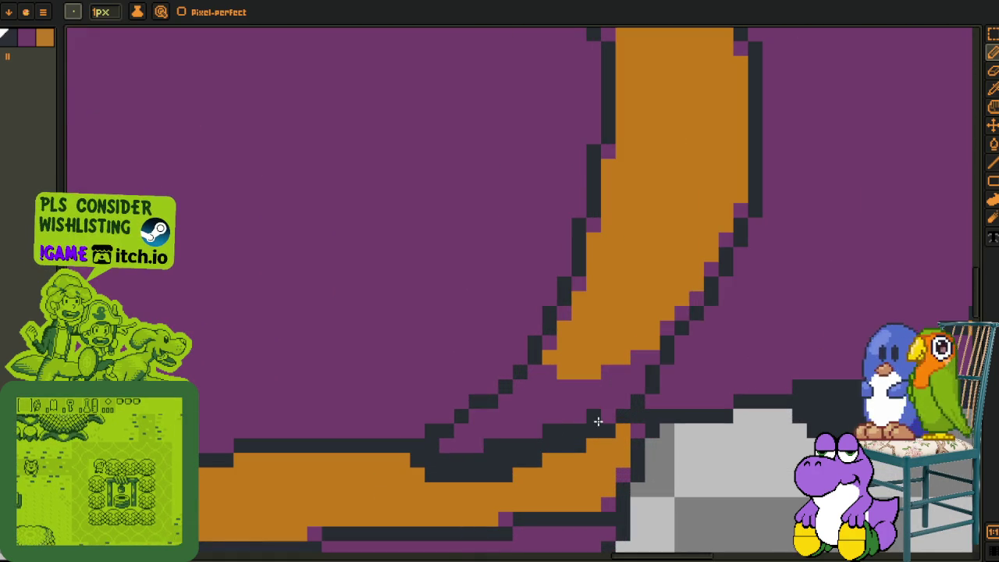
scroll(607, 418, "down", 4)
scroll(362, 450, "up", 4)
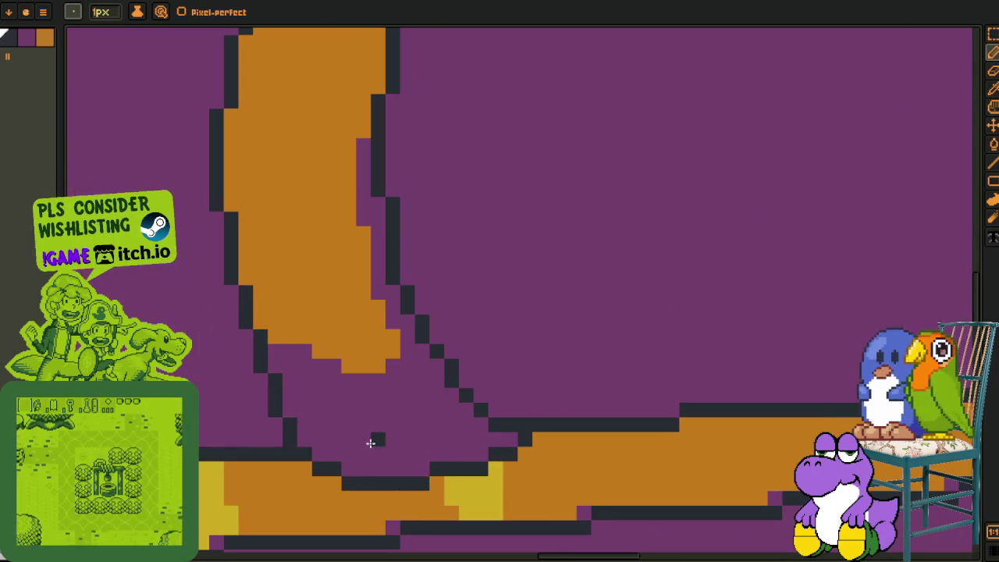
Draw a dark stepped edge down the band and fill the small purple pocket dark
mouse_move(455, 396)
left_mouse_down()
mouse_move(448, 424)
mouse_move(380, 468)
mouse_move(417, 469)
left_mouse_up()
key("g")
left_click(450, 449)
Add checkered dark pixels along the band edge
key("b")
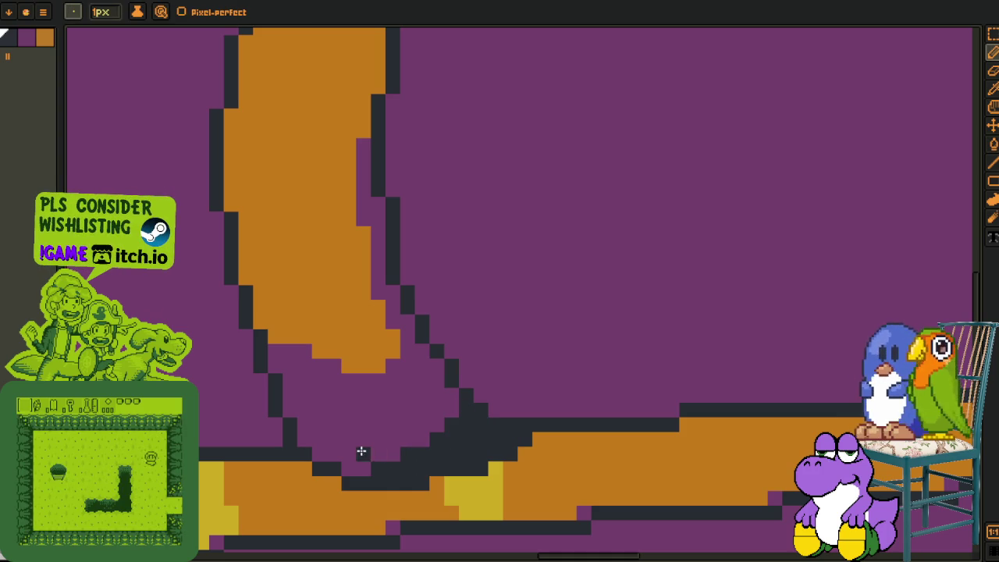
left_click(378, 440)
left_click(393, 455)
left_click(407, 440)
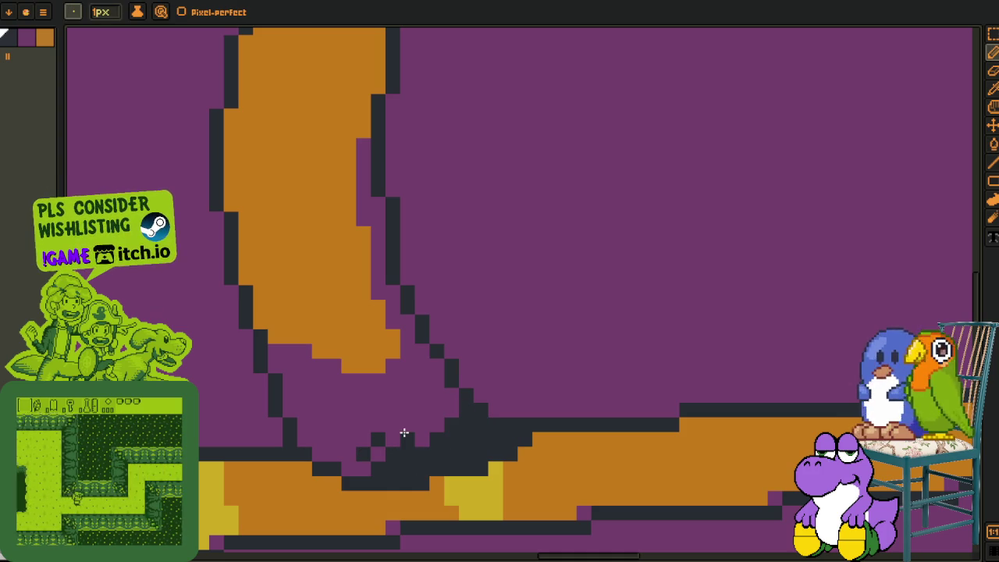
left_click(432, 417)
scroll(434, 415, "down", 2)
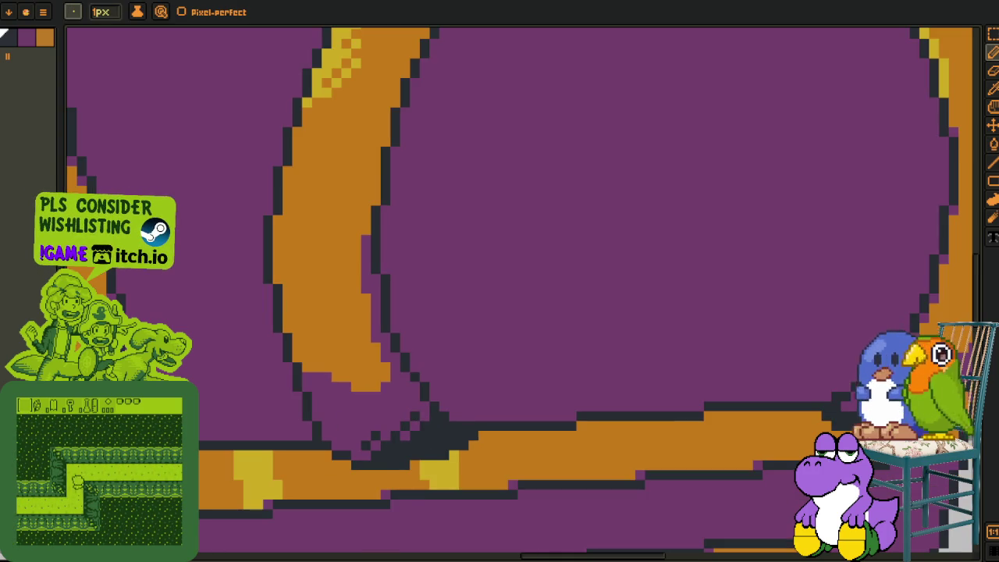
scroll(495, 395, "down", 2)
scroll(437, 422, "up", 2)
key("i")
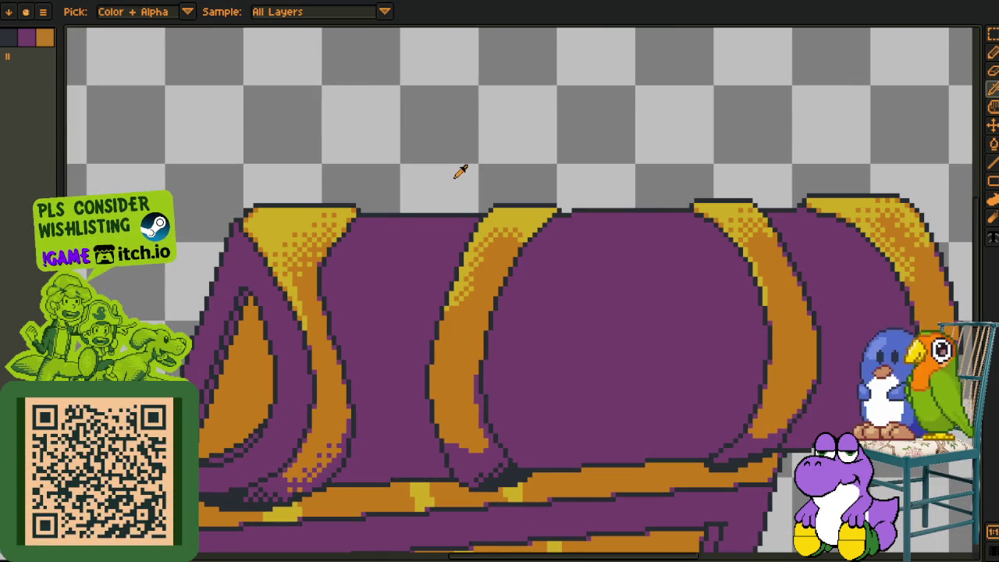
key("m")
scroll(306, 469, "up", 3)
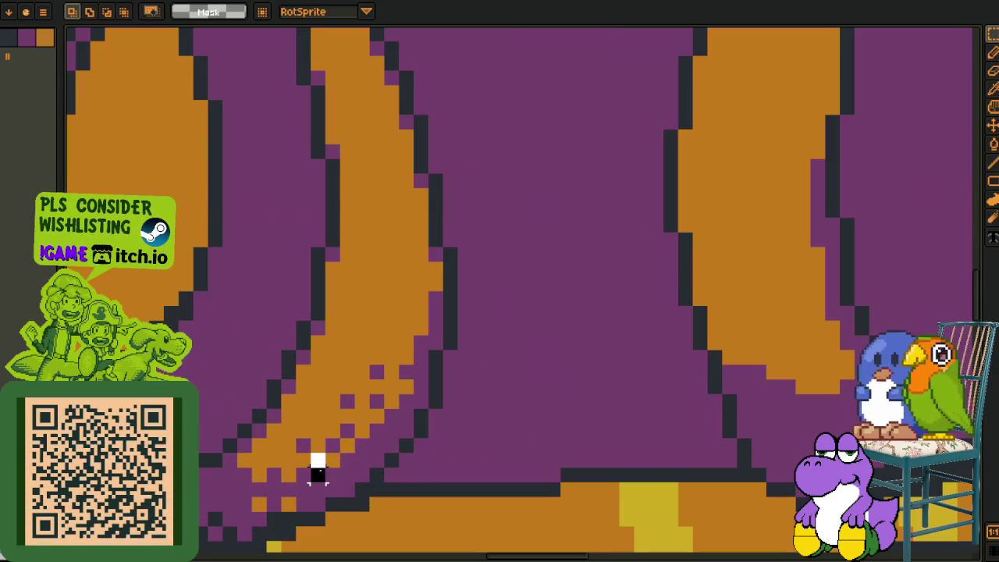
Turn a small orange-and-purple checker patch into a custom brush and save the file
left_click_drag(318, 461, 340, 474)
key("ctrl+b")
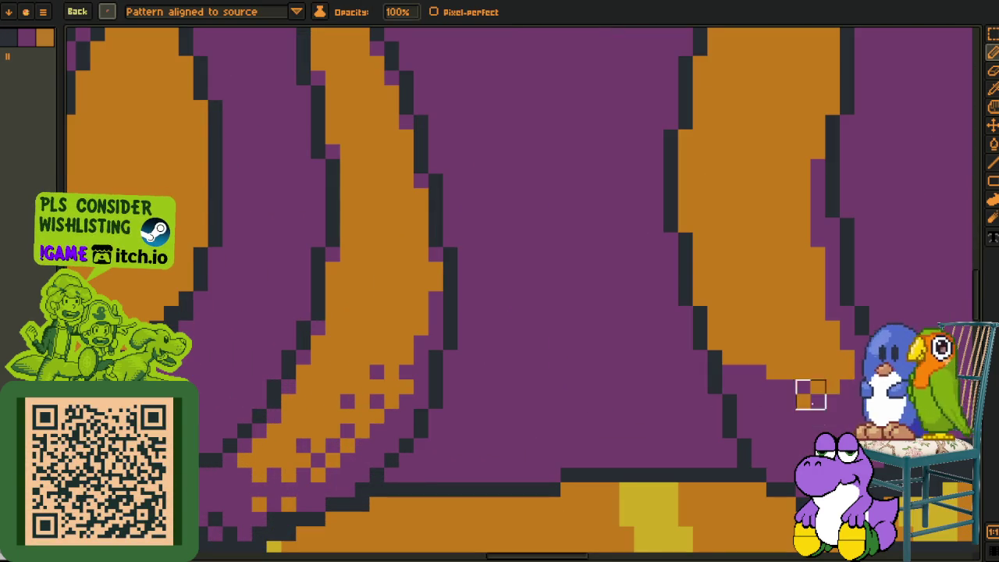
left_click_drag(809, 409, 575, 424)
key("ctrl+s")
scroll(568, 415, "up", 1)
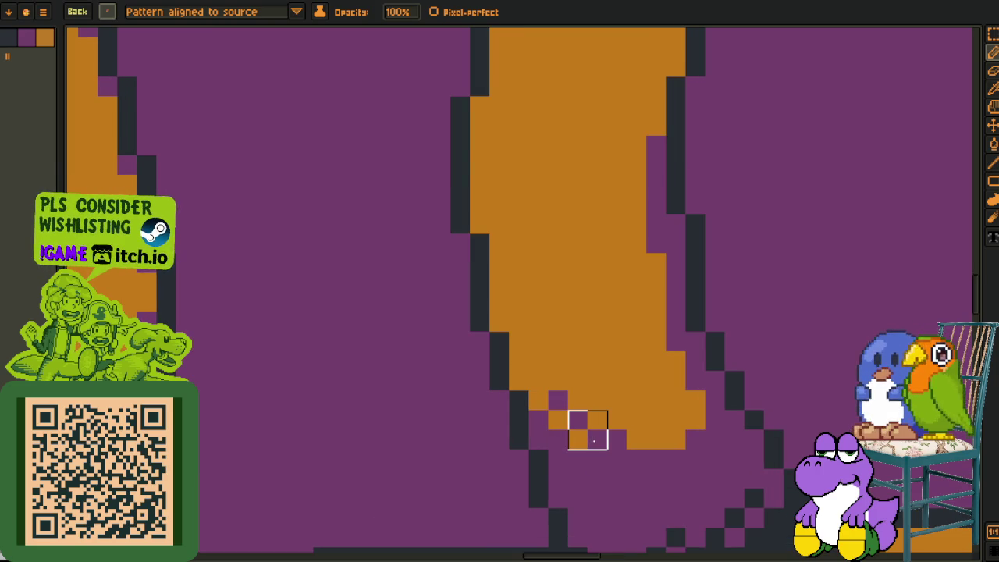
Stamp checker dither along one band's bottom rows and up into the purple
left_click_drag(594, 441, 696, 451)
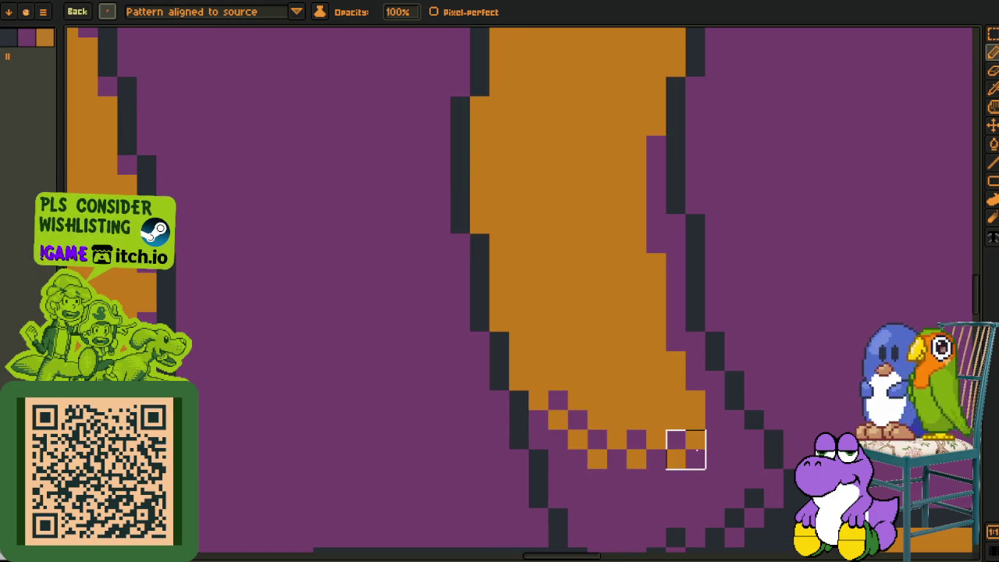
mouse_move(685, 410)
left_mouse_down()
mouse_move(627, 226)
mouse_move(629, 153)
mouse_move(647, 116)
left_mouse_up()
scroll(648, 127, "down", 3)
scroll(776, 223, "up", 1)
scroll(575, 305, "up", 2)
scroll(467, 325, "up", 1)
Dither the bottom of another orange band and a diagonal trail up its edge
mouse_move(445, 324)
left_mouse_down()
mouse_move(506, 324)
mouse_move(565, 277)
mouse_move(565, 305)
mouse_move(595, 235)
mouse_move(624, 227)
mouse_move(639, 191)
left_mouse_up()
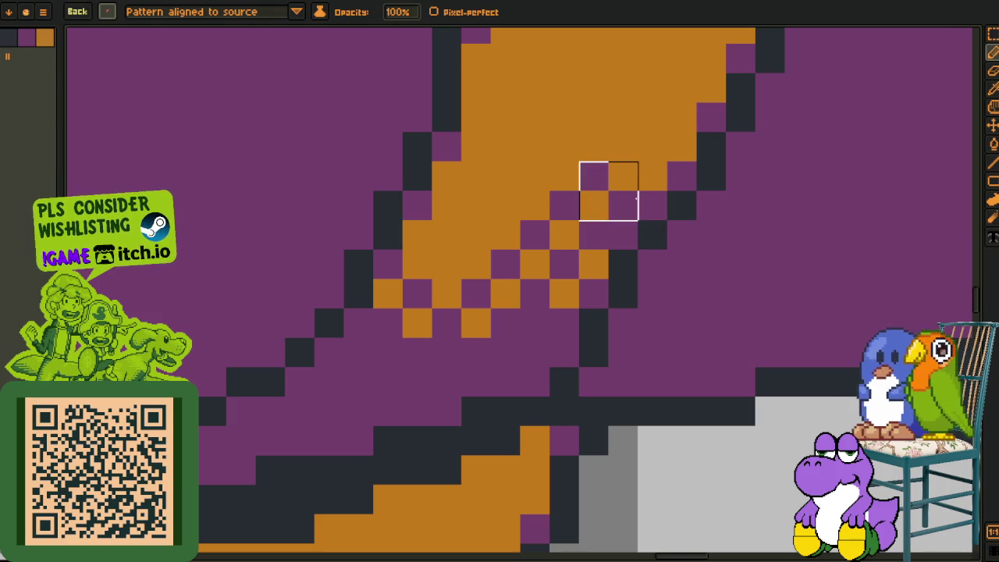
scroll(651, 172, "down", 4)
scroll(585, 224, "up", 2)
scroll(398, 349, "up", 2)
scroll(398, 349, "up", 2)
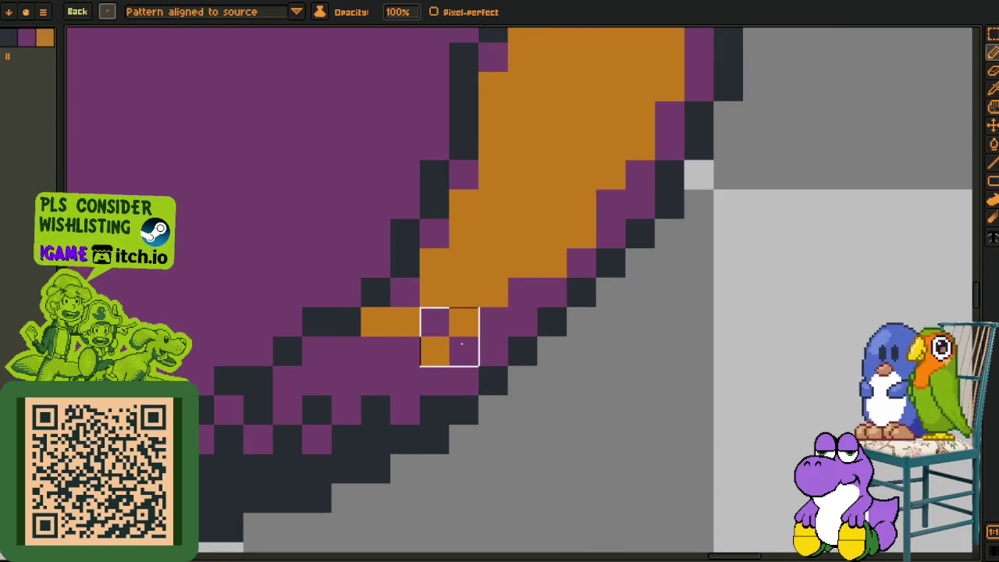
mouse_move(450, 308)
left_mouse_down()
mouse_move(538, 278)
mouse_move(508, 278)
mouse_move(568, 219)
mouse_move(567, 190)
mouse_move(599, 154)
mouse_move(624, 156)
mouse_move(584, 278)
mouse_move(511, 426)
mouse_move(551, 388)
left_mouse_up()
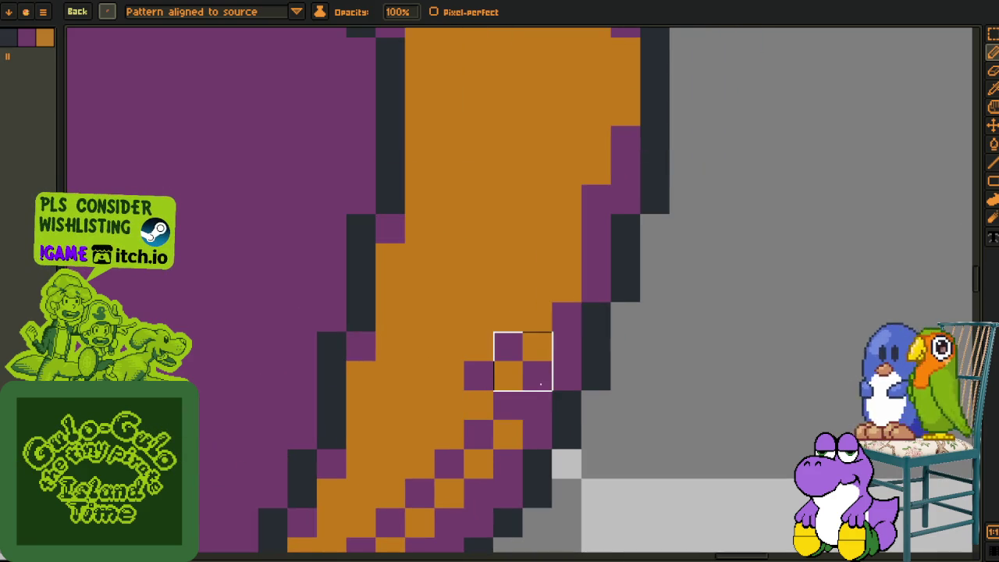
Switch back to the plain 1px brush
left_click(111, 14)
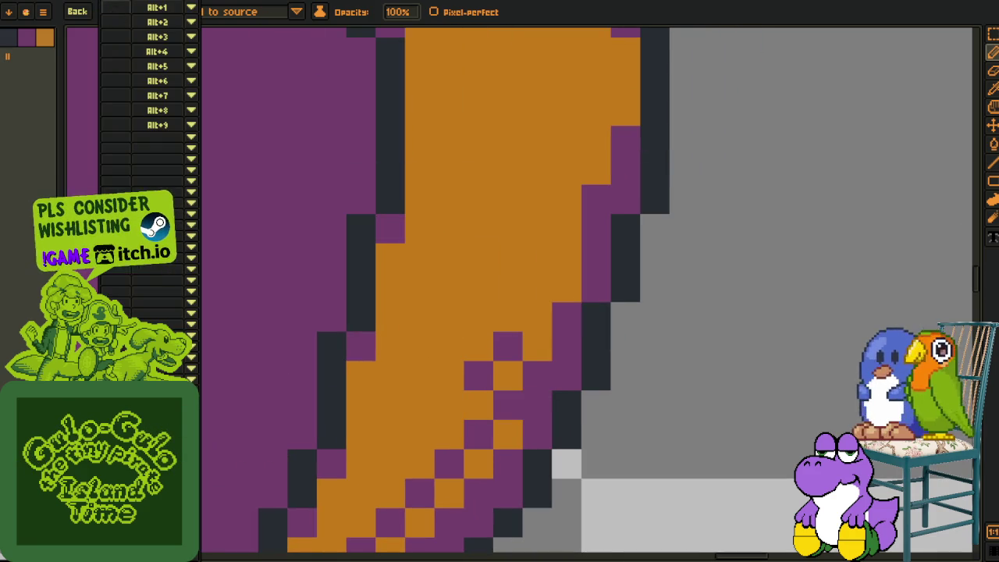
left_click(117, 31)
scroll(449, 376, "down", 5)
key("i")
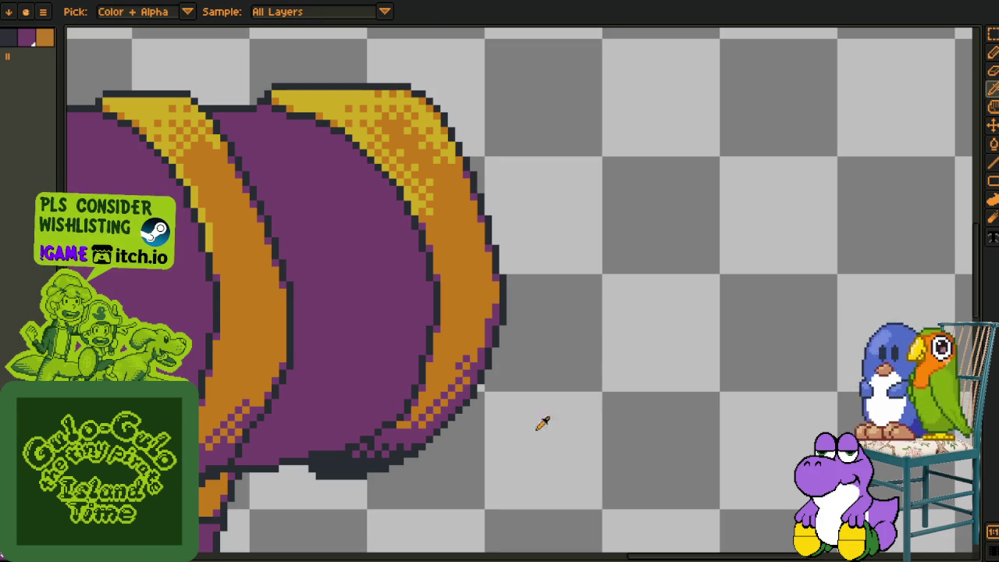
Fill the purple gaps inside the lid's orange band with the pencil
scroll(468, 423, "up", 3)
key("b")
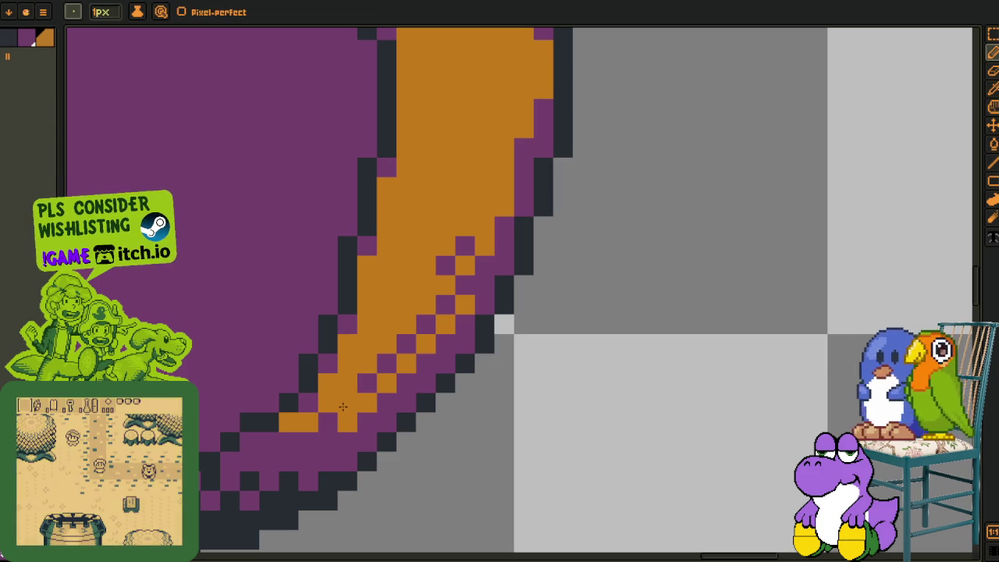
left_click(425, 324)
left_click(445, 265)
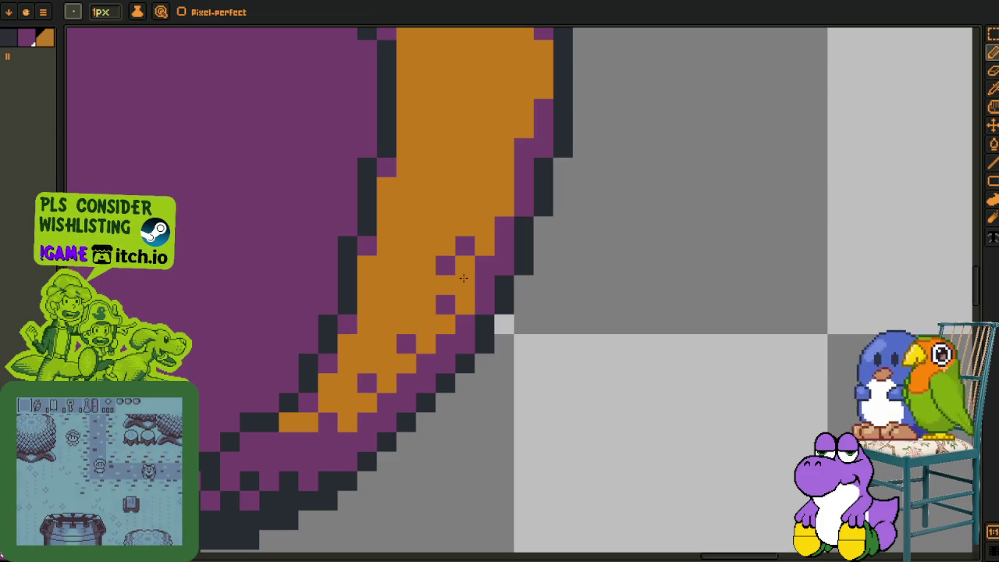
Add purple checker pixels into the orange band, extending the pattern upward and rightward
left_click(480, 219, "alt")
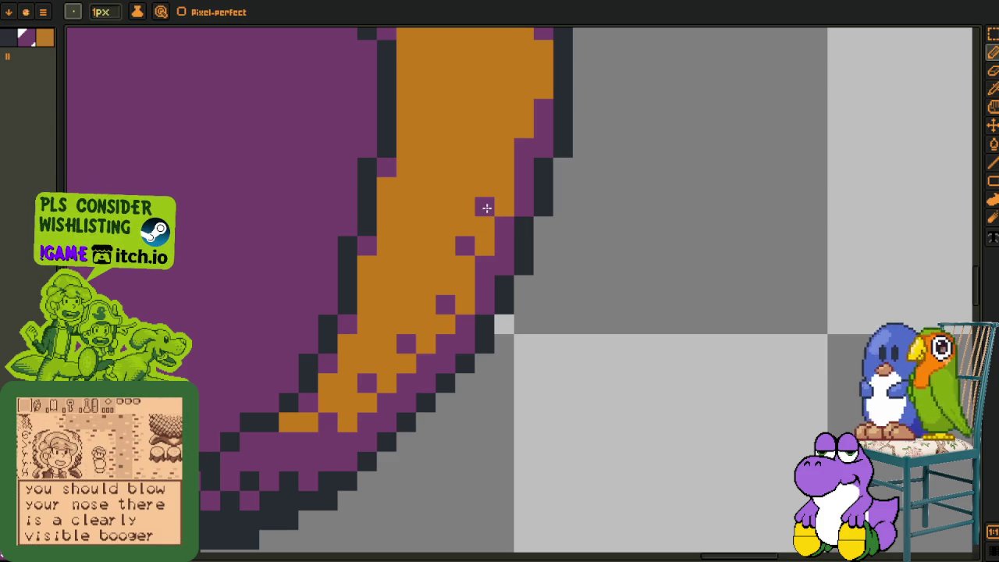
scroll(487, 206, "down", 3)
scroll(358, 369, "up", 1)
scroll(358, 369, "up", 2)
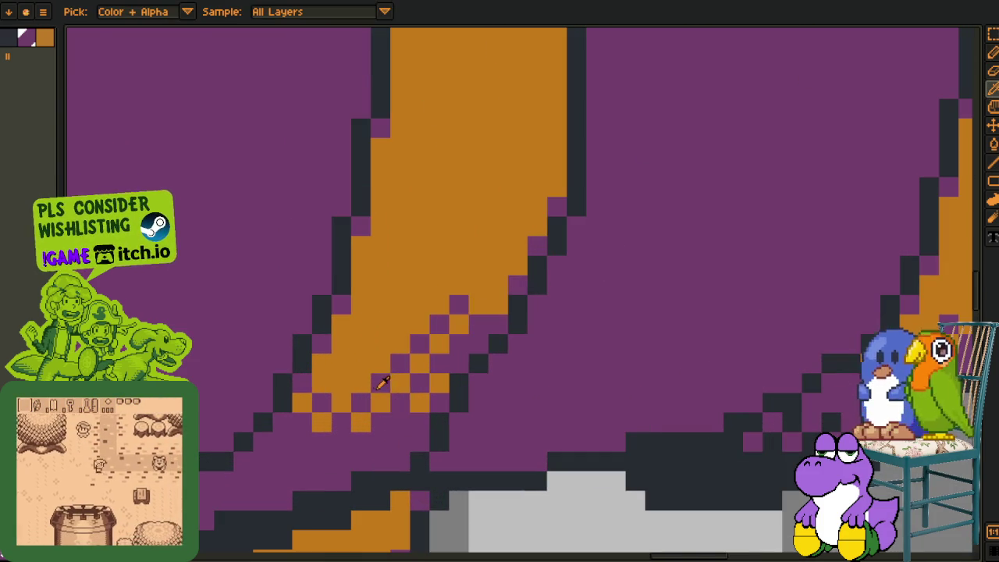
left_click(361, 323)
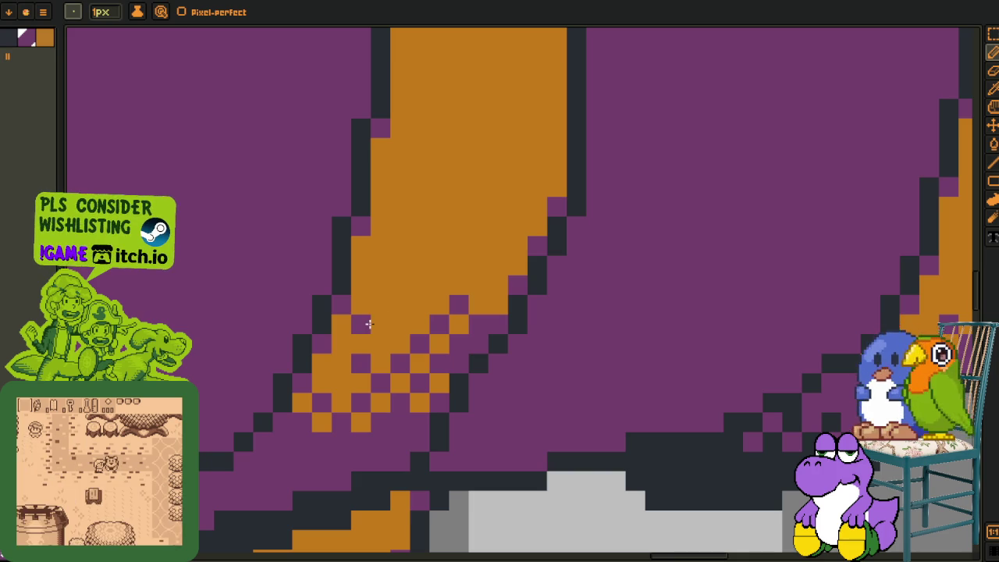
left_click(399, 322)
left_click(399, 285)
left_click(439, 285)
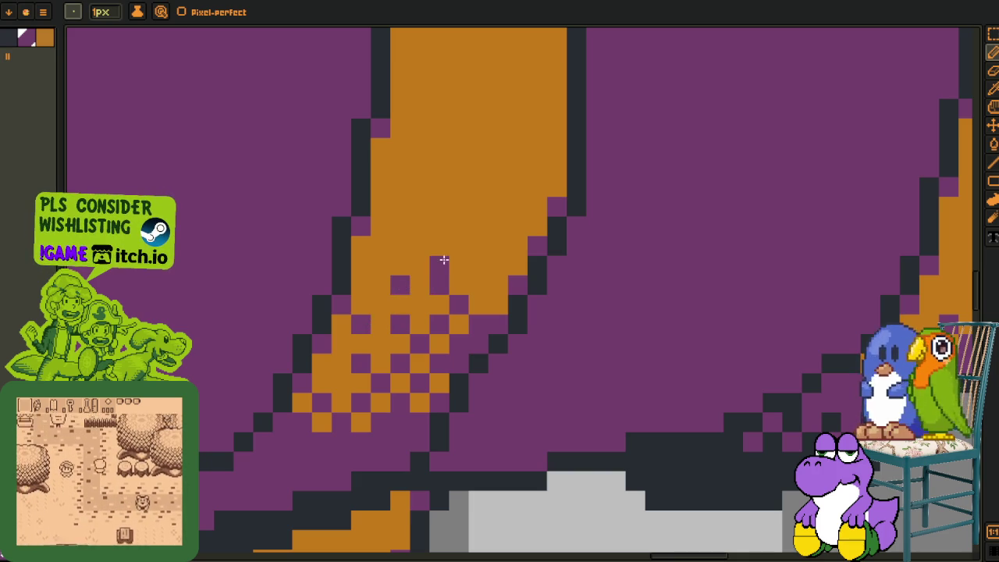
left_click(438, 245)
left_click(478, 246)
left_click(478, 285)
Resample the lid's purple and add a dark pixel to the lid's diagonal outline
left_click(499, 306)
scroll(499, 306, "down", 2)
key("i")
left_click(525, 389)
scroll(469, 336, "up", 2)
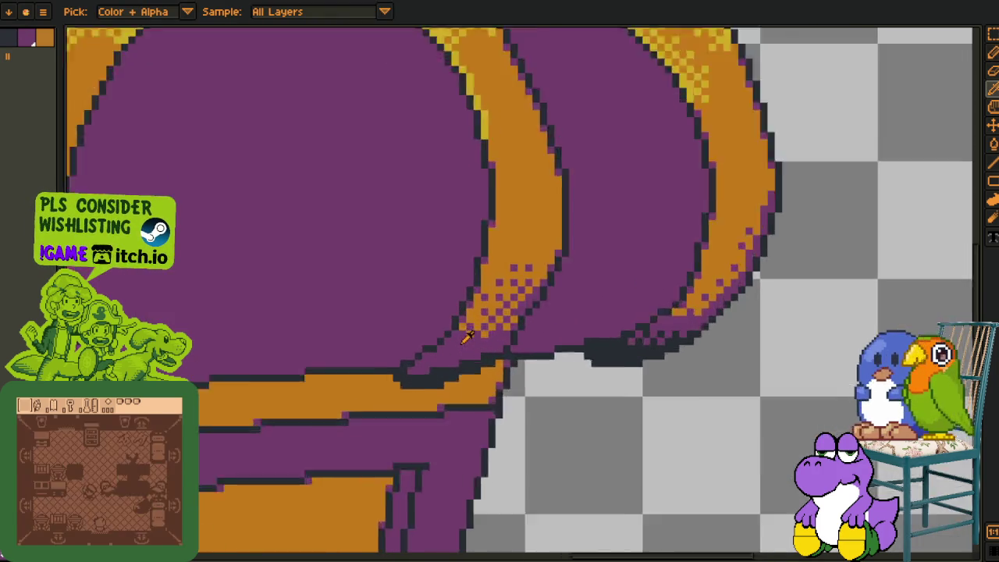
scroll(397, 398, "down", 1)
scroll(416, 385, "up", 2)
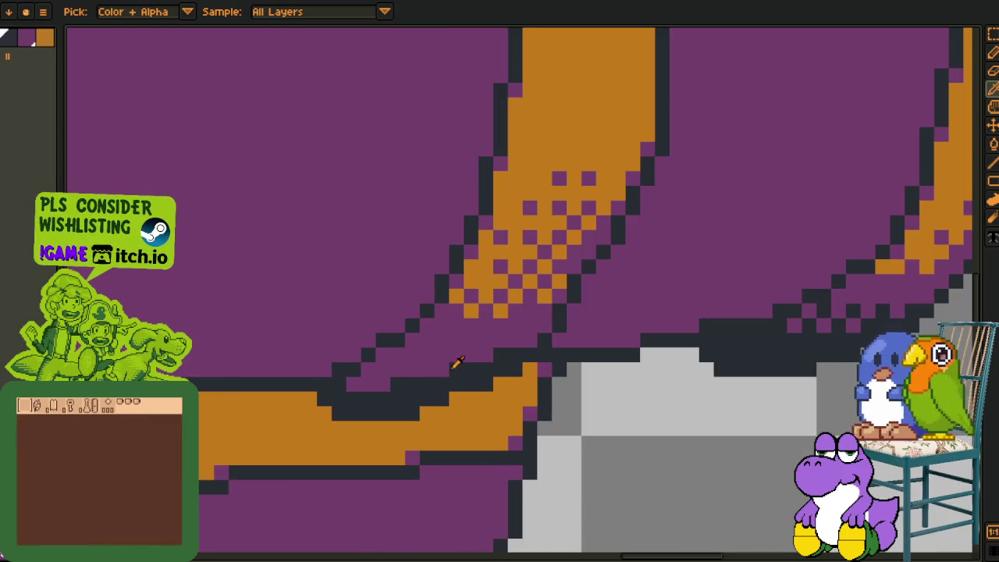
key("b")
left_click(427, 369)
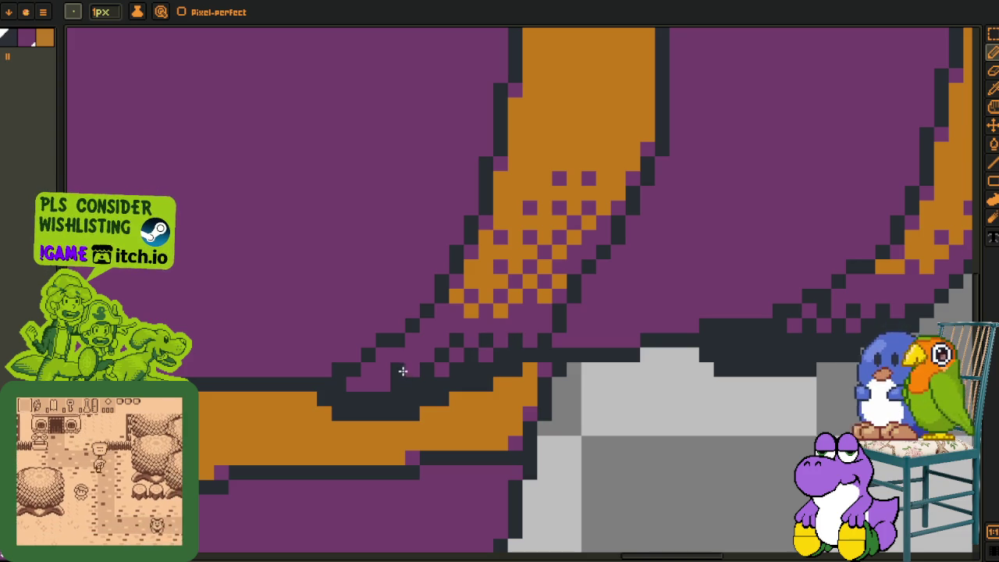
scroll(380, 383, "down", 3)
scroll(406, 384, "down", 1)
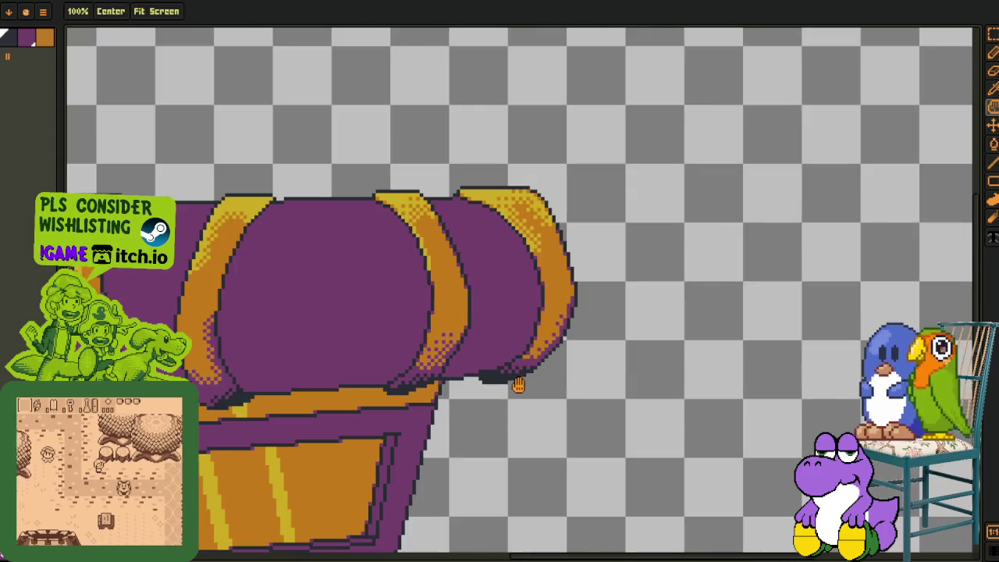
Save the sprite and pan the view to frame the chest
scroll(469, 387, "down", 1)
scroll(531, 388, "down", 1)
key("ctrl+s")
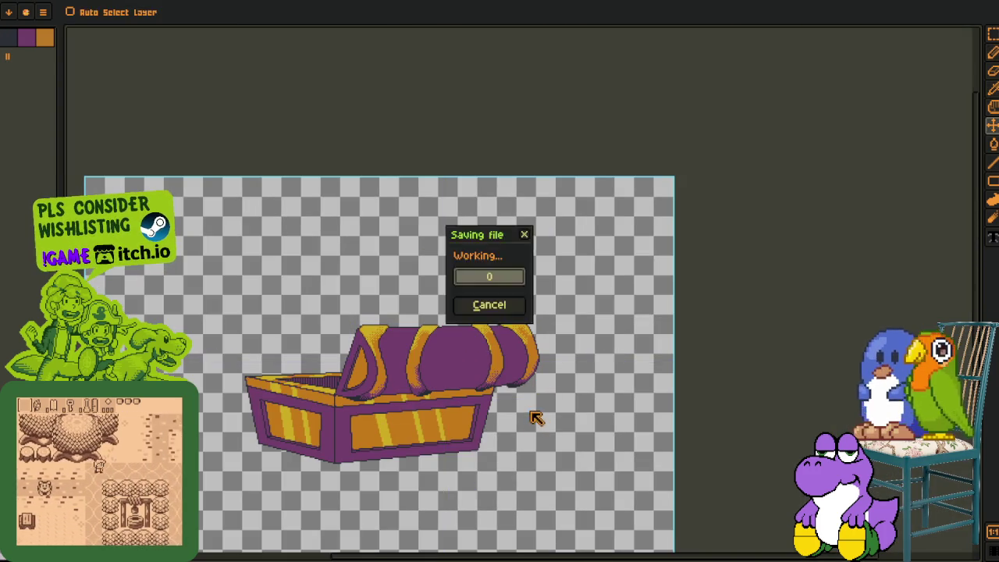
key("Tab")
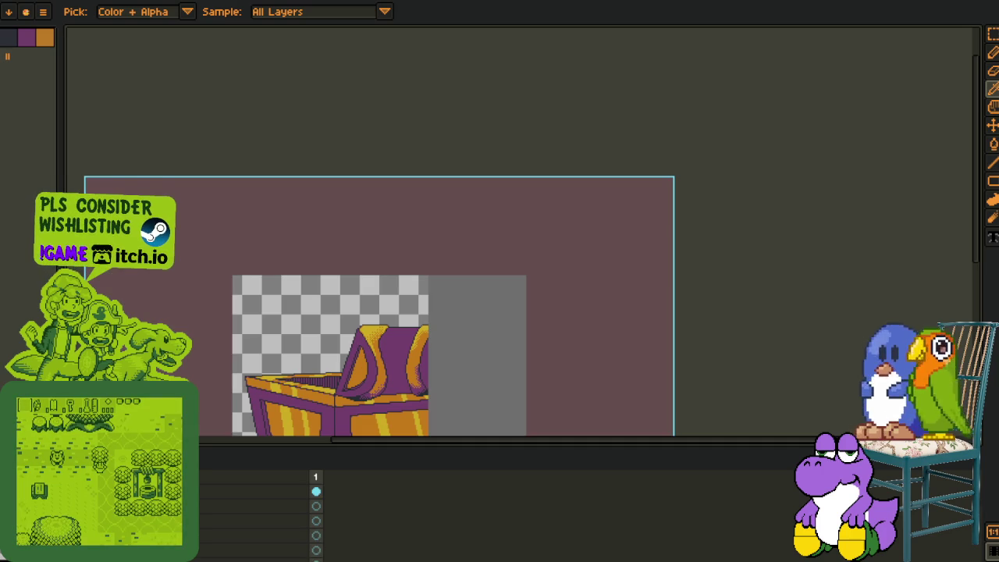
key("Tab")
key("h")
left_click_drag(288, 396, 314, 360)
Reveal the character leaning over the chest, recentre the composition, and save again
key("Tab")
key("i")
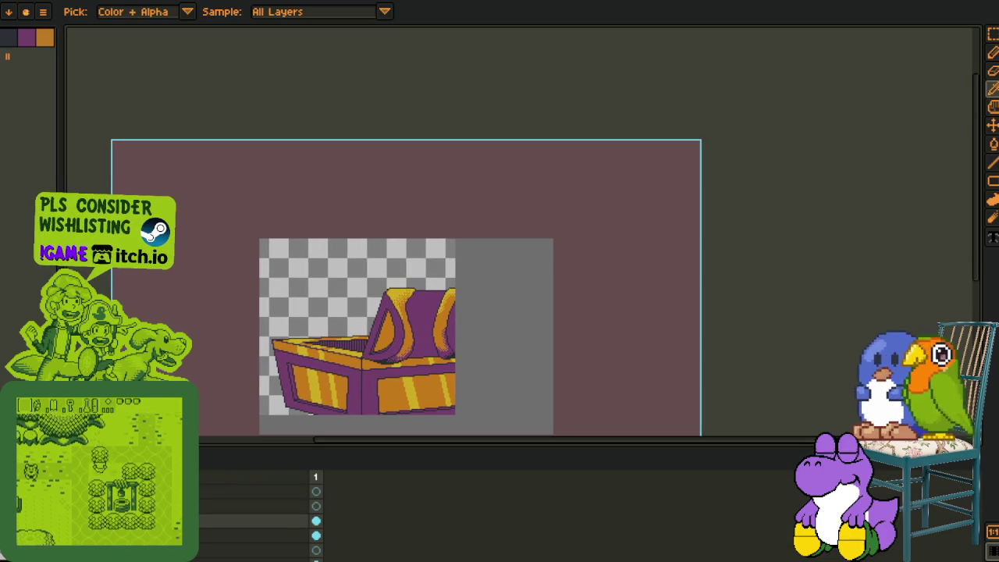
key("ctrl+z")
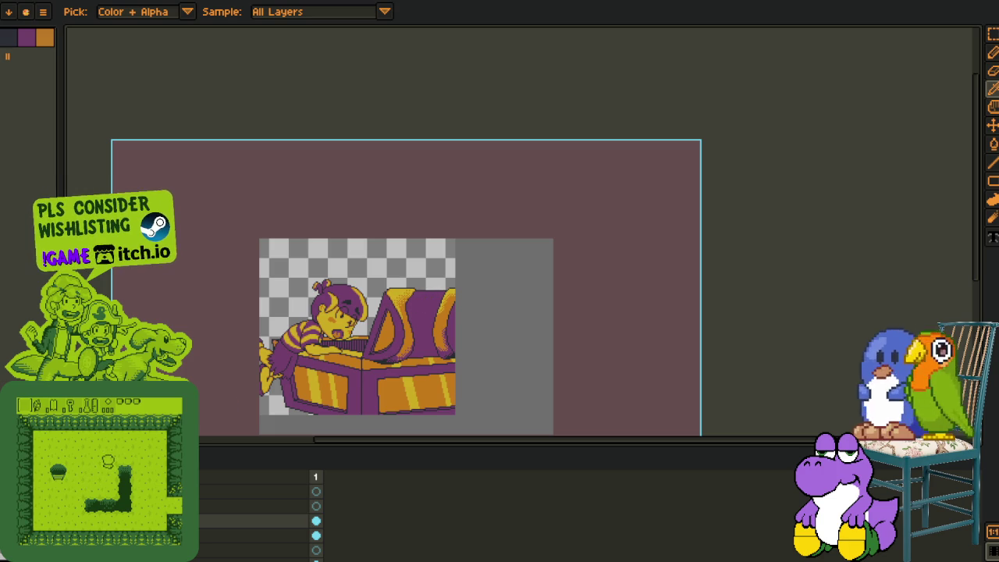
left_click_drag(302, 281, 356, 214)
key("ctrl+s")
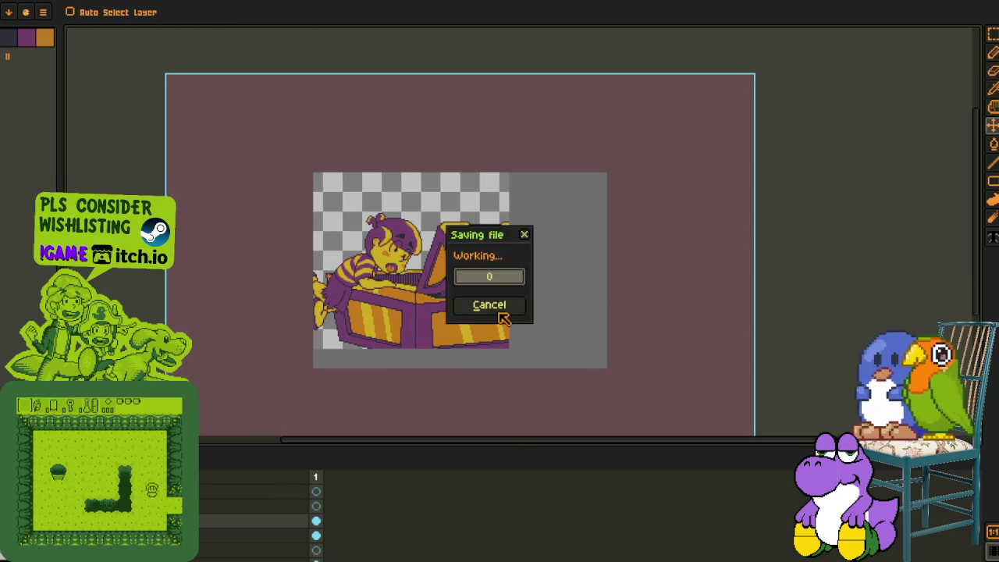
left_click_drag(485, 293, 448, 326)
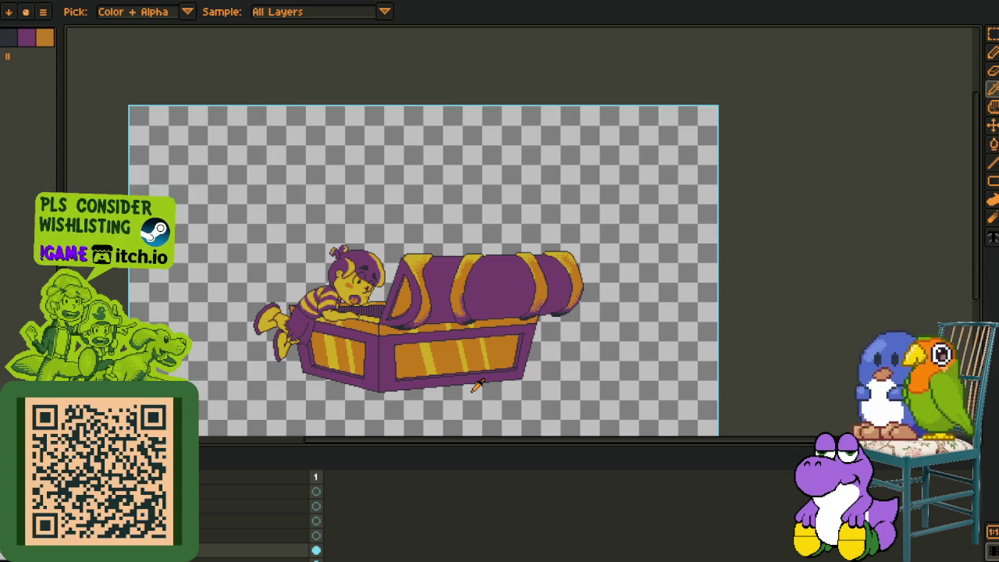
Select a higher layer in the stack and add a new empty layer from its context menu
left_click(258, 521)
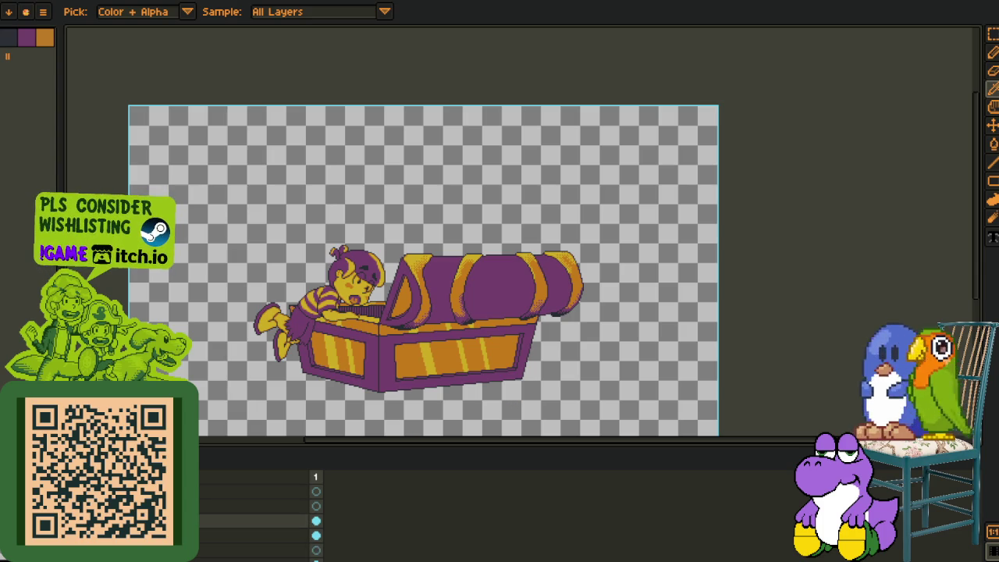
right_click(156, 521)
mouse_move(209, 512)
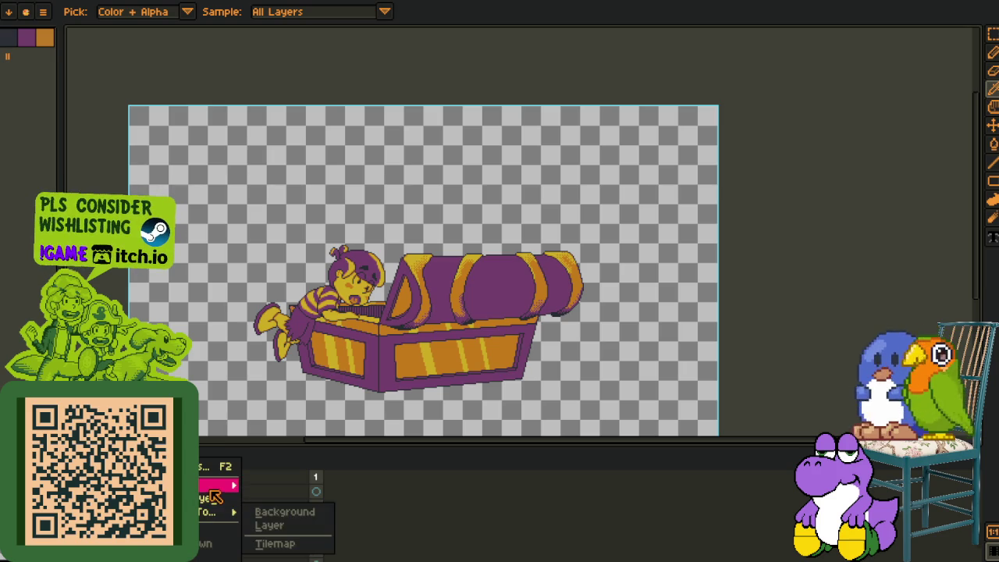
left_click(281, 481)
Zoom in and pan to bring the chest lid into view
key("u")
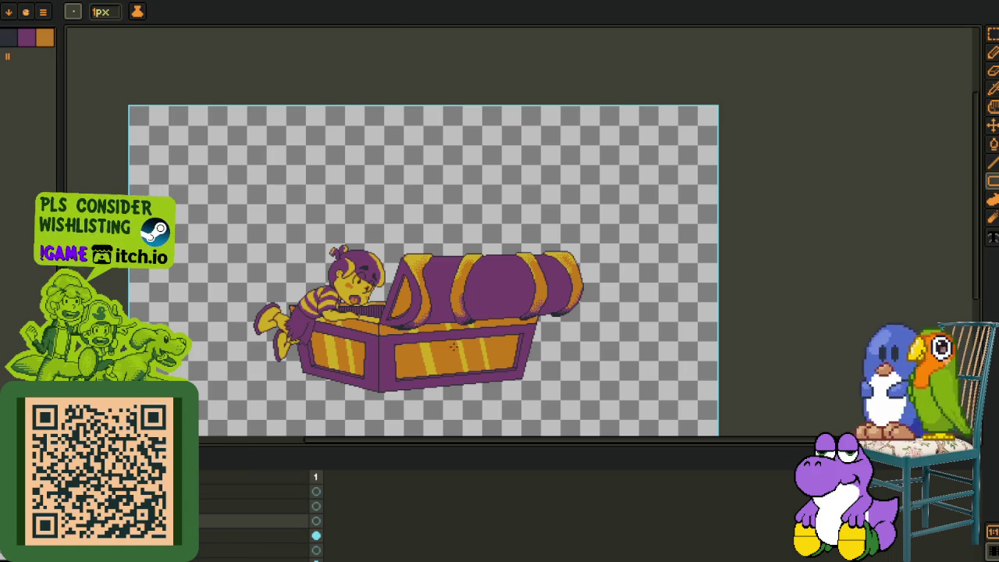
scroll(452, 346, "up", 3)
key("m")
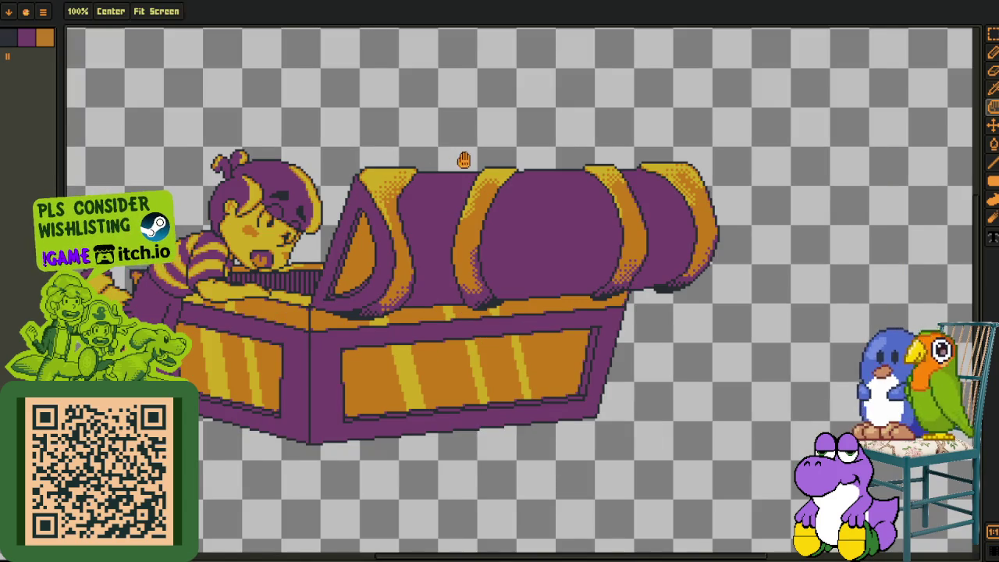
left_click_drag(465, 160, 306, 179)
key("o")
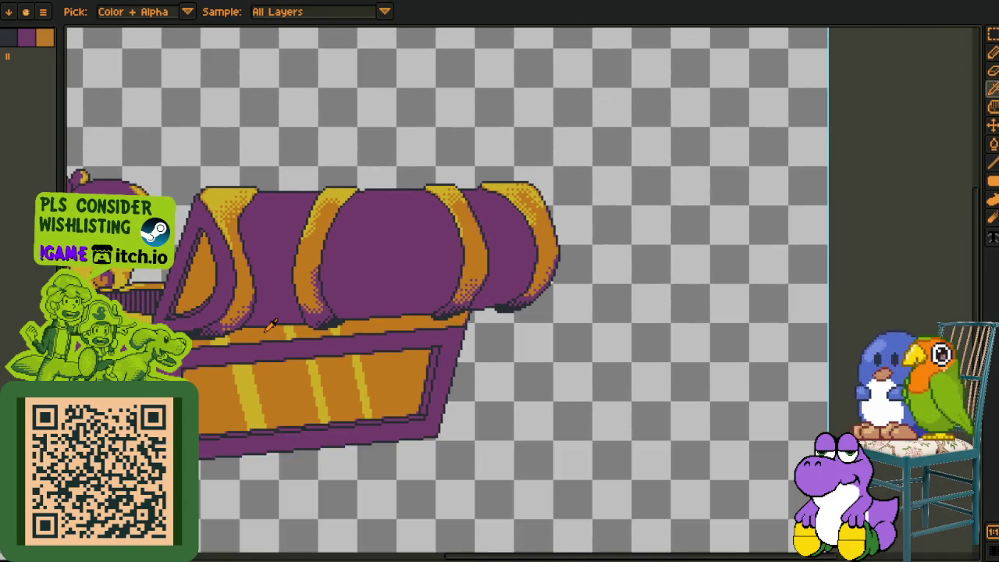
scroll(312, 297, "up", 2)
Draw a red line along the lid's base from right to left and fill the strip below it red
key("b")
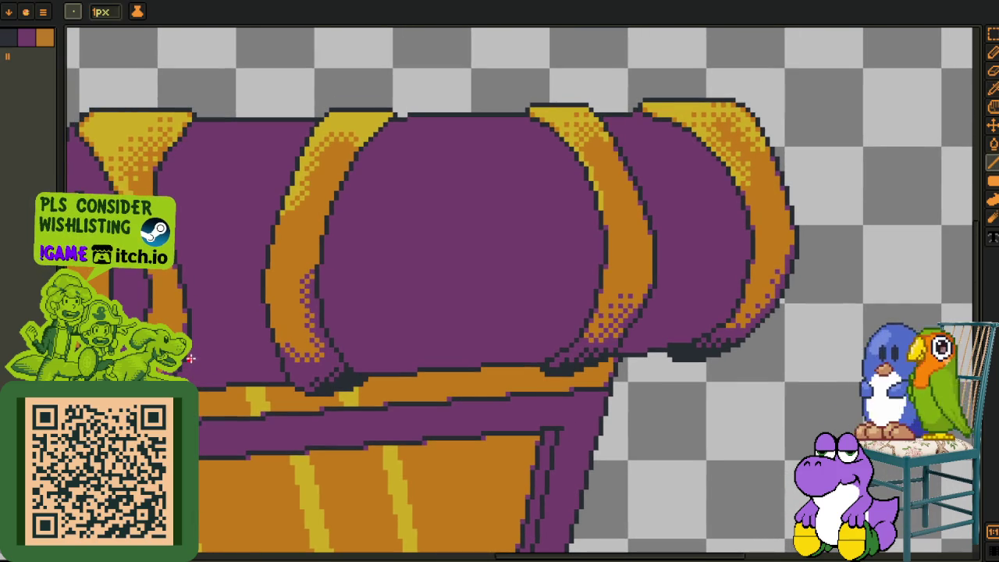
scroll(199, 394, "down", 2)
scroll(199, 395, "up", 1)
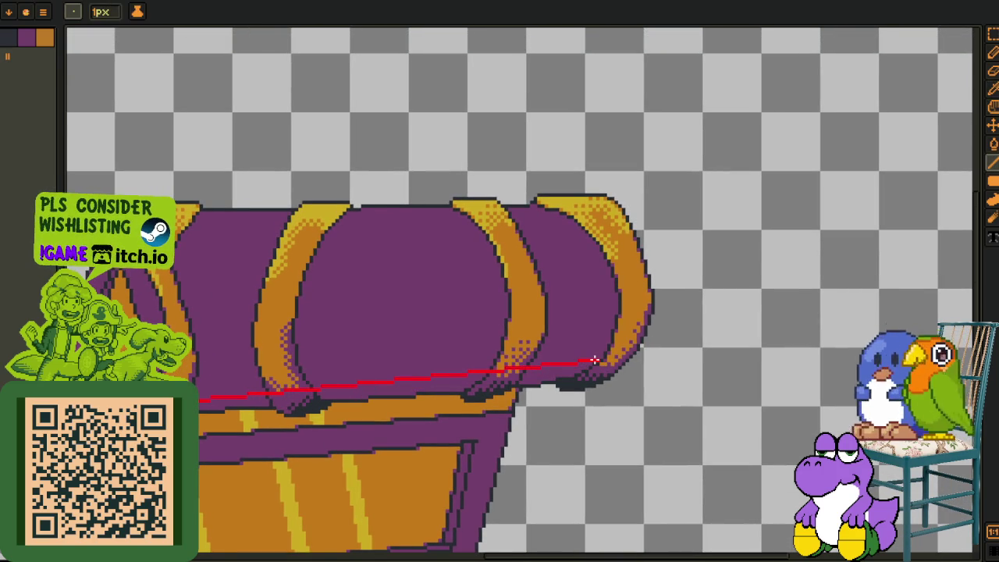
key("Escape")
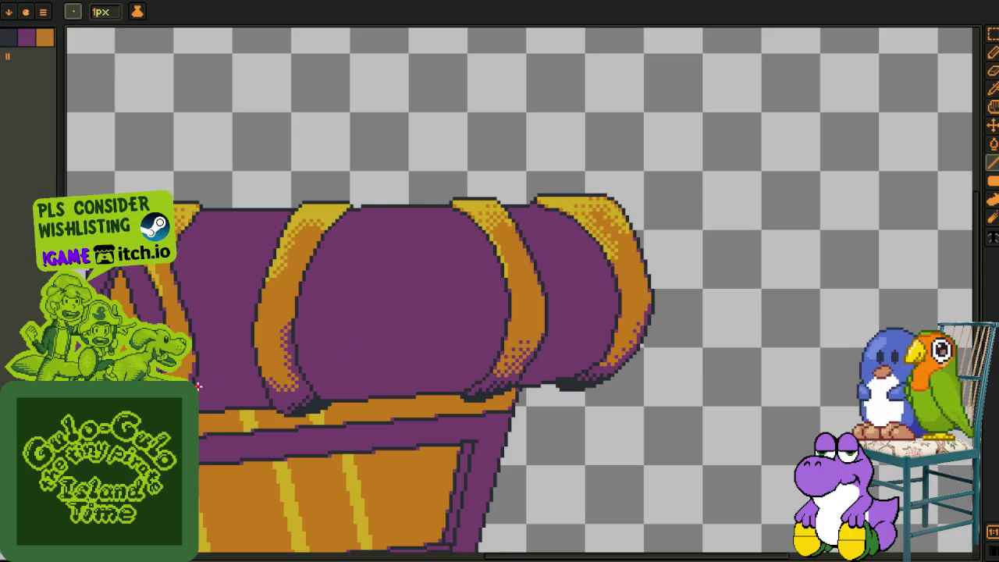
left_click(598, 361)
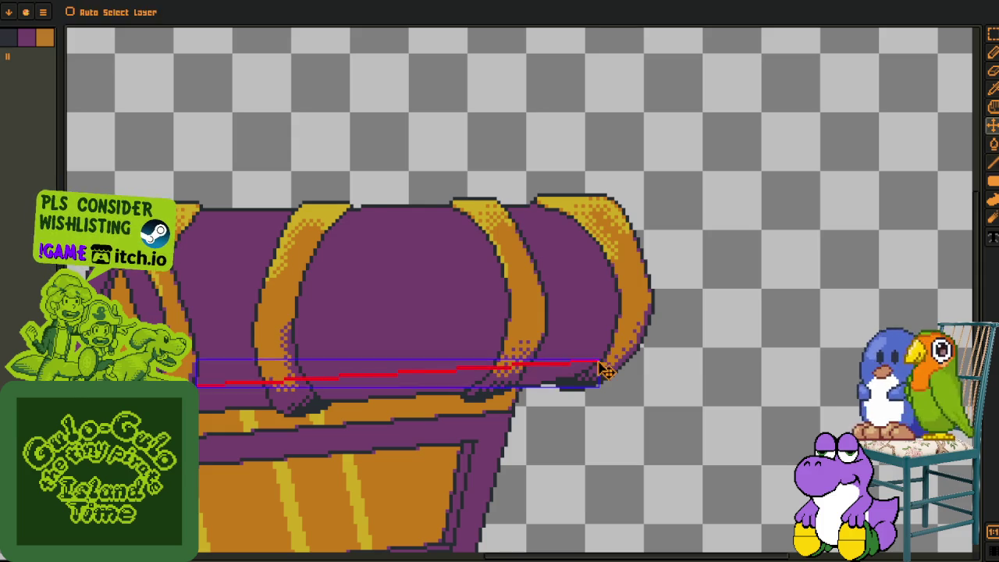
left_click(196, 384)
key("g")
left_click(225, 393)
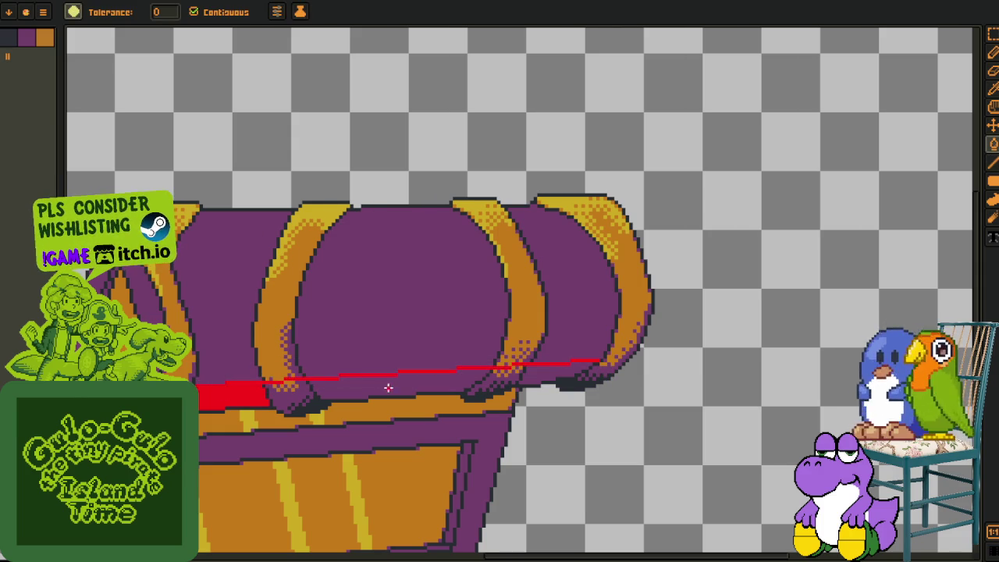
Paint out the red pixels over the right gold band, restoring the band pattern
key("i")
scroll(531, 367, "up", 2)
scroll(539, 363, "up", 2)
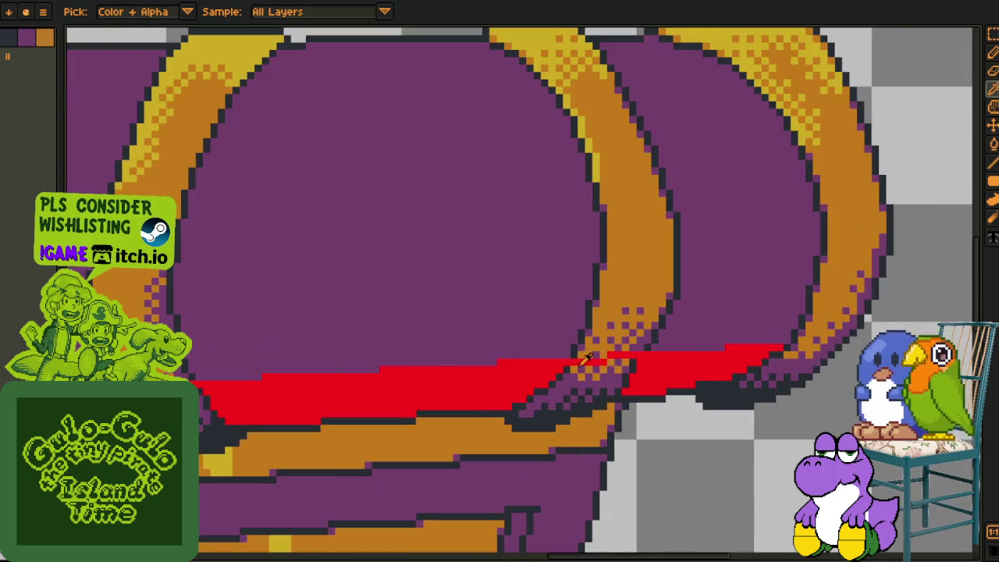
key("b")
scroll(564, 357, "up", 2)
left_click_drag(565, 357, 647, 357)
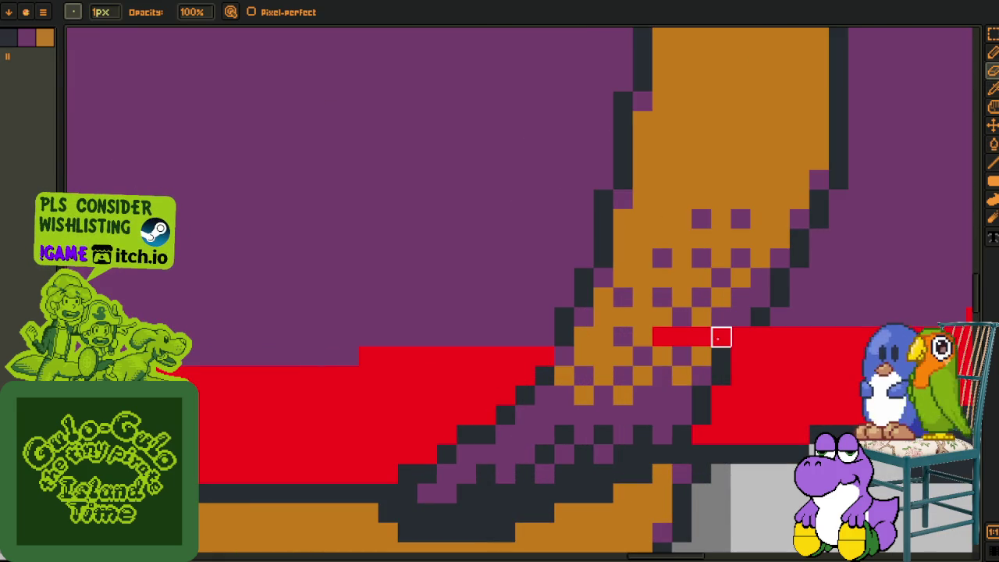
left_click_drag(741, 337, 663, 334)
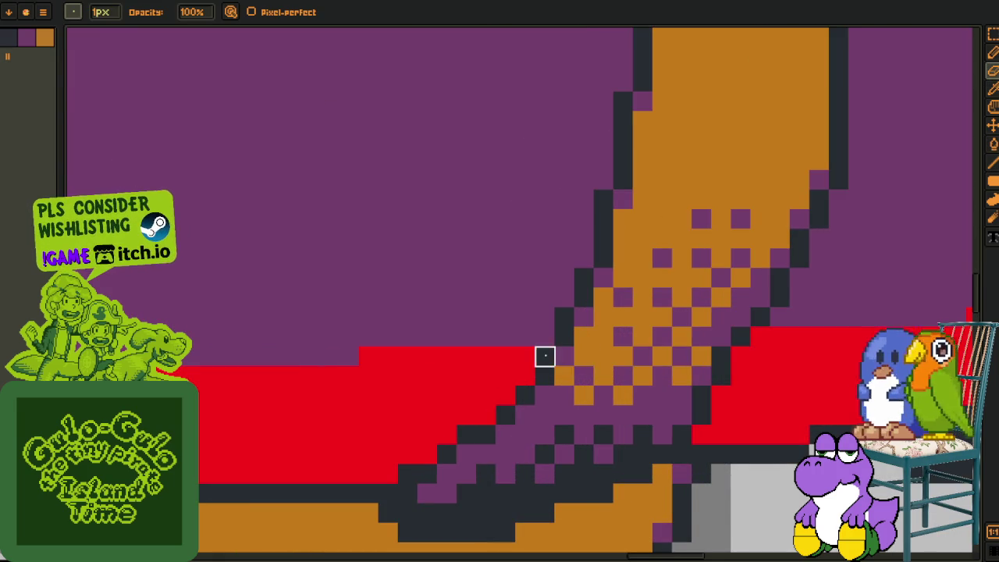
Cover the remaining red pixels along the band and near the lid edge with chest colours
key("h")
scroll(419, 392, "down", 5)
scroll(504, 386, "up", 3)
scroll(493, 352, "up", 2)
key("b")
mouse_move(493, 353)
left_mouse_down()
mouse_move(335, 352)
mouse_move(278, 375)
left_mouse_up()
left_click_drag(365, 375, 395, 375)
scroll(395, 375, "down", 2)
scroll(383, 387, "down", 3)
Replace the red fill with the dark shadow colour using Replace Color
key("o")
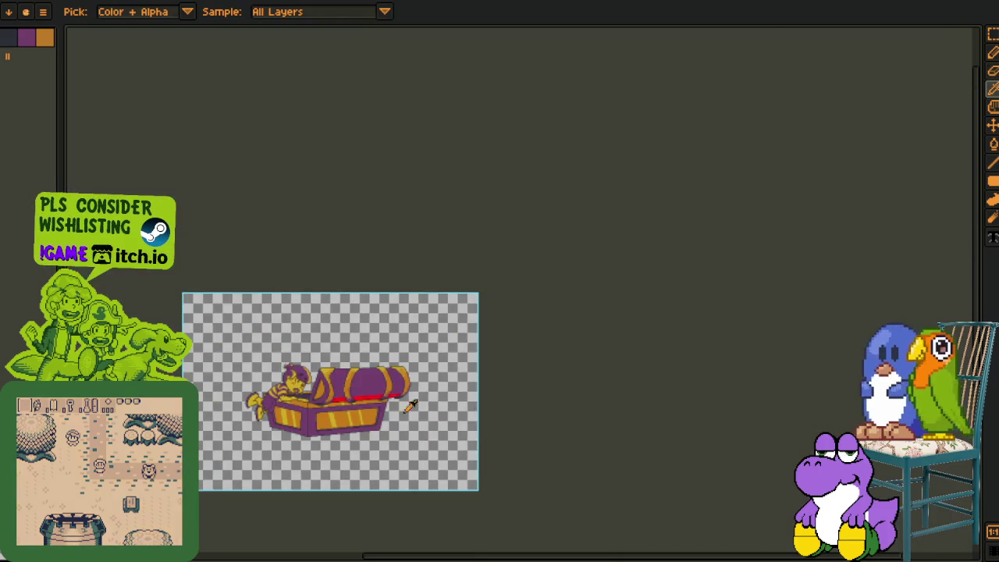
scroll(358, 398, "up", 3)
scroll(341, 390, "up", 2)
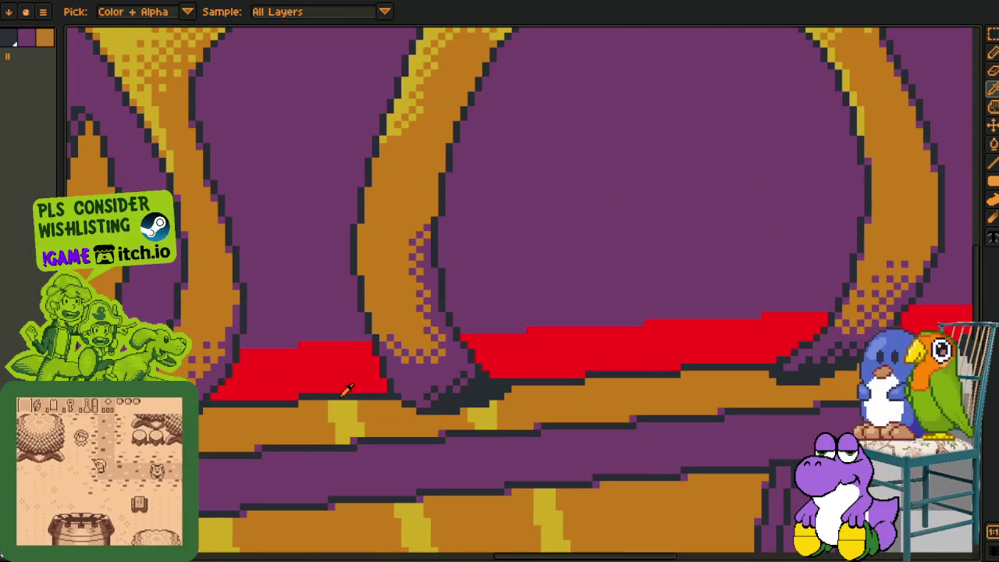
key("shift+r")
left_click(406, 439)
scroll(422, 425, "down", 3)
scroll(453, 416, "down", 2)
scroll(460, 415, "up", 2)
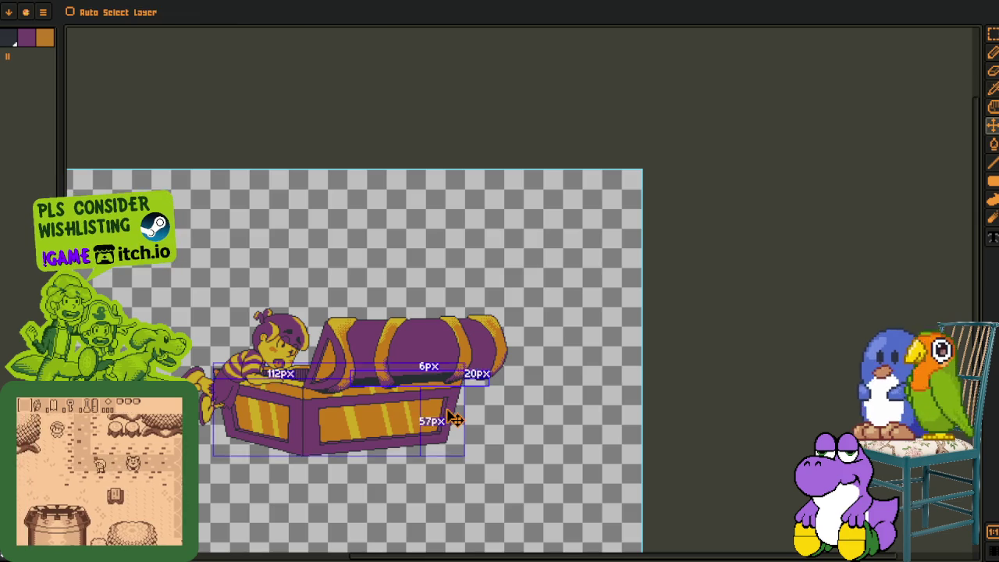
key("Tab")
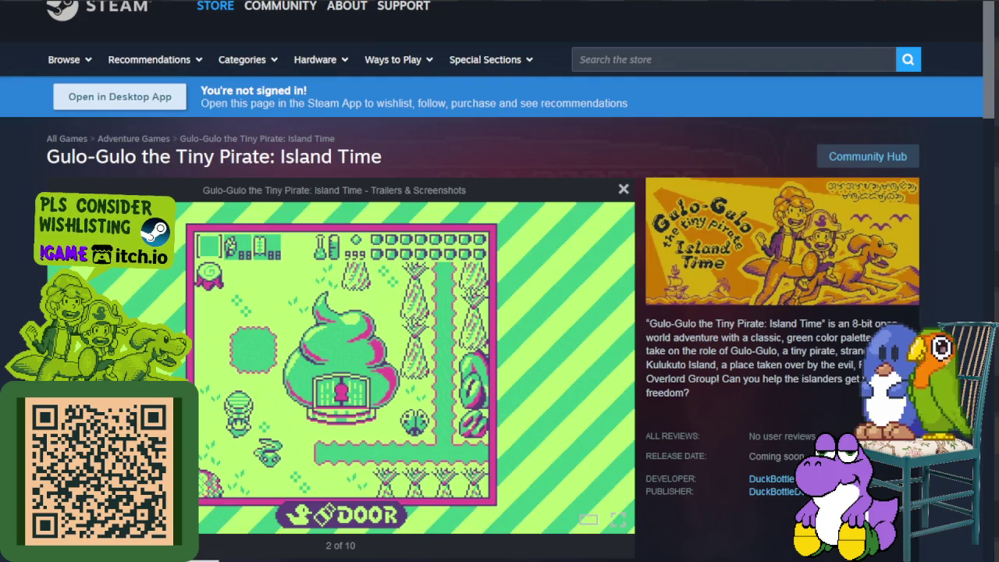
mouse_move(414, 367)
key("Left")
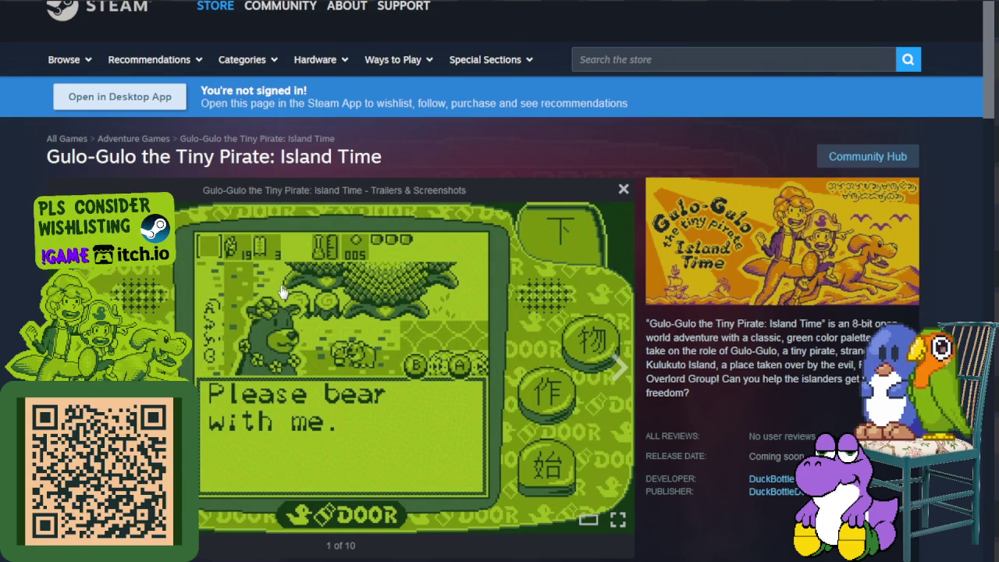
left_click(619, 368)
triple_click(46, 156)
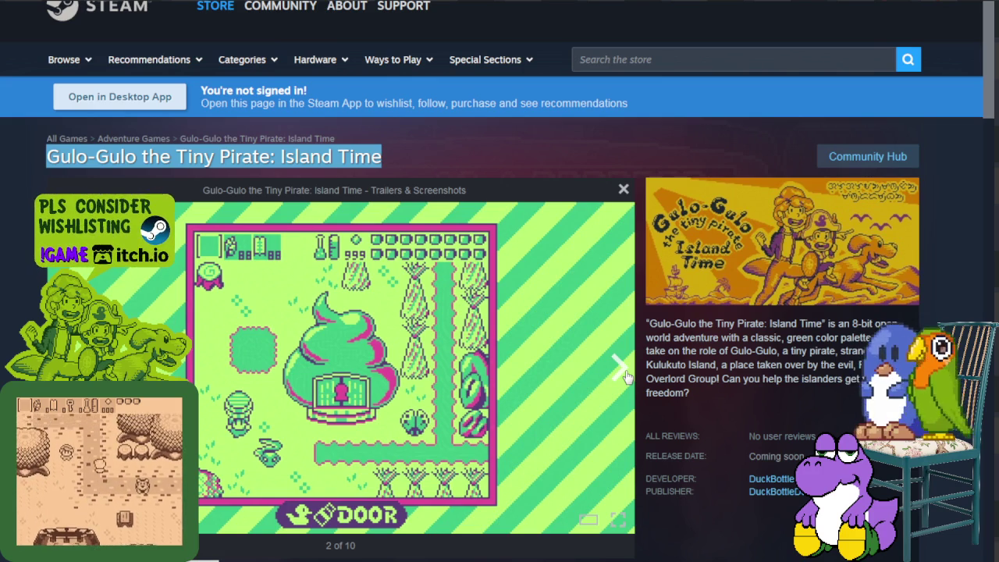
left_click_drag(515, 138, 478, 150)
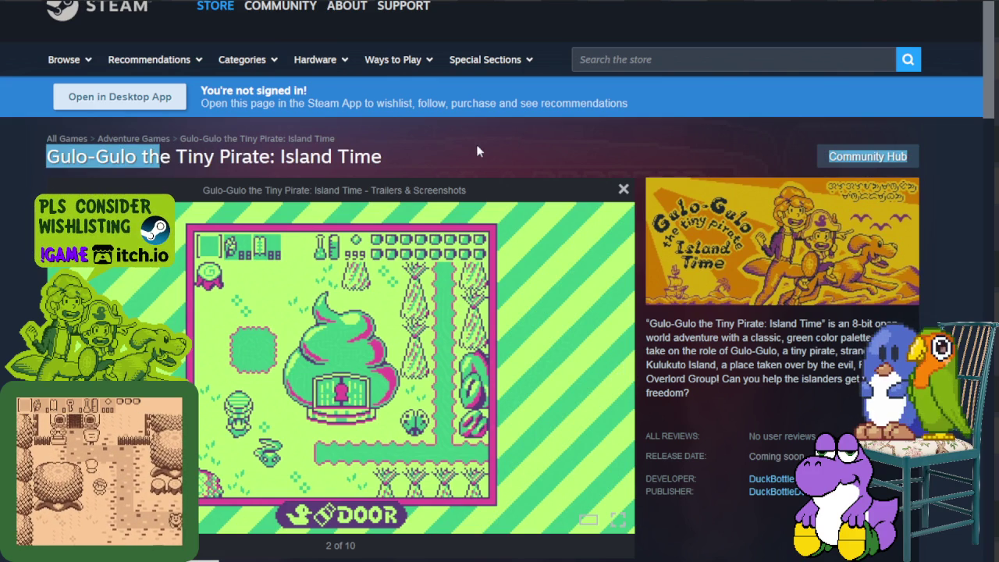
left_click(160, 158)
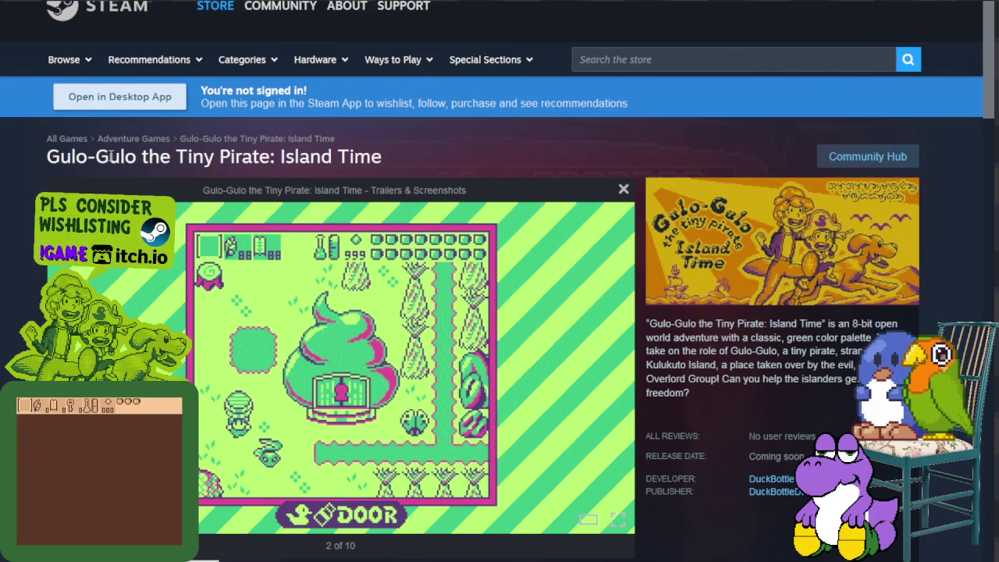
left_click_drag(382, 157, 109, 156)
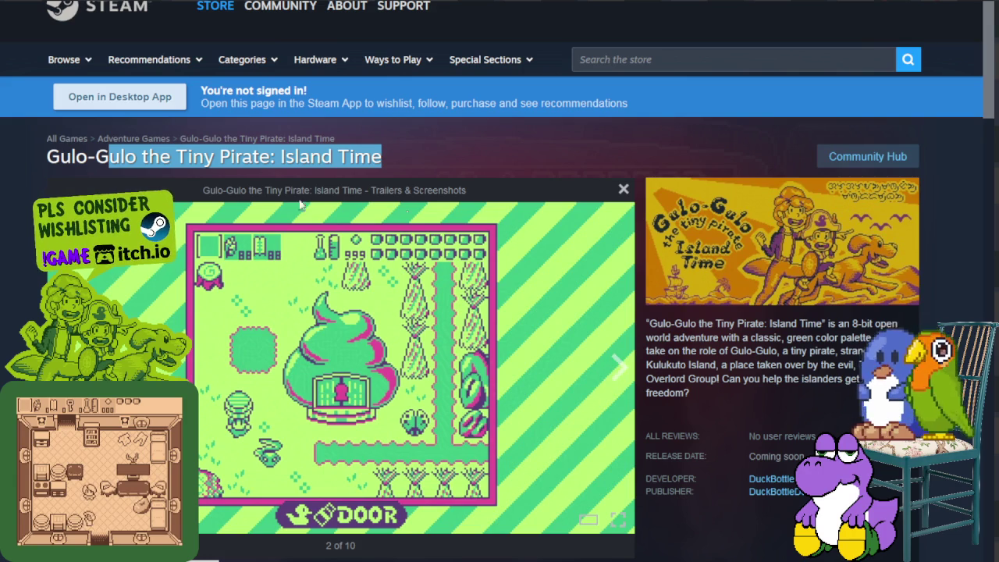
Page through all ten game screenshots until the viewer wraps from 10 of 10 back to 1 of 10
left_click(620, 376)
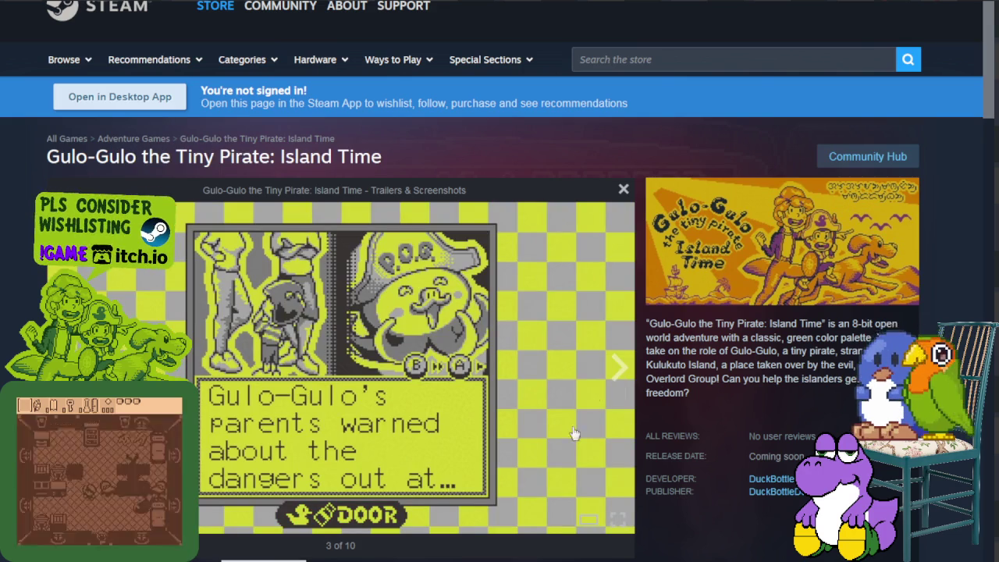
left_click(619, 376)
left_click(619, 376)
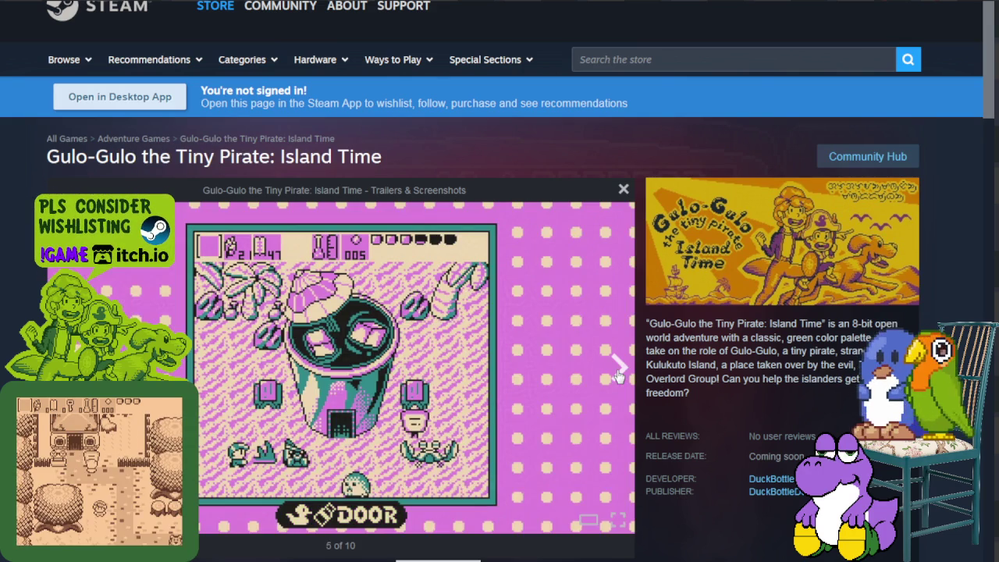
left_click(618, 376)
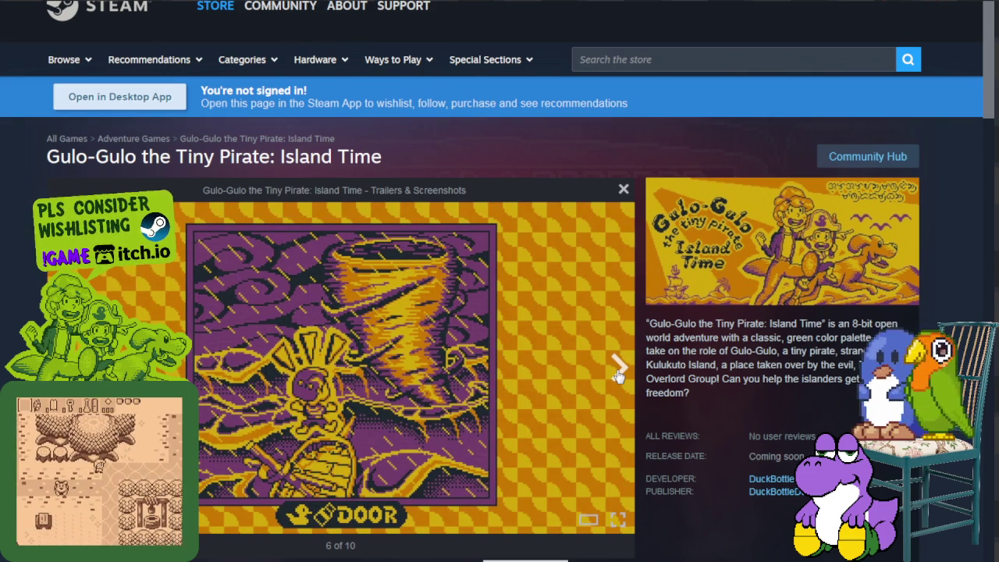
left_click(618, 376)
left_click(618, 376)
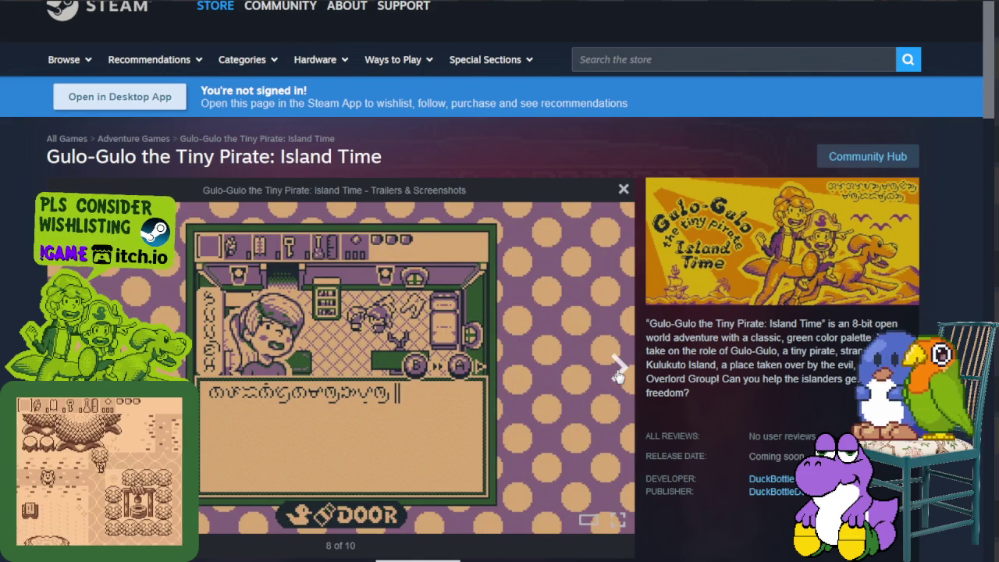
left_click(618, 376)
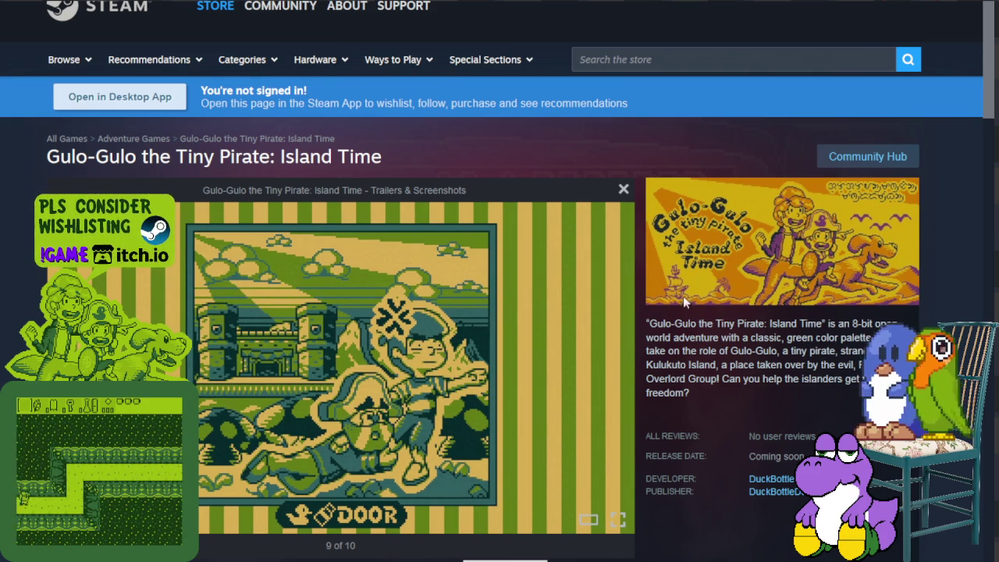
left_click(616, 370)
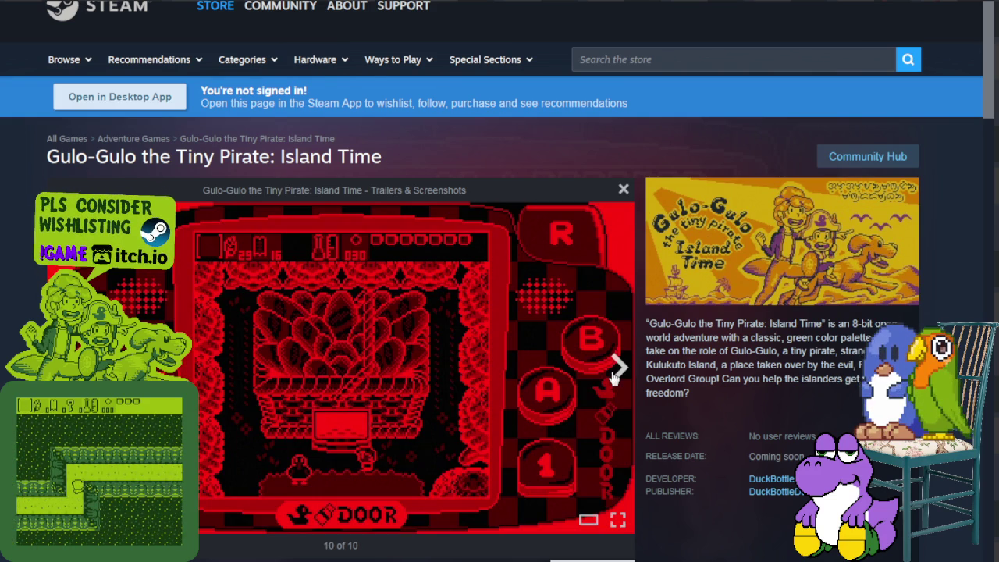
left_click(616, 370)
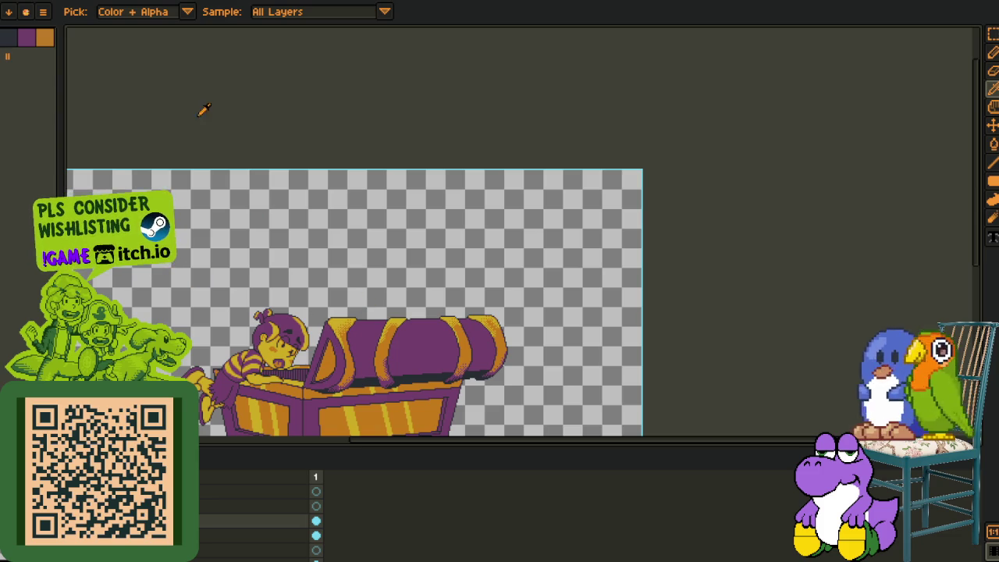
Switch to the island map document and bring the map area into view
key("ctrl+Tab")
scroll(333, 152, "down", 5)
left_click_drag(333, 235, 500, 242)
scroll(537, 355, "up", 5)
Zoom in on the upper area of the island map
key("Tab")
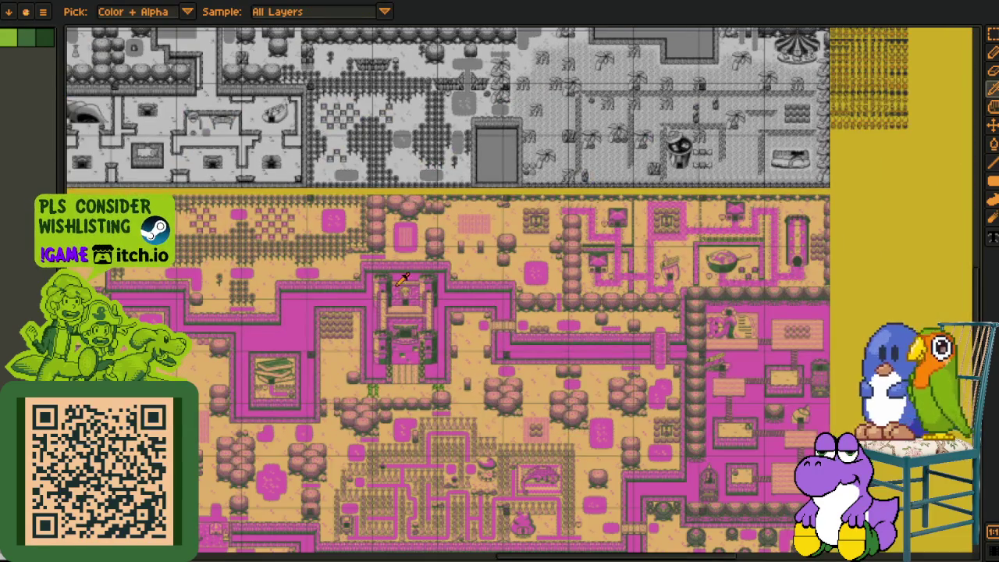
scroll(304, 295, "up", 3)
scroll(307, 291, "up", 2)
scroll(307, 292, "down", 3)
scroll(303, 448, "up", 2)
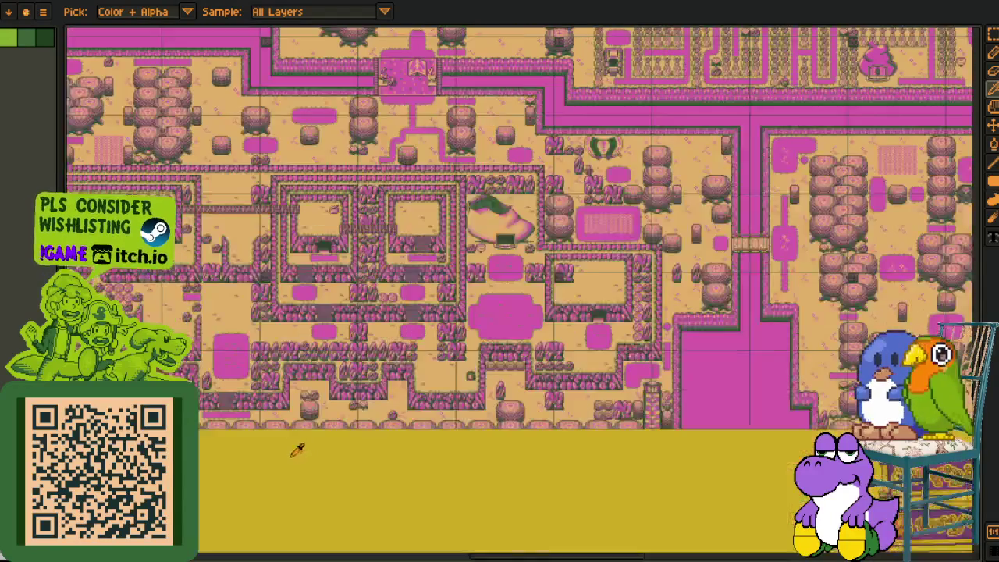
scroll(303, 447, "down", 2)
scroll(388, 349, "up", 3)
left_click_drag(354, 204, 355, 259)
scroll(355, 259, "up", 3)
scroll(354, 259, "up", 3)
scroll(354, 260, "up", 3)
scroll(355, 259, "up", 2)
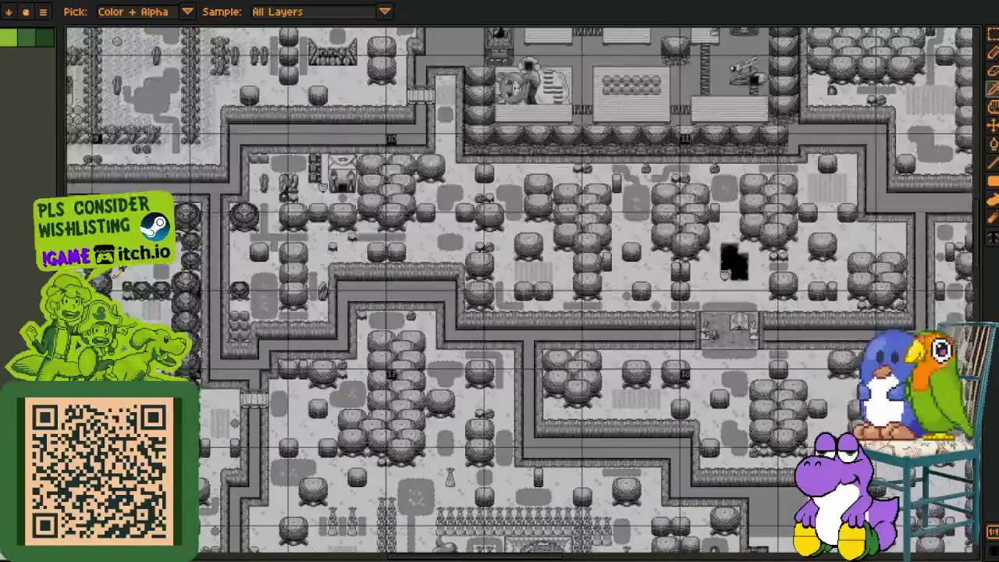
scroll(421, 244, "up", 3)
scroll(390, 266, "up", 3)
scroll(333, 305, "up", 3)
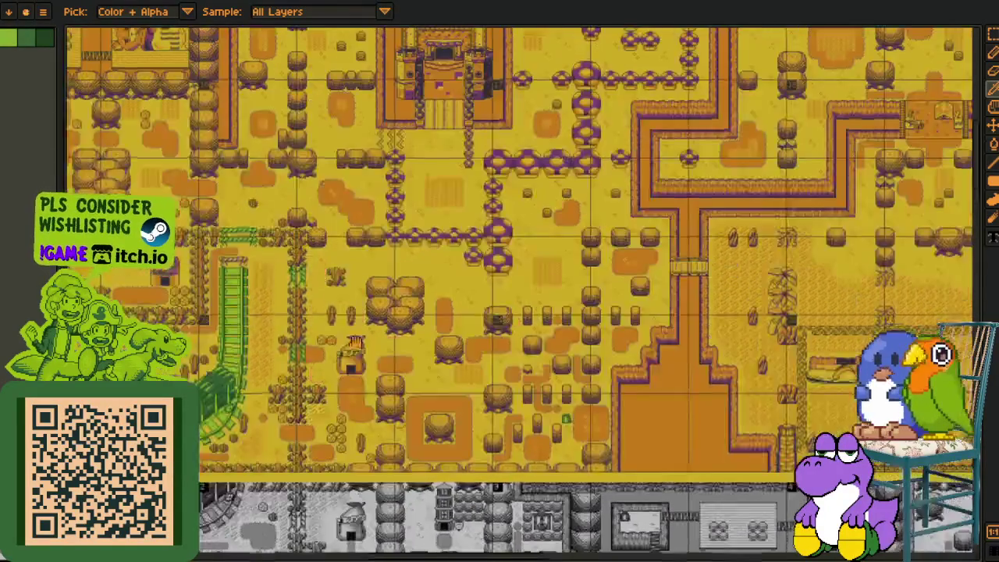
scroll(249, 208, "up", 2)
scroll(312, 203, "up", 3)
scroll(368, 197, "up", 2)
scroll(368, 197, "up", 1)
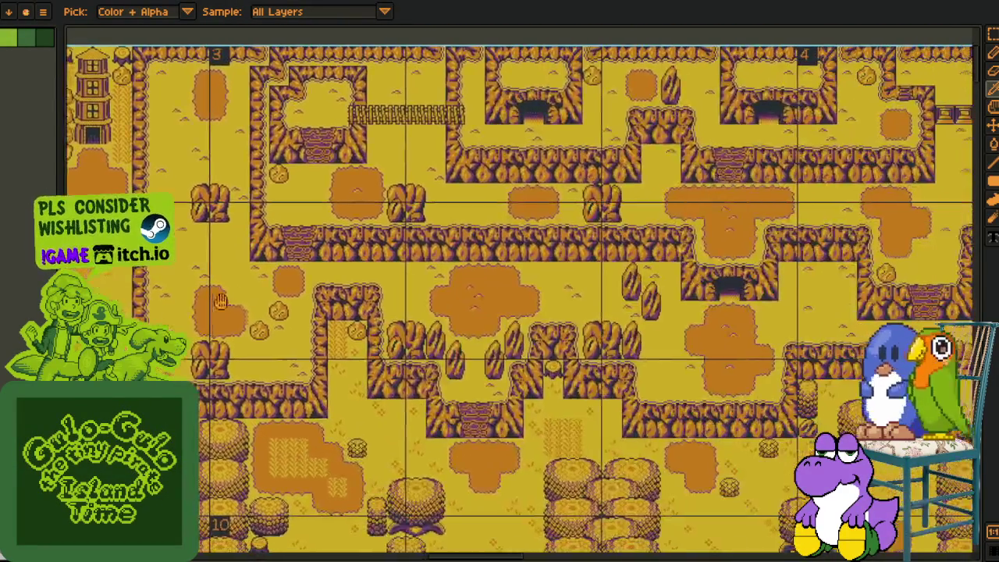
Pan to the map's top edge and scroll rightward across the sheet
left_click_drag(221, 303, 656, 285)
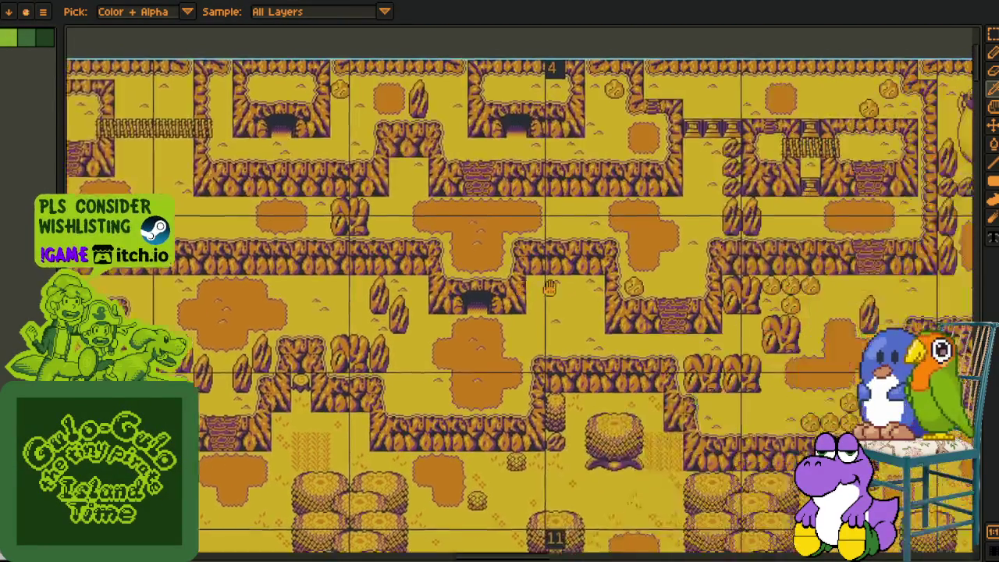
scroll(656, 285, "down", 2)
scroll(648, 258, "right", 3)
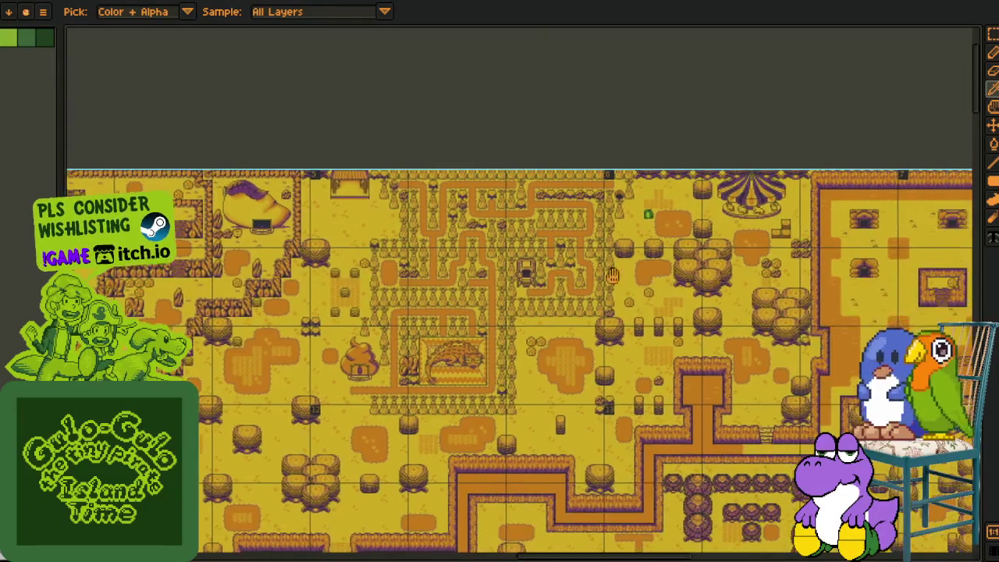
scroll(625, 187, "right", 4)
scroll(597, 117, "right", 3)
scroll(499, 375, "down", 2)
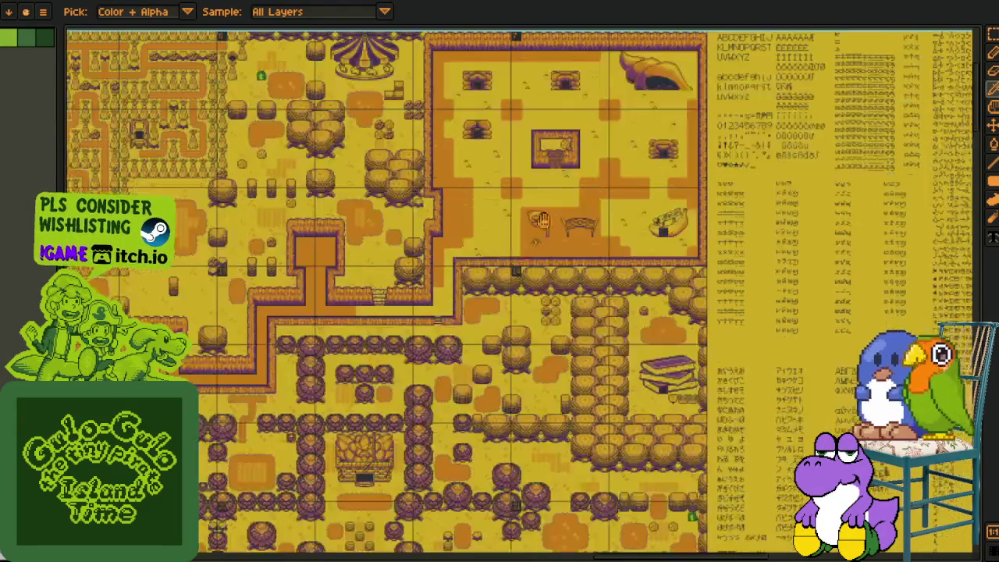
scroll(453, 328, "down", 4)
scroll(437, 314, "left", 1)
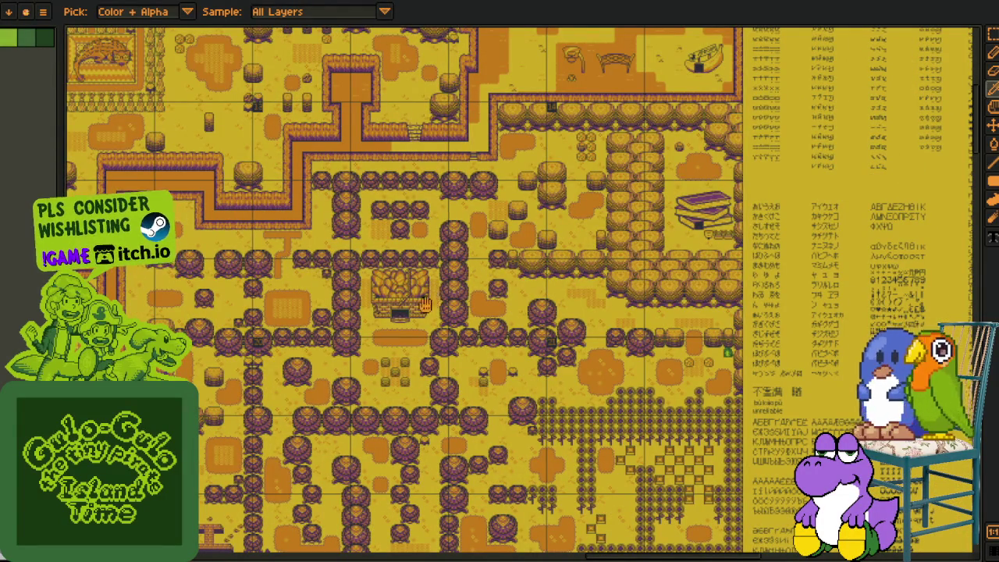
scroll(435, 300, "down", 1)
scroll(435, 301, "left", 1)
scroll(439, 313, "down", 1)
scroll(440, 313, "left", 2)
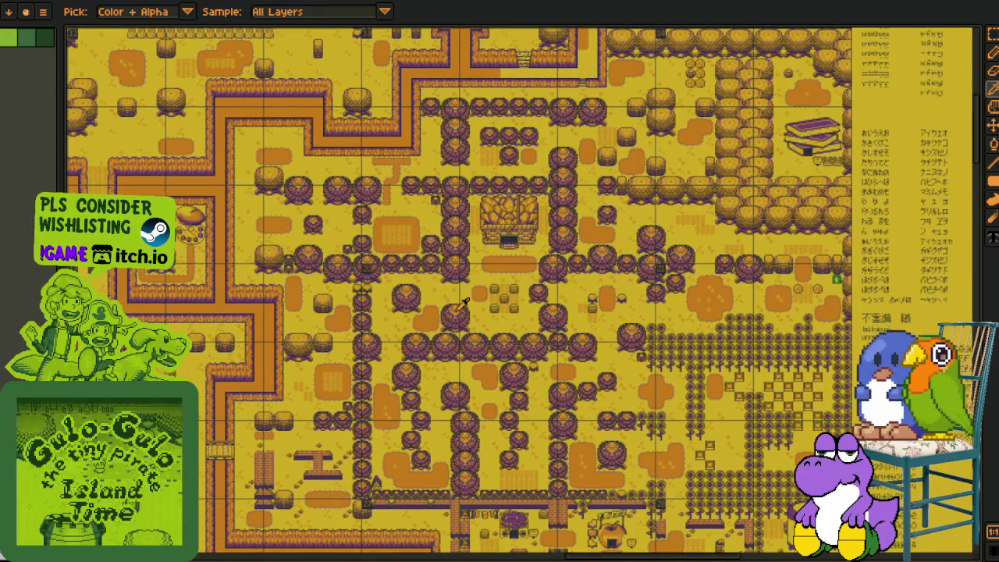
scroll(555, 213, "up", 1)
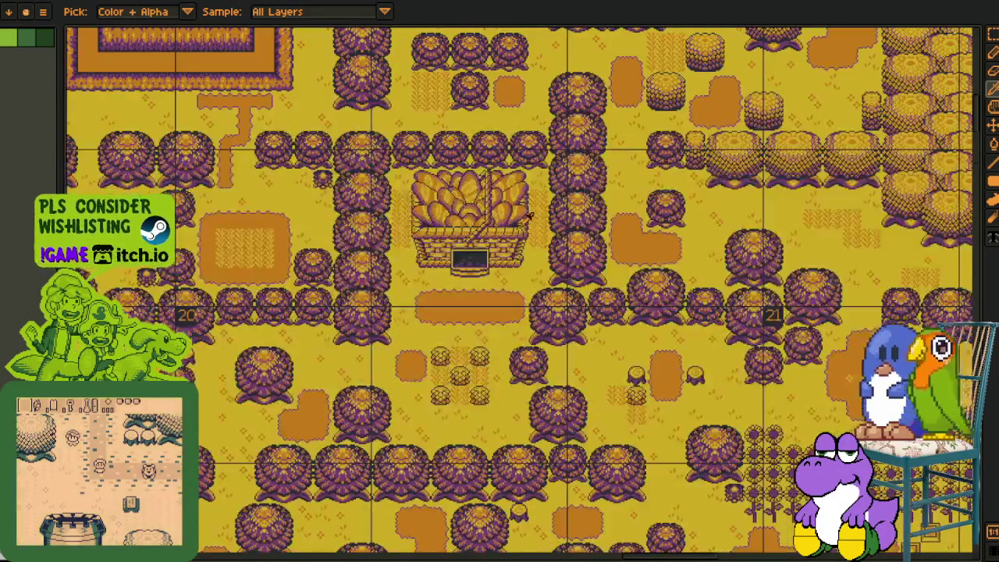
scroll(546, 211, "down", 1)
scroll(545, 207, "up", 1)
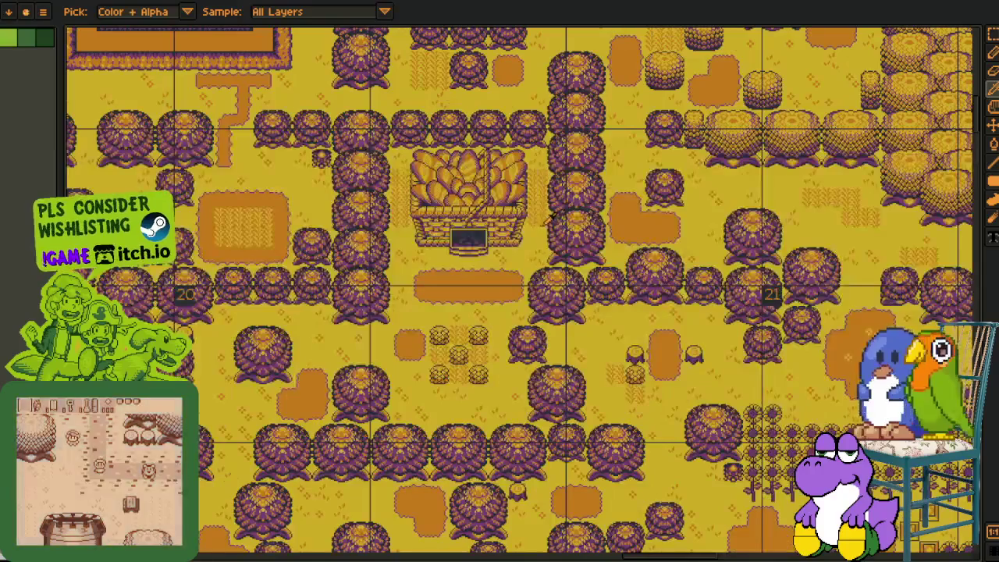
scroll(468, 250, "left", 3)
scroll(416, 285, "left", 1)
scroll(417, 285, "left", 3)
scroll(416, 285, "left", 3)
scroll(416, 285, "up", 1)
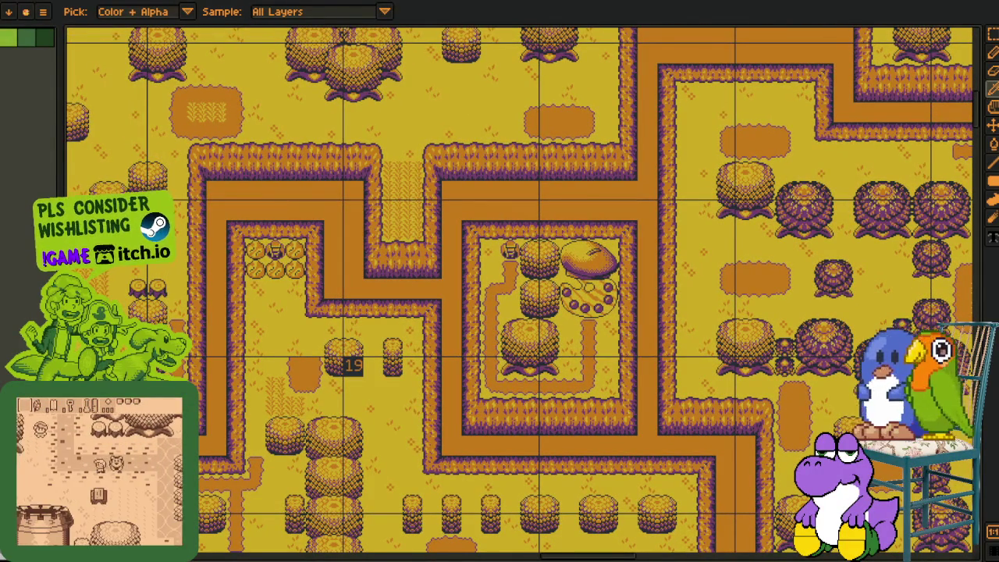
scroll(265, 266, "down", 2)
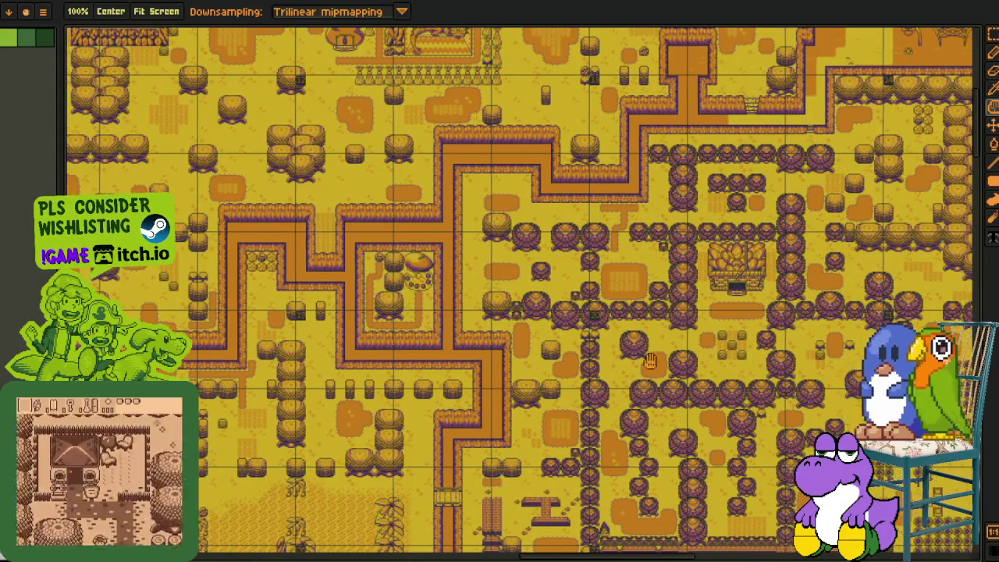
mouse_move(537, 341)
left_mouse_down()
mouse_move(484, 258)
mouse_move(523, 376)
mouse_move(570, 459)
left_mouse_up()
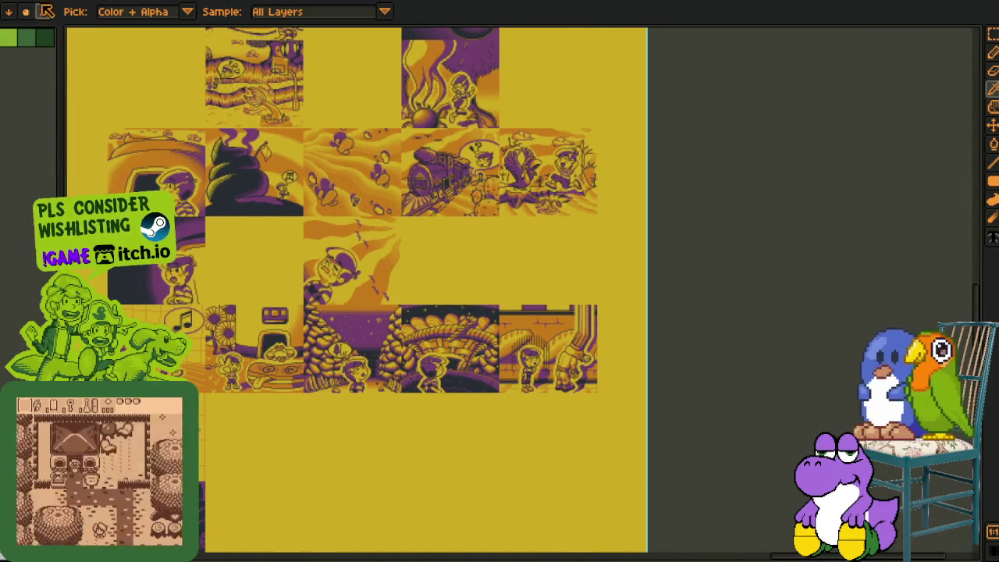
Return to the treasure-chest sprite and centre the view on the chest lid
key("ctrl+Tab")
scroll(285, 347, "up", 3)
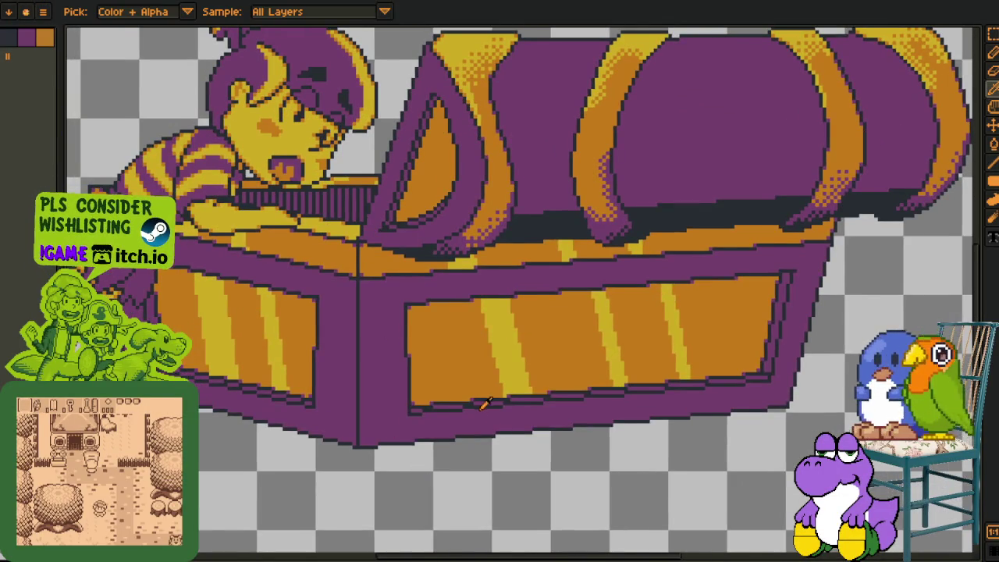
left_click_drag(484, 402, 332, 449)
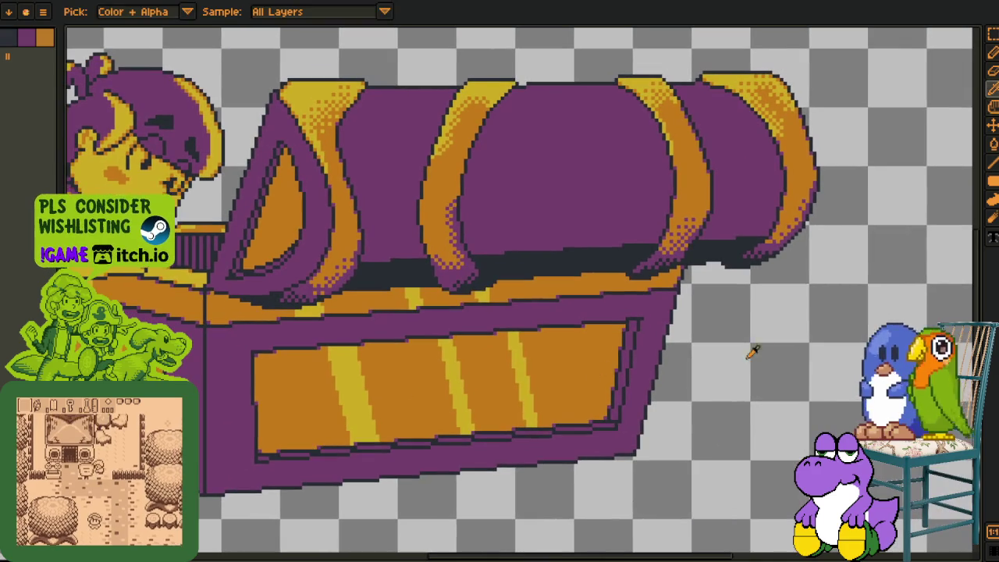
Show the timeline and add a new empty layer to the sprite
key("Tab")
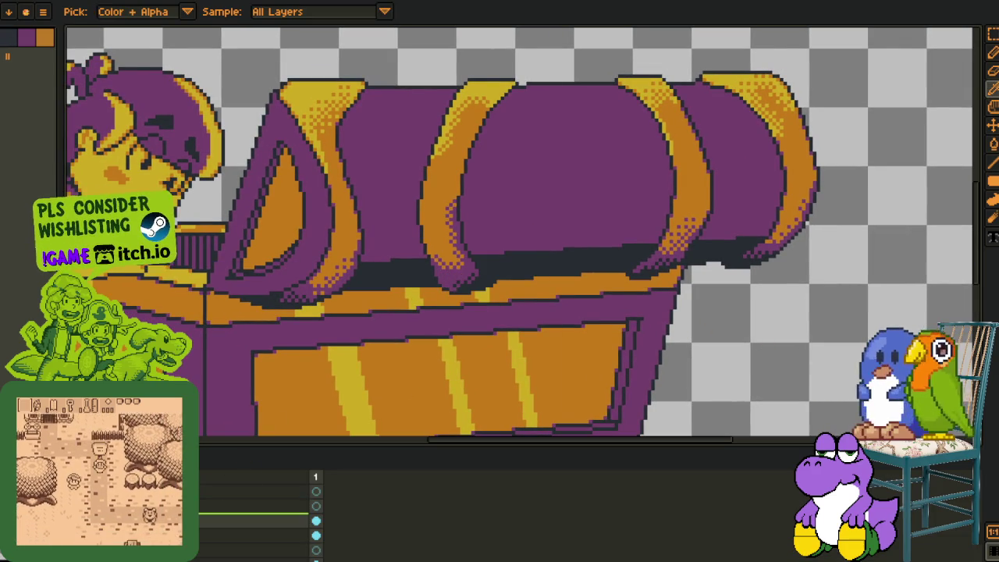
right_click(156, 520)
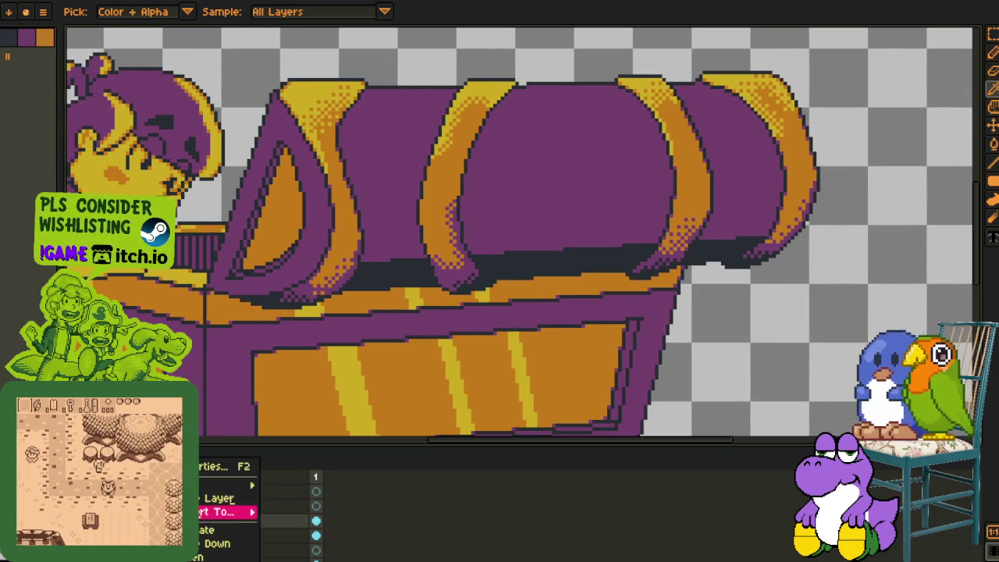
mouse_move(226, 498)
left_click(312, 482)
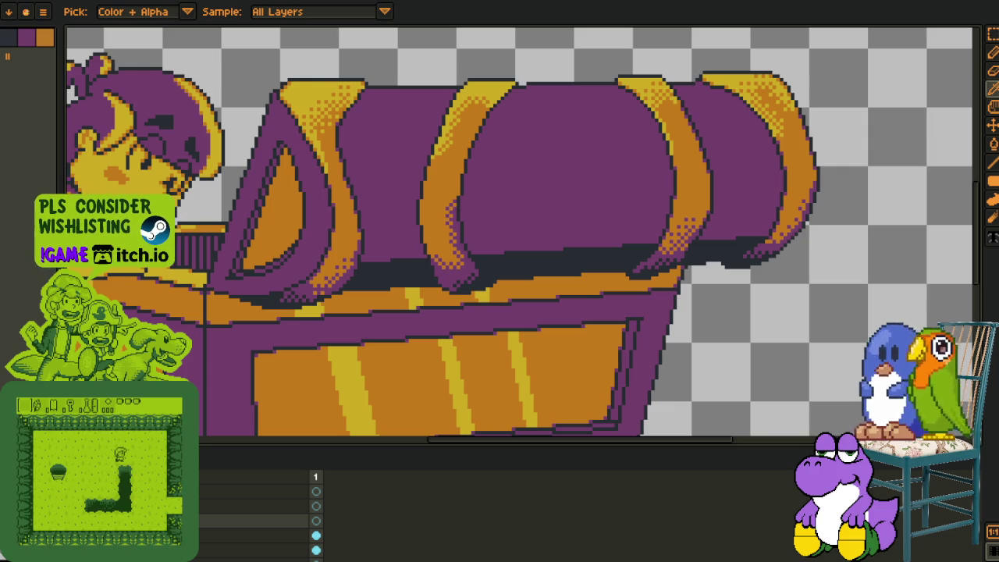
scroll(522, 234, "up", 2)
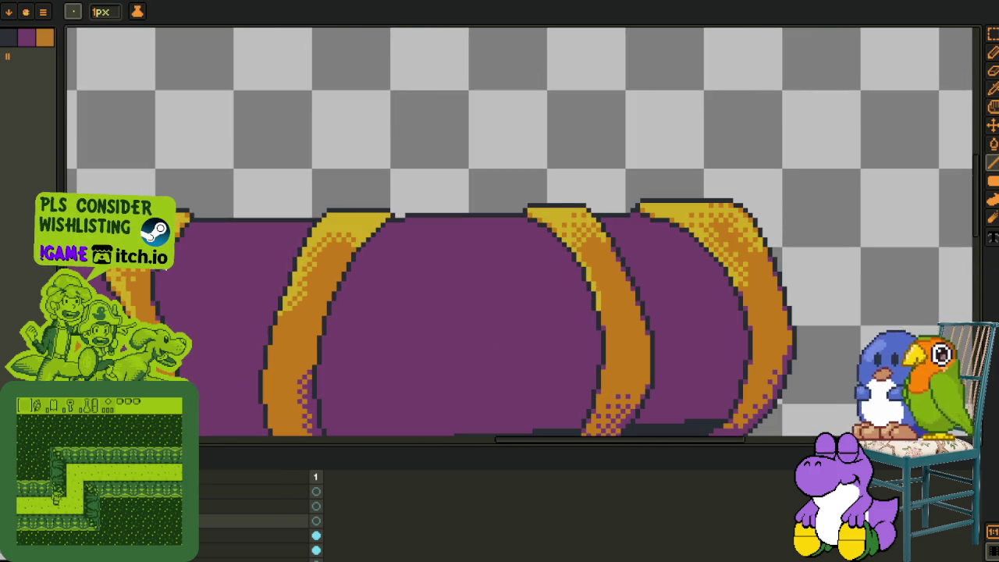
Drag a stepped red guide line from the lid's left side to its right side, across the gold bands
left_click_drag(161, 265, 704, 249)
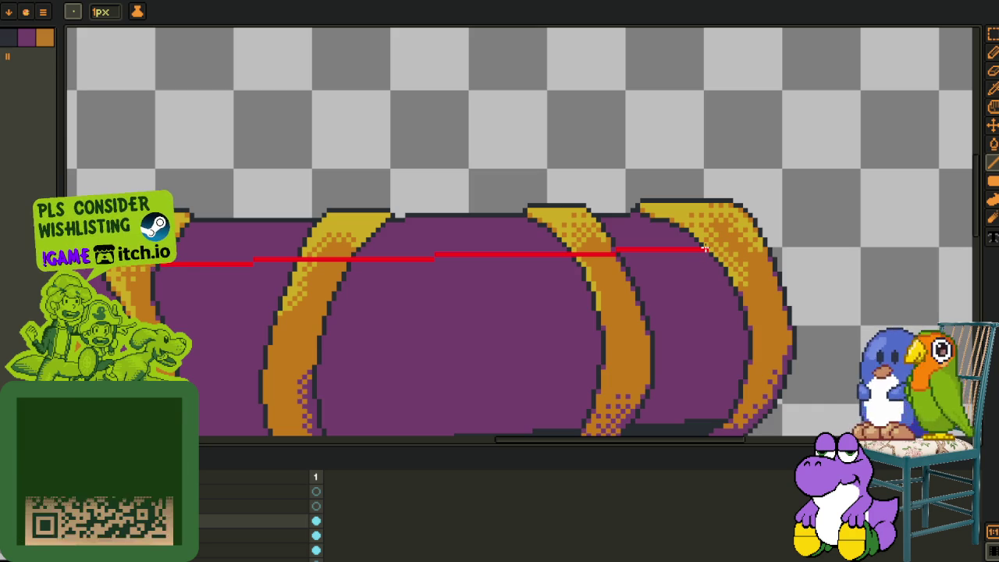
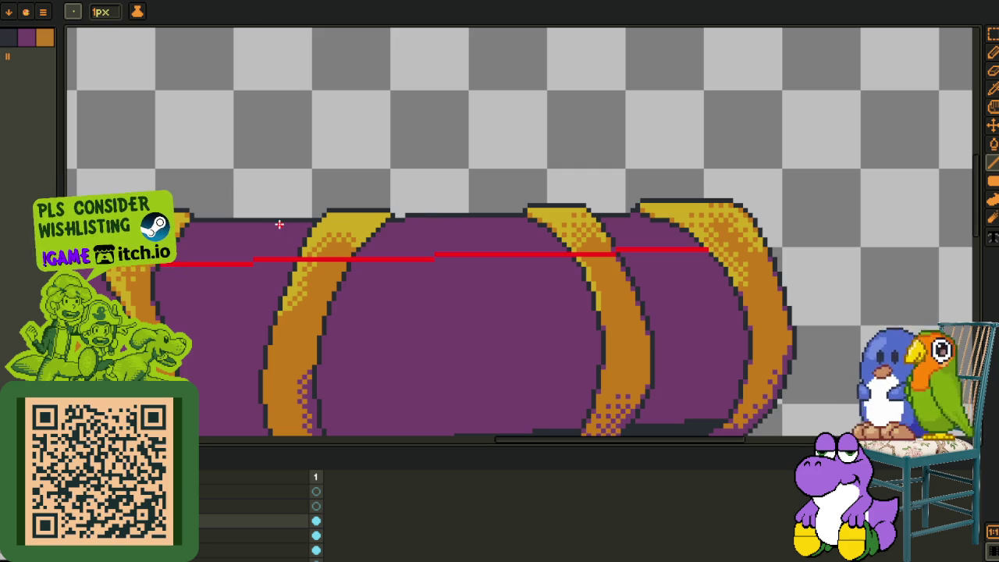
Marquee the stray red patches and the leftover red strip beside the arches and fill them orange
key("g")
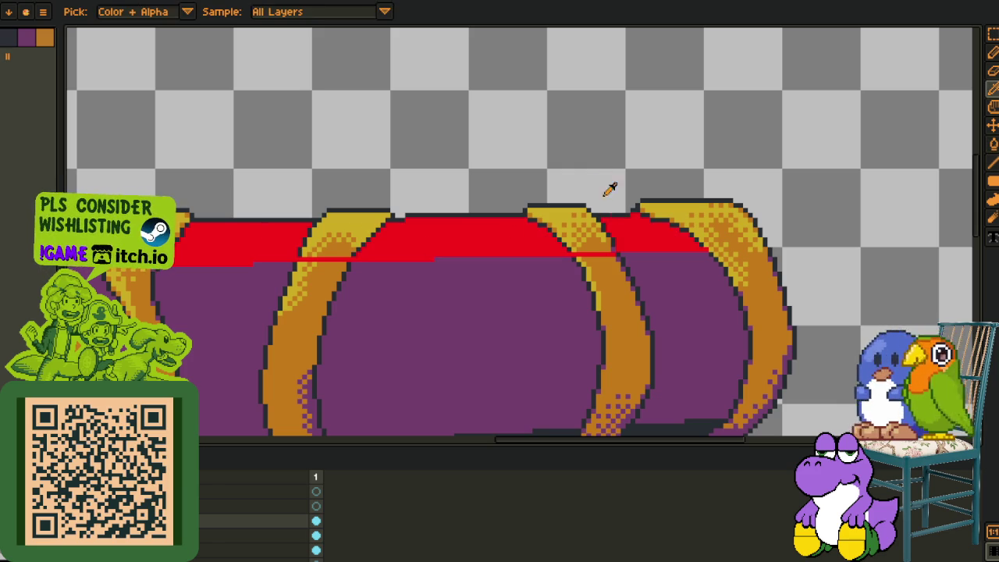
key("m")
scroll(241, 248, "up", 2)
scroll(241, 247, "up", 1)
left_click_drag(240, 246, 398, 350)
left_click(364, 266)
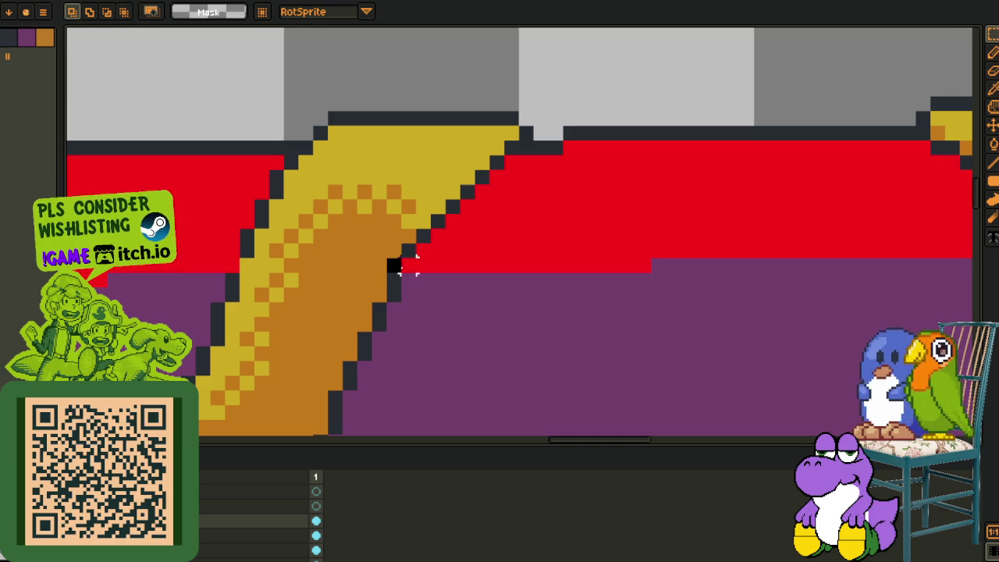
scroll(232, 279, "down", 3)
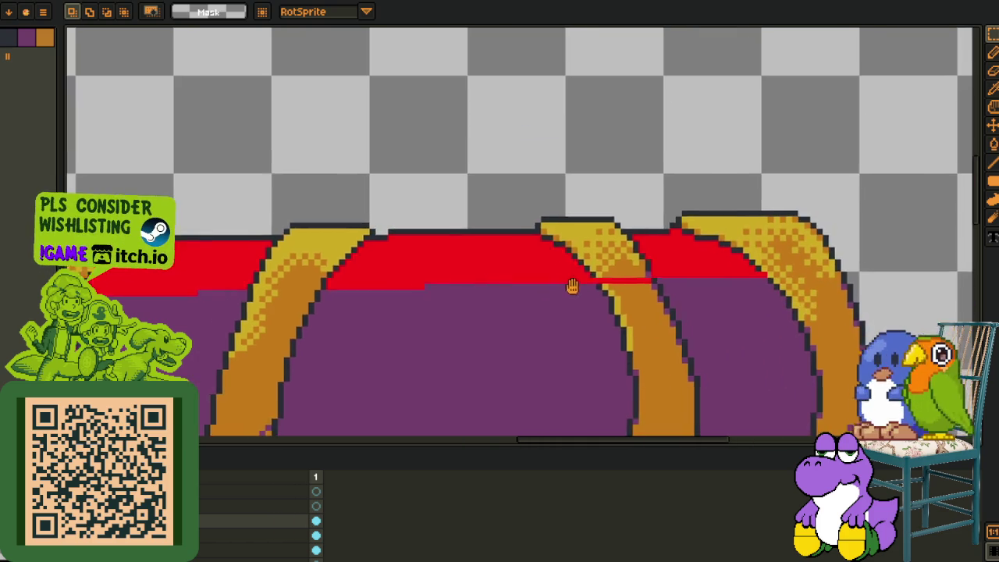
scroll(576, 285, "up", 3)
left_click_drag(300, 293, 412, 263)
left_click(404, 263)
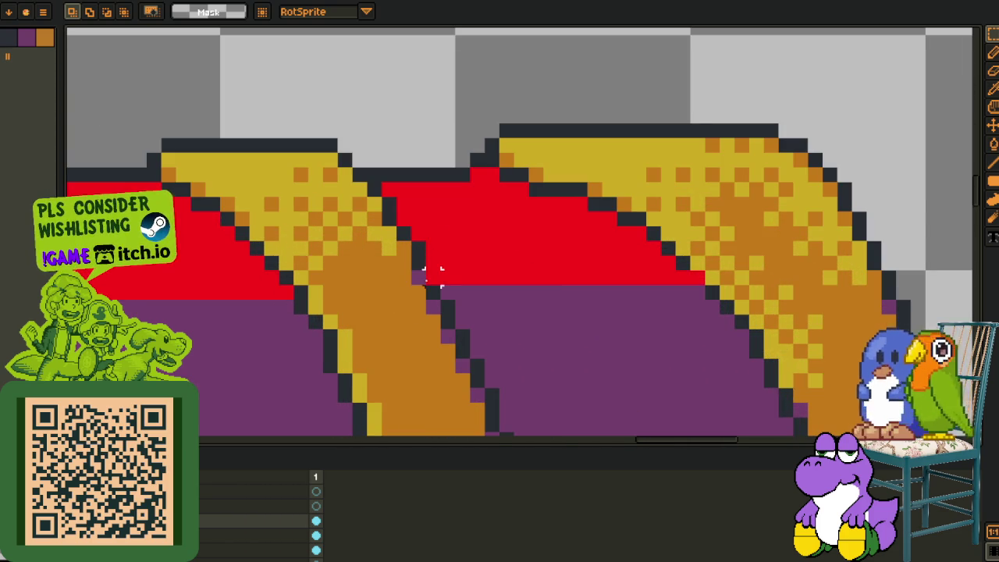
Zoom around the recoloured chest top with the timeline hidden to check the result
scroll(524, 297, "down", 2)
scroll(301, 316, "up", 2)
scroll(301, 316, "up", 1)
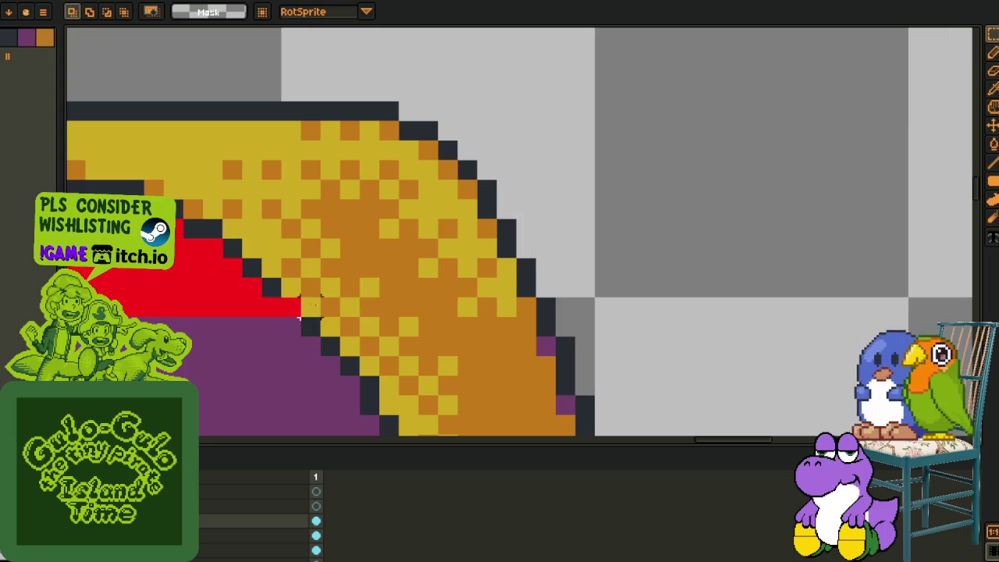
scroll(300, 316, "down", 2)
scroll(312, 313, "down", 1)
scroll(423, 303, "up", 2)
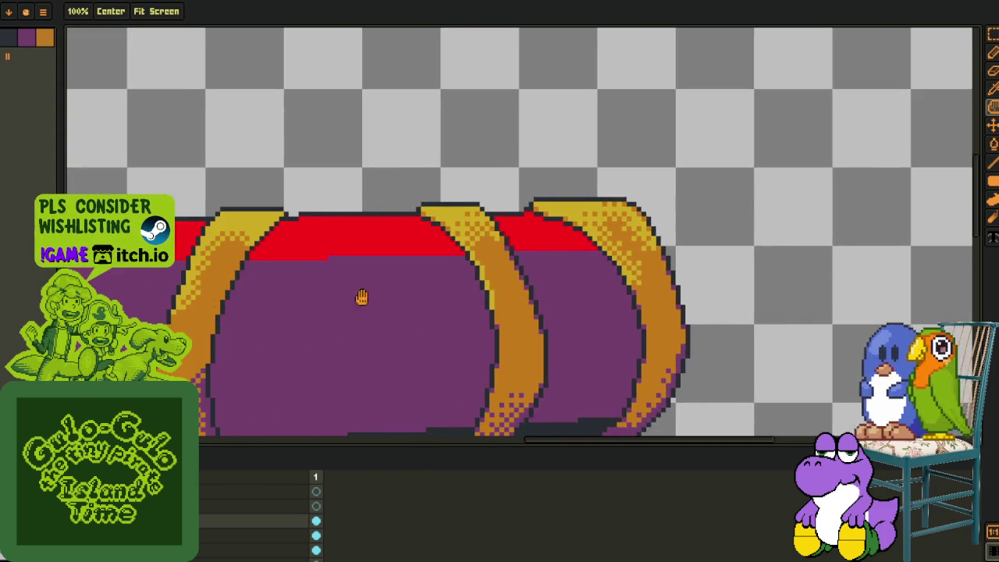
scroll(437, 312, "down", 2)
scroll(303, 274, "up", 2)
key("alt")
key("Tab")
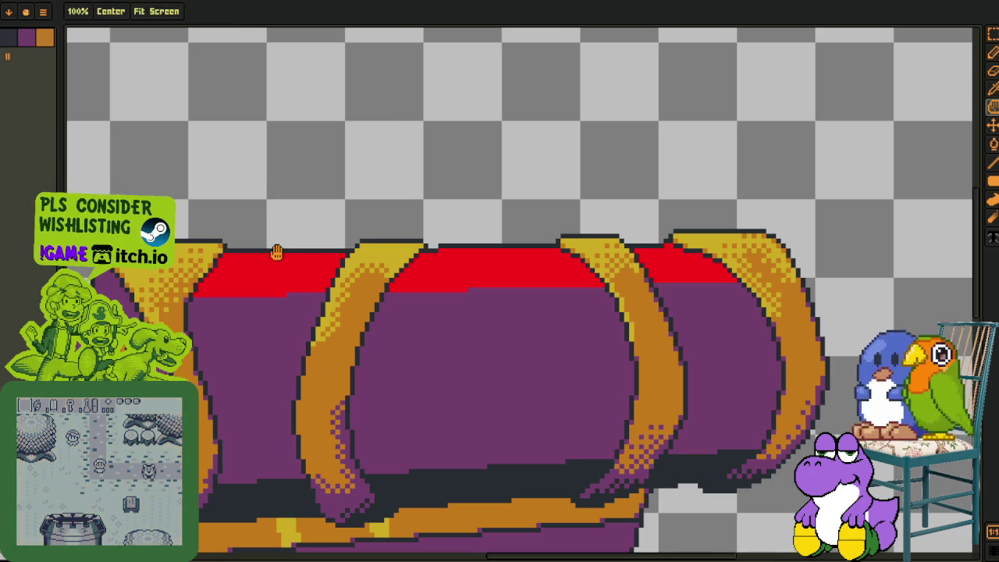
scroll(274, 252, "up", 2)
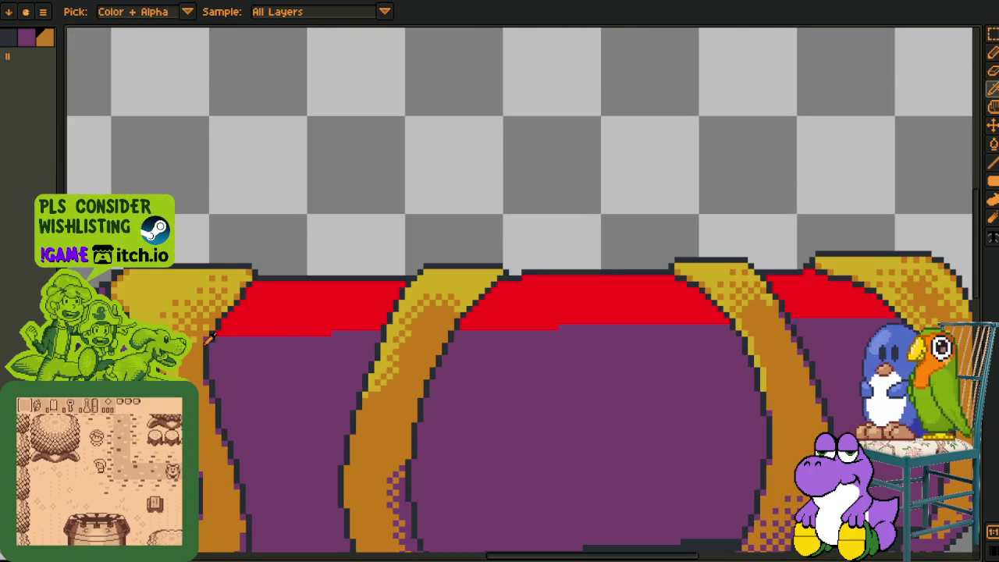
scroll(286, 306, "down", 2)
scroll(260, 337, "up", 1)
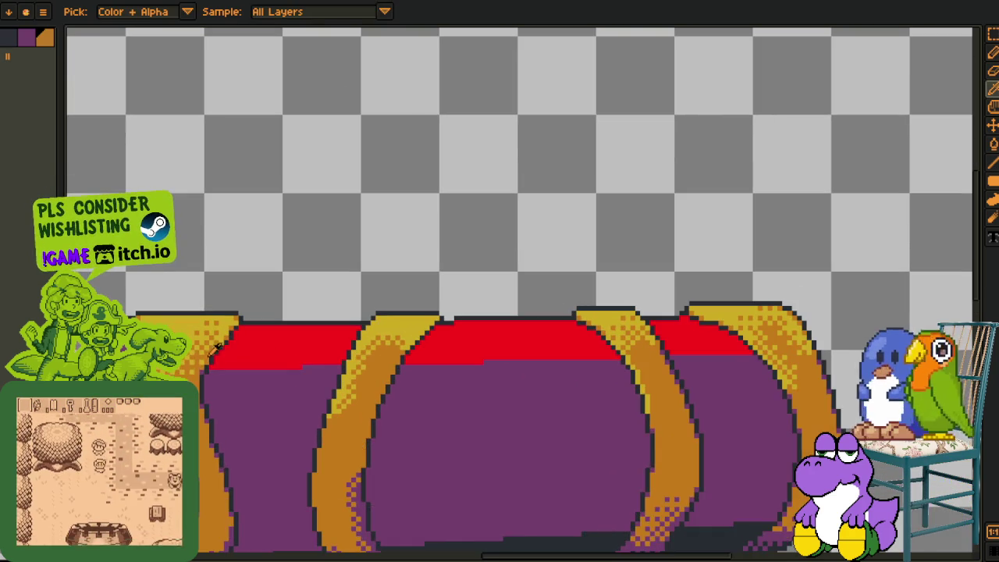
key("Tab")
Add a new layer and draw blue lines across the band above the red strip
right_click(188, 488)
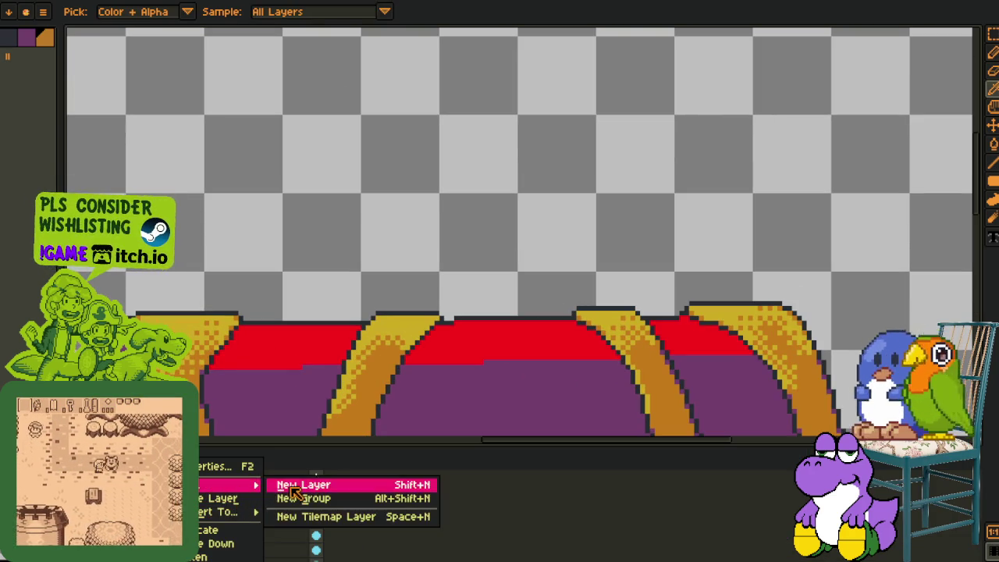
left_click(297, 483)
key("Tab")
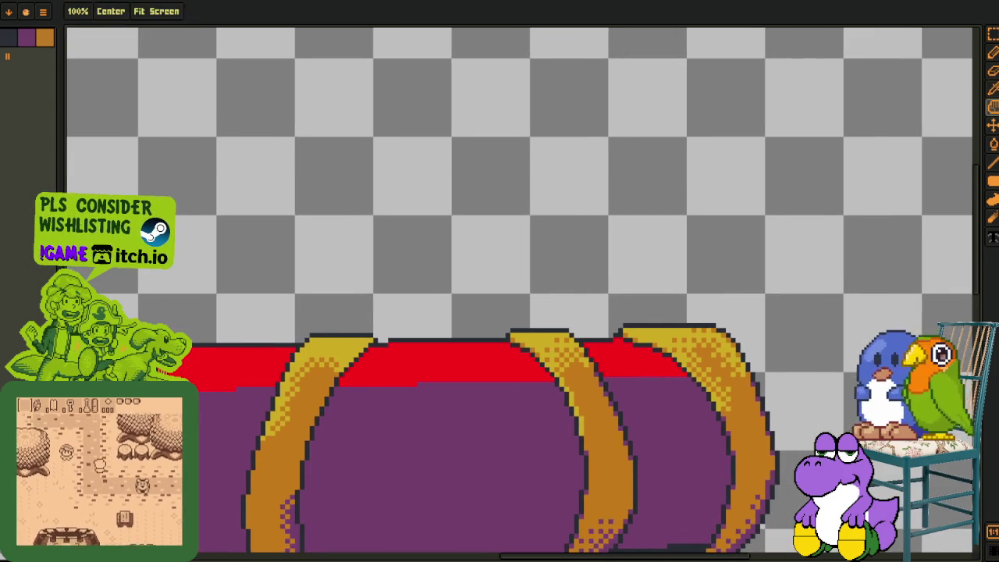
key("l")
scroll(168, 368, "up", 1)
left_click_drag(168, 368, 798, 351)
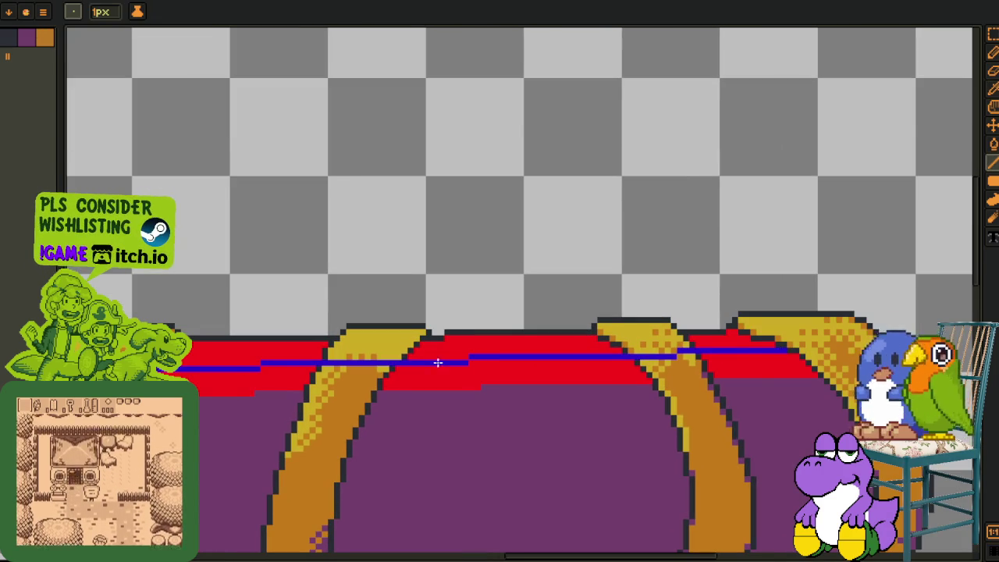
scroll(554, 359, "down", 1)
left_click_drag(281, 351, 781, 336)
Repaint the blue rows with yellow and orange pixels using the Pencil
key("o")
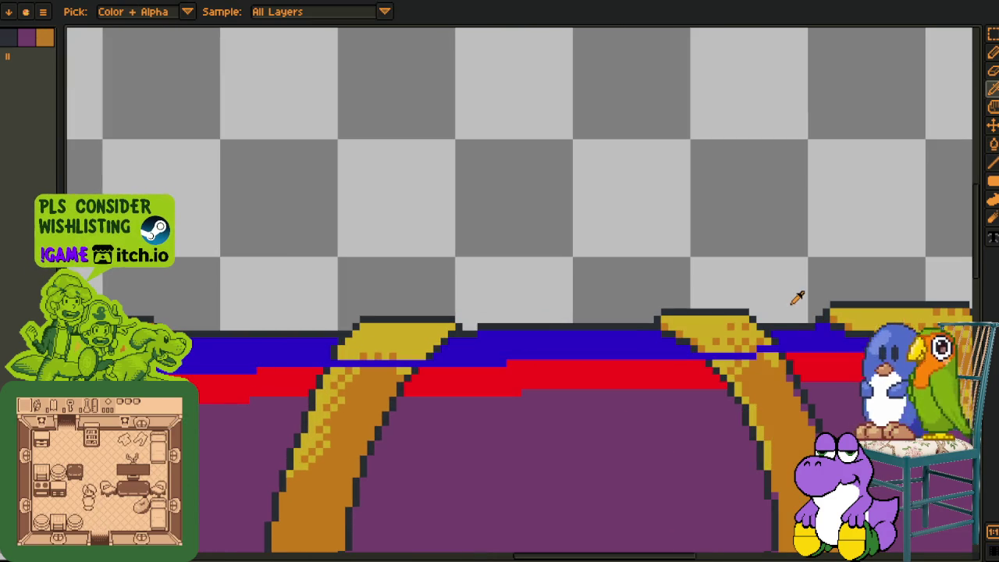
scroll(388, 357, "up", 2)
key("b")
left_click_drag(296, 359, 620, 359)
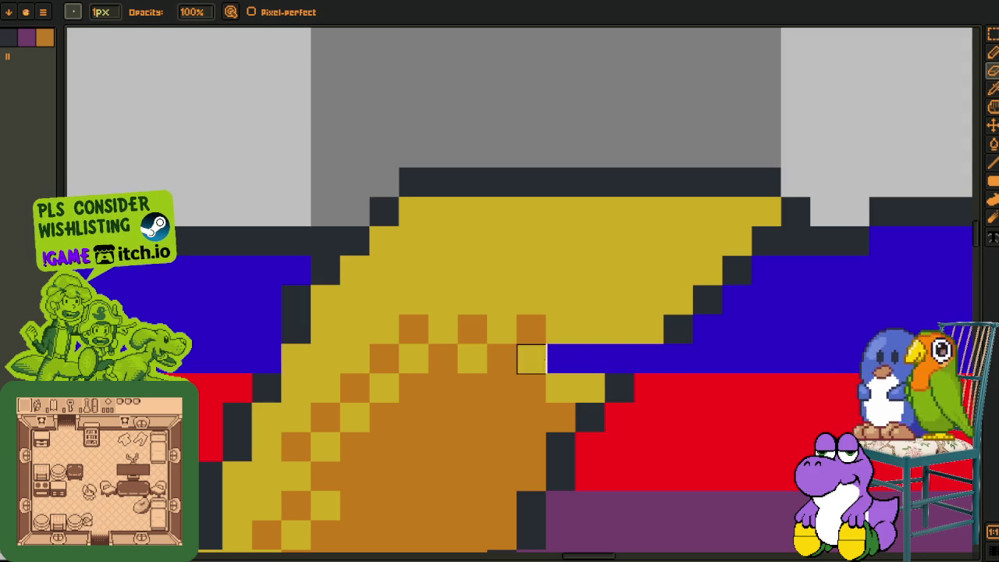
scroll(649, 359, "down", 2)
scroll(334, 337, "up", 2)
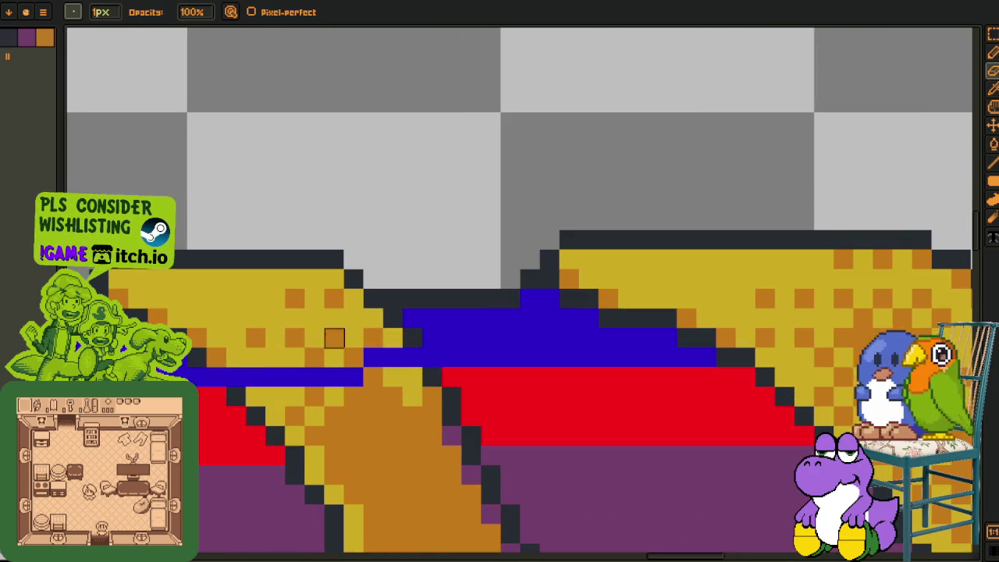
mouse_move(217, 377)
left_mouse_down()
mouse_move(346, 376)
mouse_move(392, 357)
left_mouse_up()
left_click(353, 377)
scroll(353, 377, "down", 3)
Fill the remaining left and right blue bands yellow
key("o")
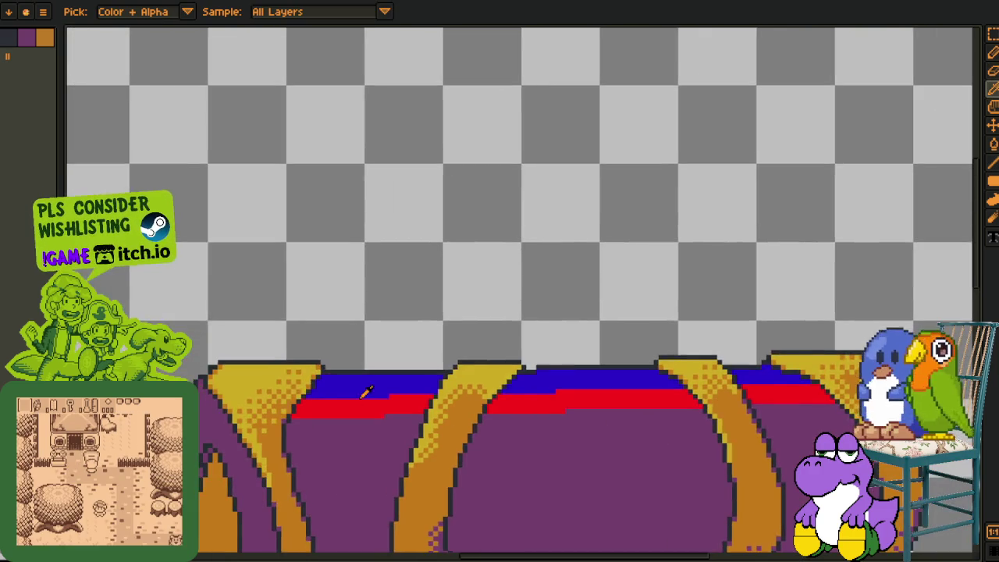
scroll(363, 386, "up", 2)
key("b")
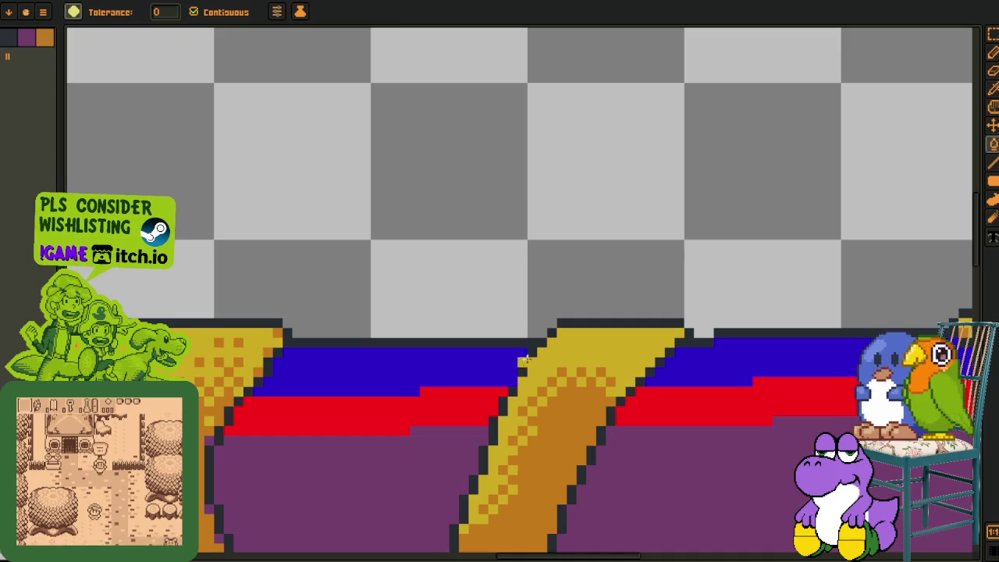
left_click(493, 362)
left_click(721, 362)
key("m")
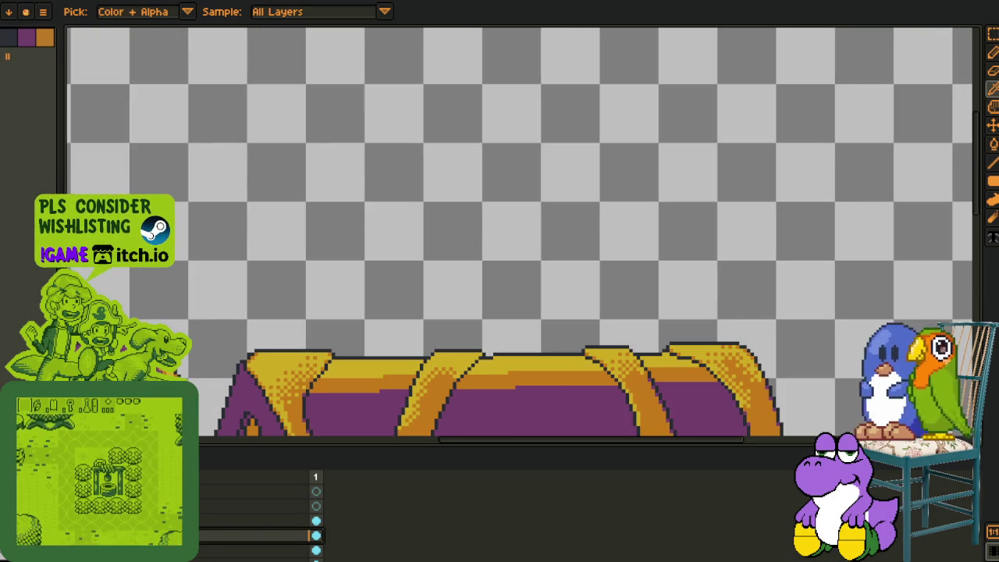
Choose a lower layer and trial-select a small patch of the arch's checker dither
left_click(203, 530)
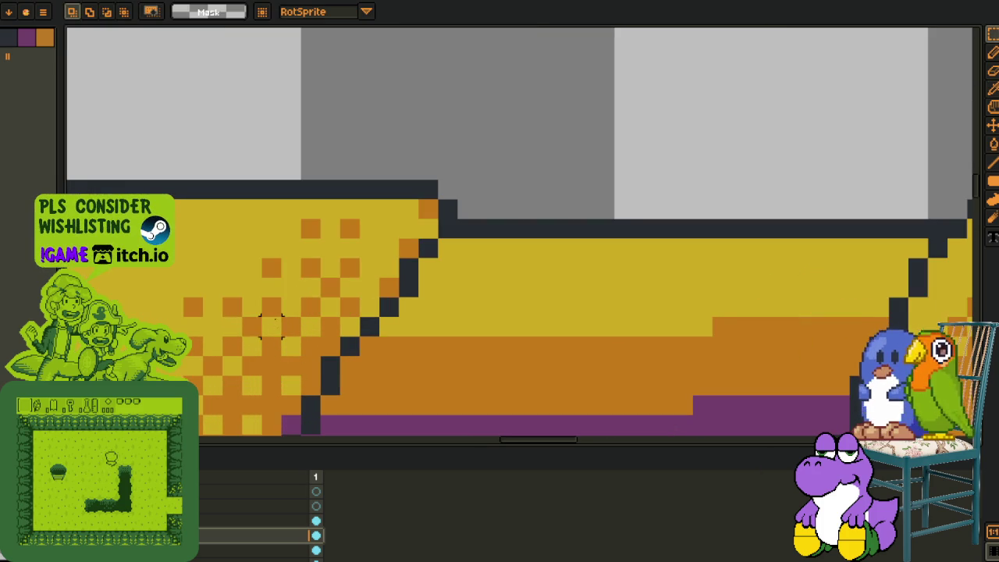
left_click_drag(269, 306, 292, 329)
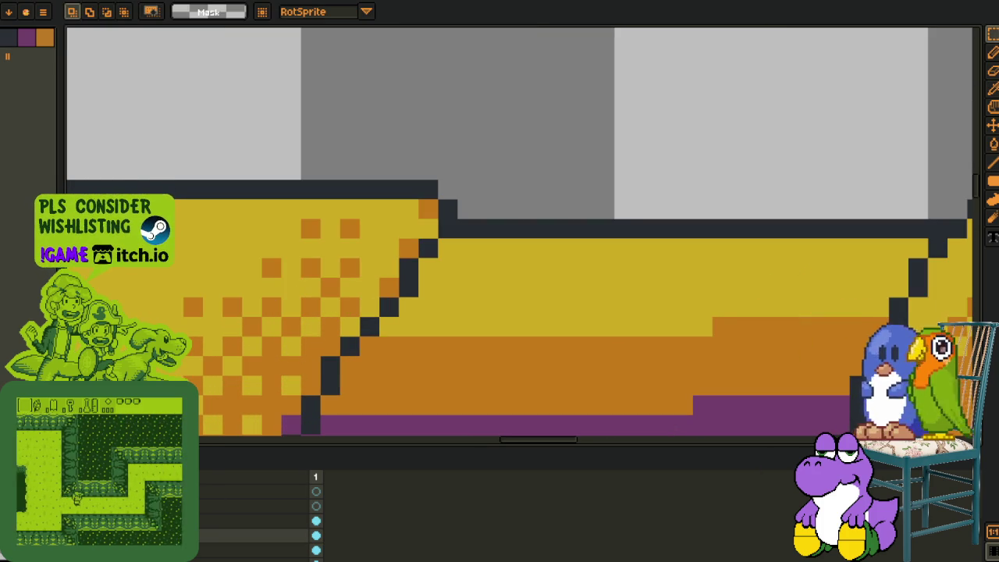
right_click(196, 459)
left_click(226, 542)
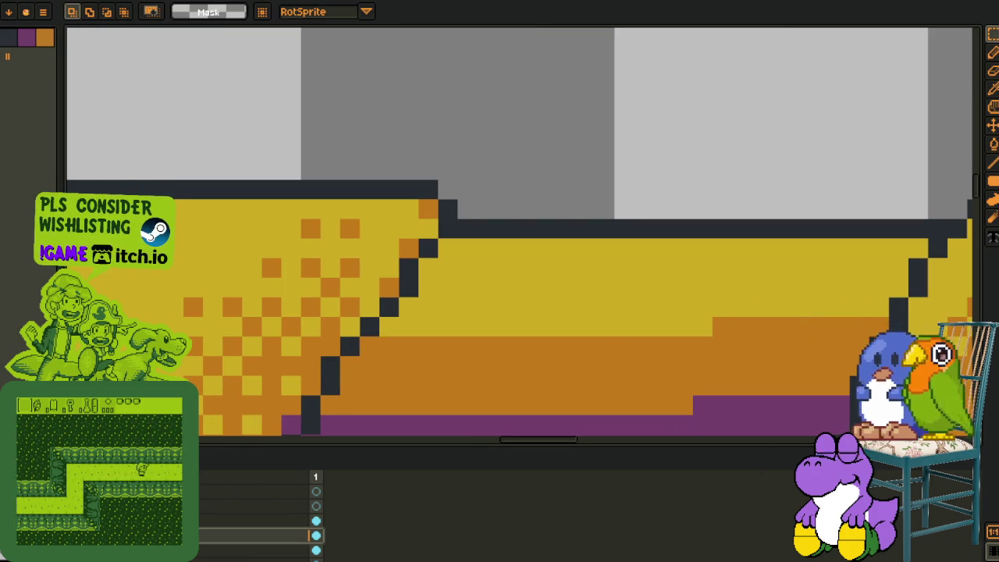
mouse_move(259, 295)
left_mouse_down()
mouse_move(286, 339)
mouse_move(305, 337)
left_mouse_up()
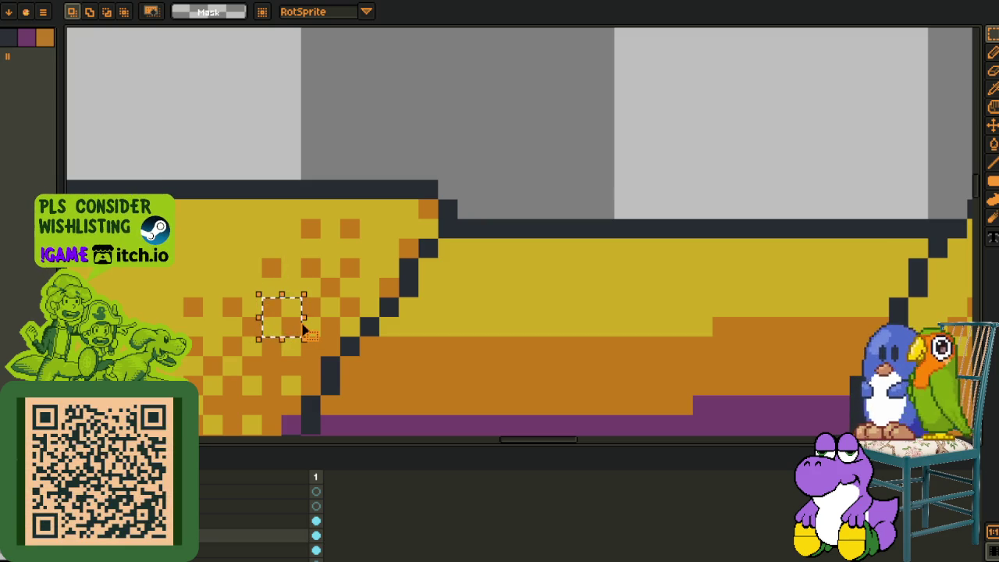
key("ctrl+d")
key("b")
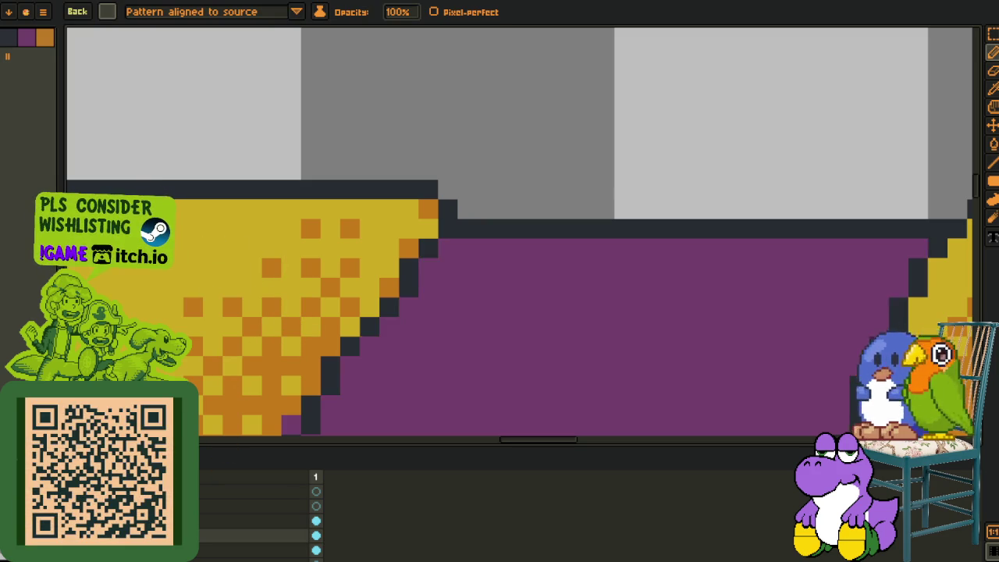
Turn a 2x2 block of the yellow-orange dither into a pattern brush
right_click(234, 521)
left_click(234, 555)
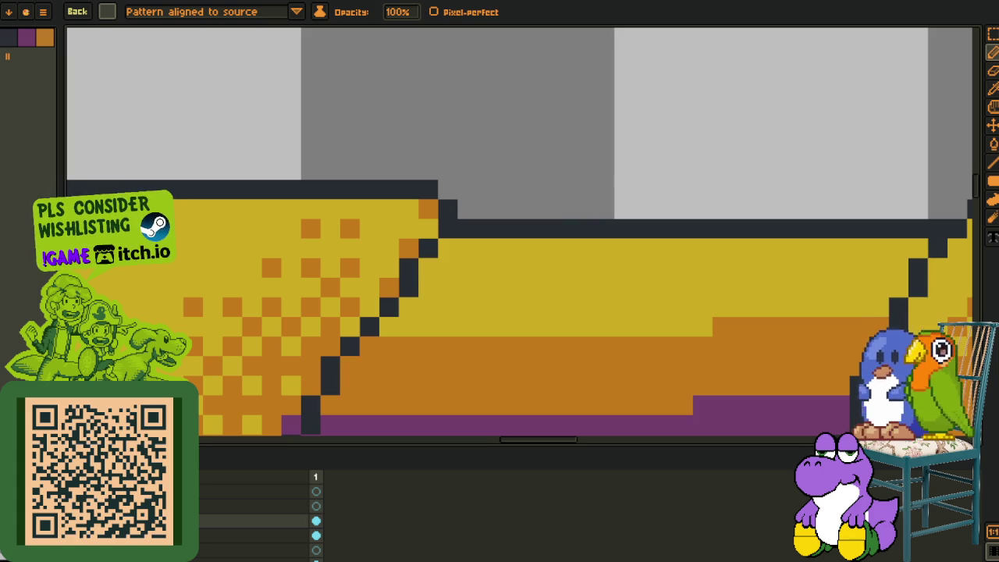
left_click(234, 534)
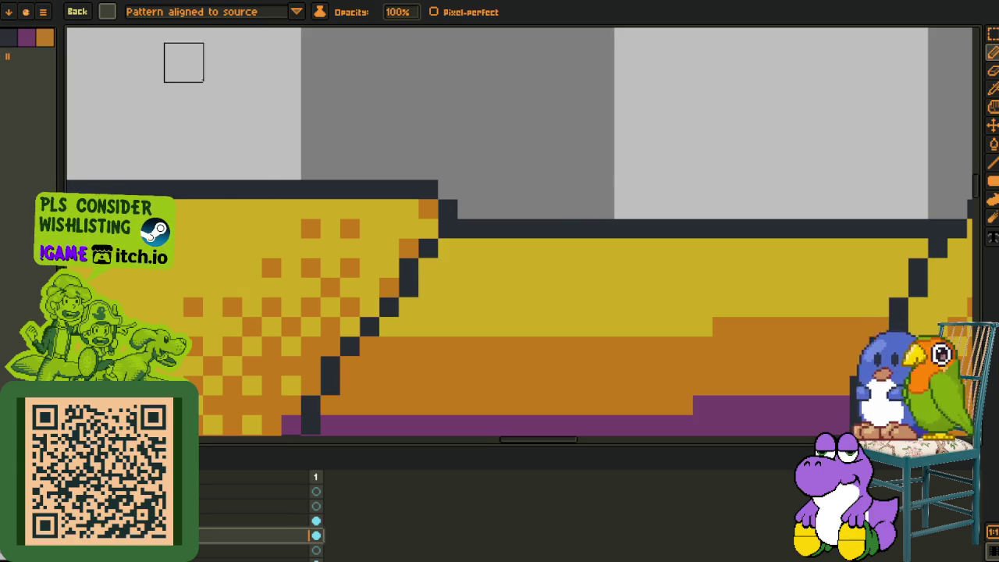
left_click(109, 13)
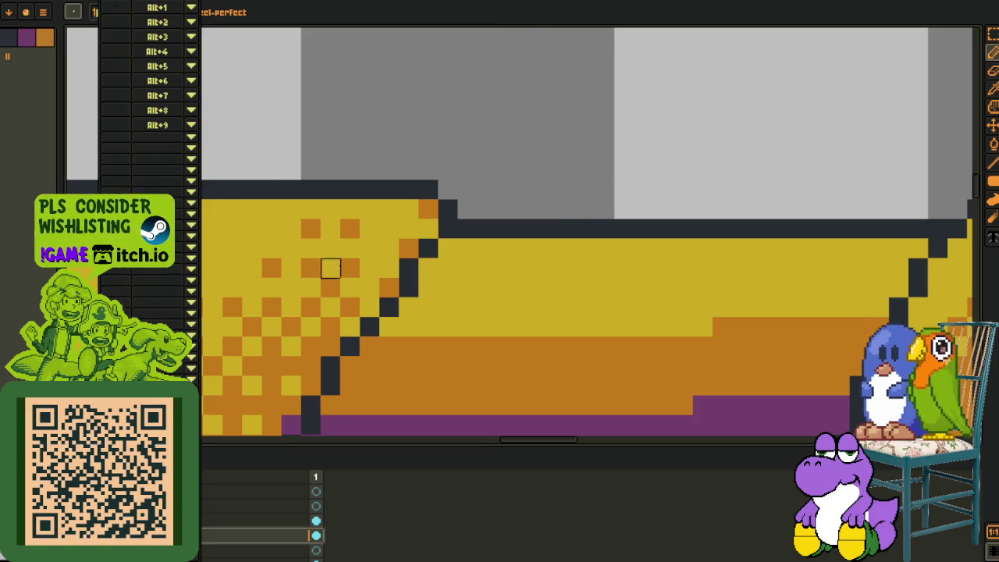
key("m")
left_click_drag(239, 319, 279, 356)
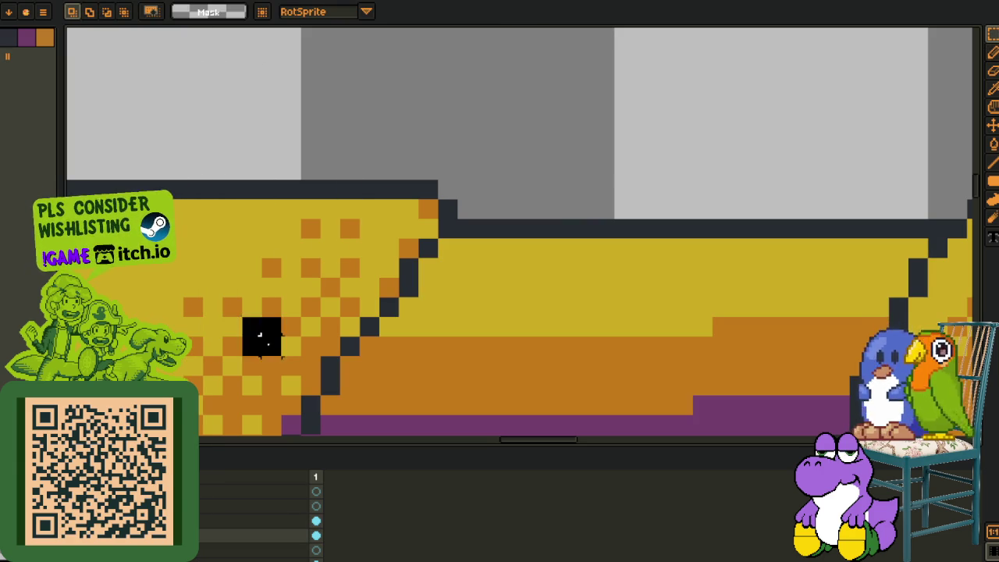
key("ctrl+b")
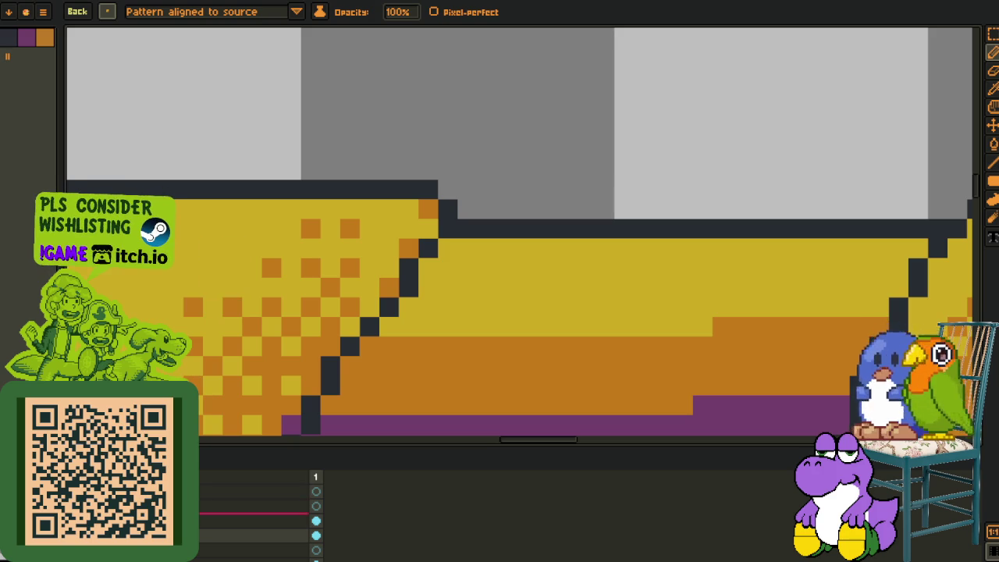
Paint the checker dither row along the gold band, undoing the stroke that covered the outline
right_click(226, 506)
mouse_move(223, 485)
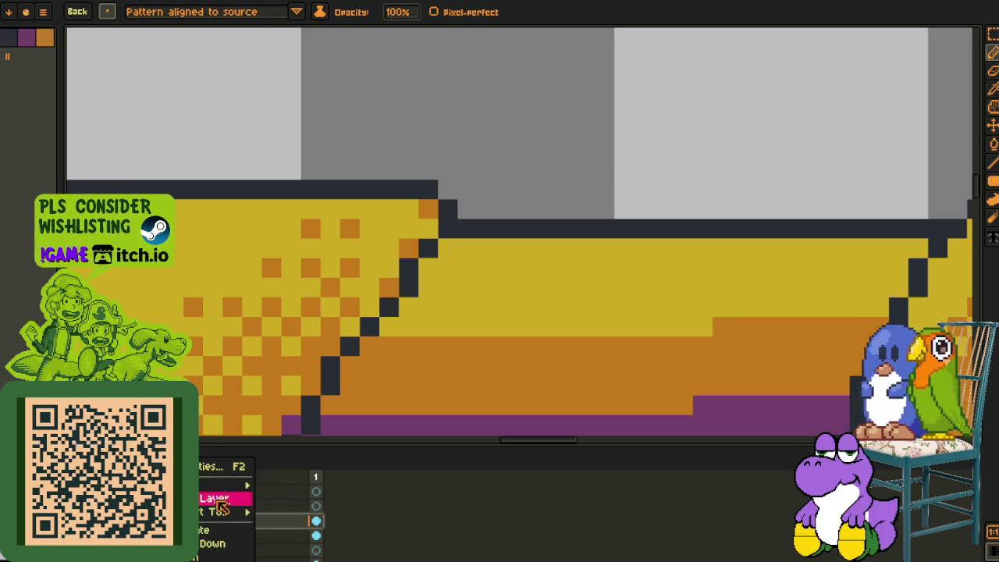
left_click(316, 485)
key("Tab")
mouse_move(400, 338)
left_mouse_down()
mouse_move(536, 337)
mouse_move(381, 336)
left_mouse_up()
key("ctrl+z")
scroll(380, 337, "up", 3)
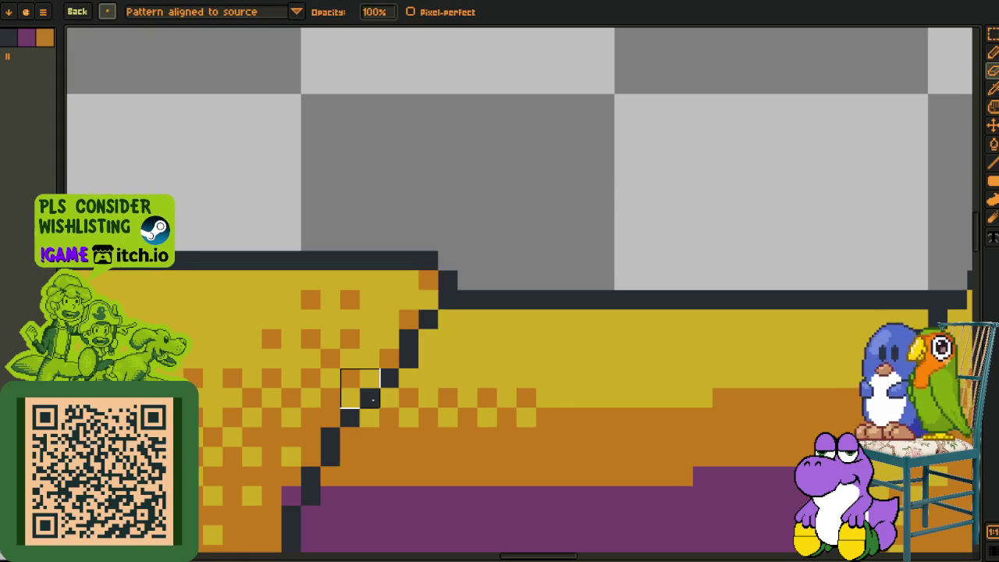
key("b")
left_click_drag(566, 408, 695, 408)
left_click_drag(810, 384, 466, 391)
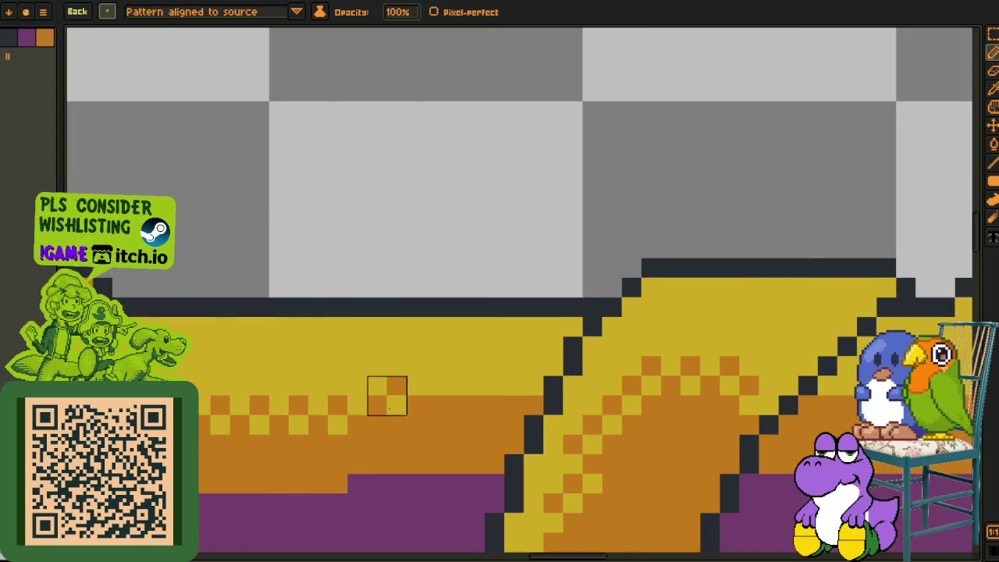
scroll(326, 399, "down", 3)
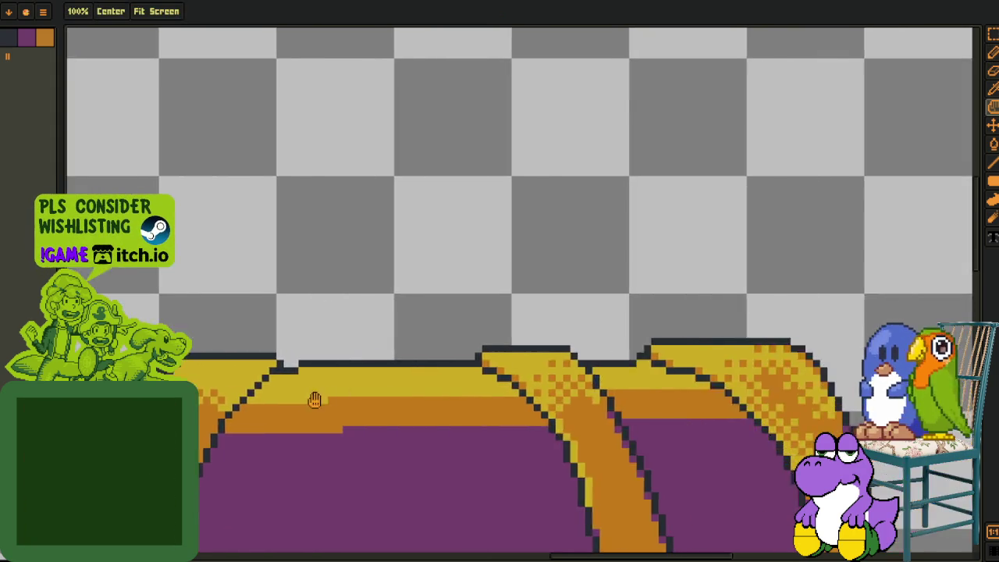
Redo the yellow-orange checker row along the gold band after undoing a misplaced stroke
scroll(326, 399, "up", 4)
mouse_move(193, 407)
left_mouse_down()
mouse_move(410, 403)
mouse_move(469, 375)
mouse_move(677, 347)
left_mouse_up()
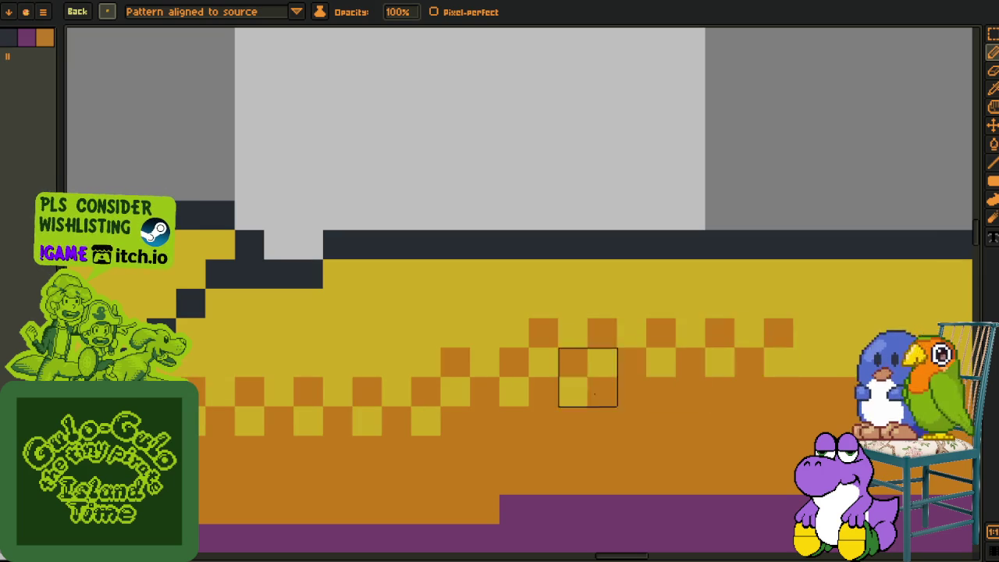
key("ctrl+z")
mouse_move(495, 408)
left_mouse_down()
mouse_move(529, 378)
mouse_move(794, 378)
mouse_move(257, 357)
left_mouse_up()
key("Tab")
mouse_move(267, 353)
left_mouse_down()
mouse_move(561, 353)
mouse_move(591, 383)
left_mouse_up()
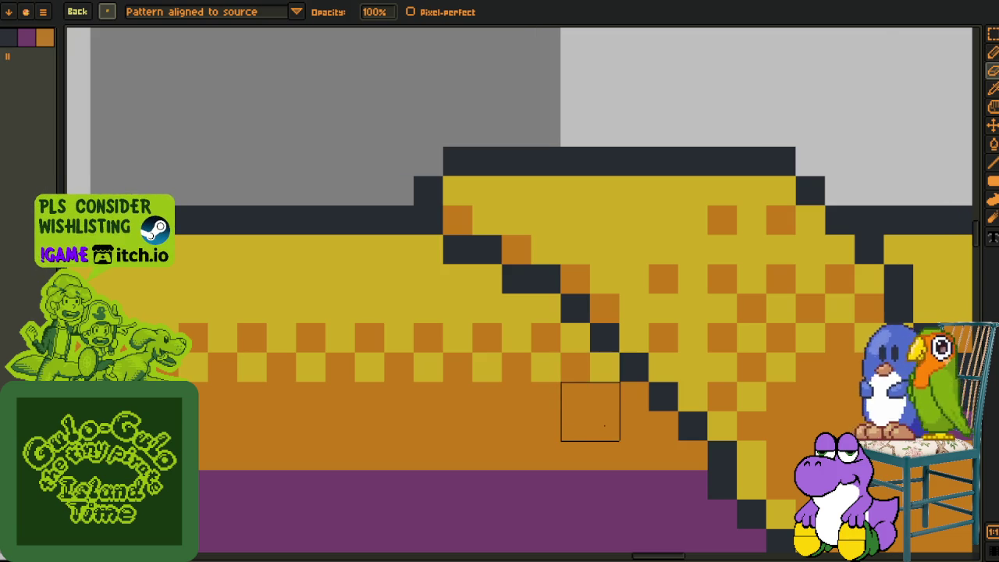
scroll(591, 412, "down", 2)
mouse_move(618, 412)
left_mouse_down()
mouse_move(469, 384)
mouse_move(465, 364)
mouse_move(622, 364)
left_mouse_up()
scroll(446, 364, "up", 1)
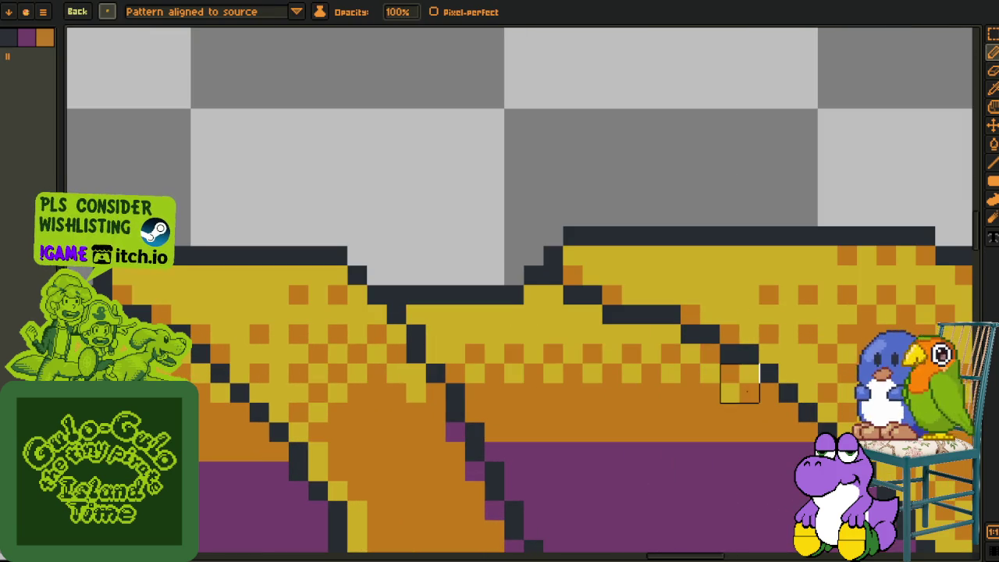
scroll(593, 351, "down", 3)
scroll(508, 336, "down", 1)
Touch up single pixels at the band edge, swapping orange and purple to set up the checker
key("i")
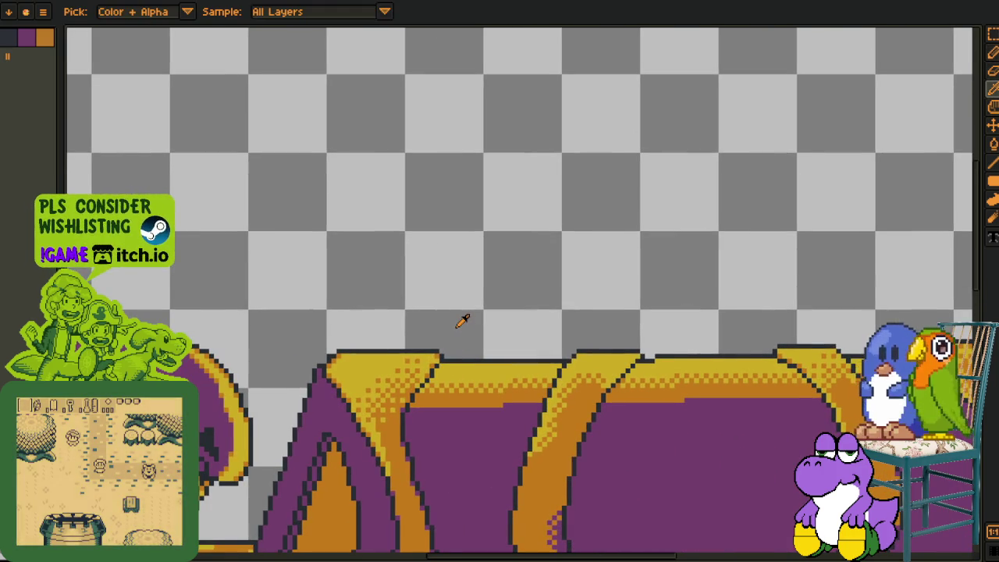
left_click(140, 11)
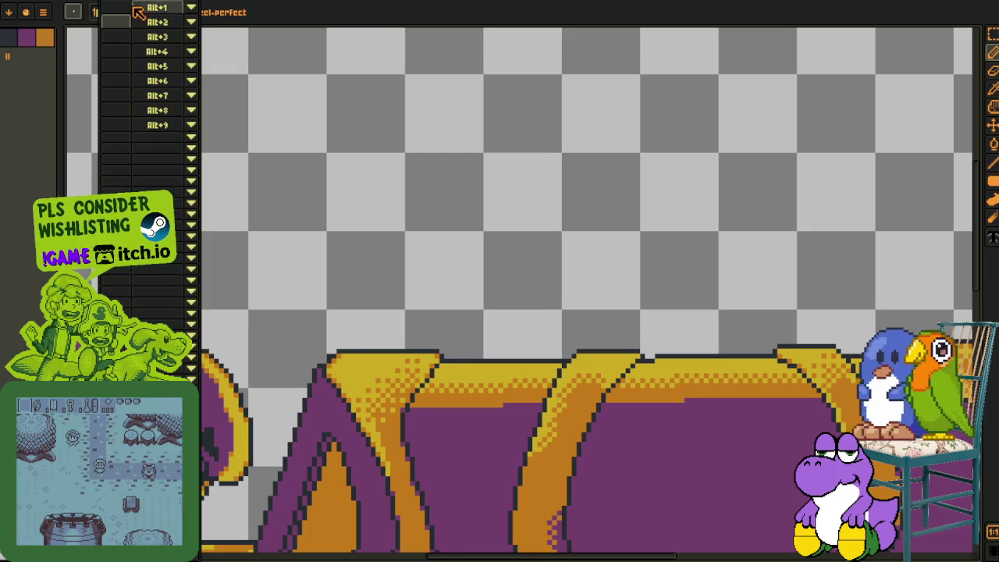
scroll(424, 241, "up", 2)
scroll(424, 241, "up", 2)
scroll(424, 241, "up", 2)
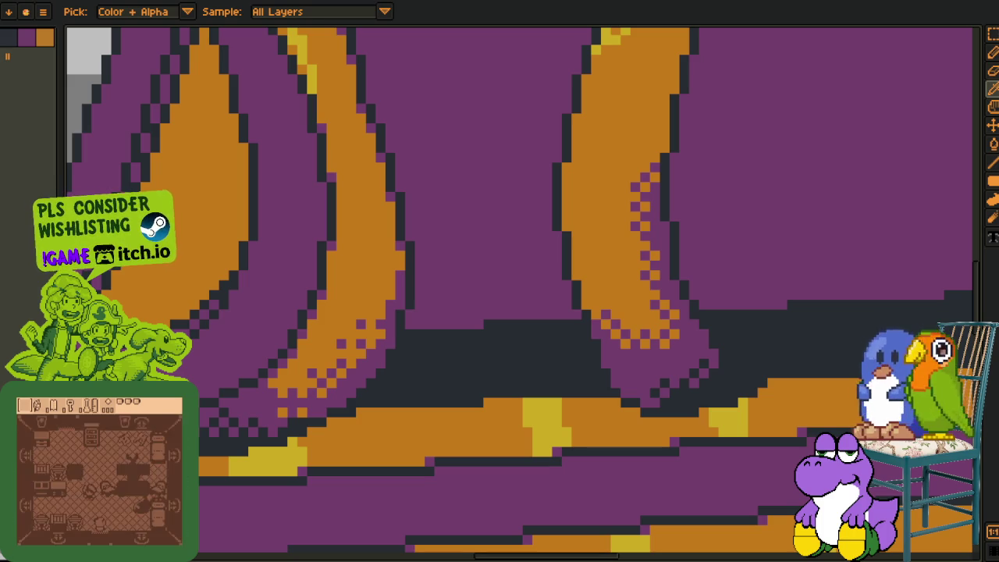
scroll(427, 227, "down", 2)
scroll(457, 230, "down", 2)
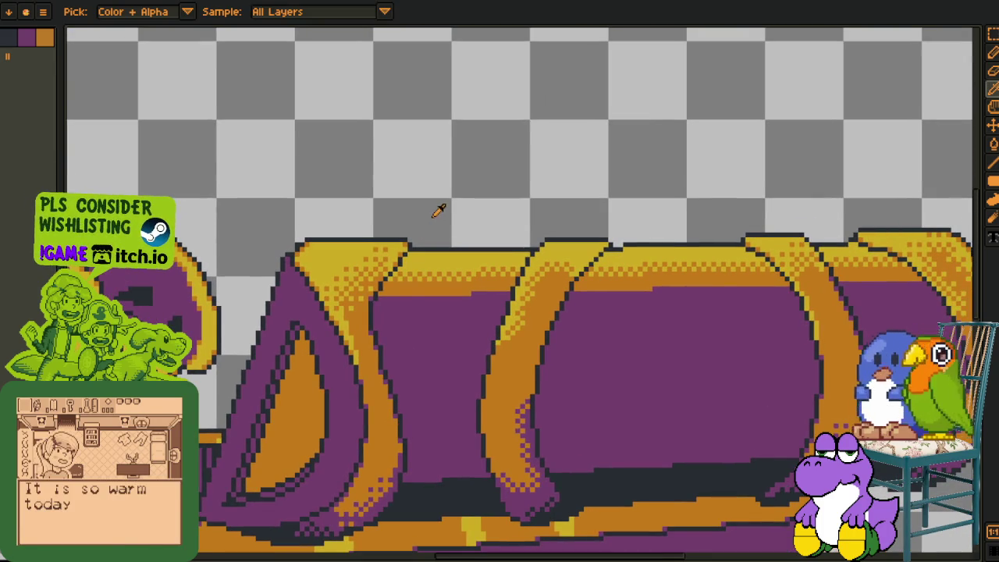
scroll(440, 208, "up", 1)
scroll(398, 303, "up", 1)
scroll(344, 308, "up", 1)
scroll(305, 291, "up", 2)
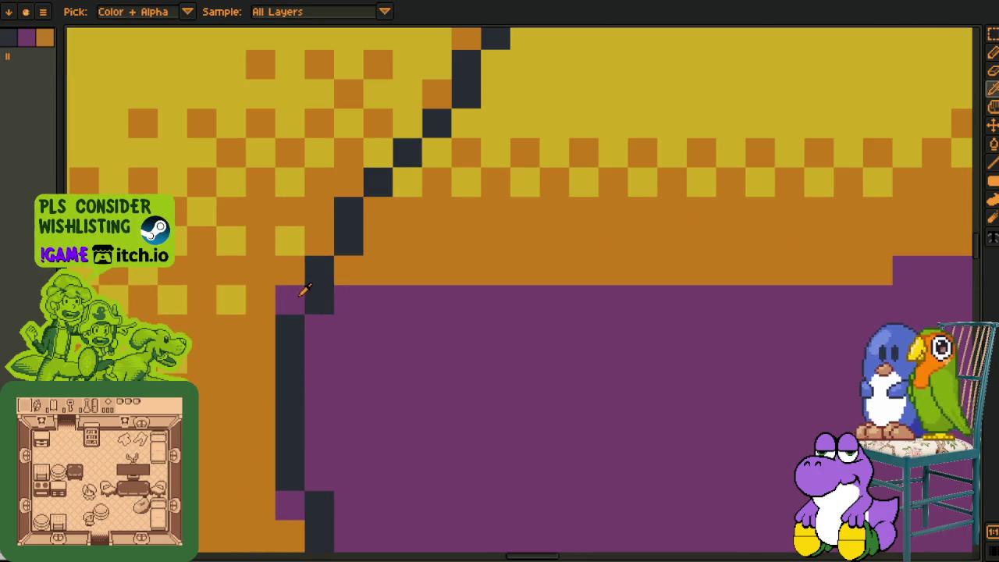
scroll(306, 292, "down", 1)
scroll(324, 302, "up", 1)
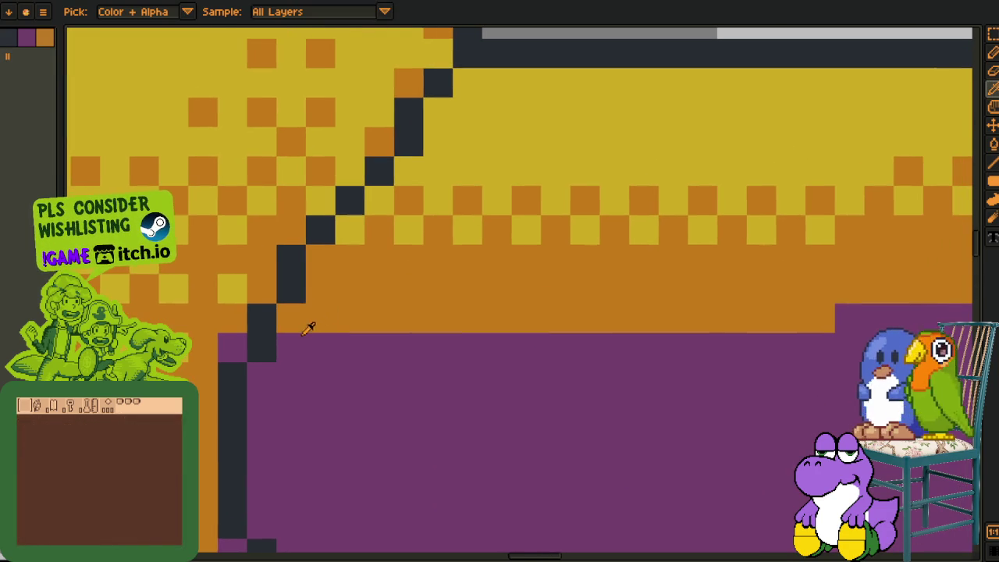
scroll(312, 323, "up", 1)
left_click(329, 298)
right_click(333, 342)
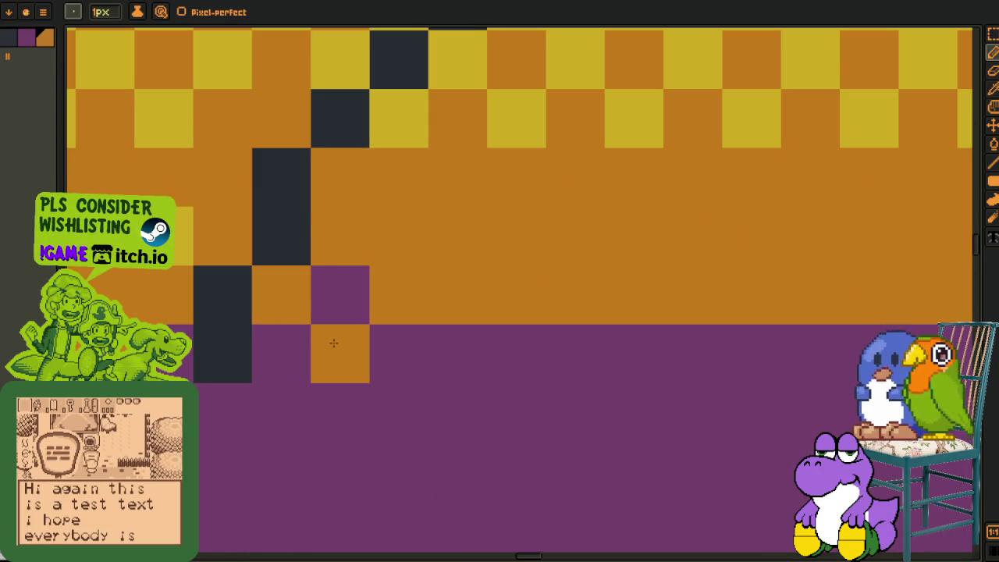
scroll(333, 349, "down", 1)
right_click(313, 337)
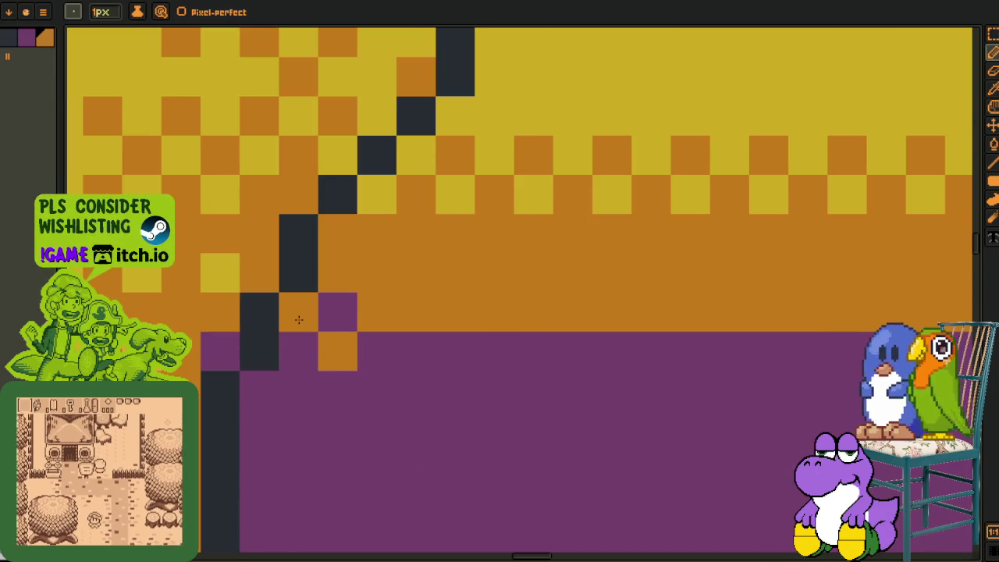
left_click(346, 306, "alt")
scroll(334, 314, "down", 5)
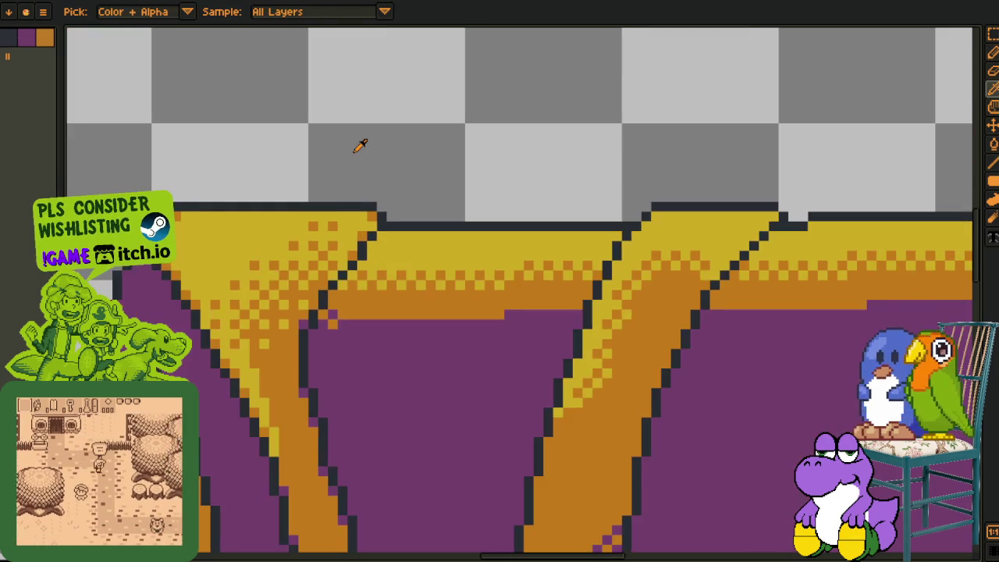
Make a 2x2 purple-orange checker block into a brush and stamp it along the purple edge
key("m")
scroll(329, 342, "up", 4)
left_click_drag(287, 242, 343, 296)
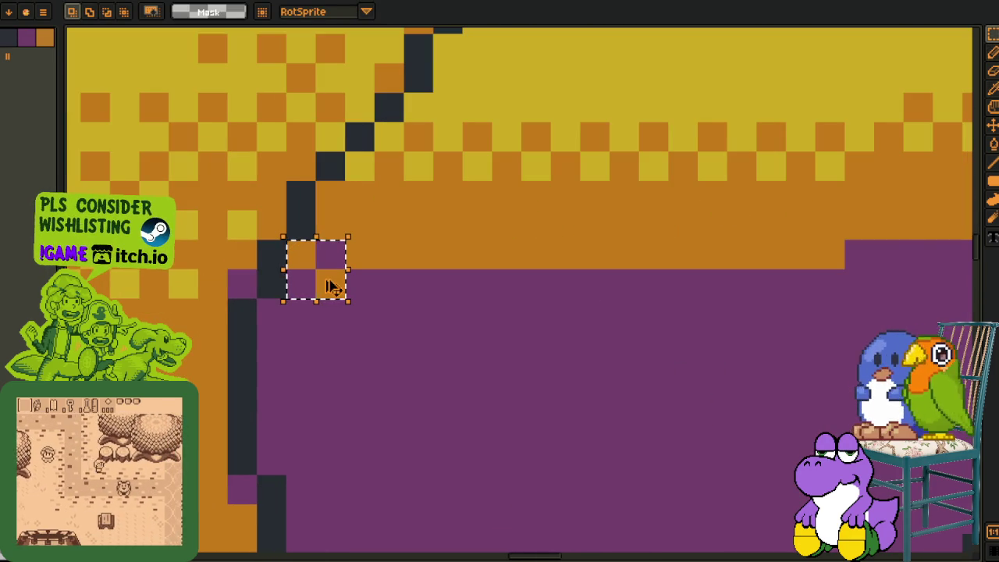
key("ctrl+b")
mouse_move(405, 269)
left_mouse_down()
mouse_move(815, 269)
mouse_move(522, 303)
mouse_move(395, 302)
mouse_move(601, 287)
left_mouse_up()
left_click(424, 287)
Extend the purple-orange checker row, undoing and erasing stray pattern pixels
scroll(323, 342, "down", 1)
scroll(338, 346, "up", 1)
mouse_move(339, 346)
left_mouse_down()
mouse_move(351, 332)
mouse_move(770, 328)
left_mouse_up()
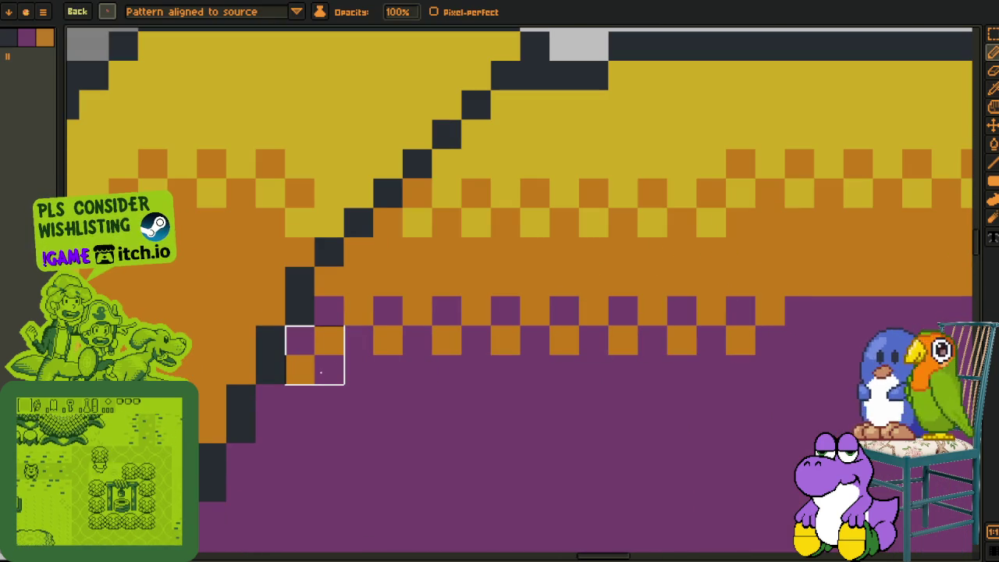
scroll(315, 385, "down", 1)
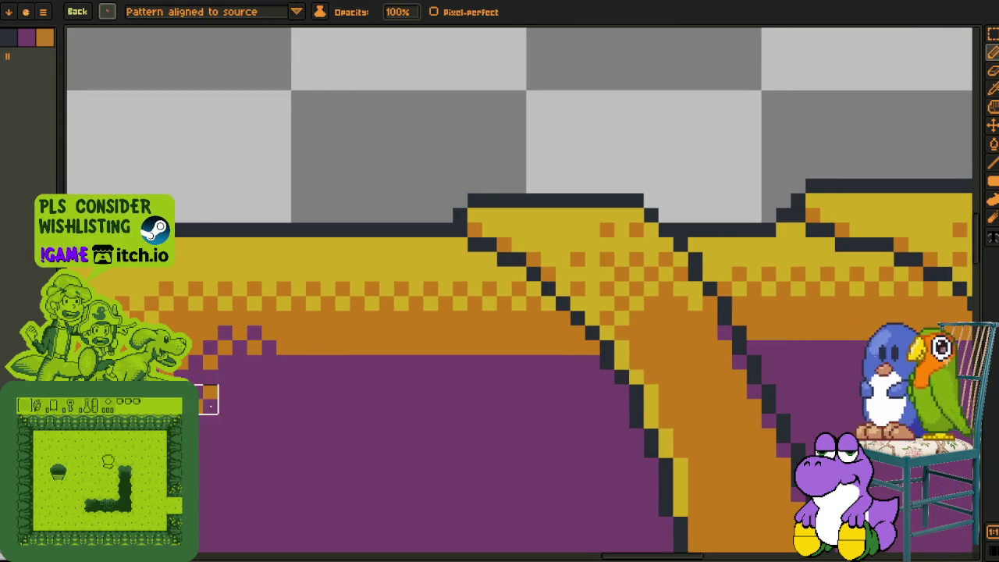
key("ctrl+z")
scroll(215, 365, "up", 1)
mouse_move(228, 364)
left_mouse_down()
mouse_move(611, 365)
mouse_move(349, 332)
left_mouse_up()
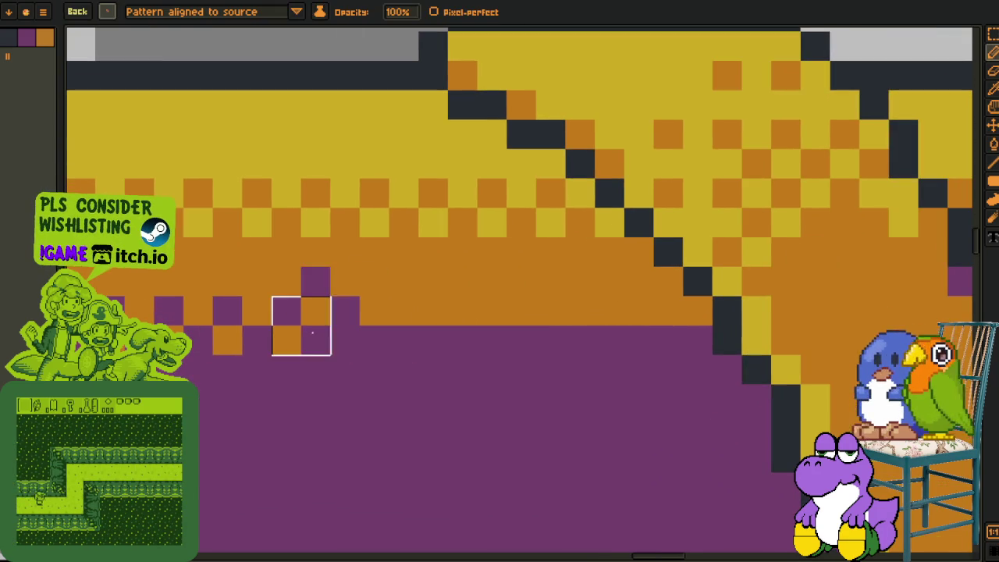
key("e")
mouse_move(350, 275)
left_mouse_down()
mouse_move(351, 334)
mouse_move(655, 337)
left_mouse_up()
key("b")
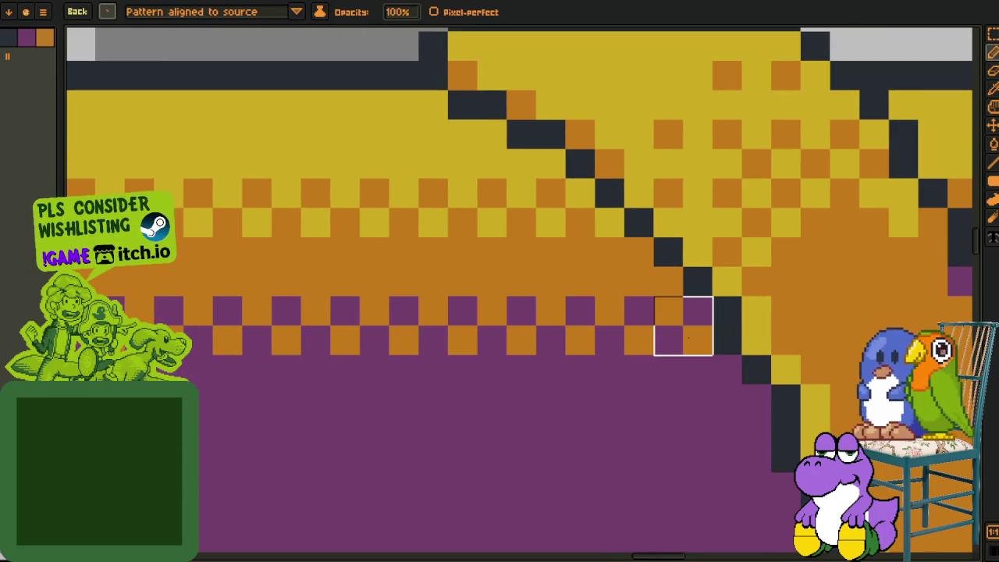
Finish the purple-orange checker row rightward up to the dark outline
scroll(680, 328, "down", 4)
scroll(386, 293, "up", 2)
scroll(387, 292, "up", 1)
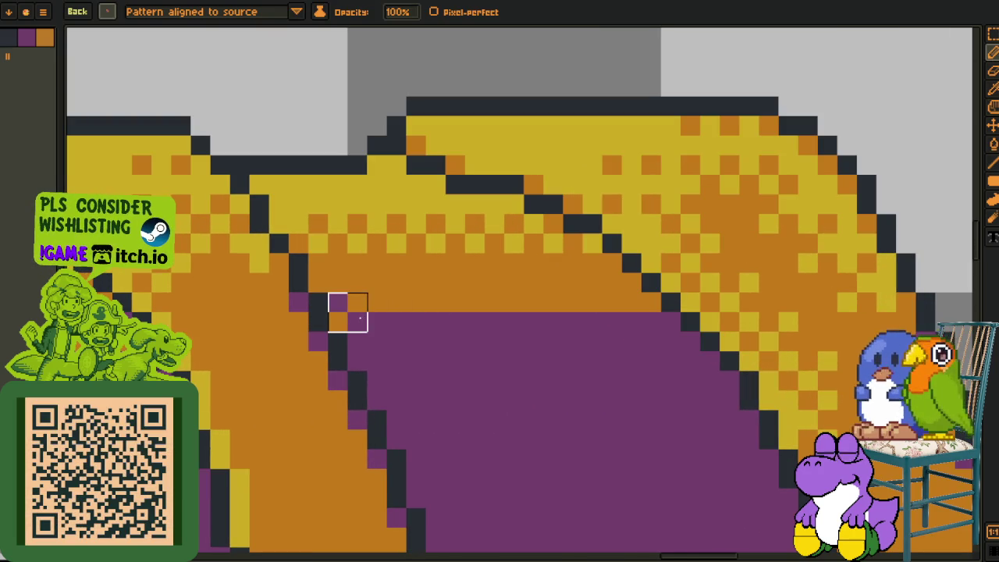
left_click_drag(426, 312, 525, 292)
key("e")
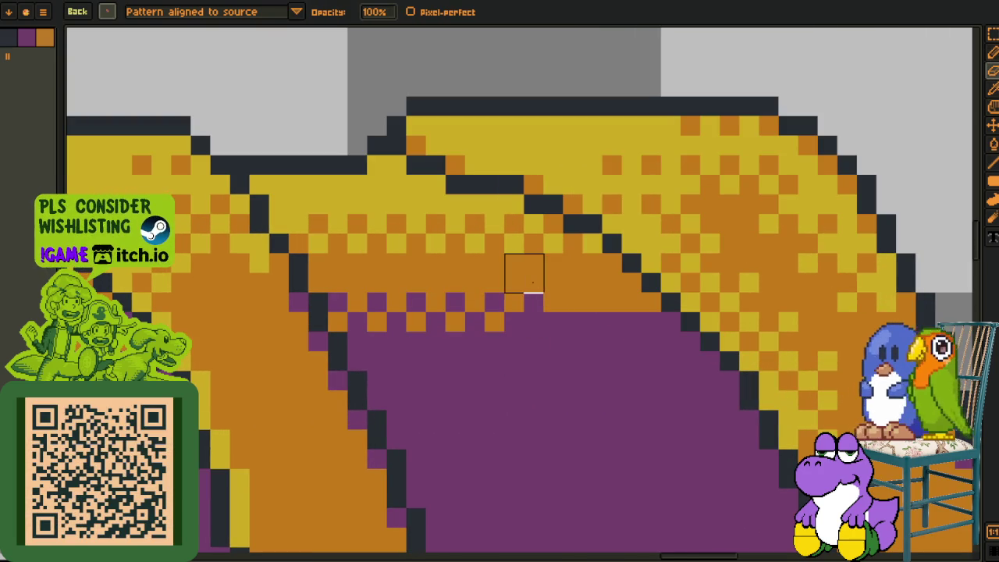
key("b")
left_click_drag(524, 313, 642, 313)
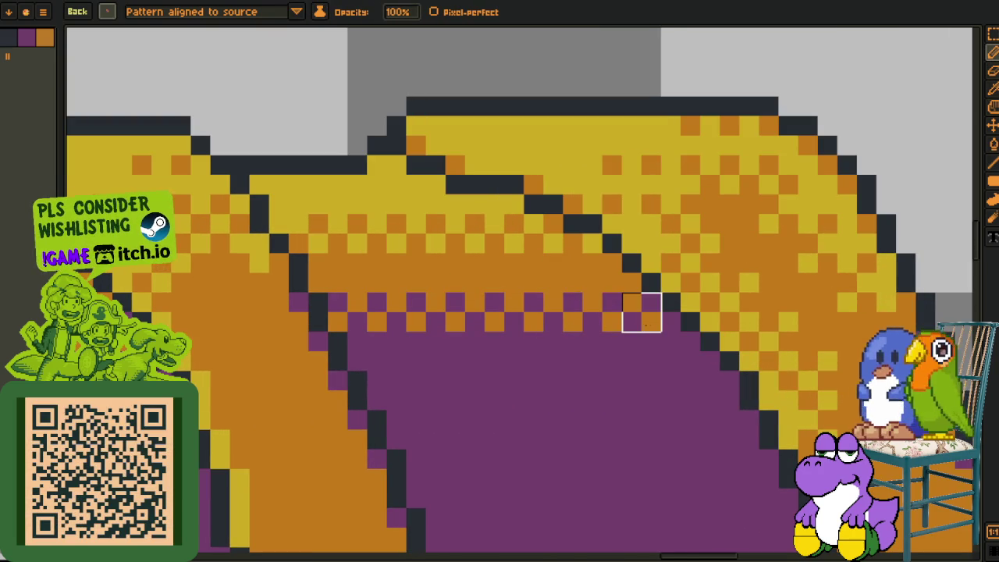
scroll(661, 371, "down", 5)
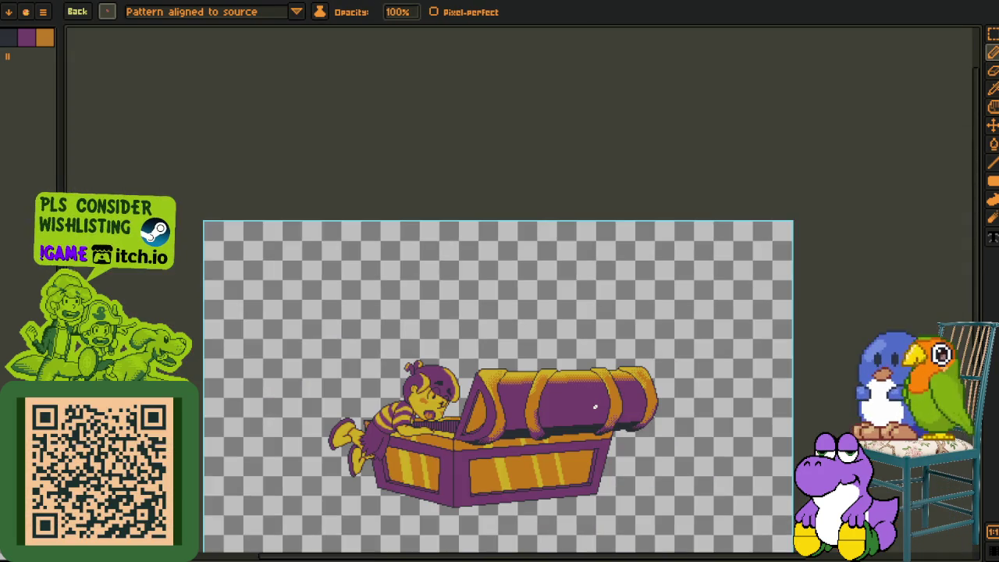
Paint a purple-orange checker row along the lid's shadow edge
scroll(595, 407, "down", 2)
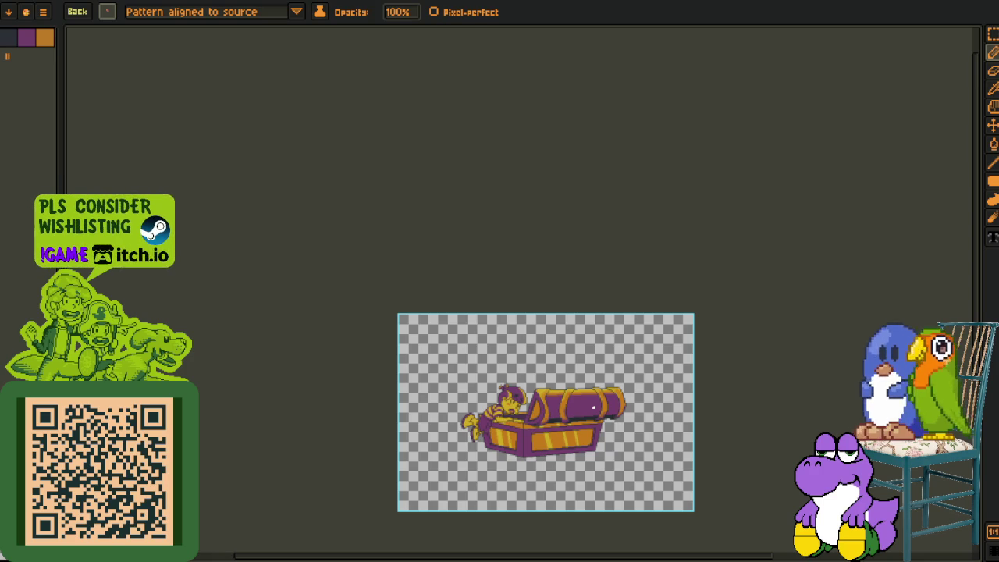
scroll(594, 407, "up", 5)
key("h")
scroll(413, 288, "up", 2)
left_click_drag(652, 199, 418, 328)
key("b")
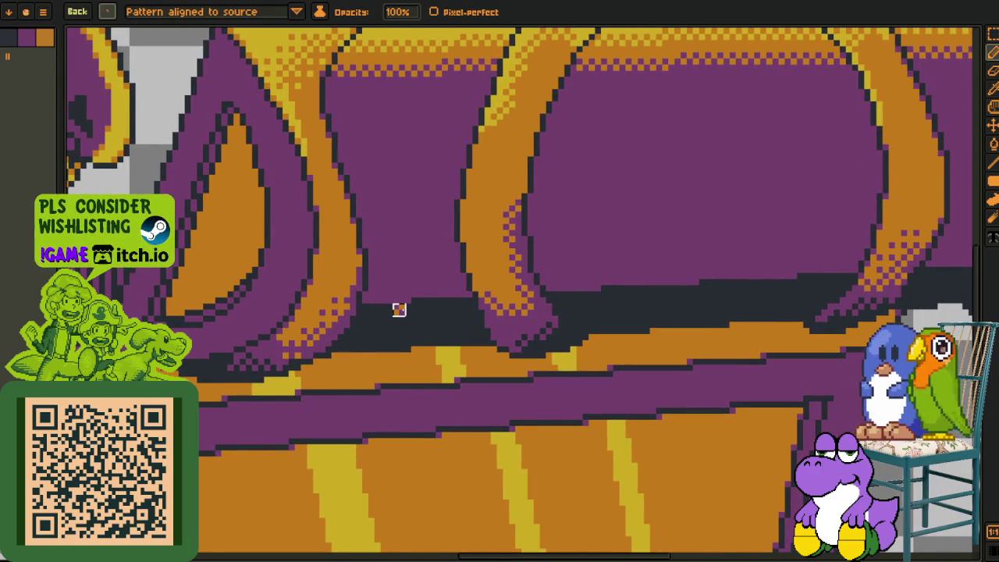
scroll(406, 295, "up", 1)
scroll(408, 294, "up", 1)
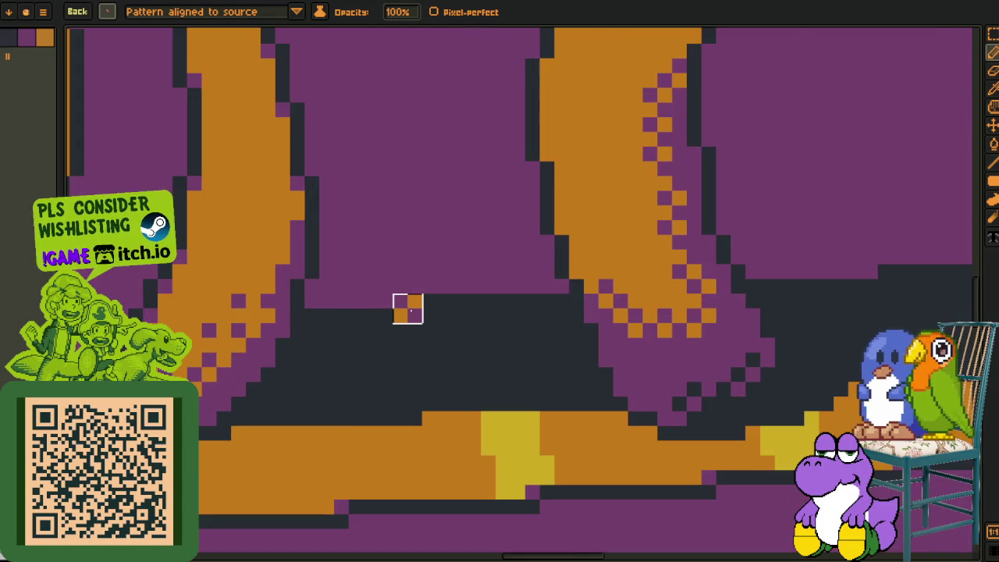
scroll(408, 308, "up", 1)
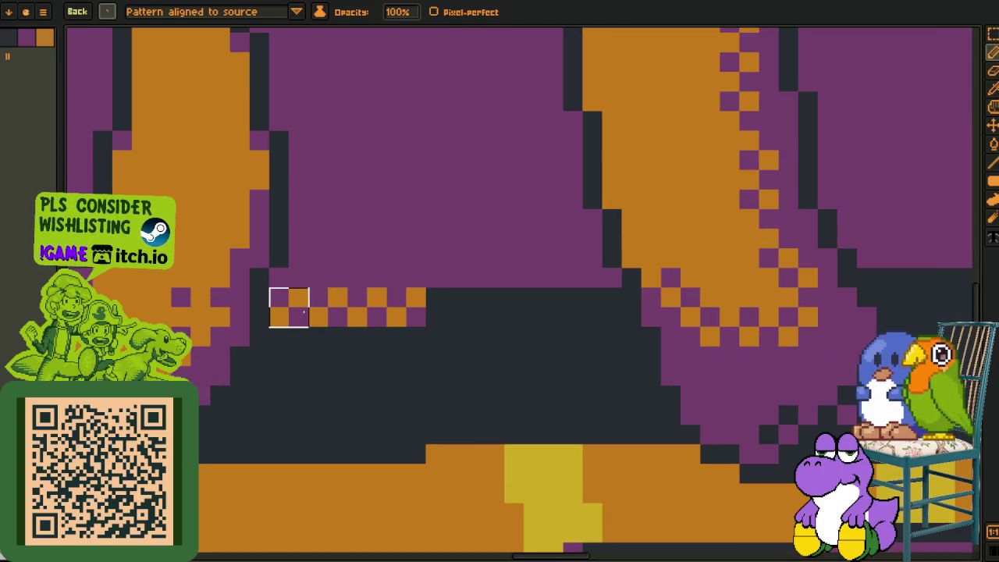
left_click_drag(466, 288, 583, 288)
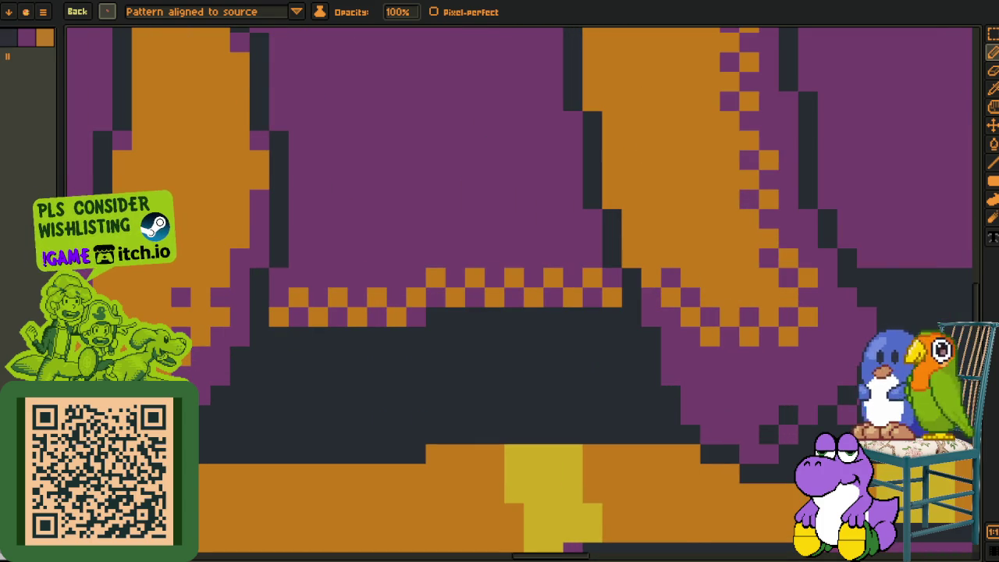
Lay a checker row along the lid's lower edge, undoing misplaced strokes and extending it right
scroll(446, 268, "down", 1)
scroll(252, 312, "down", 1)
scroll(349, 330, "up", 3)
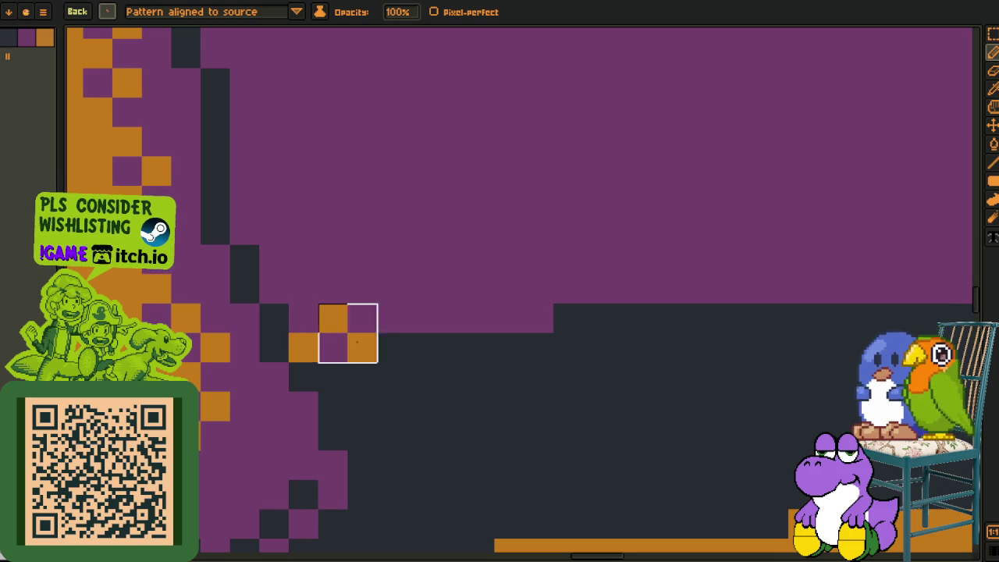
left_click_drag(319, 333, 538, 333)
mouse_move(669, 310)
left_mouse_down()
mouse_move(299, 358)
mouse_move(534, 327)
mouse_move(475, 357)
left_mouse_up()
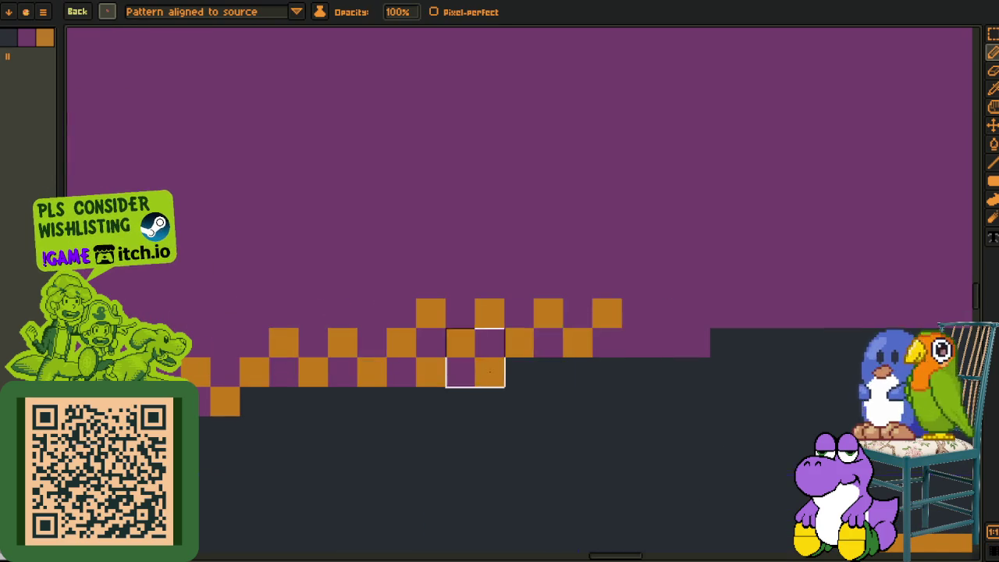
key("ctrl+z")
mouse_move(265, 369)
left_mouse_down()
mouse_move(610, 367)
mouse_move(681, 328)
mouse_move(585, 353)
left_mouse_up()
key("ctrl+z")
mouse_move(175, 383)
left_mouse_down()
mouse_move(497, 353)
mouse_move(438, 323)
left_mouse_up()
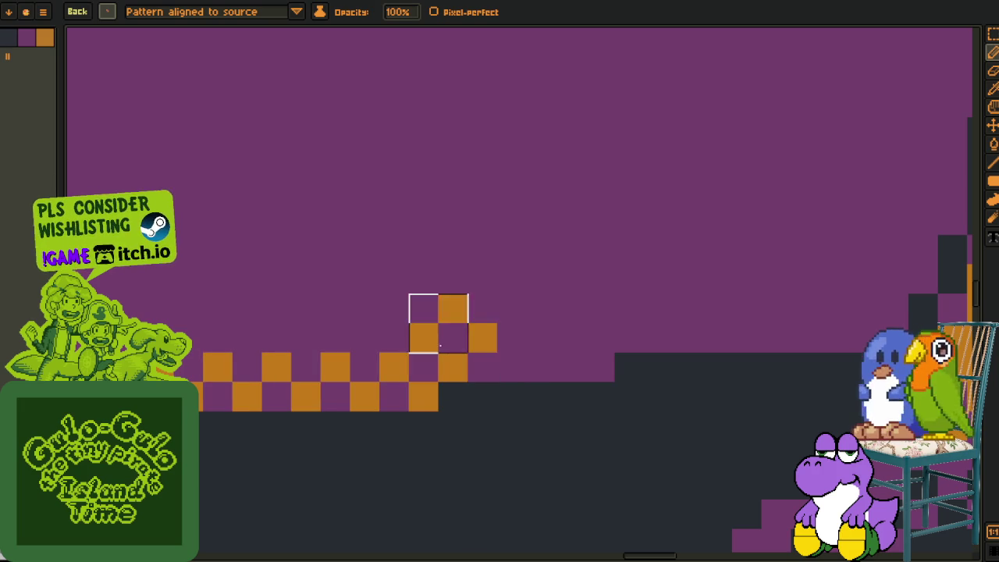
key("ctrl+z")
mouse_move(469, 382)
left_mouse_down()
mouse_move(600, 387)
mouse_move(659, 359)
mouse_move(748, 360)
mouse_move(834, 328)
mouse_move(832, 358)
left_mouse_up()
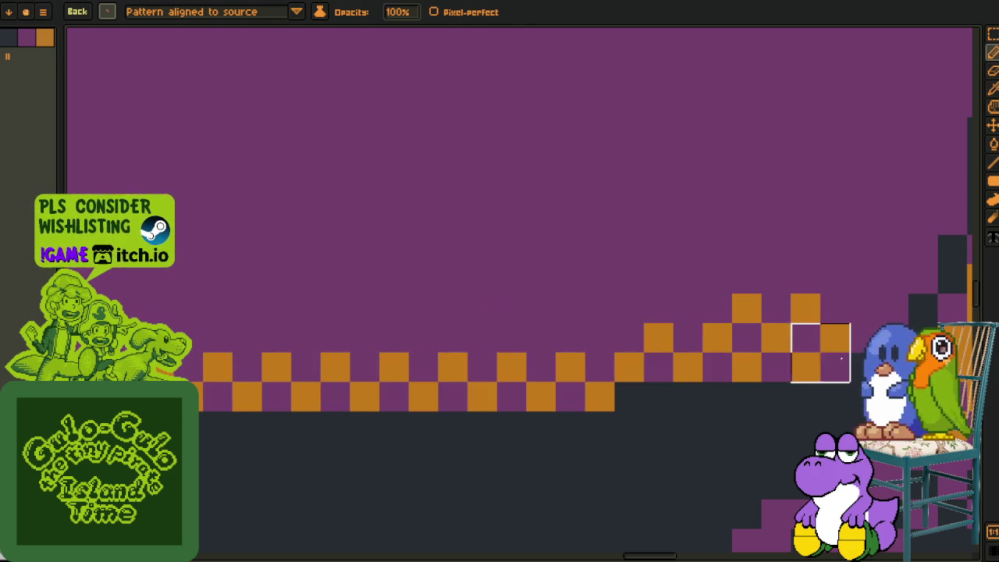
Erase the extra orange checker cells near the row's right end
key("e")
left_click_drag(821, 295, 746, 294)
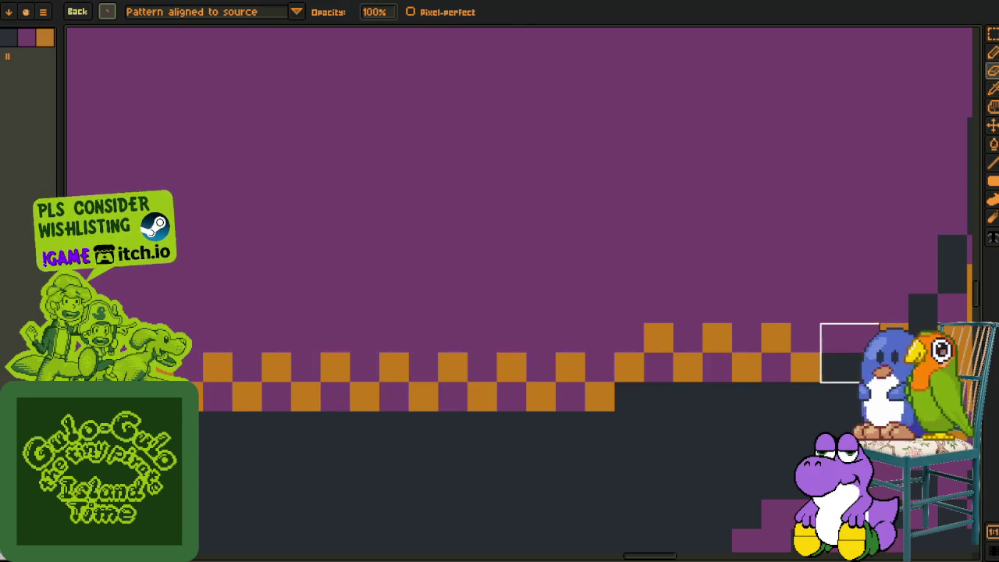
scroll(799, 401, "down", 3)
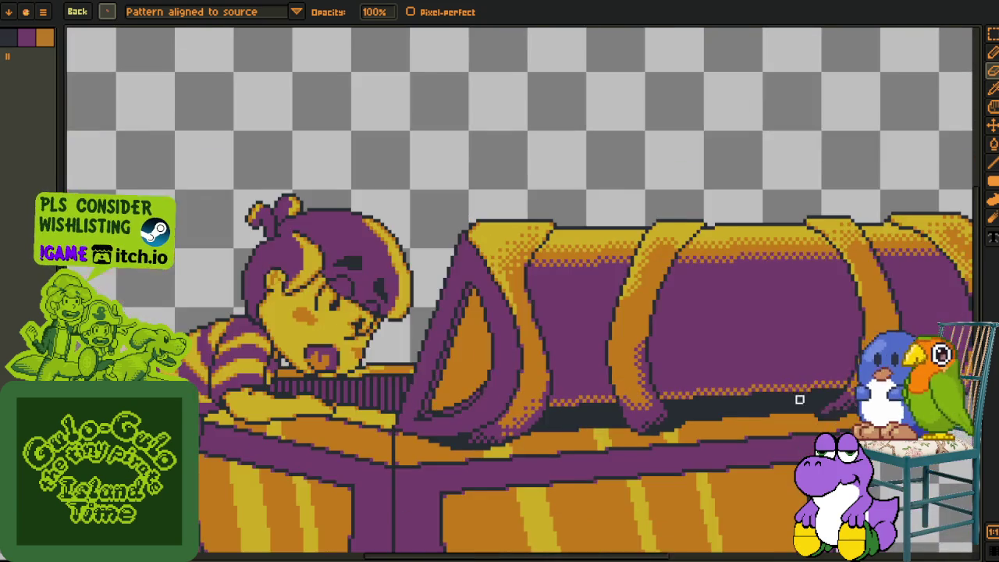
scroll(390, 380, "up", 2)
scroll(371, 370, "up", 1)
scroll(371, 370, "up", 1)
Paint another checker row under the next lid panel
key("b")
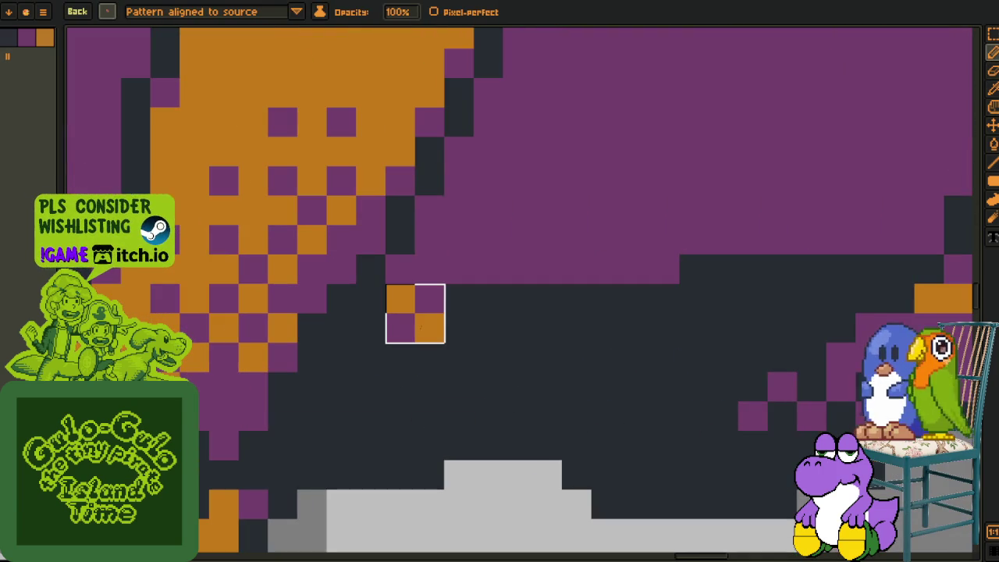
mouse_move(415, 284)
left_mouse_down()
mouse_move(651, 284)
mouse_move(887, 255)
left_mouse_up()
key("e")
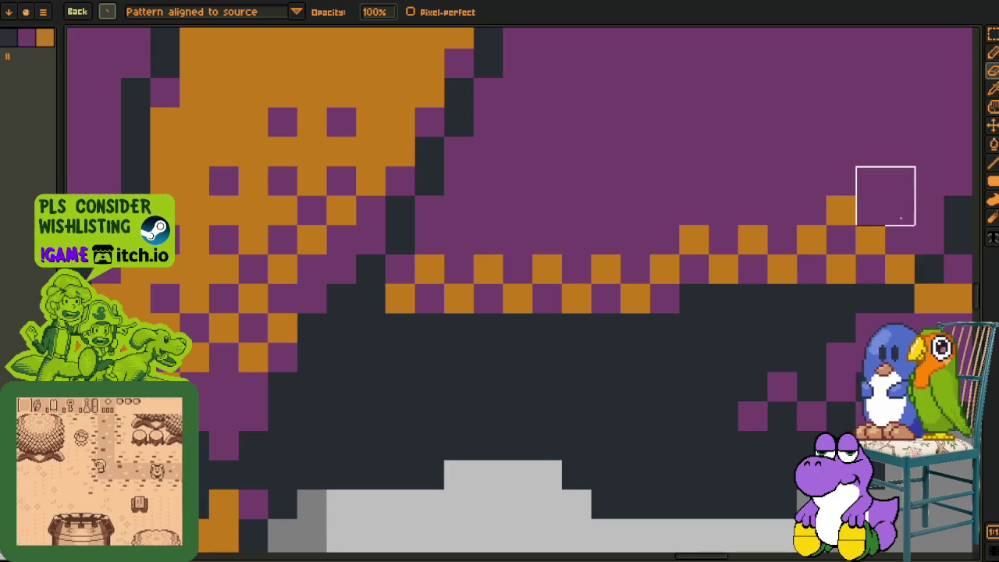
left_click_drag(937, 218, 641, 290)
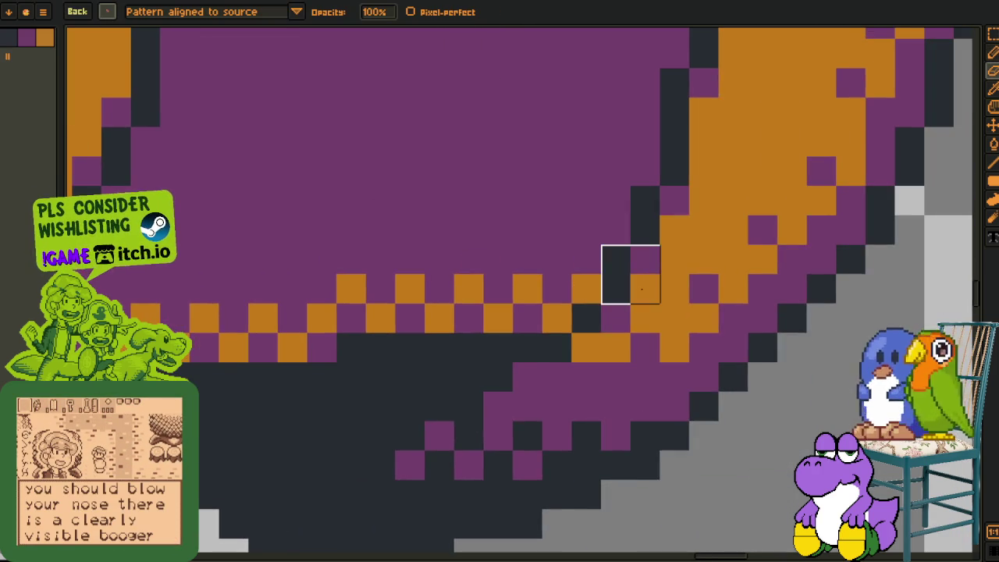
scroll(631, 274, "down", 3)
left_click(108, 11)
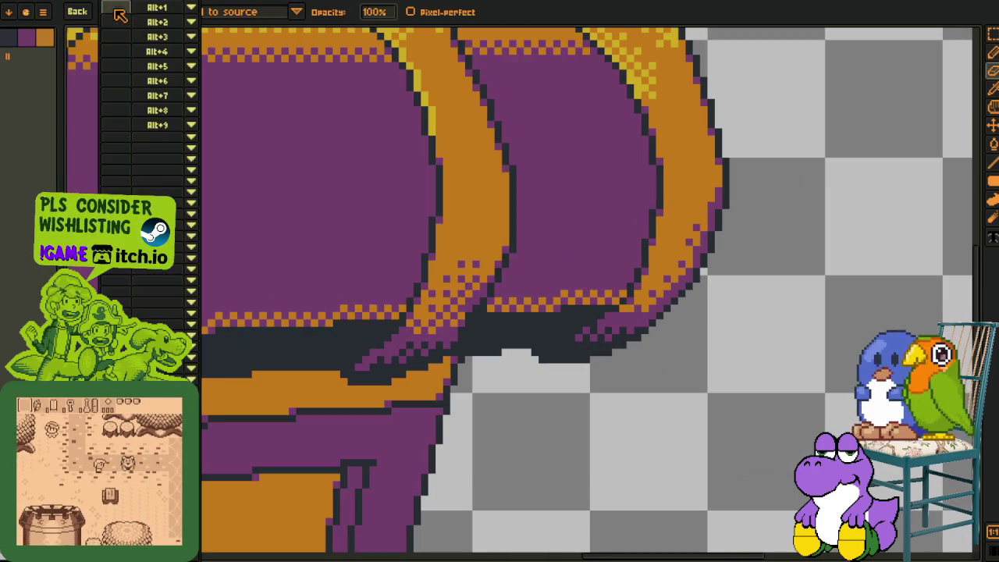
Select the lid's purple area with the magic wand and an elliptical selection around the chest
key("Escape")
scroll(583, 287, "down", 1)
key("i")
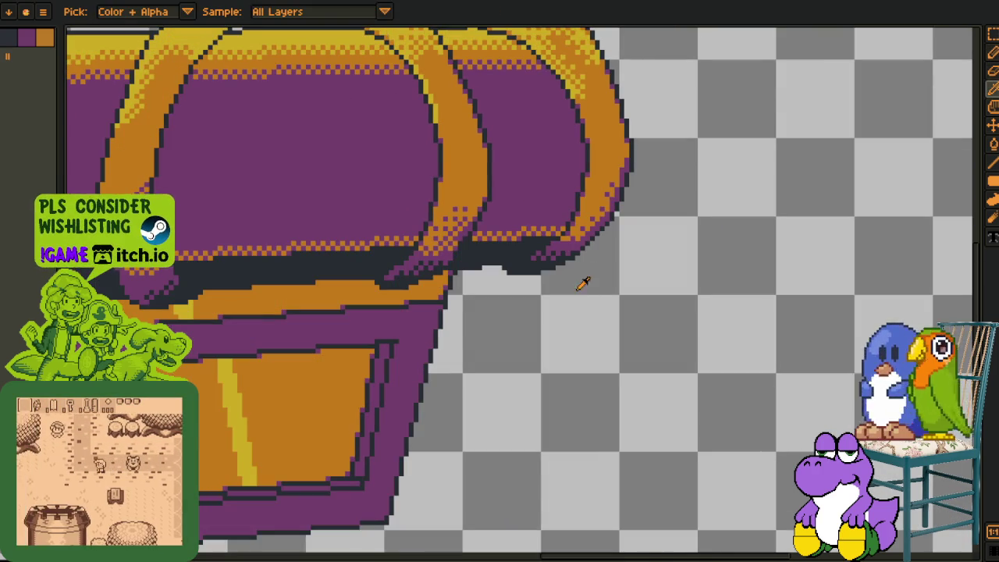
left_click_drag(584, 287, 732, 342)
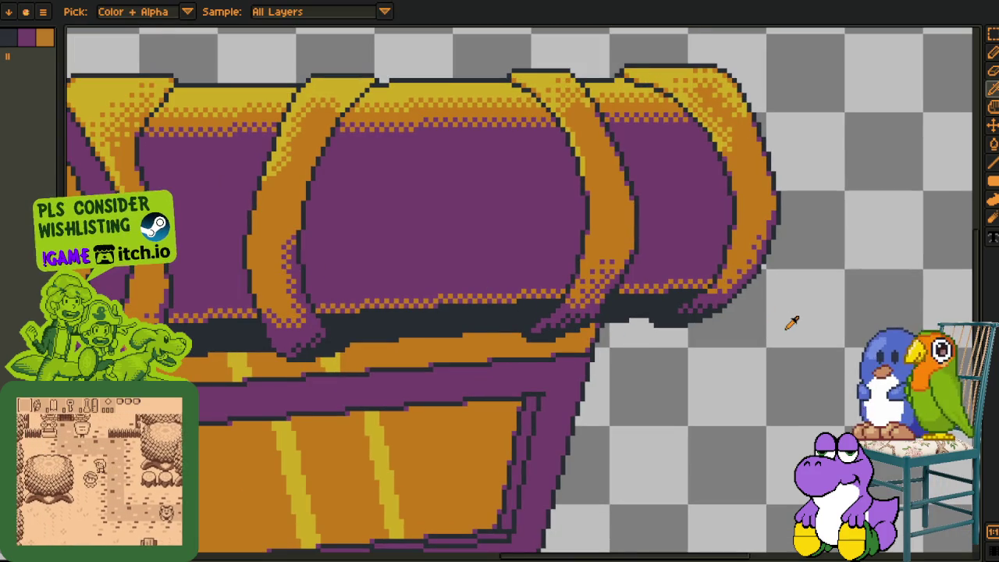
key("w")
left_click(719, 251)
scroll(647, 230, "down", 3)
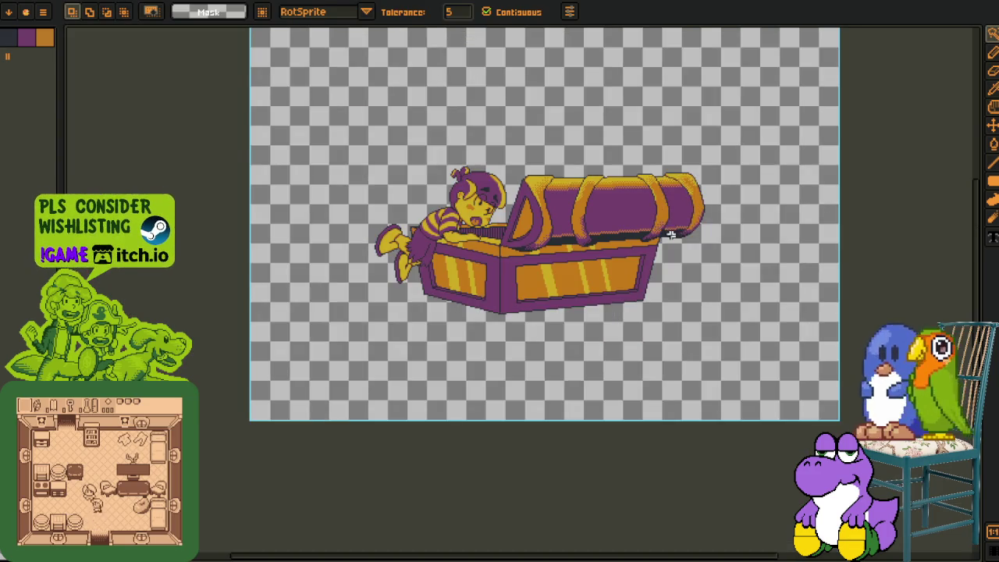
scroll(671, 234, "up", 3)
left_click_drag(492, 184, 837, 442)
Apply Replace Color so the selected orange checker cells become dark shadow
key("i")
scroll(418, 207, "up", 3)
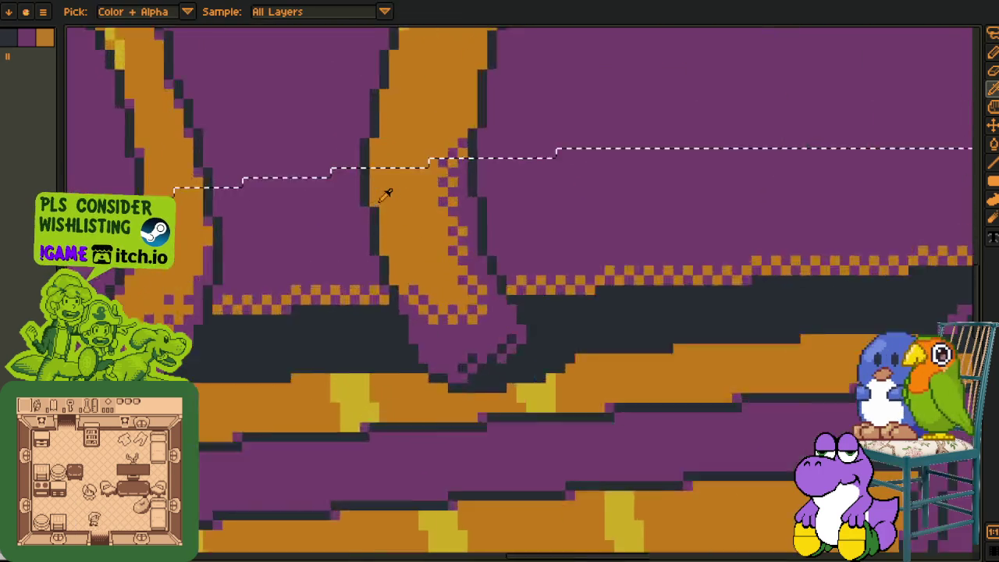
scroll(386, 192, "up", 3)
key("shift+r")
left_click(397, 440)
scroll(409, 435, "down", 6)
Recentre the whole chest in view and show the layer timeline
key("m")
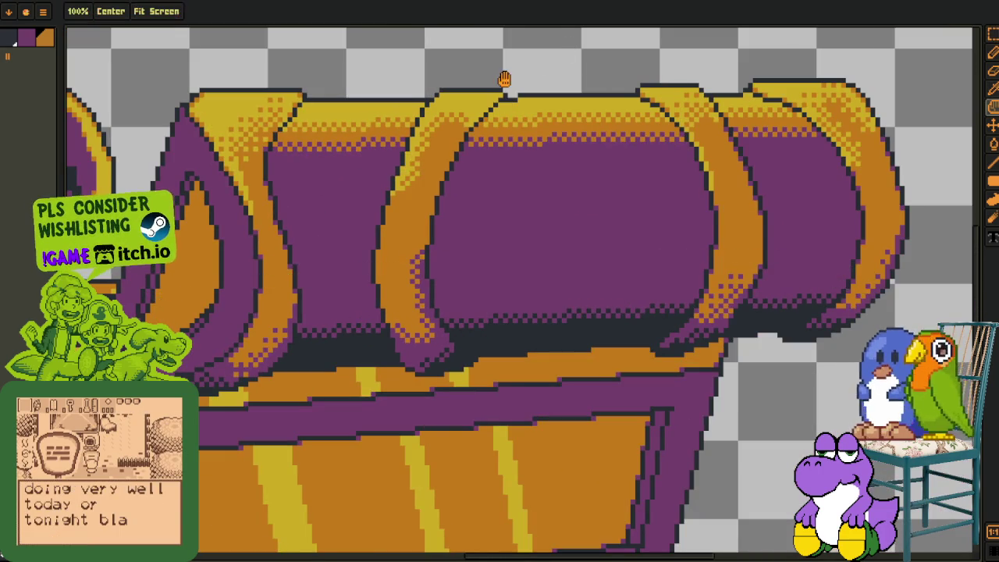
scroll(484, 156, "down", 1)
scroll(464, 219, "down", 1)
scroll(463, 224, "down", 2)
scroll(463, 224, "down", 1)
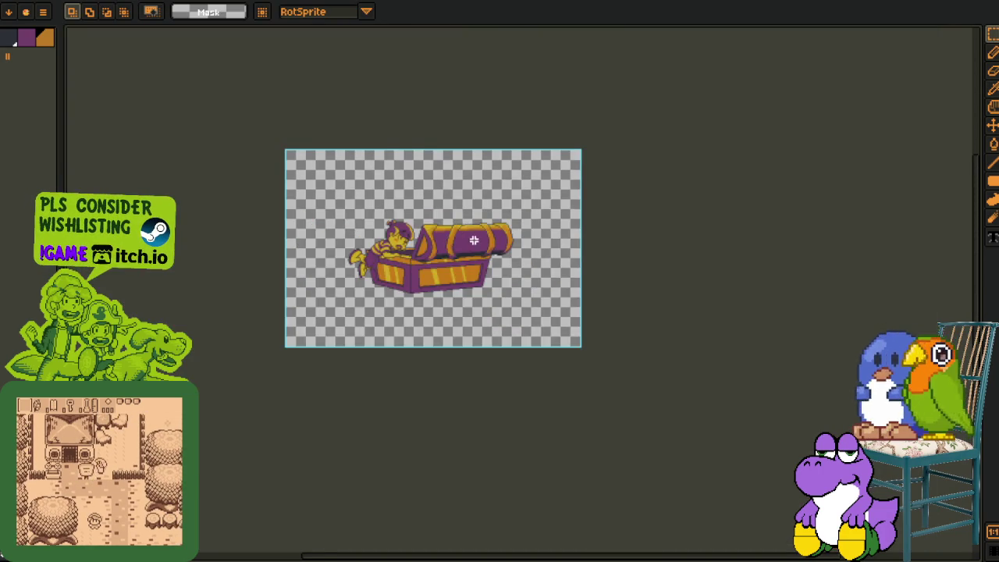
scroll(472, 238, "up", 1)
left_click_drag(490, 280, 467, 300)
key("i")
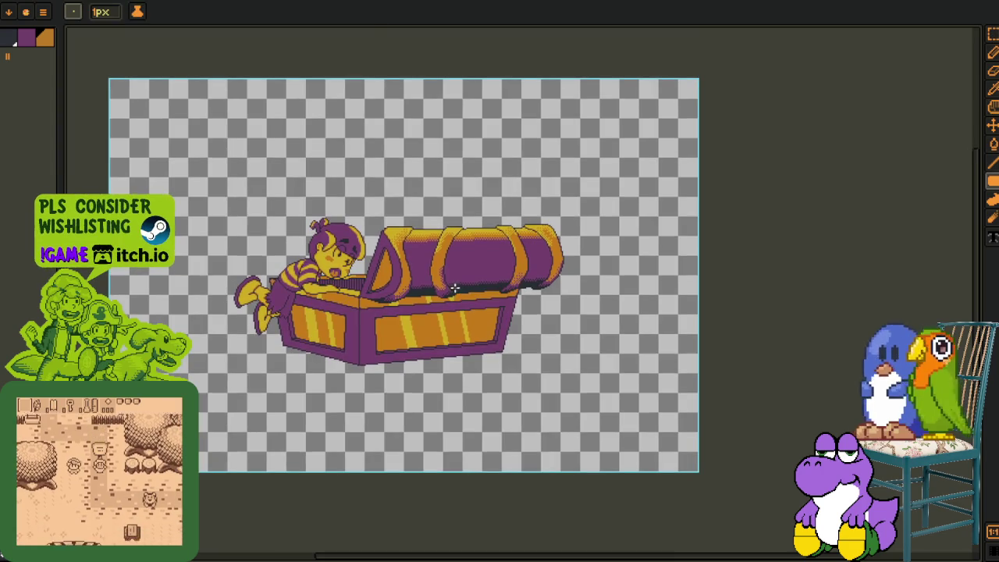
scroll(458, 290, "up", 3)
key("Tab")
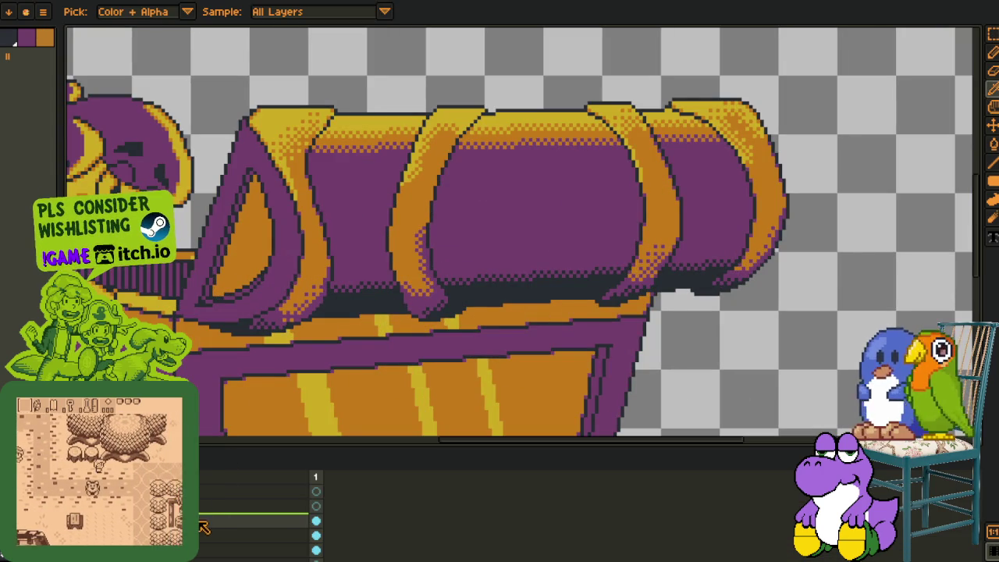
right_click(213, 492)
mouse_move(229, 512)
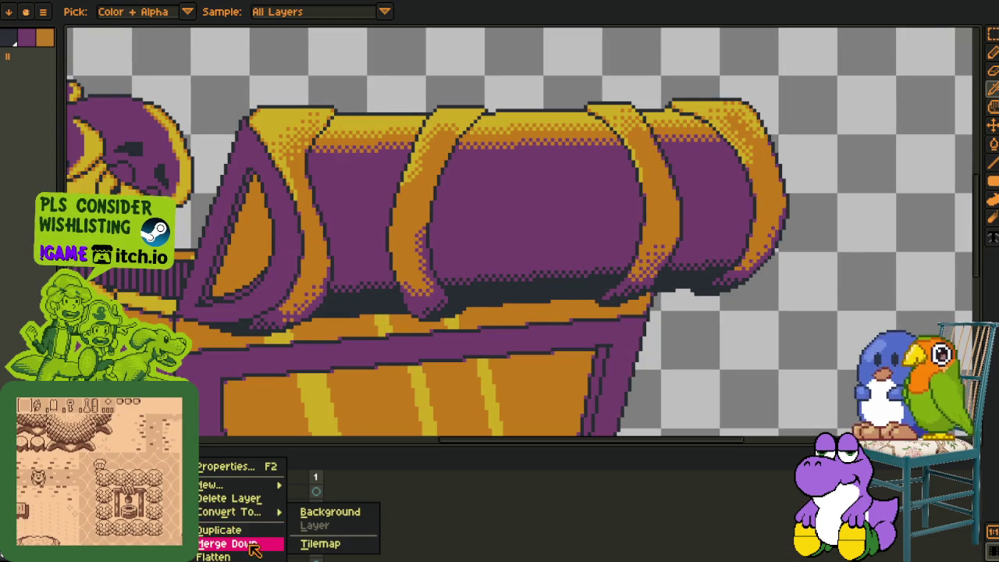
Merge the current layer into the one below, then add a new layer
left_click(227, 543)
right_click(232, 529)
left_click(212, 485)
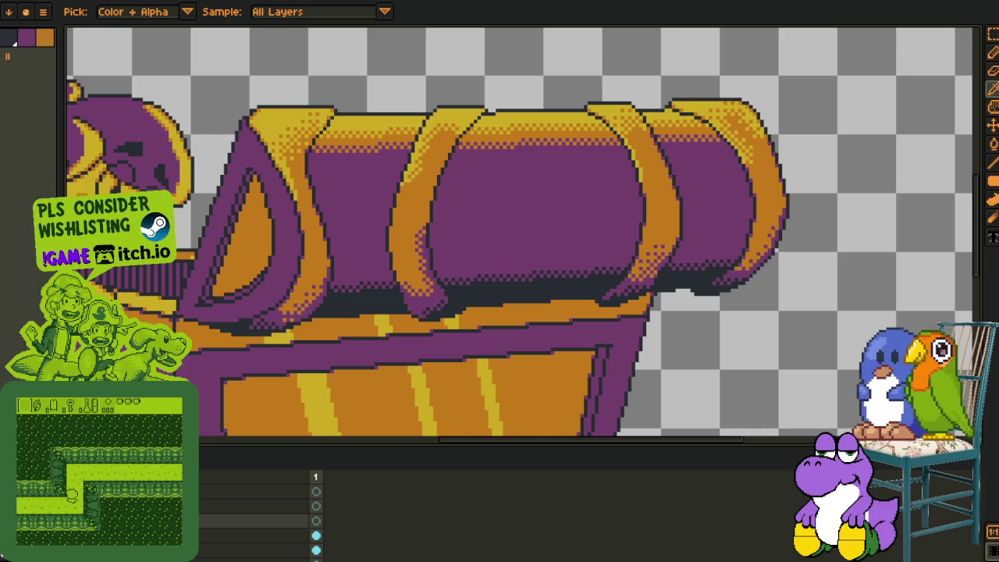
scroll(546, 254, "down", 1)
Place the first orange dither pixels in the lid's gold band, redoing a misplaced one
scroll(422, 129, "up", 1)
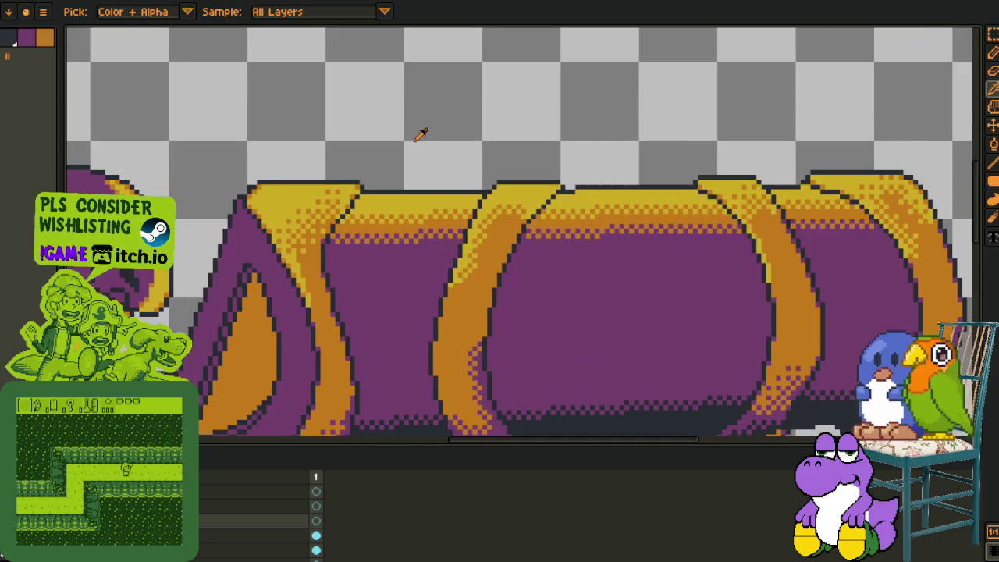
scroll(397, 207, "up", 1)
scroll(293, 267, "up", 2)
key("Tab")
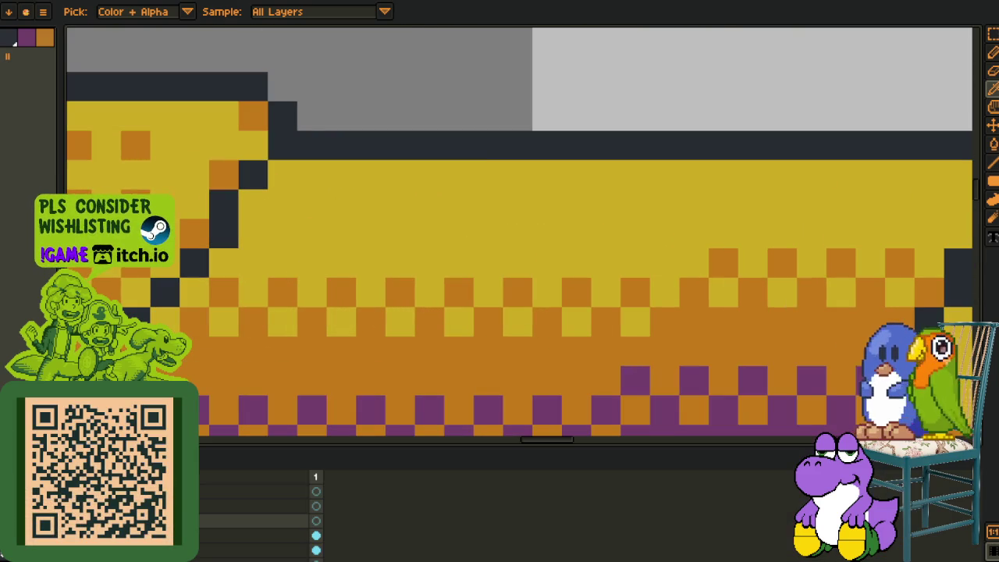
key("Tab")
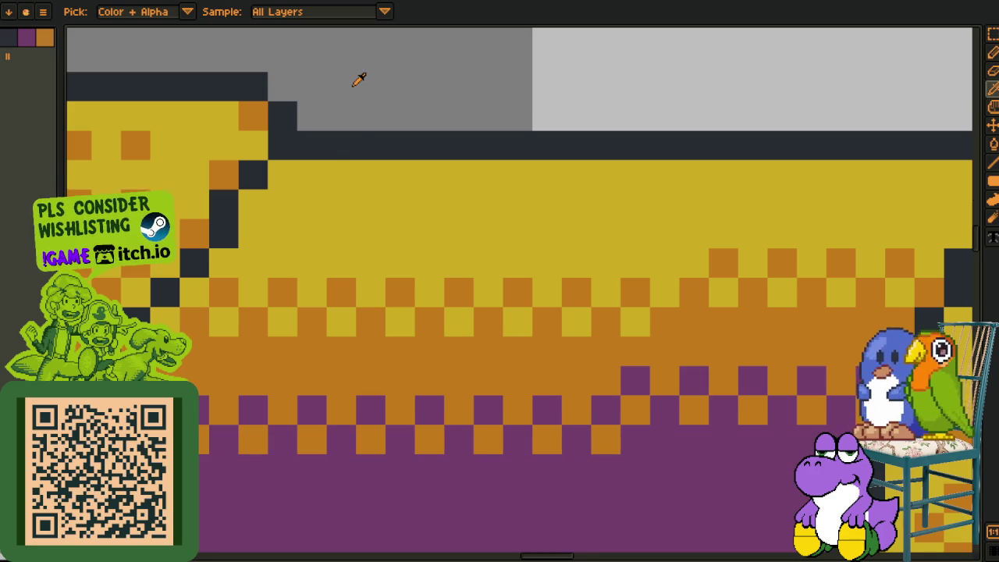
left_click(290, 237)
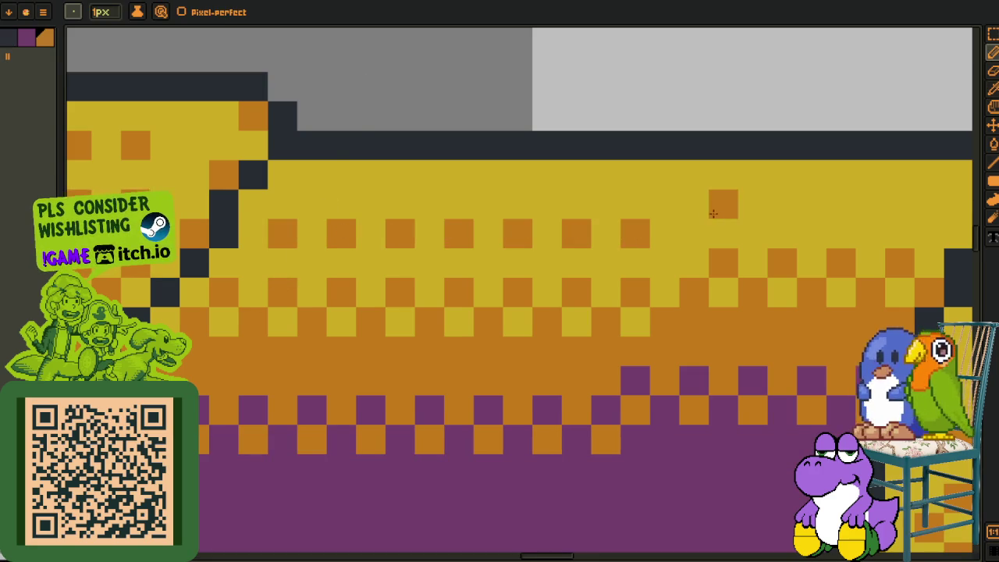
scroll(409, 269, "left", 5)
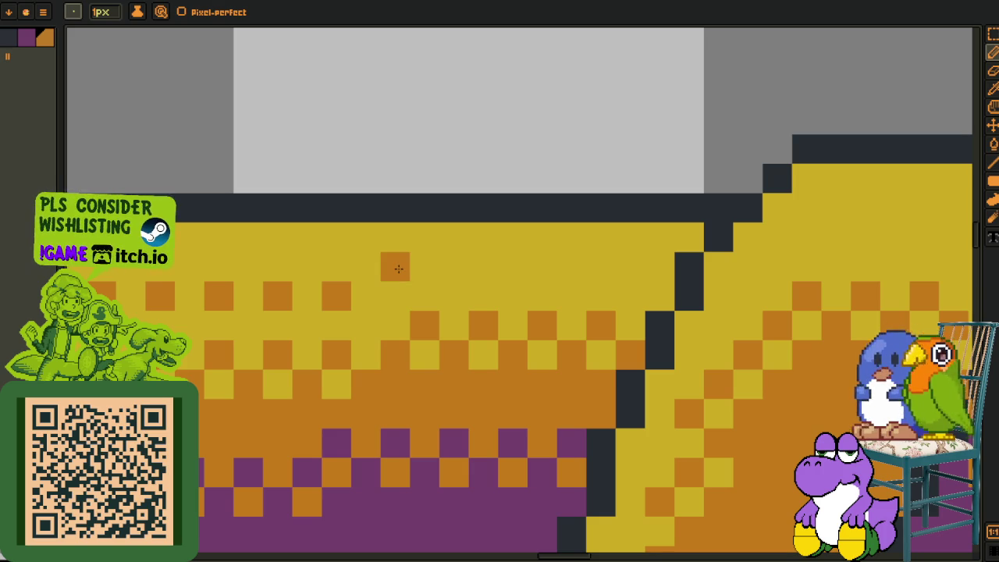
left_click_drag(397, 268, 393, 296)
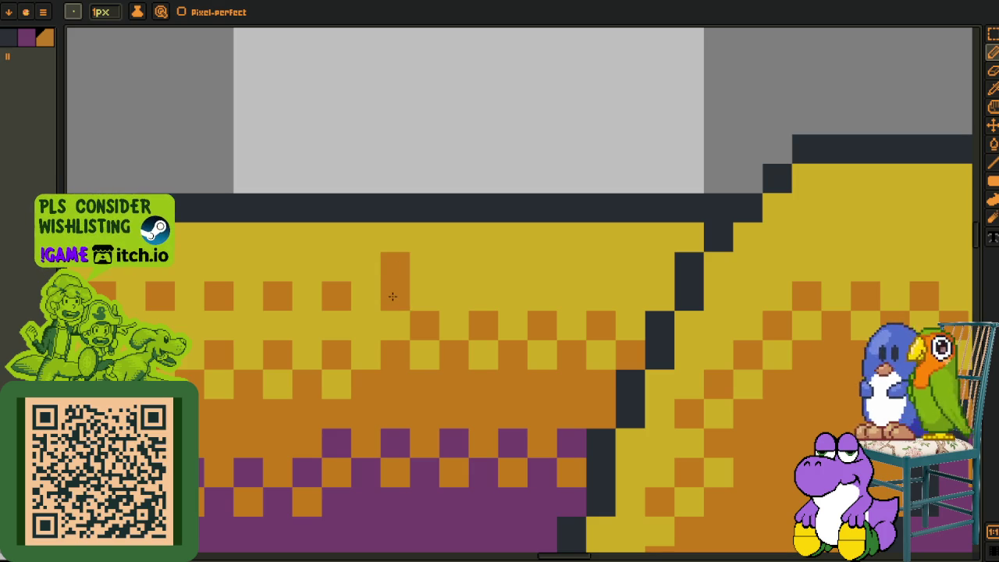
left_click(425, 266)
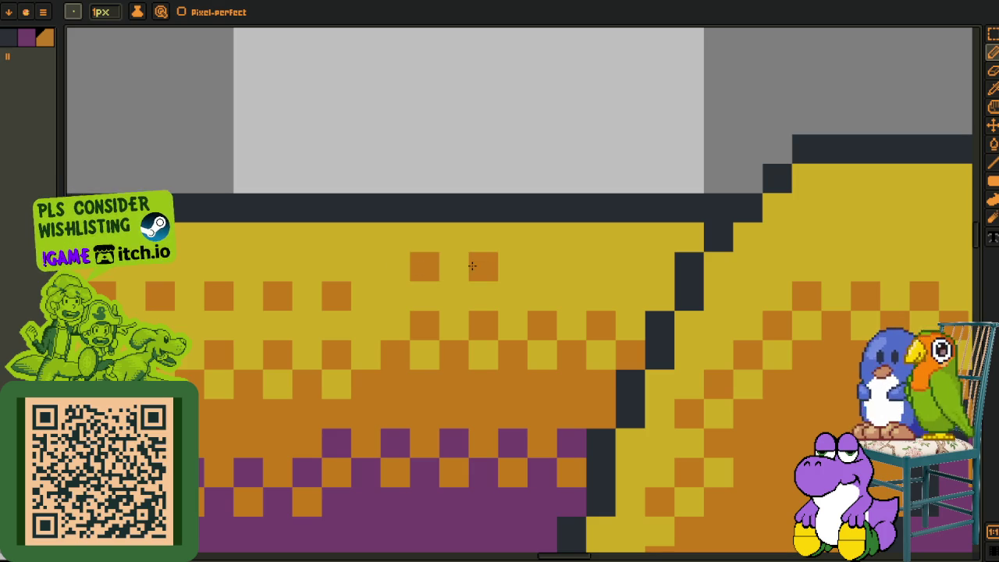
key("ctrl+z")
left_click(550, 264)
Continue the orange checker row across the yellow band to its right end
scroll(596, 266, "down", 3)
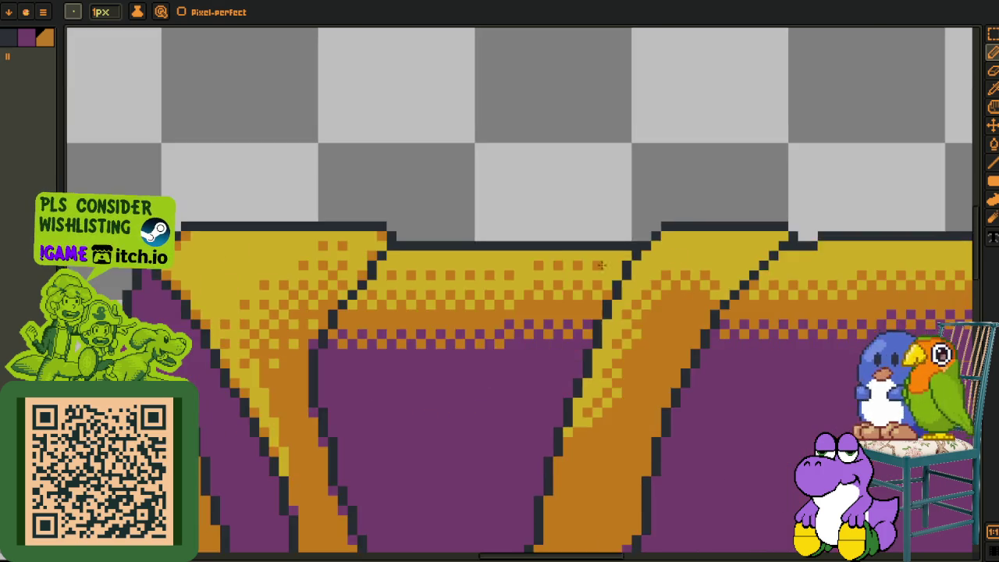
scroll(315, 252, "up", 2)
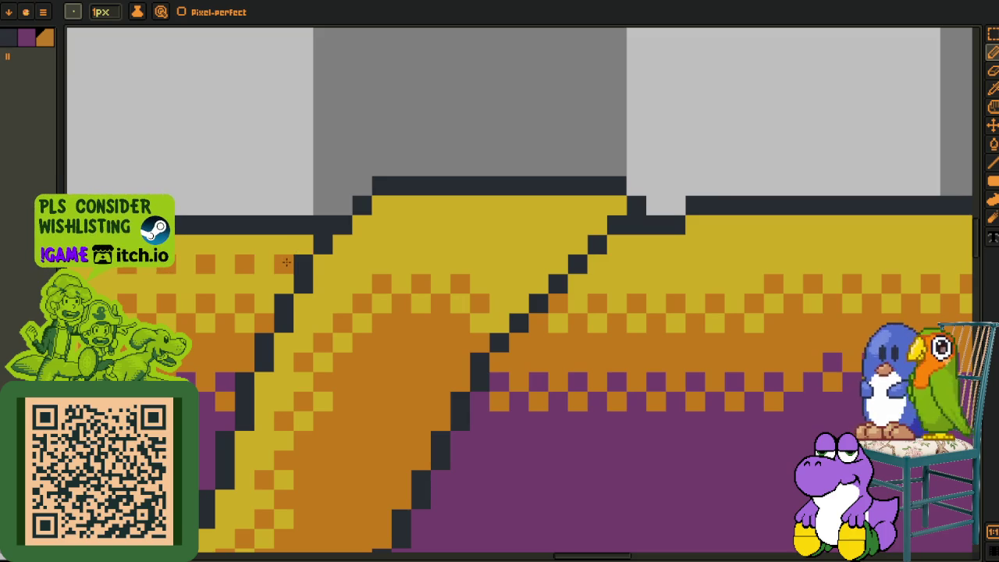
scroll(344, 267, "up", 2)
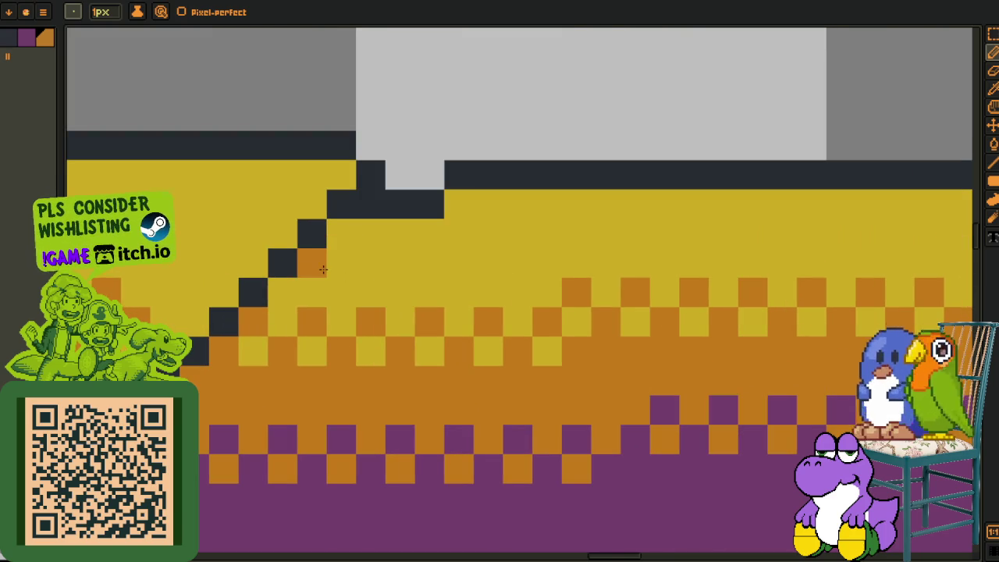
left_click(367, 267)
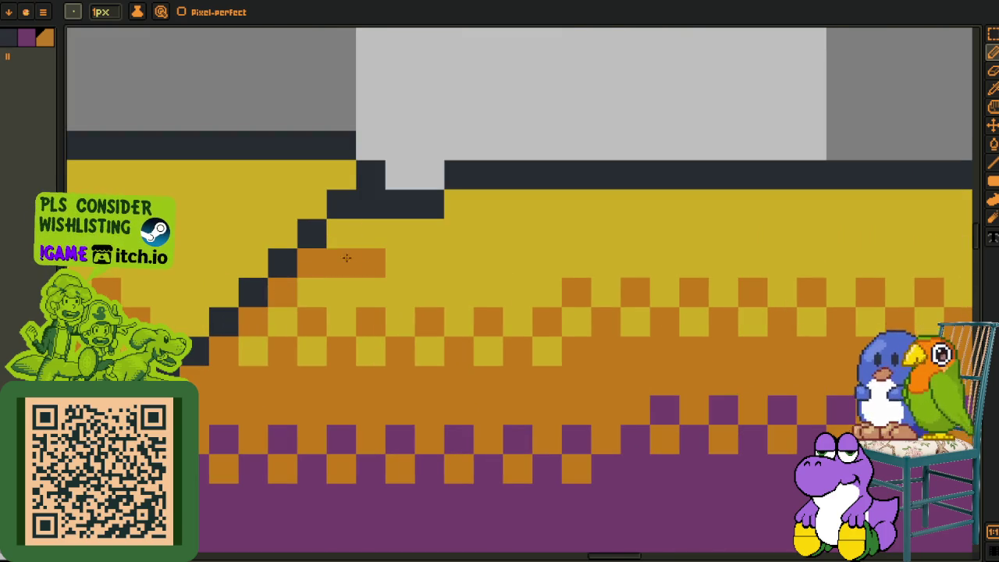
left_click(341, 233)
left_click(430, 263)
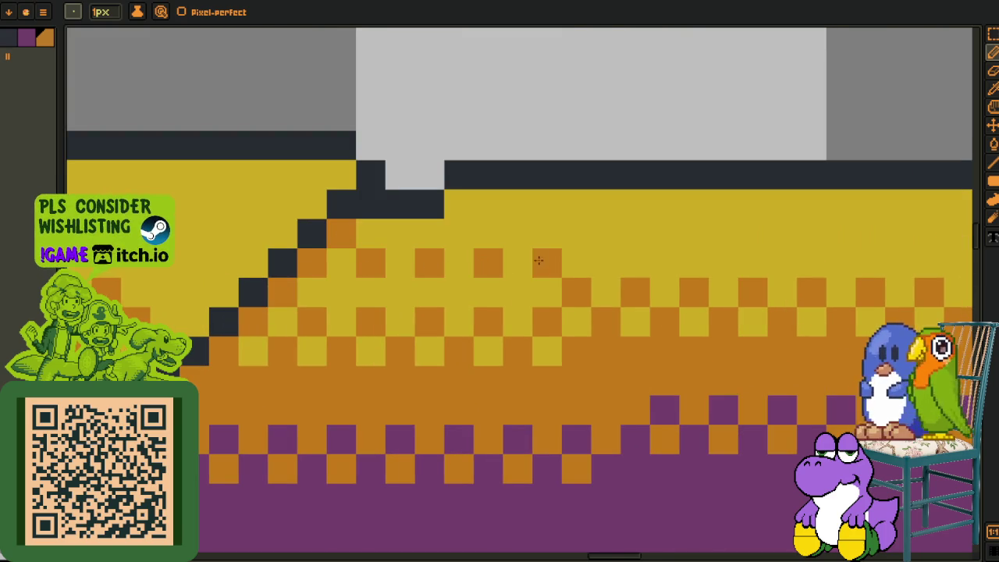
left_click_drag(538, 261, 371, 288)
left_click(406, 261)
left_click(291, 231)
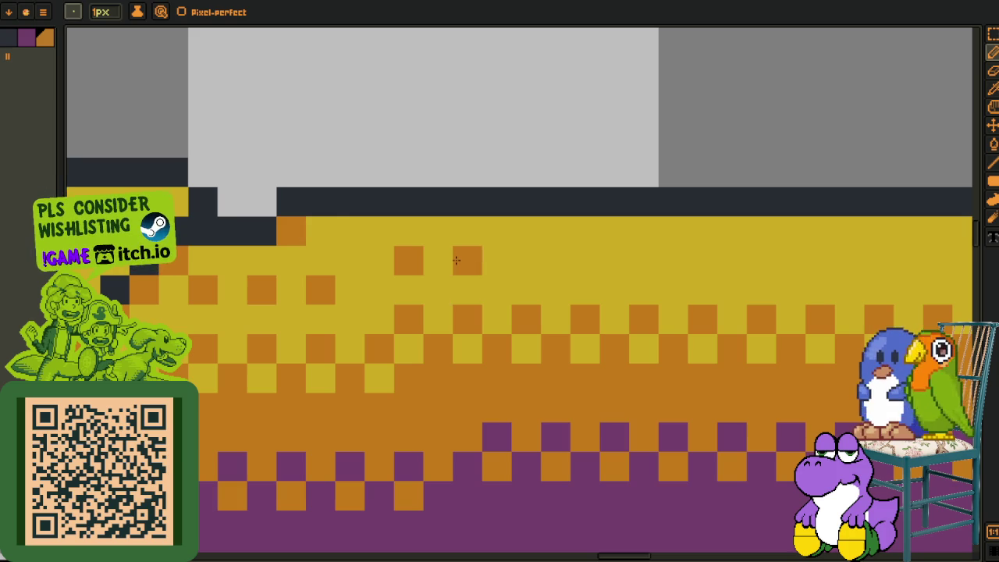
left_click(526, 266)
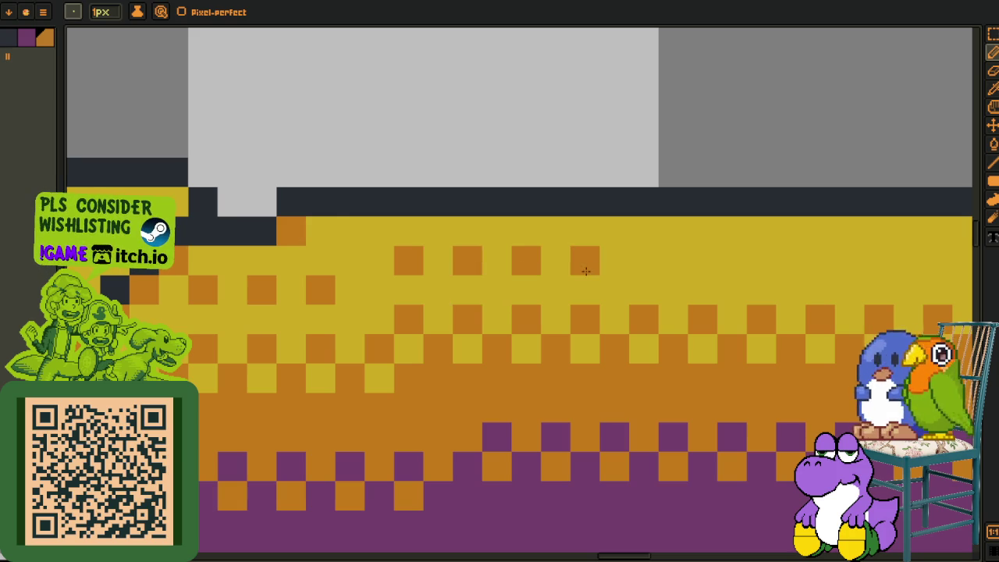
left_click(760, 261)
left_click(790, 261)
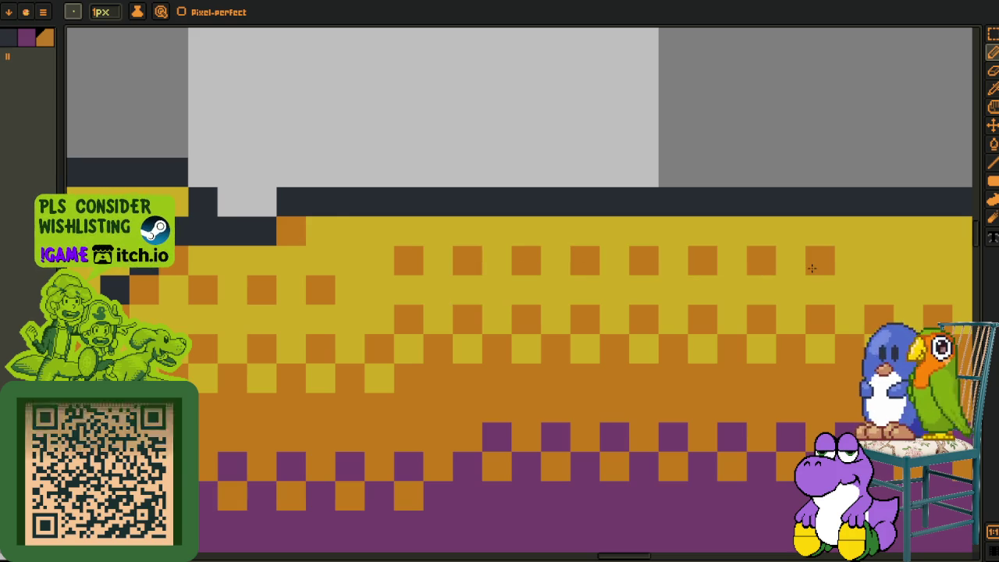
Fill the remaining checker gaps further along and repaint pixels at the dark outline step
left_click_drag(814, 263, 426, 247)
left_click(446, 250)
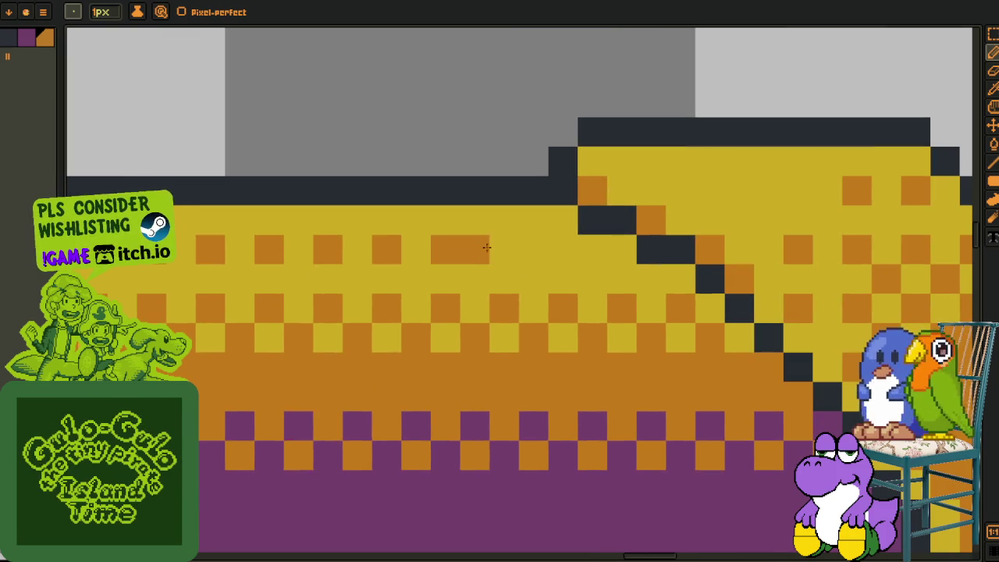
left_click(504, 250)
left_click(625, 246)
scroll(664, 266, "down", 3)
scroll(495, 290, "up", 2)
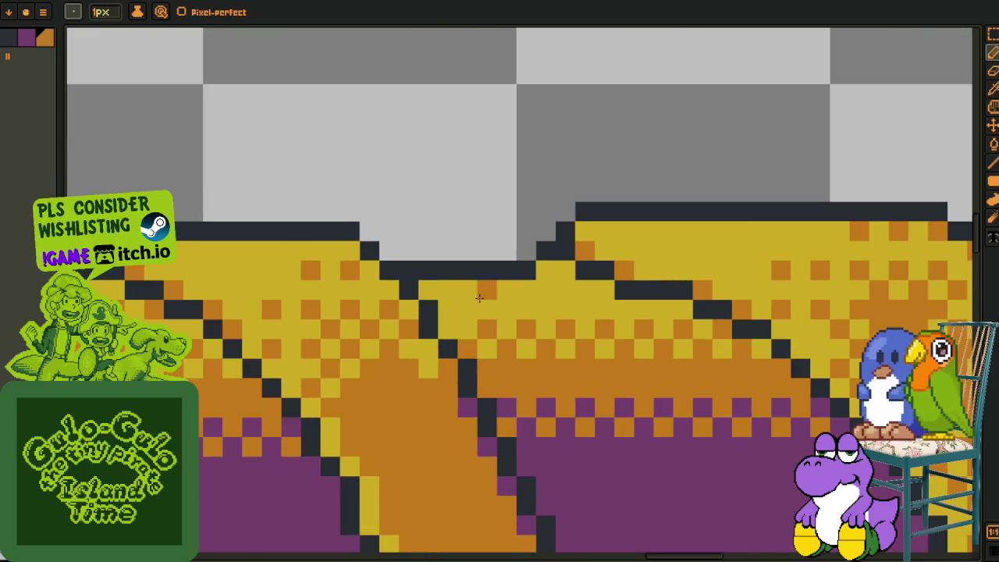
mouse_move(534, 288)
left_mouse_down()
mouse_move(587, 281)
mouse_move(647, 303)
left_mouse_up()
Add orange highlight pixels along the lid's diagonal top edge
scroll(648, 299, "down", 3)
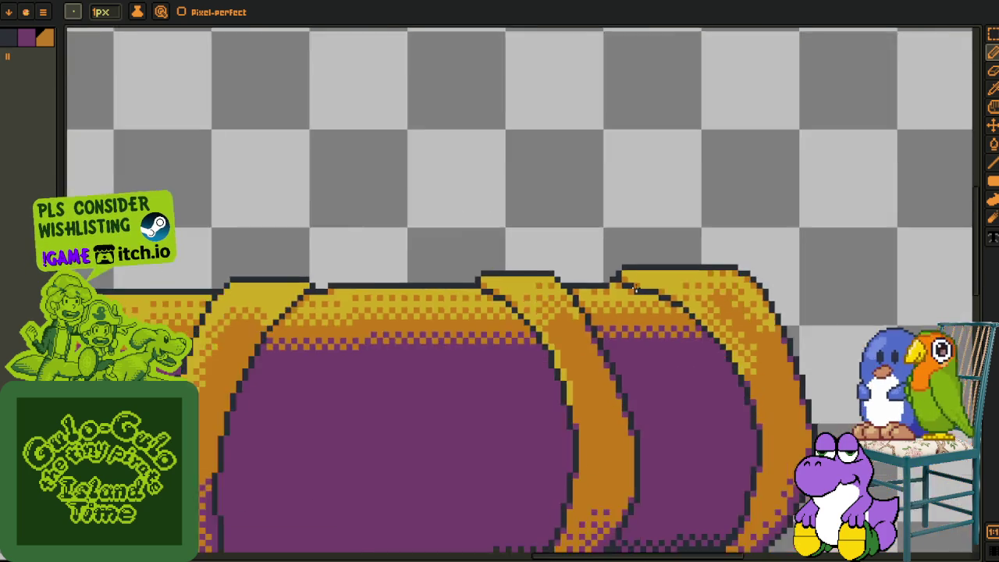
scroll(594, 292, "down", 2)
scroll(559, 290, "up", 4)
scroll(559, 290, "down", 1)
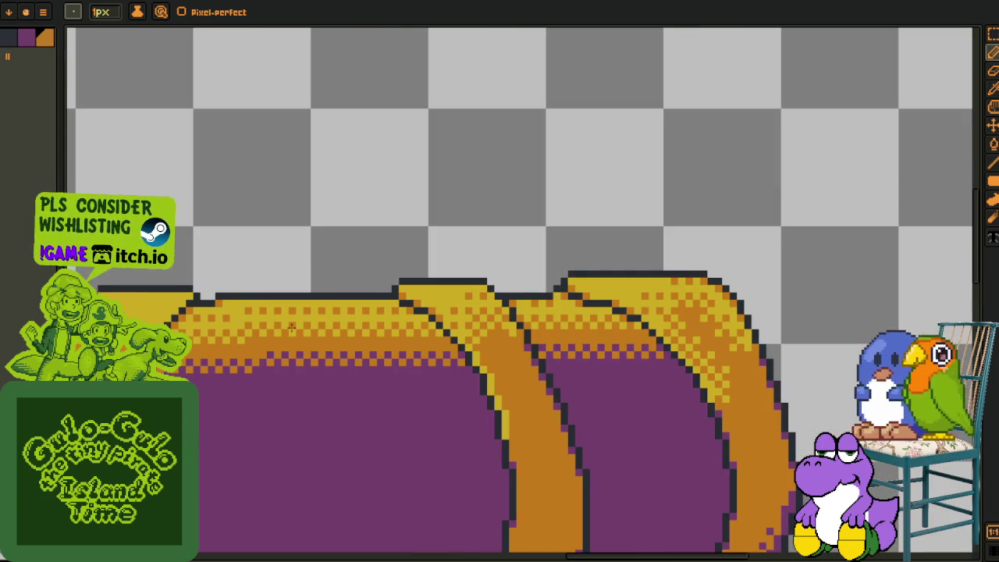
scroll(294, 328, "down", 1)
scroll(323, 329, "up", 3)
left_click_drag(323, 329, 428, 228)
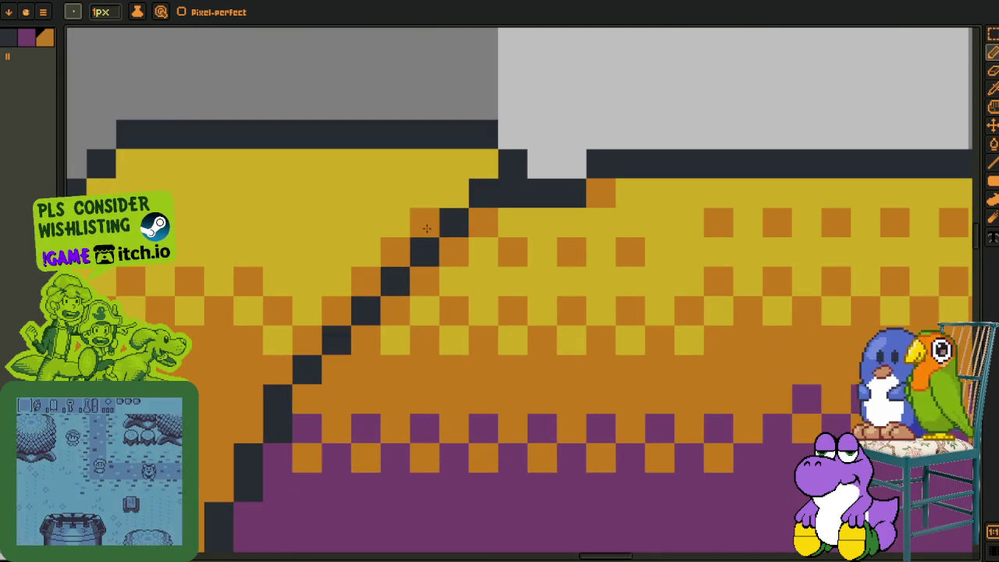
left_click(454, 193)
left_click(484, 164)
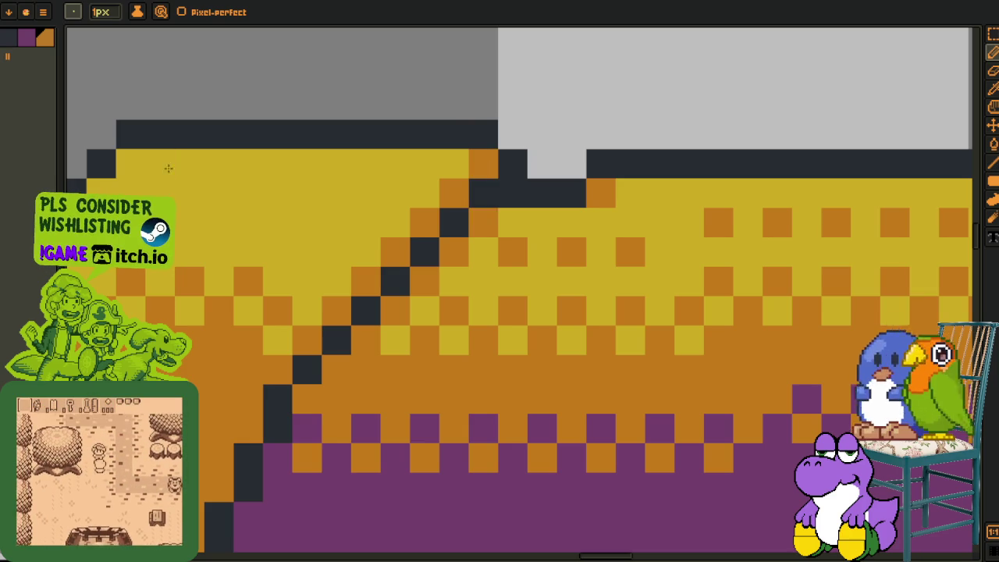
Add orange pixels beside the outline steps on the lid's mirrored side
left_click_drag(138, 165, 396, 266)
key("l")
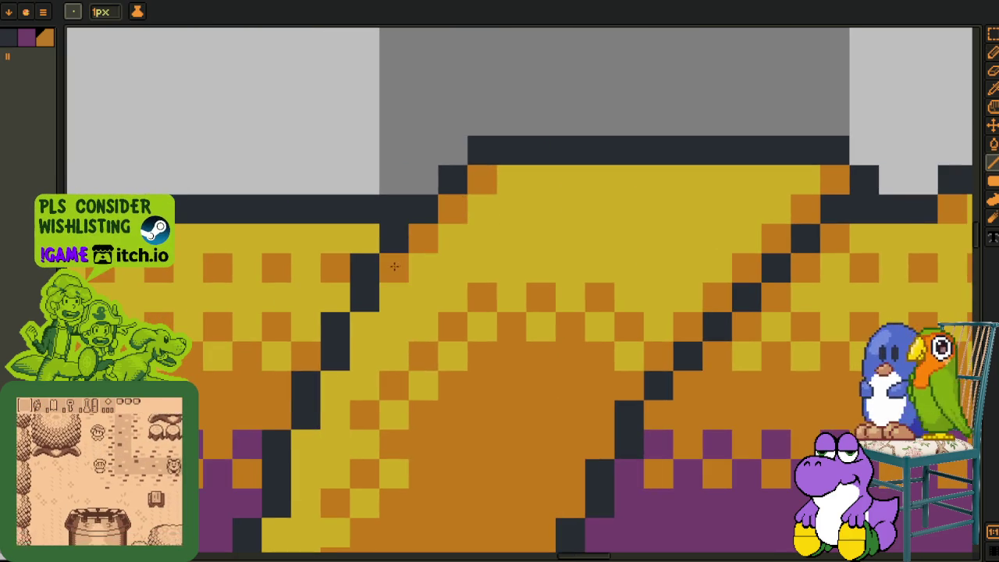
scroll(406, 352, "down", 4)
scroll(406, 352, "left", 3)
left_click(383, 405)
scroll(383, 405, "down", 5)
scroll(383, 404, "left", 4)
left_click(473, 341)
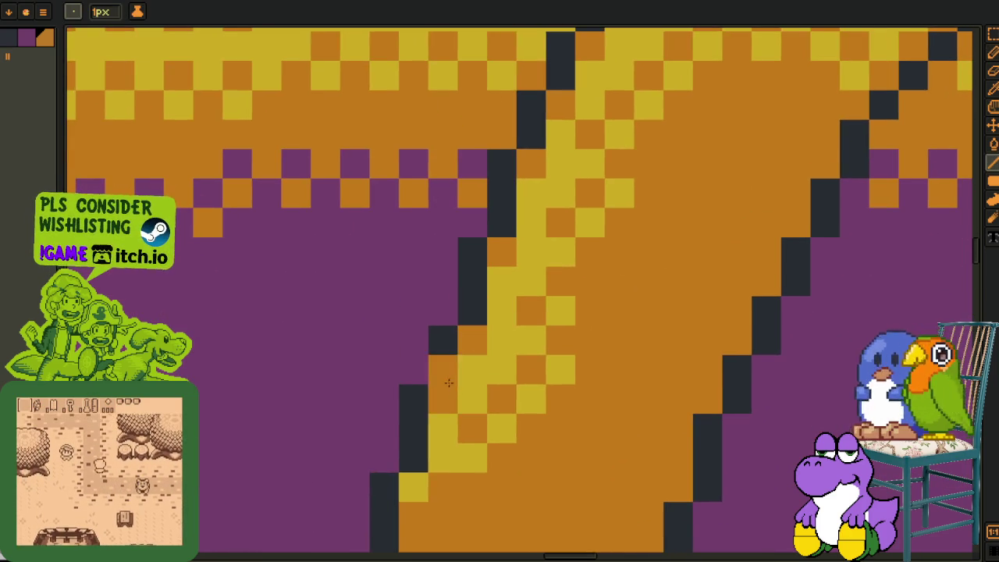
scroll(447, 388, "down", 2)
scroll(479, 321, "down", 1)
scroll(478, 320, "down", 1)
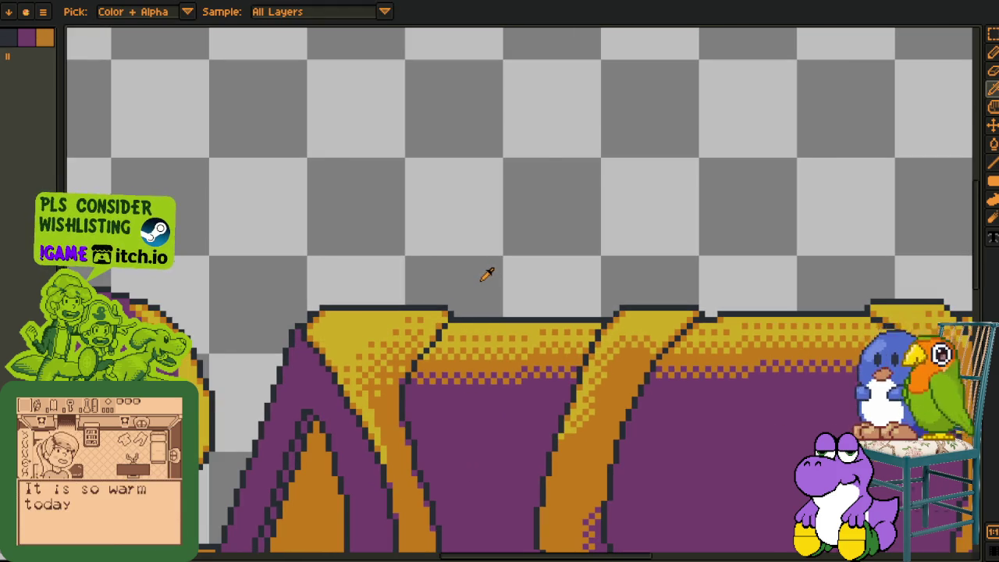
scroll(487, 274, "down", 2)
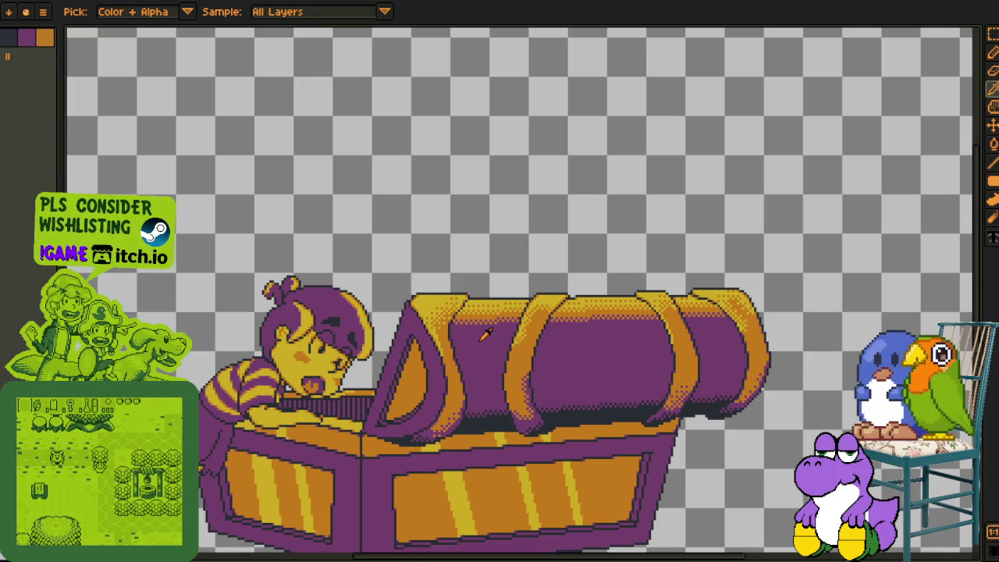
scroll(406, 374, "up", 2)
scroll(375, 367, "up", 3)
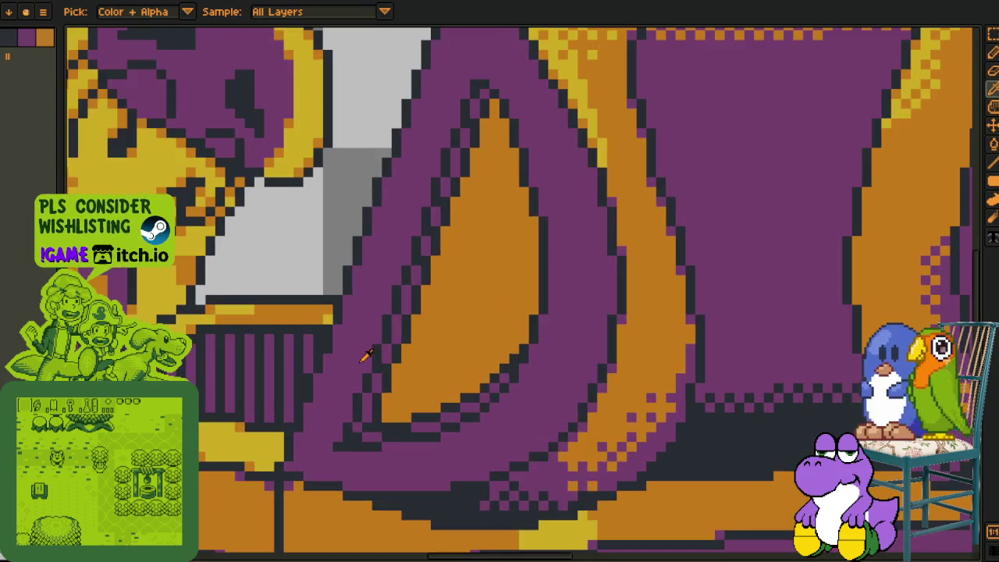
scroll(385, 400, "up", 1)
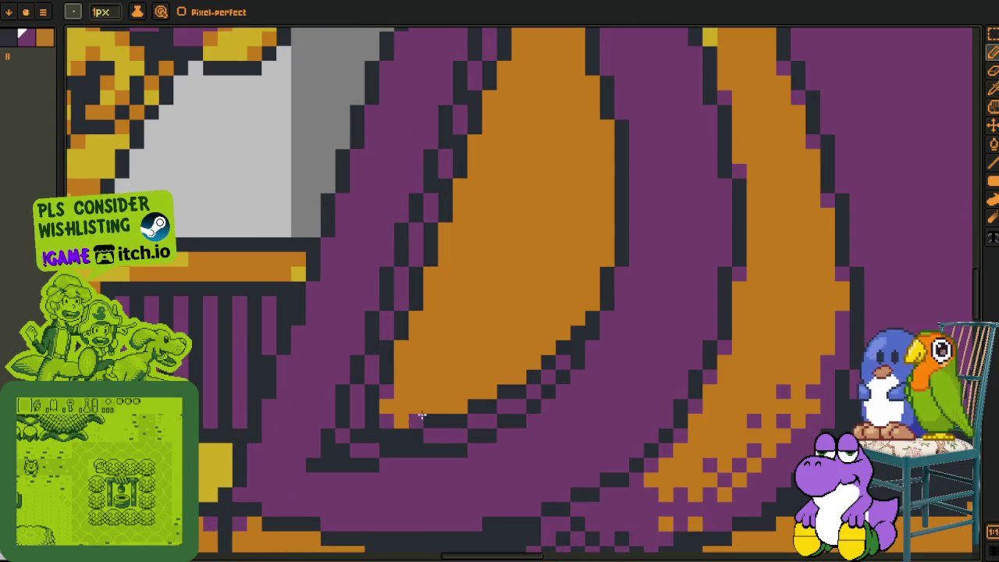
Redraw the orange band's left edge with purple pixels
key("alt")
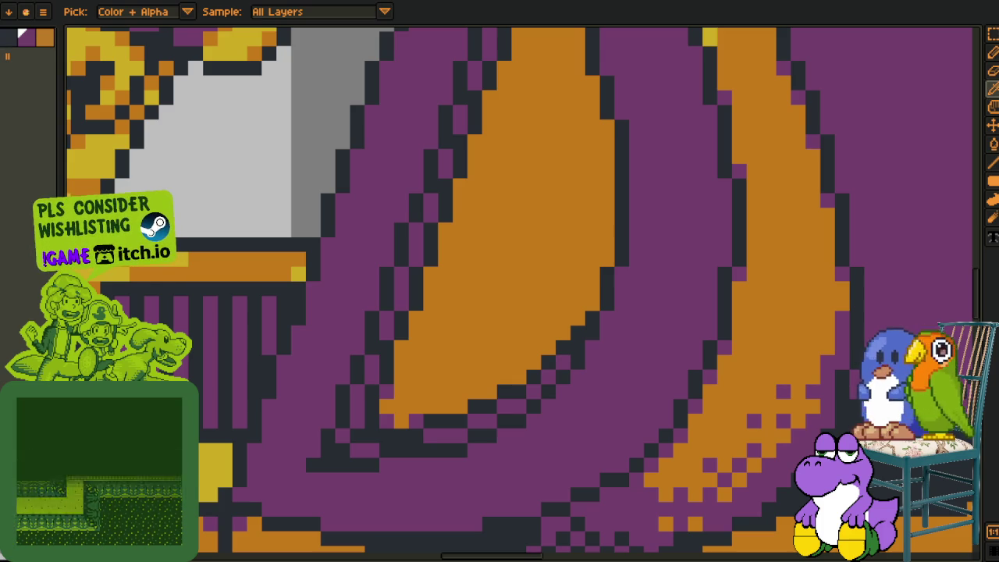
key("b")
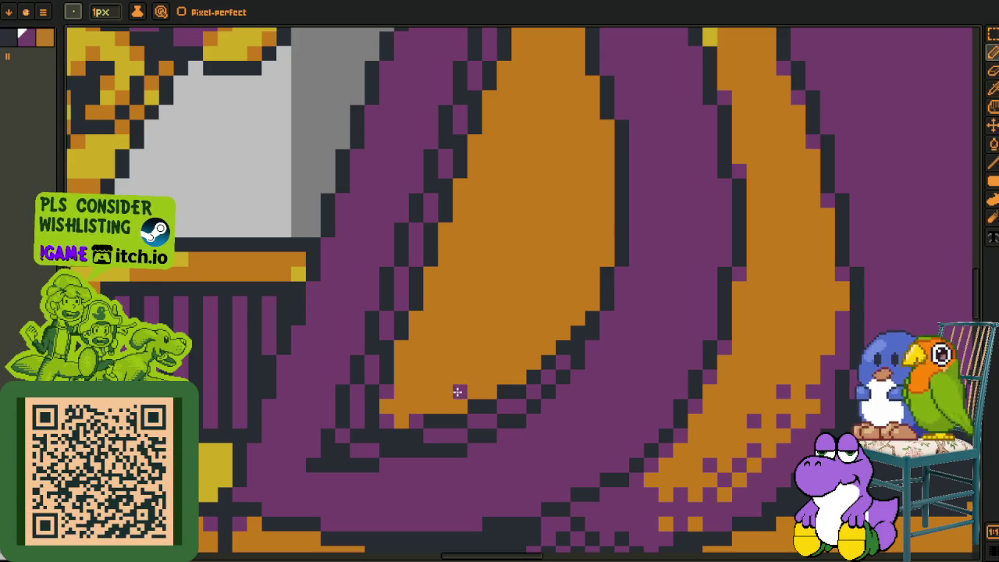
left_click(460, 407)
left_click_drag(415, 322, 430, 282)
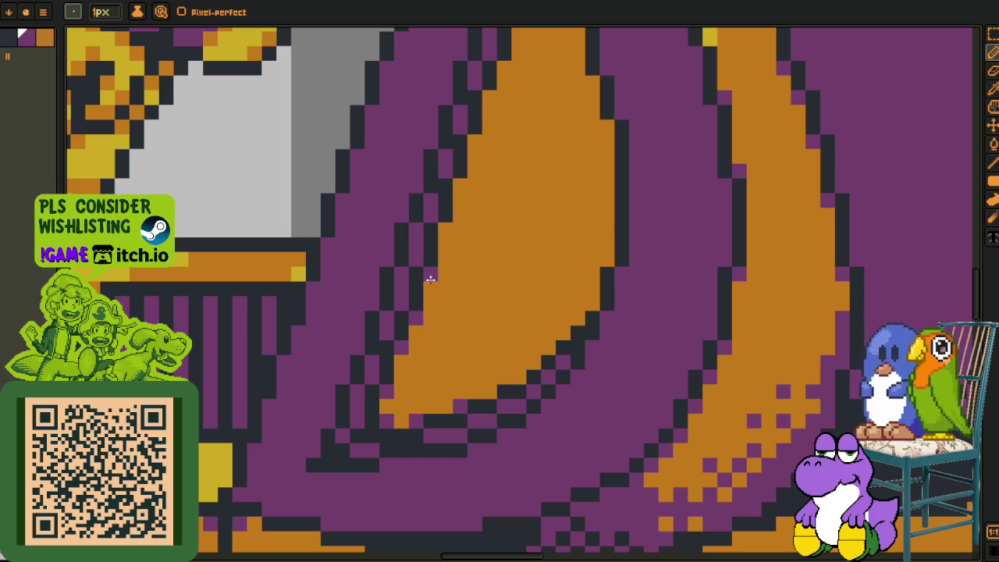
left_click_drag(445, 244, 461, 181)
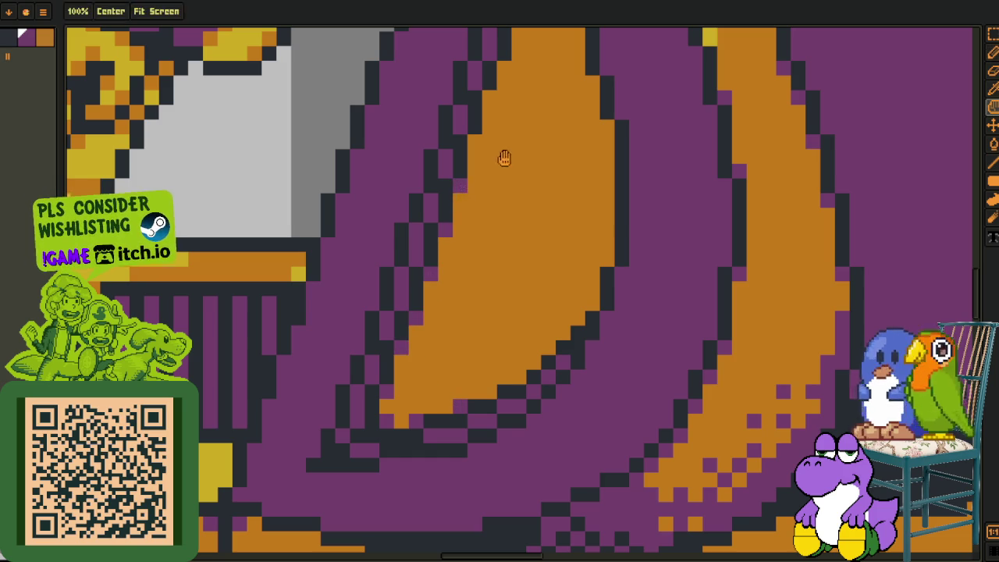
Reshape the orange spike tip and outline its right edge in dark, then view the whole chest
left_click_drag(502, 156, 320, 359)
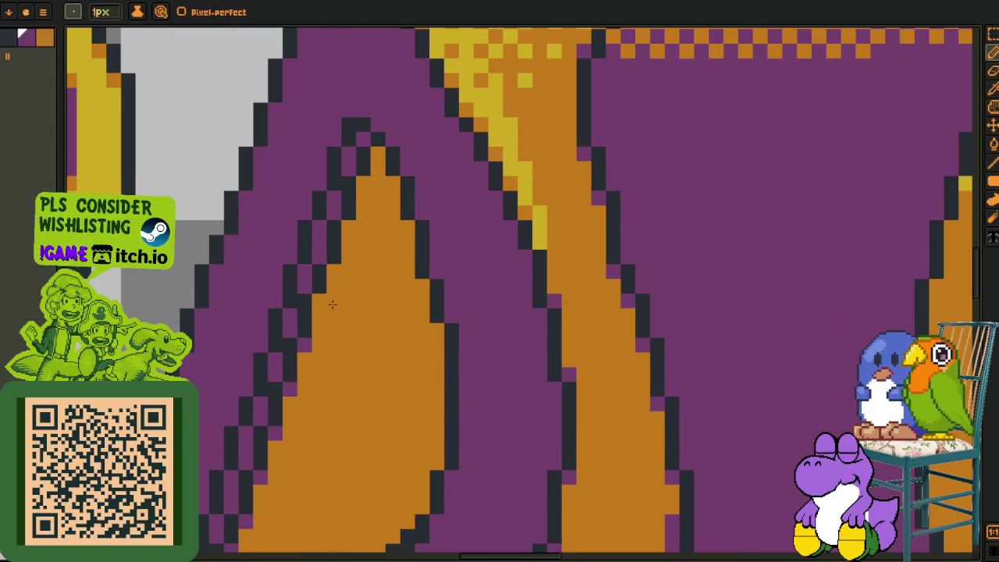
mouse_move(366, 181)
left_mouse_down()
mouse_move(377, 161)
mouse_move(393, 188)
left_mouse_up()
left_click_drag(421, 285, 423, 300)
mouse_move(431, 461)
left_mouse_down()
mouse_move(480, 300)
mouse_move(403, 381)
left_mouse_up()
scroll(386, 364, "down", 5)
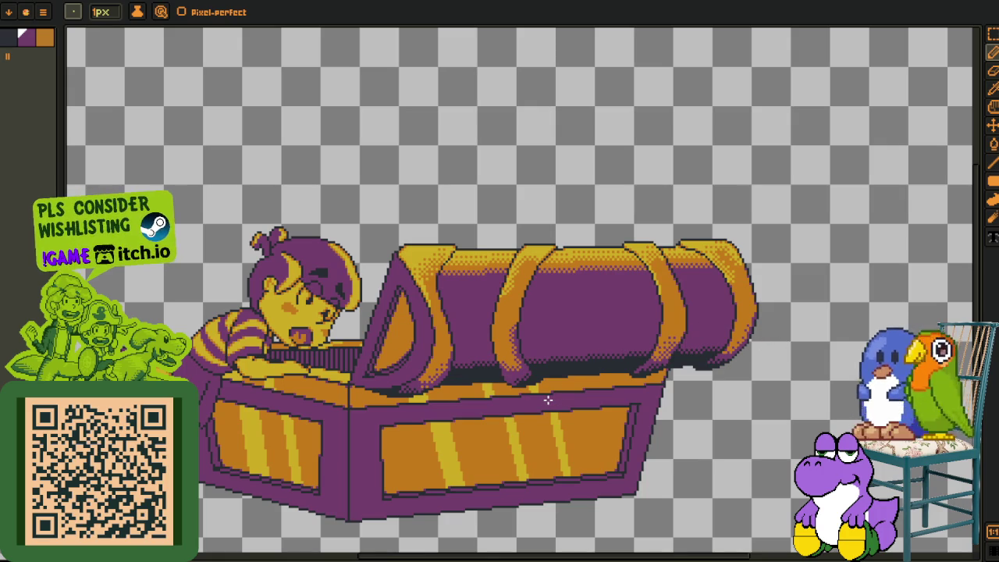
left_click_drag(555, 390, 482, 480)
key("i")
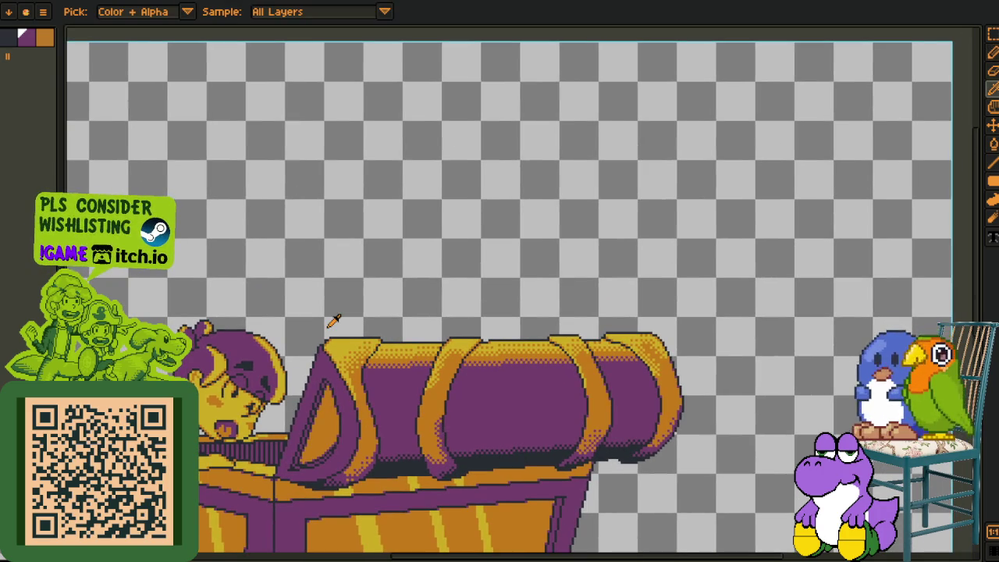
Save the chest drawing and pan around the yellow-and-purple sprite sheet
key("ctrl+s")
key("ctrl+Tab")
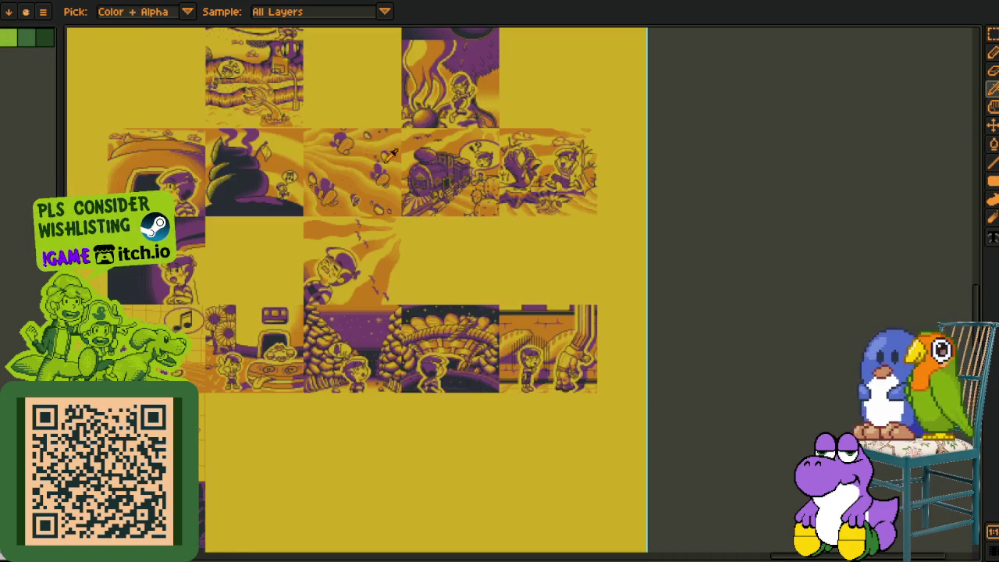
key("h")
left_click_drag(474, 272, 859, 355)
key("ctrl+Tab")
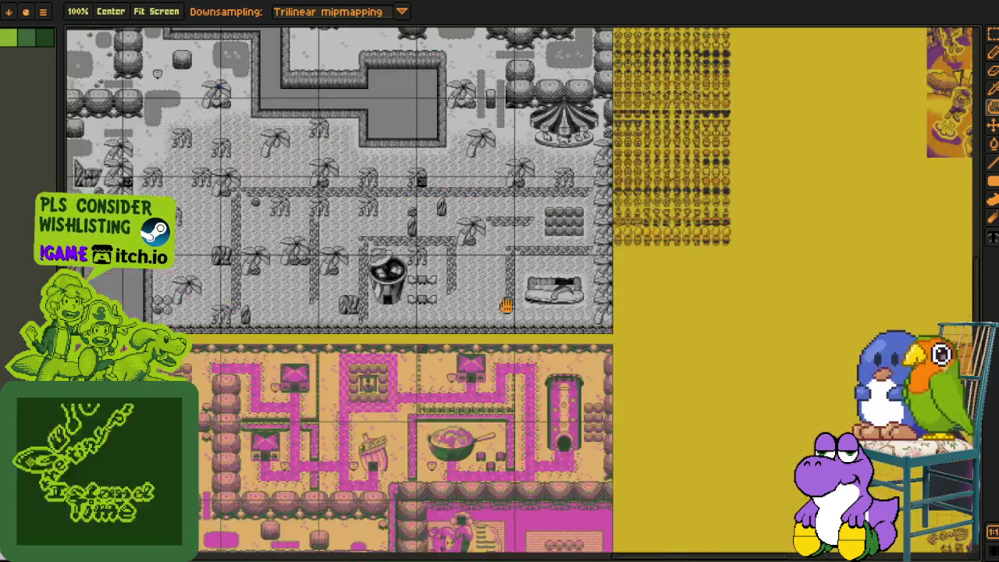
Zoom and scroll around the grey-and-pink tilemap sheet to inspect its detailed tiles
scroll(330, 385, "up", 2)
scroll(331, 385, "up", 5)
key("i")
scroll(330, 384, "up", 2)
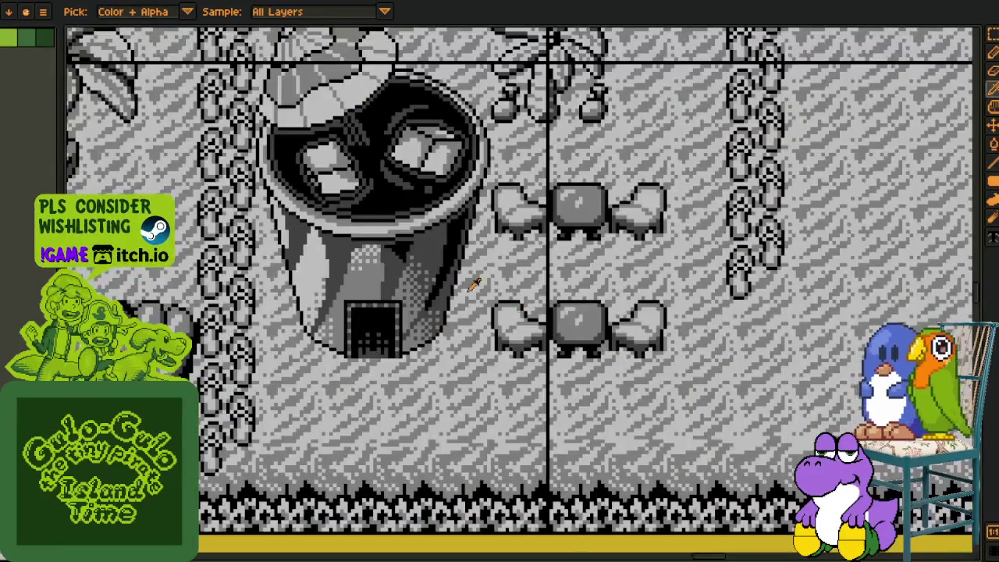
left_click_drag(633, 297, 522, 293)
scroll(521, 293, "up", 2)
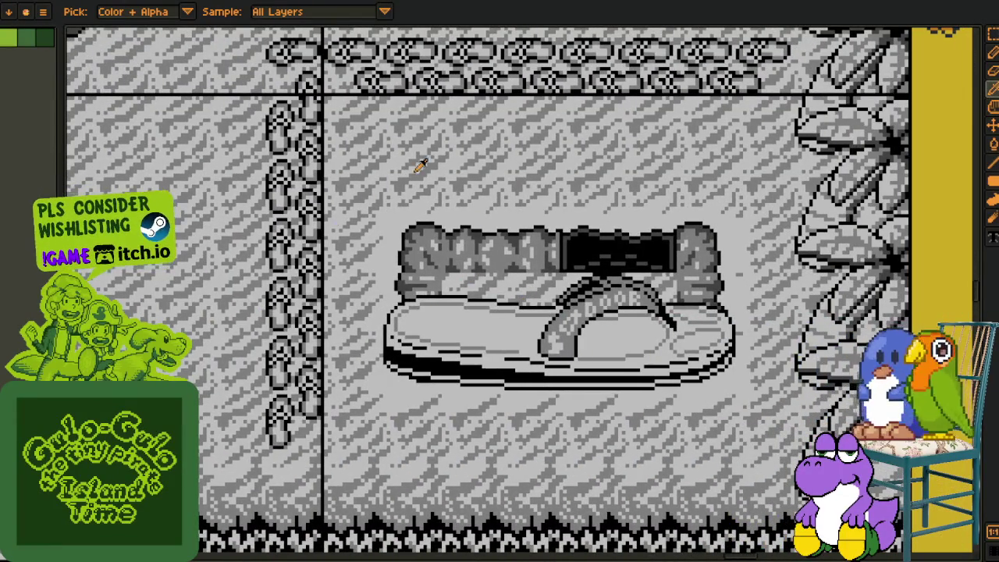
scroll(664, 342, "up", 1)
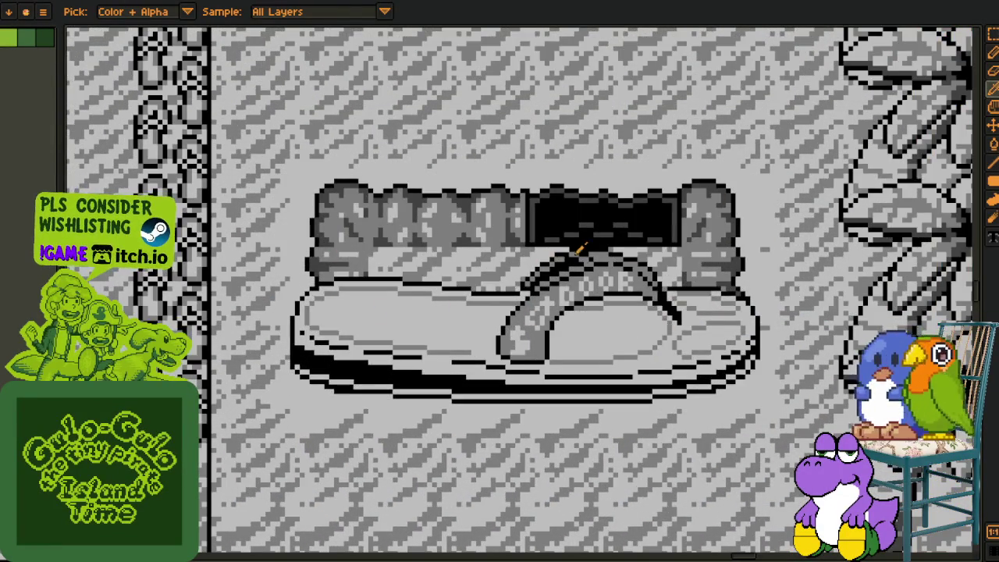
scroll(568, 249, "down", 5)
scroll(569, 248, "down", 2)
scroll(368, 412, "up", 2)
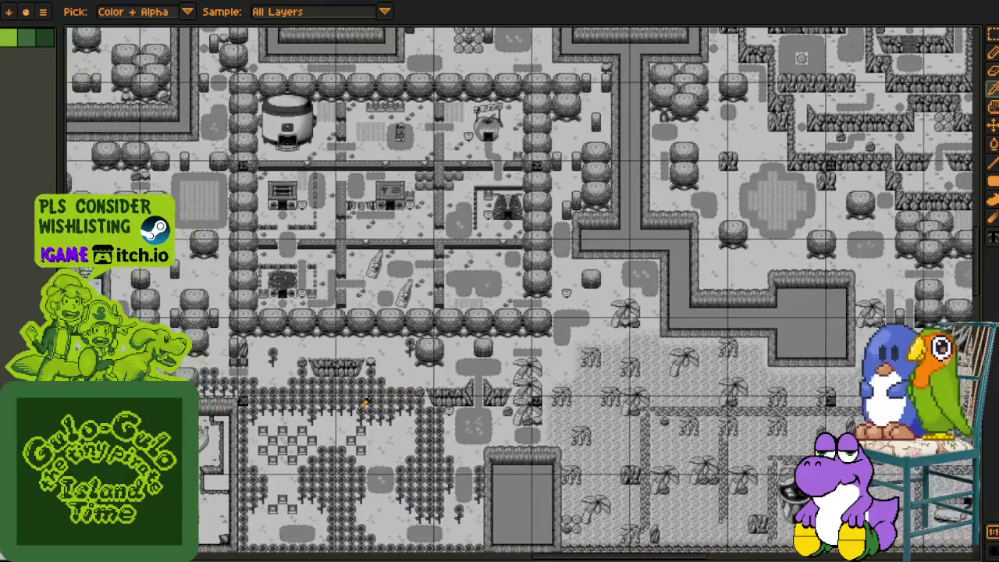
scroll(283, 215, "up", 2)
scroll(277, 88, "up", 3)
scroll(327, 227, "up", 2)
scroll(390, 234, "up", 1)
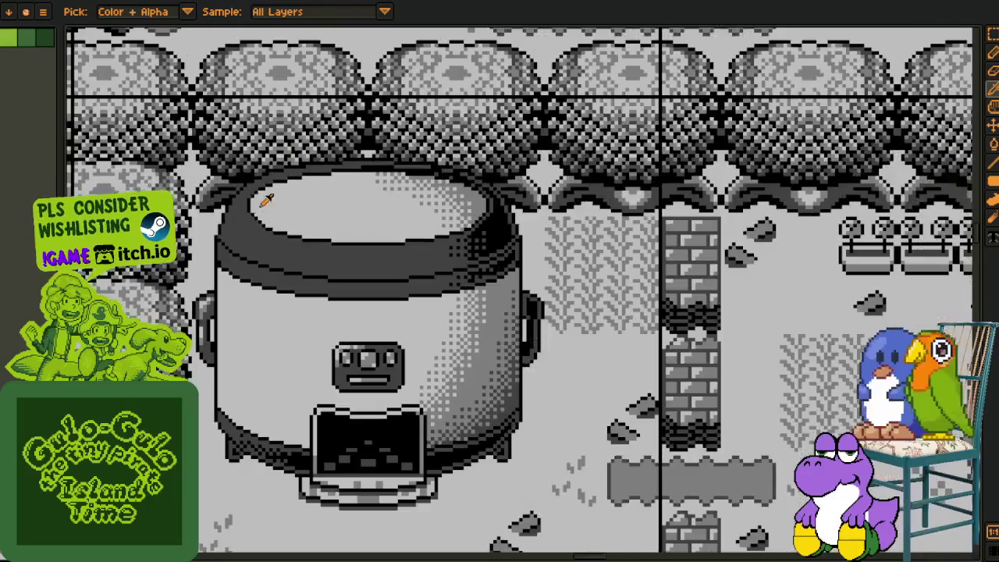
scroll(605, 226, "down", 1)
scroll(605, 225, "down", 3)
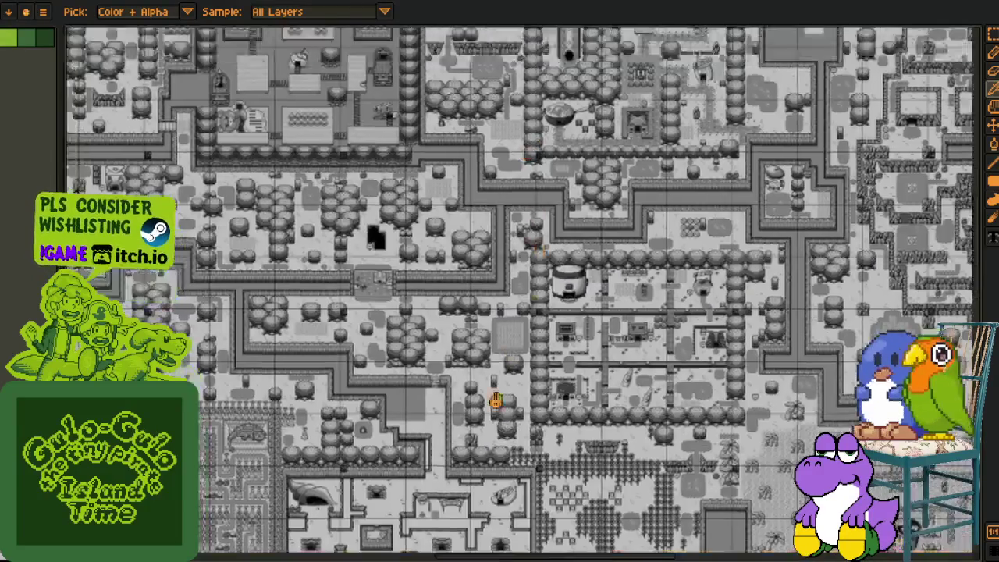
scroll(468, 312, "up", 5)
scroll(412, 428, "up", 2)
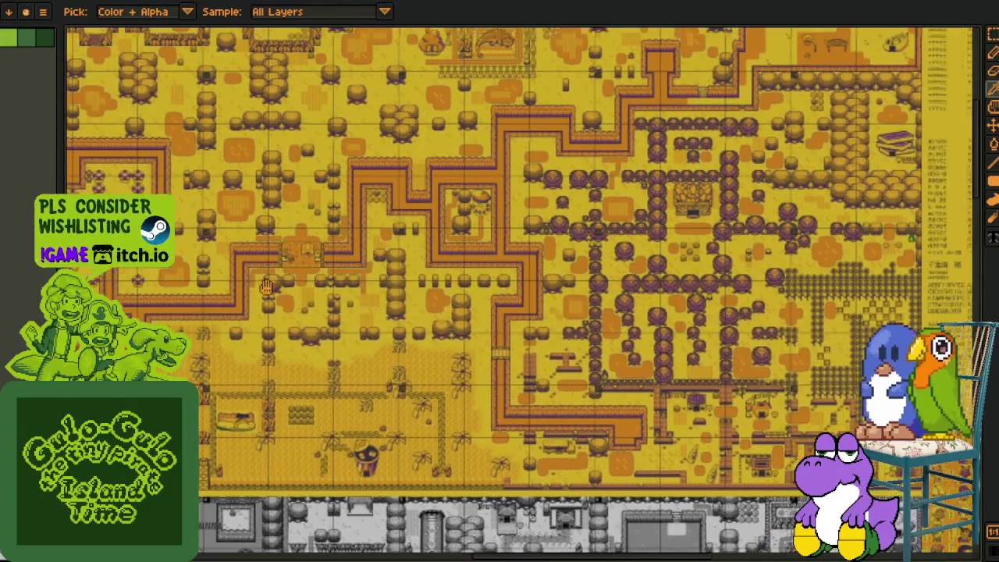
scroll(469, 274, "right", 3)
scroll(605, 203, "up", 3)
scroll(605, 203, "up", 1)
scroll(500, 297, "right", 3)
scroll(499, 296, "down", 3)
scroll(337, 420, "up", 1)
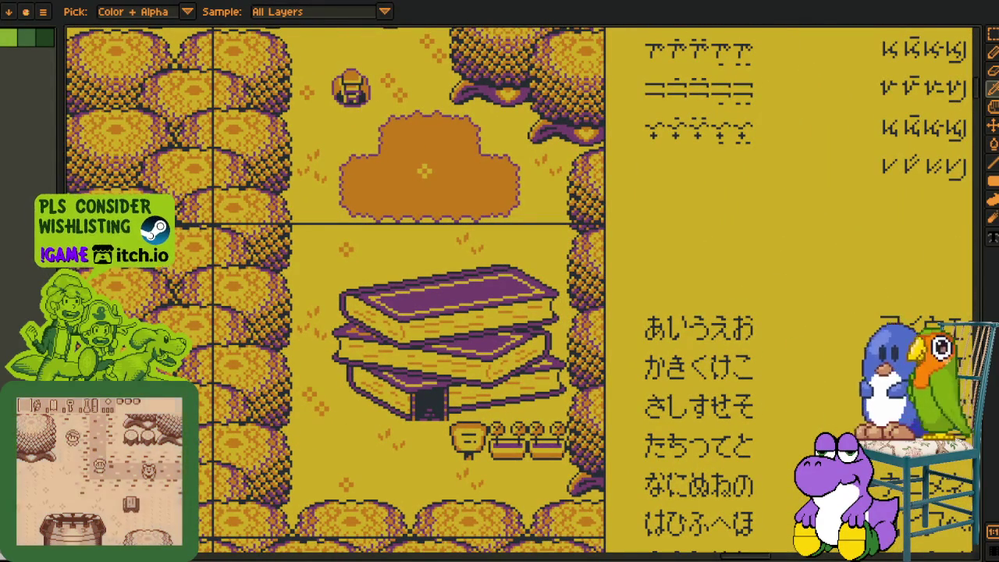
scroll(391, 318, "down", 3)
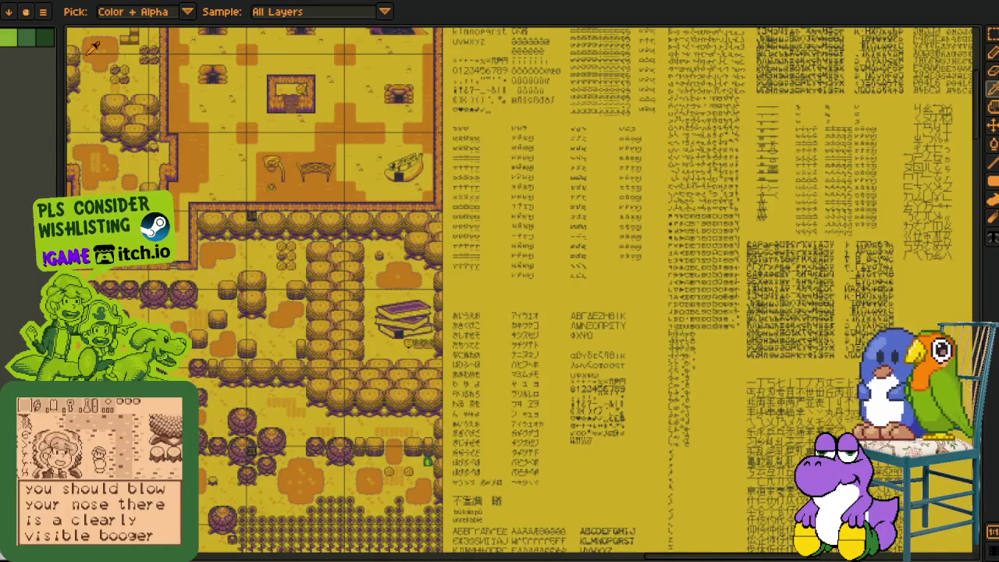
Return to the purple-and-gold chest sprite and centre it in view
key("ctrl+Tab")
scroll(432, 367, "down", 2)
left_click_drag(431, 367, 471, 273)
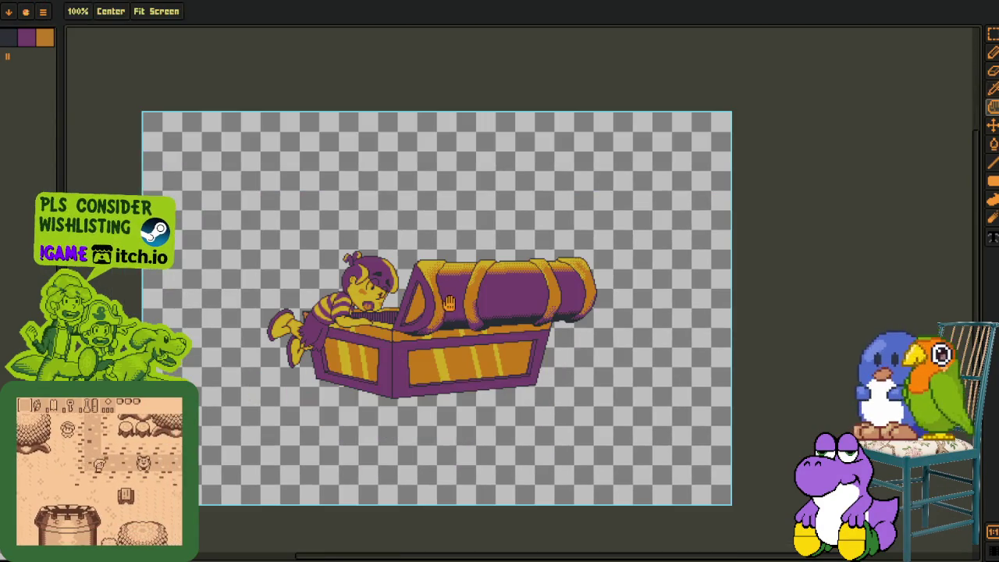
Zoom in on the chest and sample a colour from its artwork with the pencil
scroll(395, 312, "up", 2)
scroll(384, 311, "up", 1)
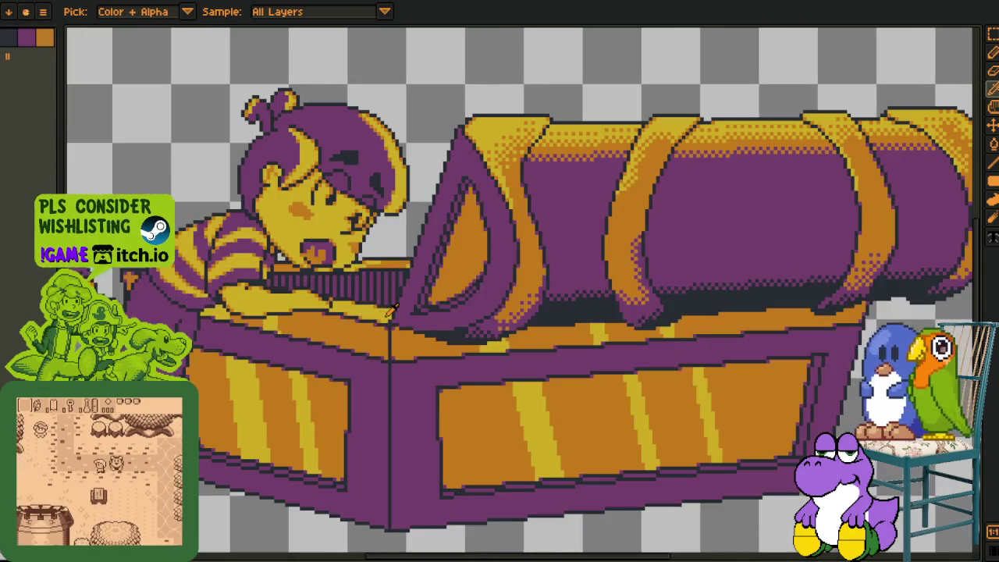
scroll(393, 309, "up", 2)
scroll(394, 309, "down", 1)
scroll(453, 303, "down", 2)
scroll(449, 304, "up", 2)
scroll(437, 311, "up", 2)
key("b")
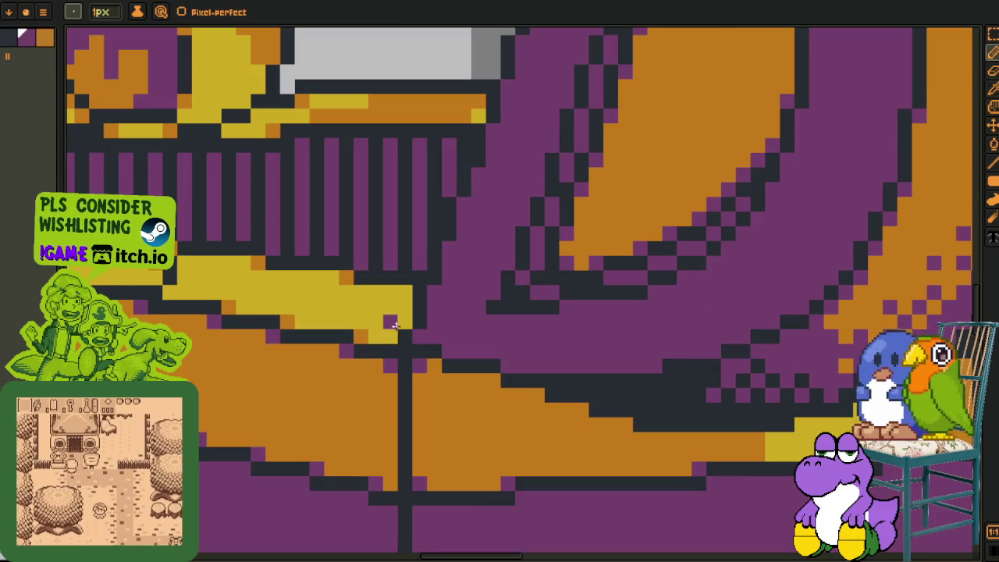
left_click(361, 334, "alt")
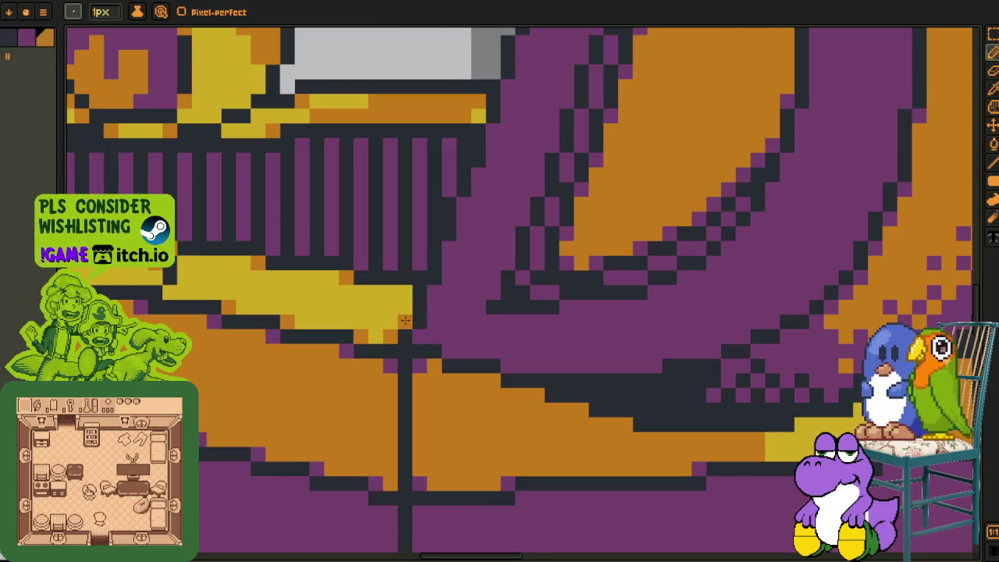
Bring the whole chest and character into view and add a new blank Layer 2
scroll(404, 295, "down", 2)
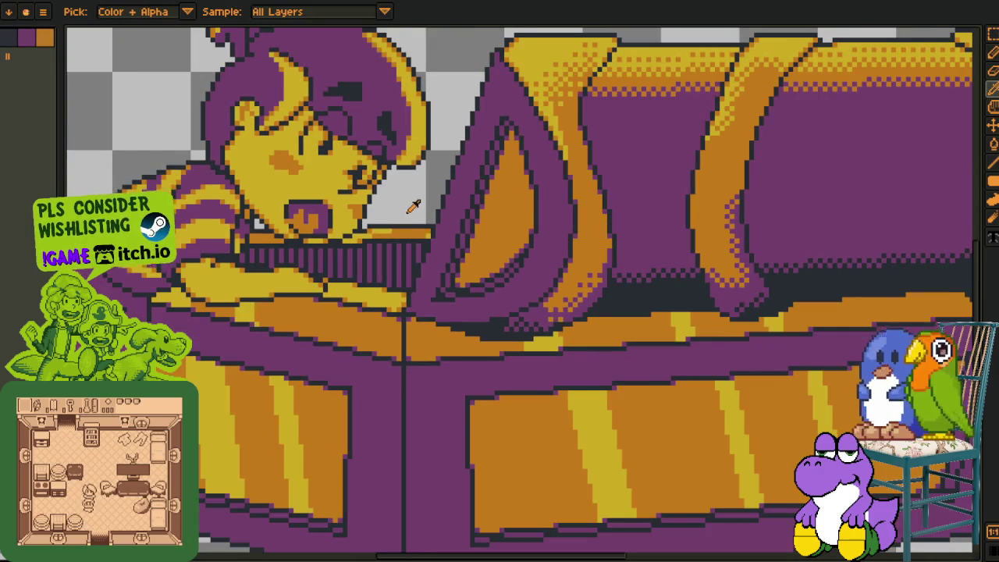
scroll(414, 205, "down", 2)
scroll(546, 312, "down", 1)
scroll(711, 318, "down", 1)
left_click_drag(239, 556, 238, 442)
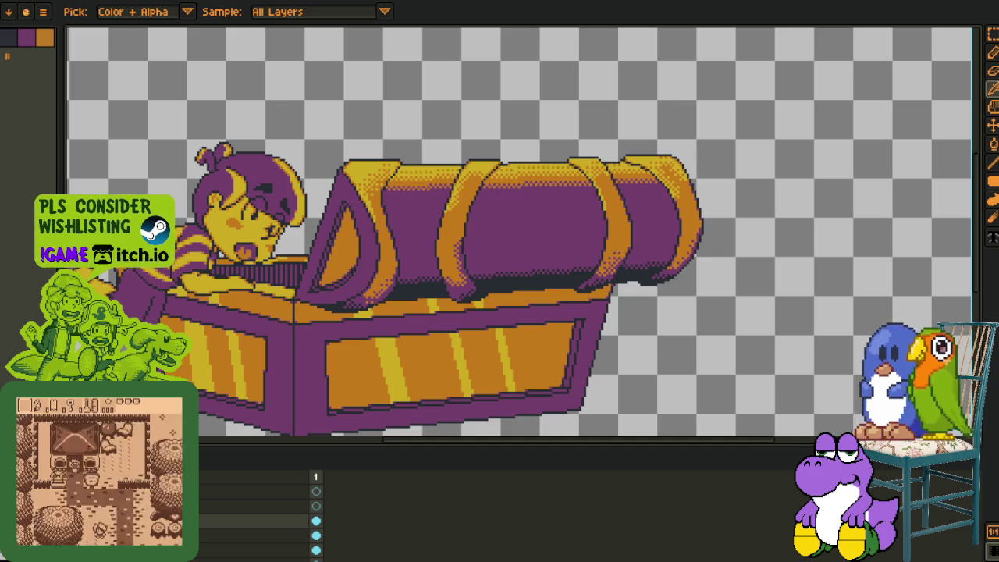
right_click(217, 531)
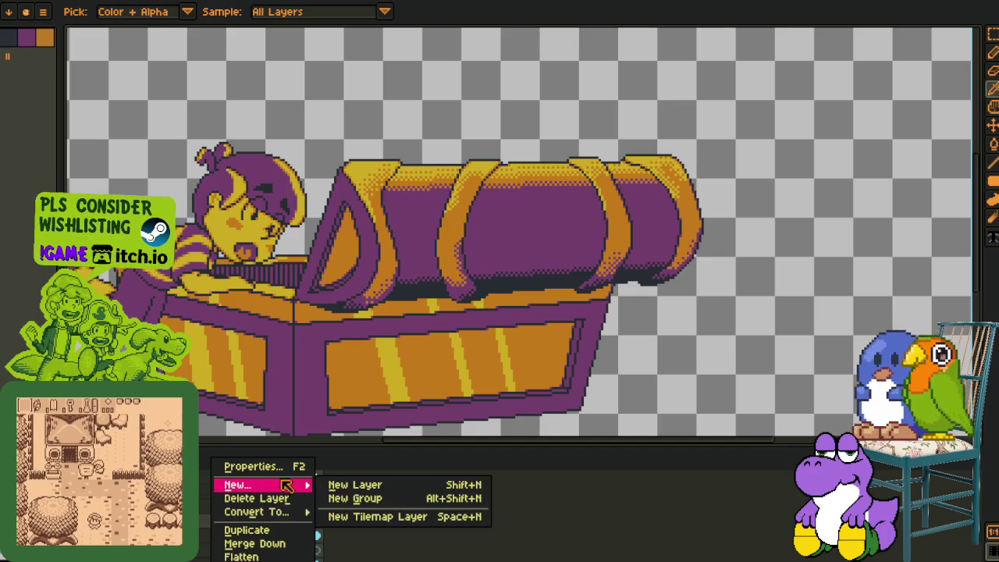
mouse_move(238, 485)
left_click(361, 483)
scroll(320, 172, "up", 3)
scroll(320, 172, "up", 3)
key("Tab")
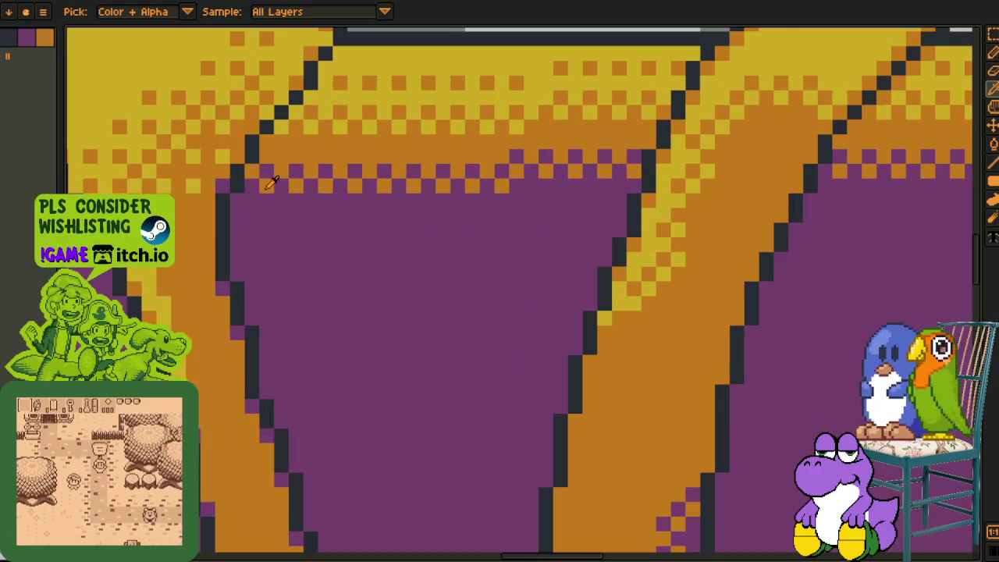
Dot a full row of orange dither pixels across the purple lid
scroll(297, 174, "up", 2)
left_click(264, 239)
left_click(324, 241)
left_click(383, 240)
left_click(442, 242)
left_click(501, 240)
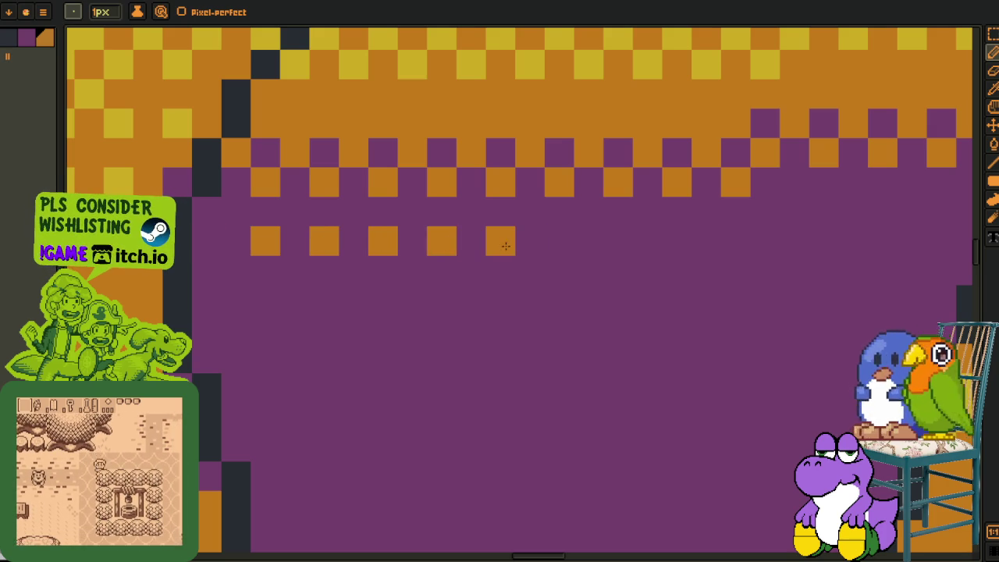
left_click(559, 241)
left_click(617, 241)
left_click(676, 242)
left_click(735, 240)
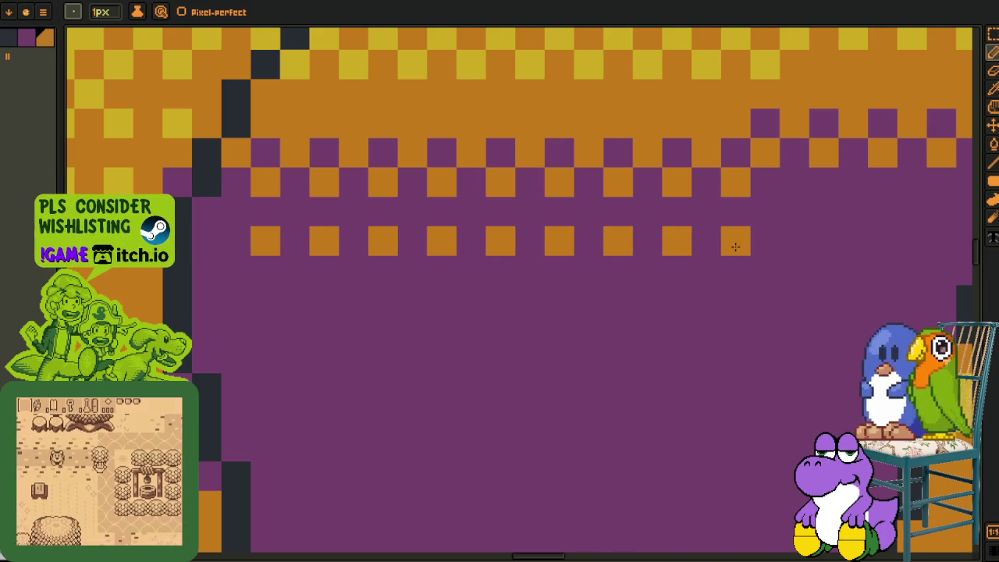
Start a second row of orange dither pixels further along the lid, undoing one stray pixel
left_click_drag(758, 239, 273, 288)
left_click(334, 259)
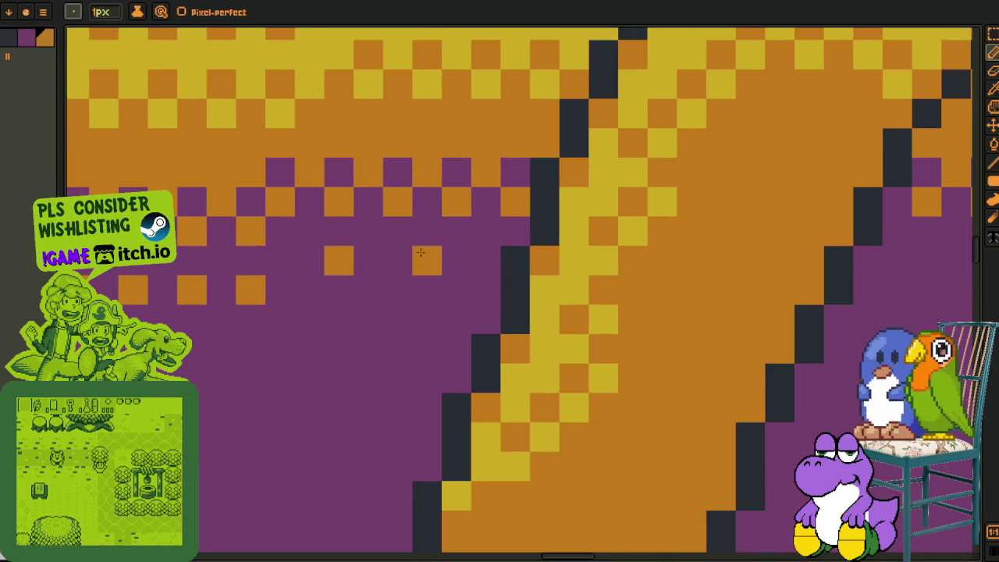
left_click(395, 257)
left_click(457, 258)
scroll(461, 256, "down", 3)
scroll(351, 301, "up", 2)
left_click(351, 301)
scroll(258, 296, "up", 1)
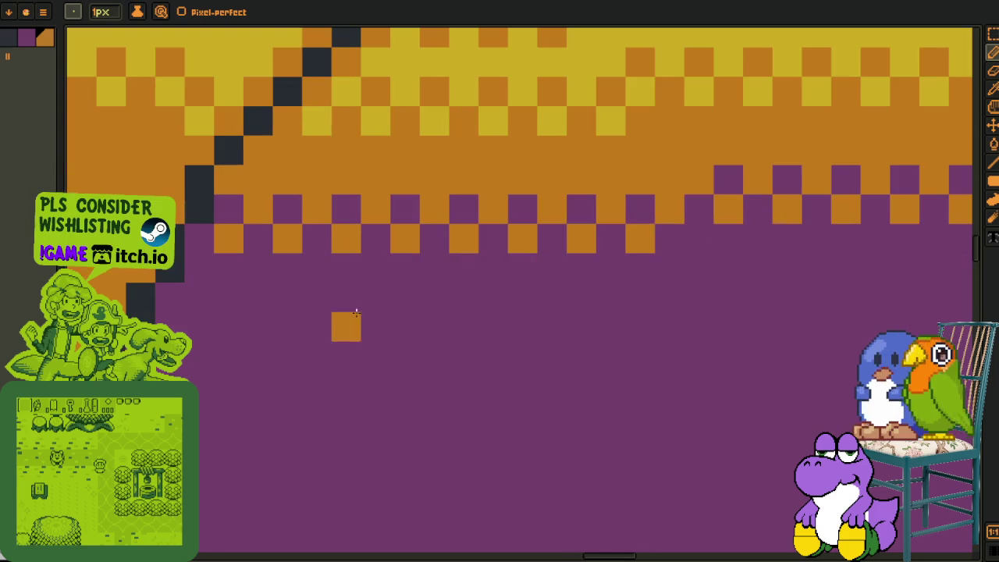
left_click(229, 297)
key("ctrl+z")
Turn the dither pattern into a custom brush, stamp it on the purple, then restore the one-pixel brush
key("m")
mouse_move(216, 255)
left_mouse_down()
mouse_move(272, 311)
mouse_move(617, 282)
left_mouse_up()
key("ctrl+b")
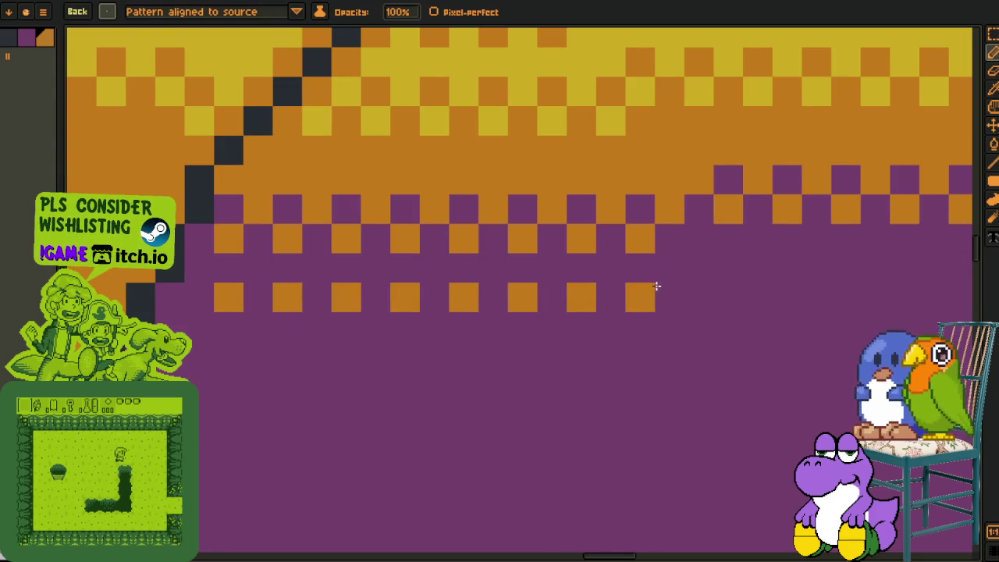
left_click_drag(687, 281, 333, 300)
left_click(328, 316)
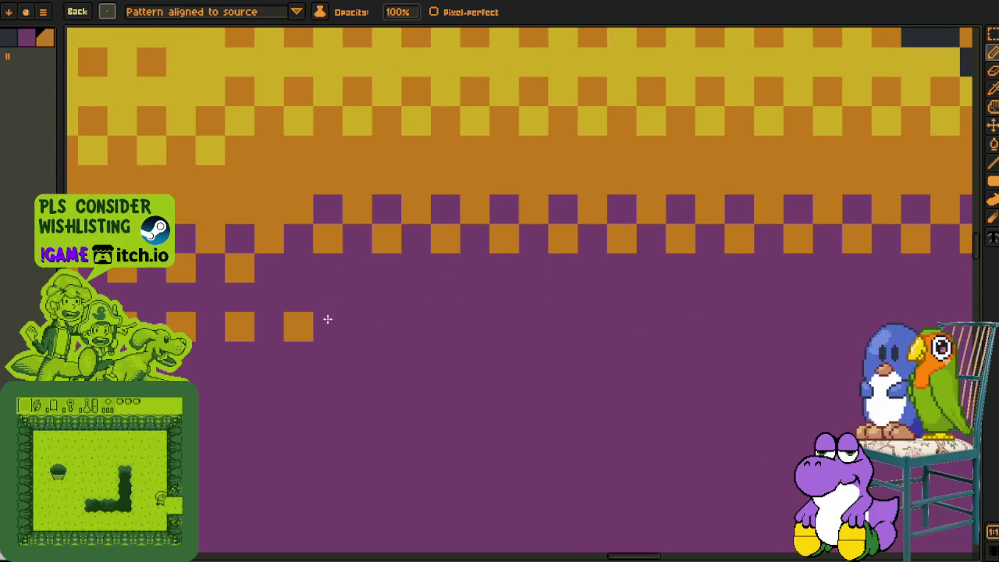
left_click(115, 11)
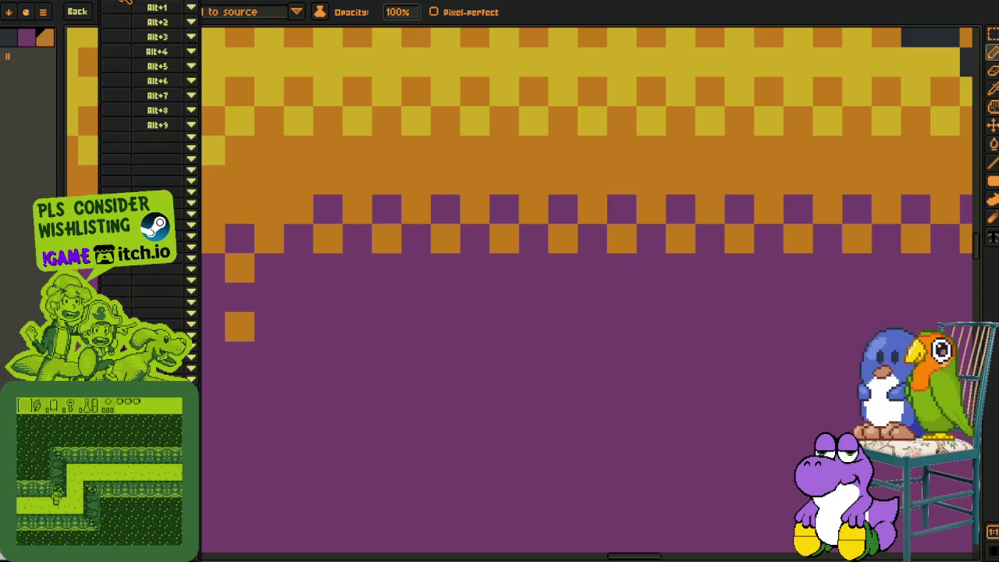
left_click(109, 31)
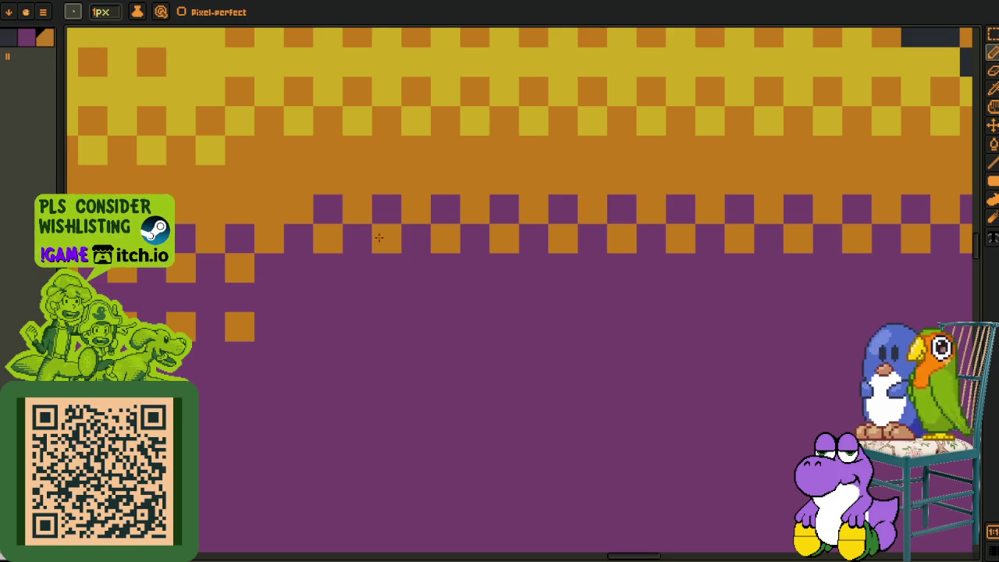
Sample the orange dither colour and place more orange pixels on the purple
key("o")
left_click(341, 234)
left_click(328, 298)
left_click(386, 297)
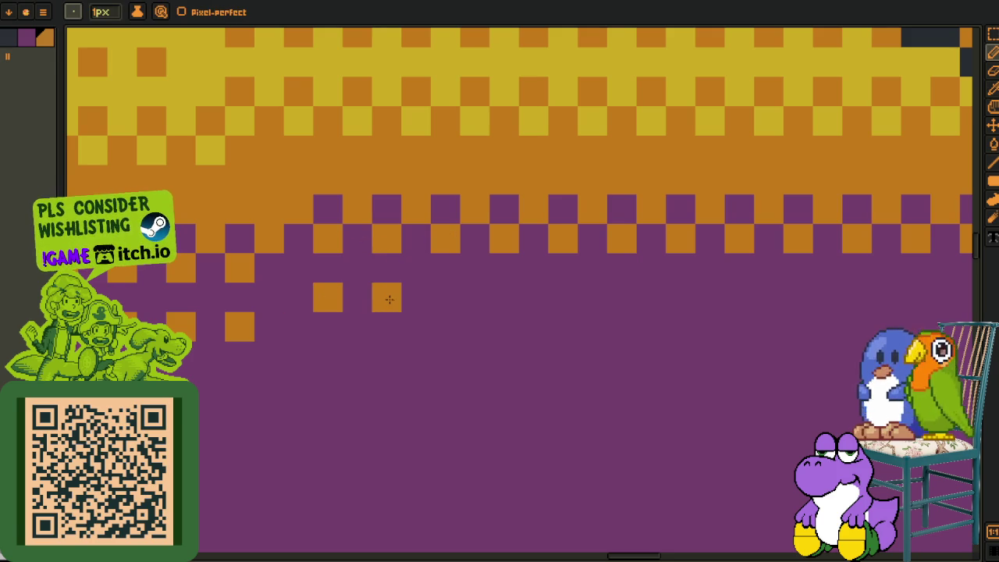
Make the alternating two-pixel pattern a brush and paint it along the row
key("m")
mouse_move(313, 283)
left_mouse_down()
mouse_move(343, 313)
mouse_move(356, 277)
left_mouse_up()
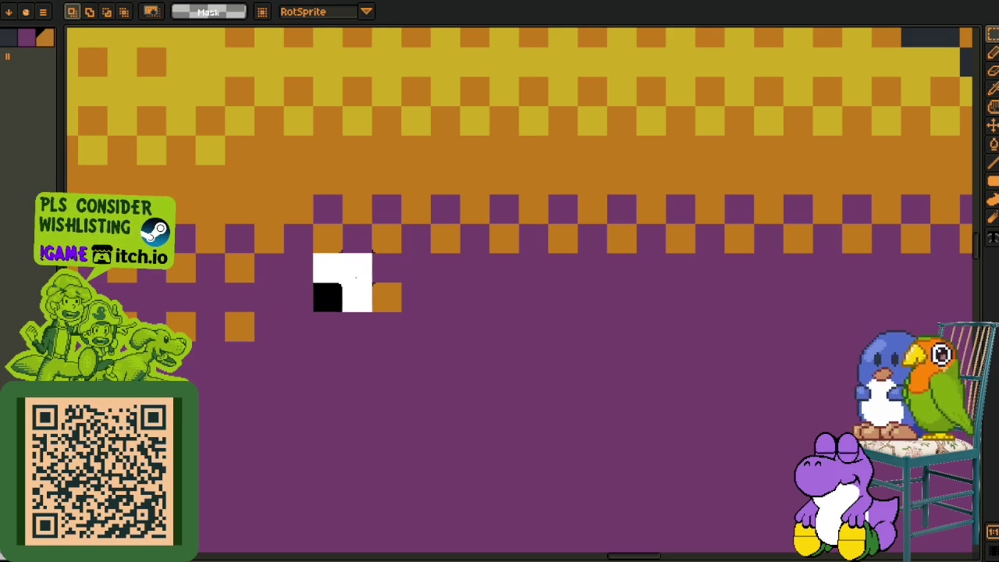
left_click_drag(491, 282, 520, 313)
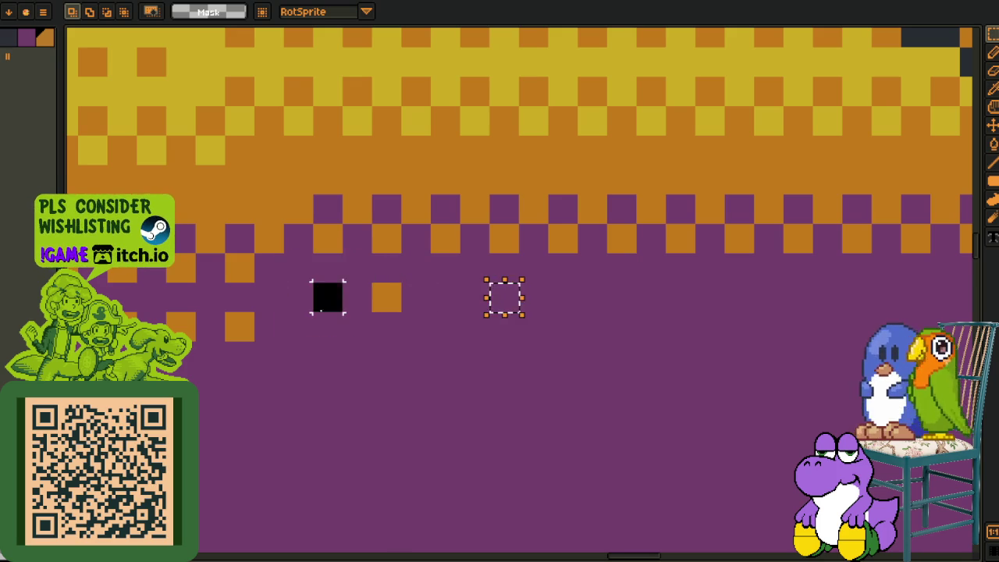
left_click_drag(313, 282, 372, 312)
key("ctrl+b")
mouse_move(445, 289)
left_mouse_down()
mouse_move(880, 288)
mouse_move(301, 288)
mouse_move(487, 289)
left_mouse_up()
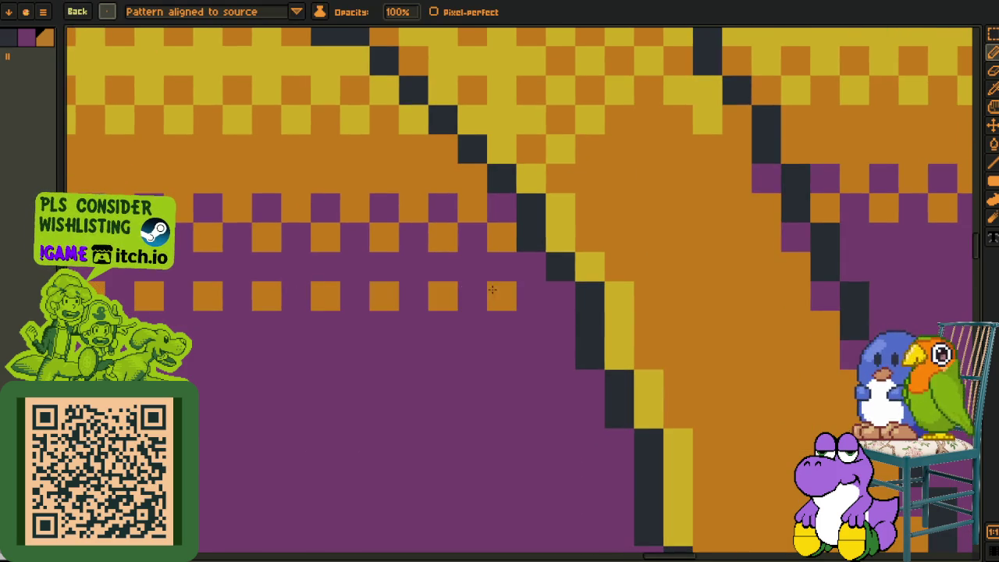
Zoom out to show the whole yellow tile map sheet
key("v")
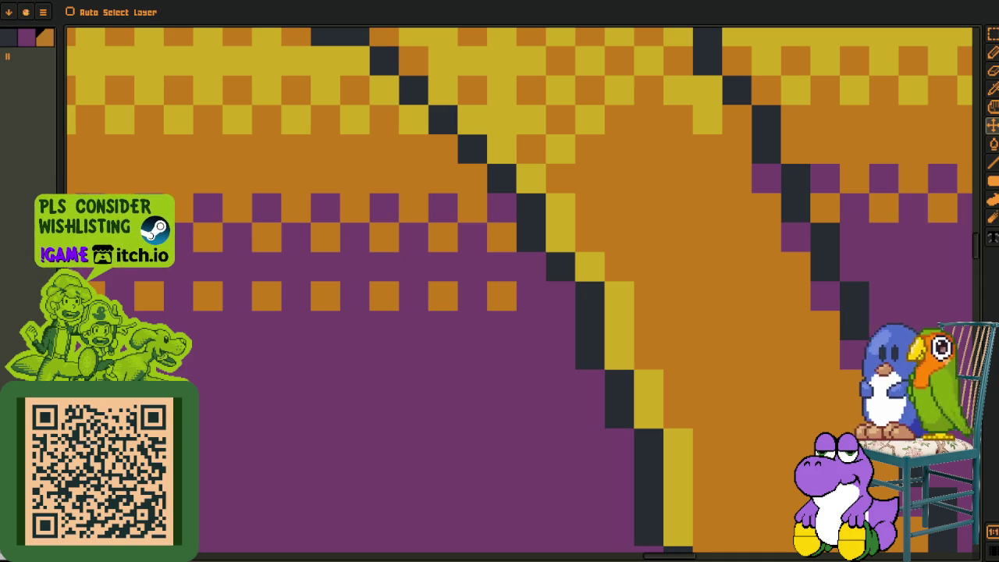
key("b")
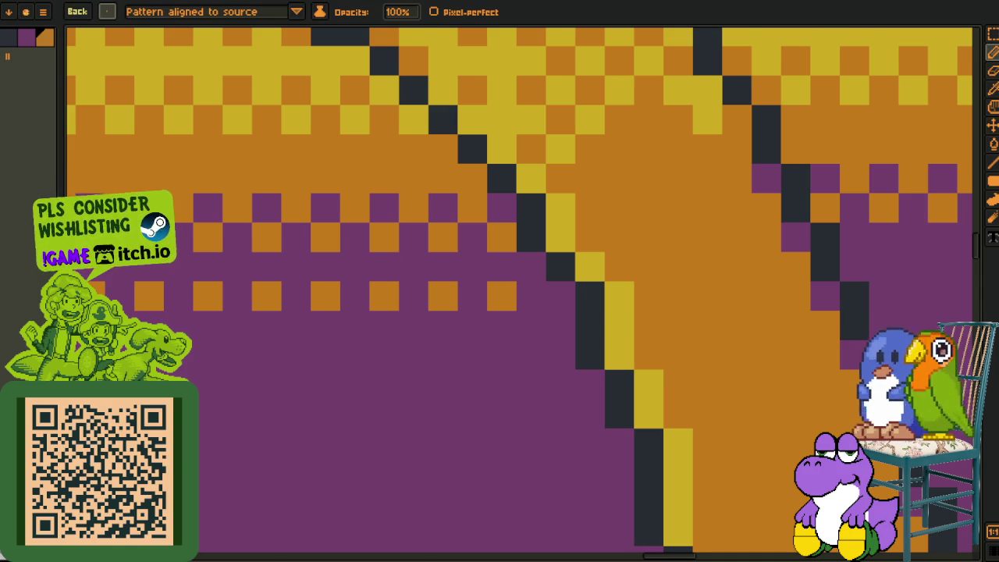
key("1")
key("minus")
Fit the tile map in view, toggle the timeline, and pan to the lower notes
key("h")
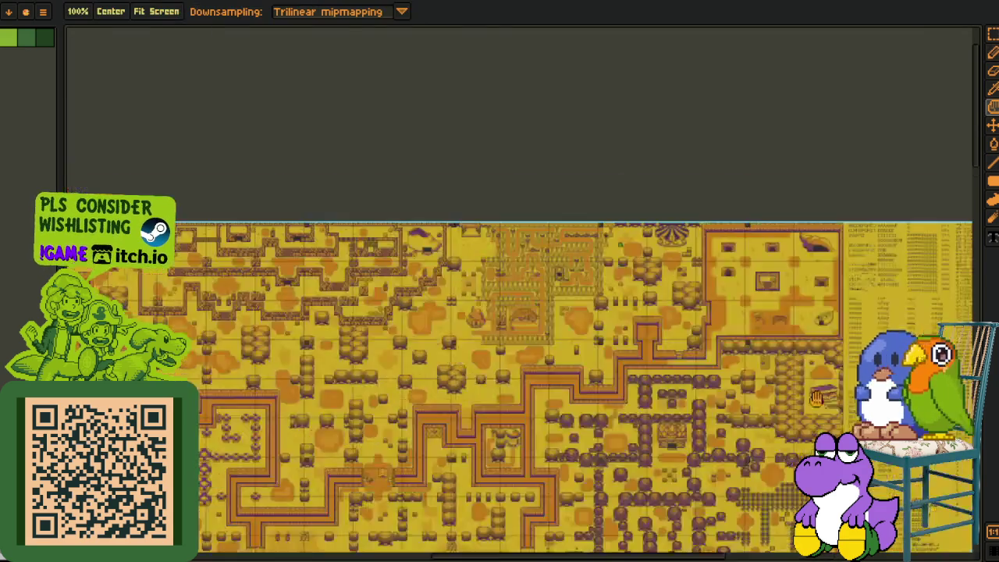
key("b")
key("Tab")
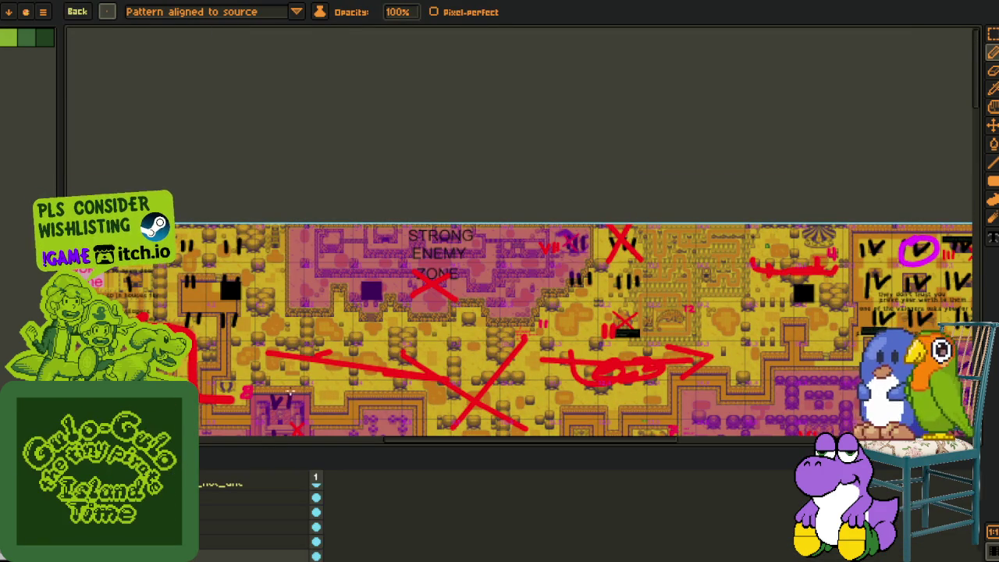
key("Tab")
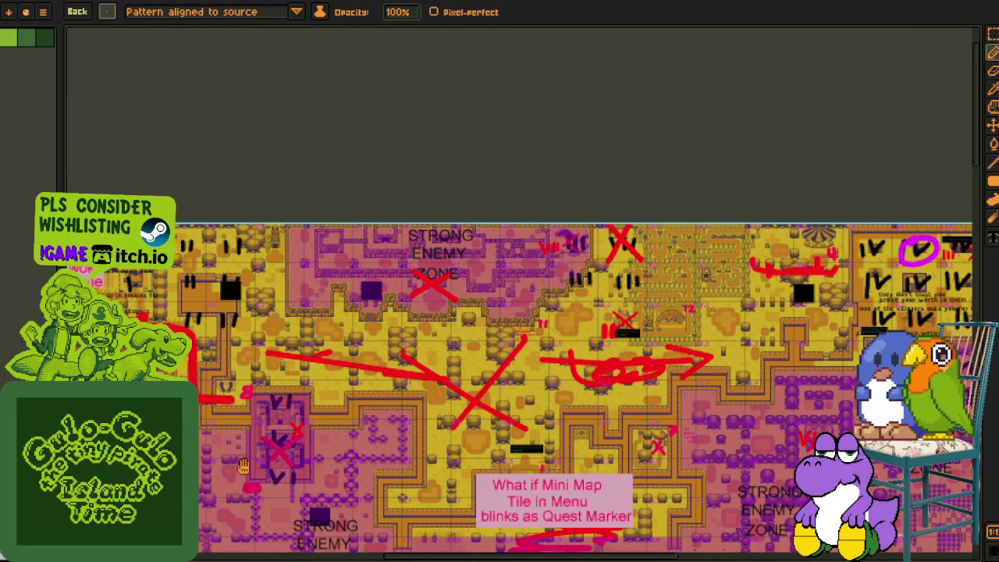
left_click_drag(237, 470, 346, 266)
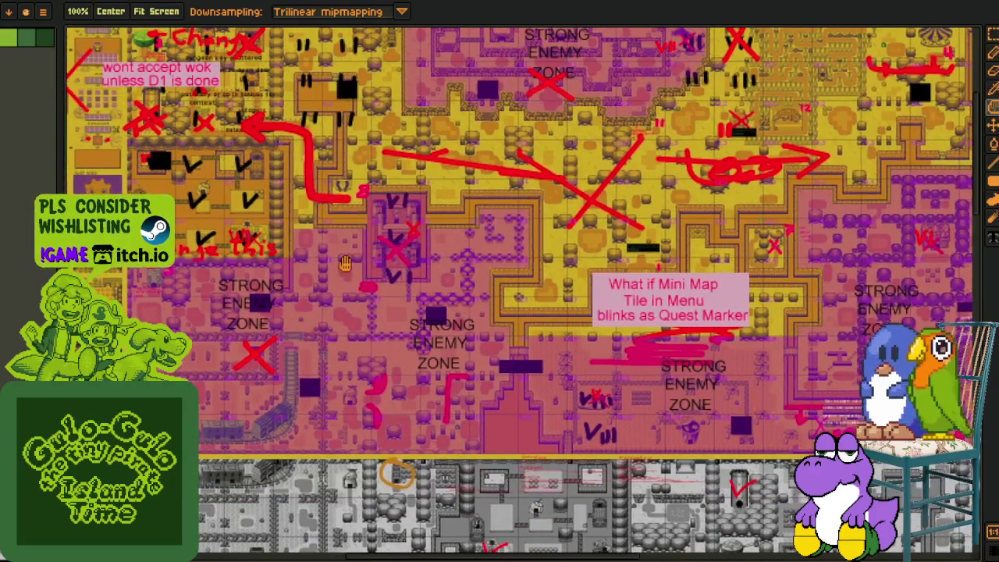
scroll(347, 266, "down", 2)
scroll(375, 441, "down", 3)
Zoom in on the STRONG ENEMY ZONE notes, then load Progress So Far 18–23.png as an animation
key("b")
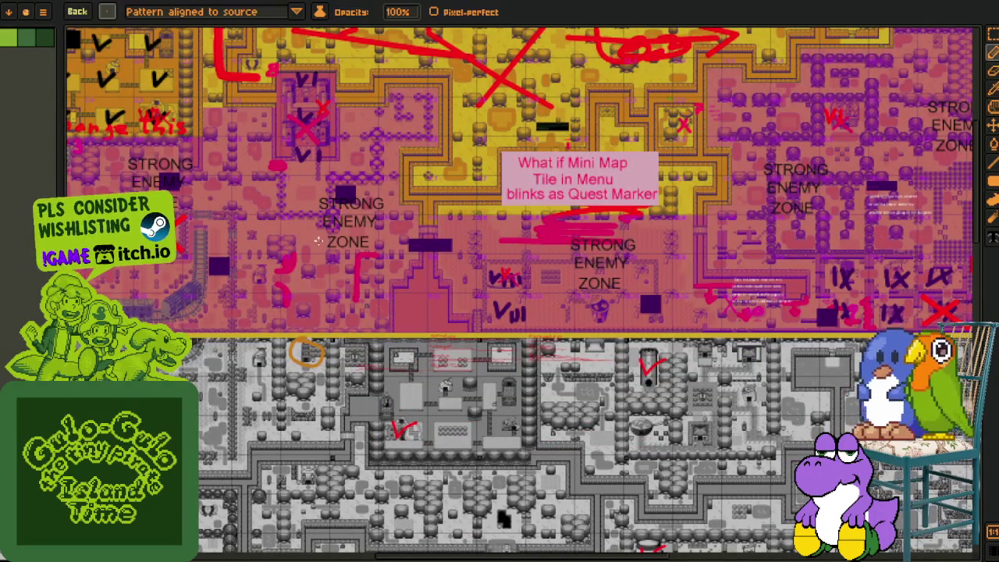
scroll(340, 205, "up", 1)
scroll(340, 219, "up", 1)
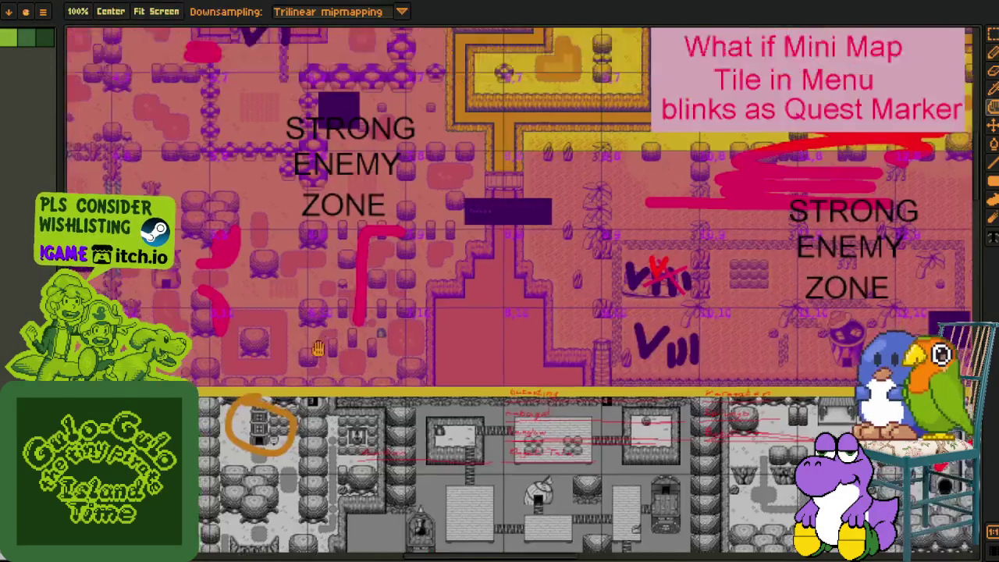
left_click_drag(340, 219, 271, 438)
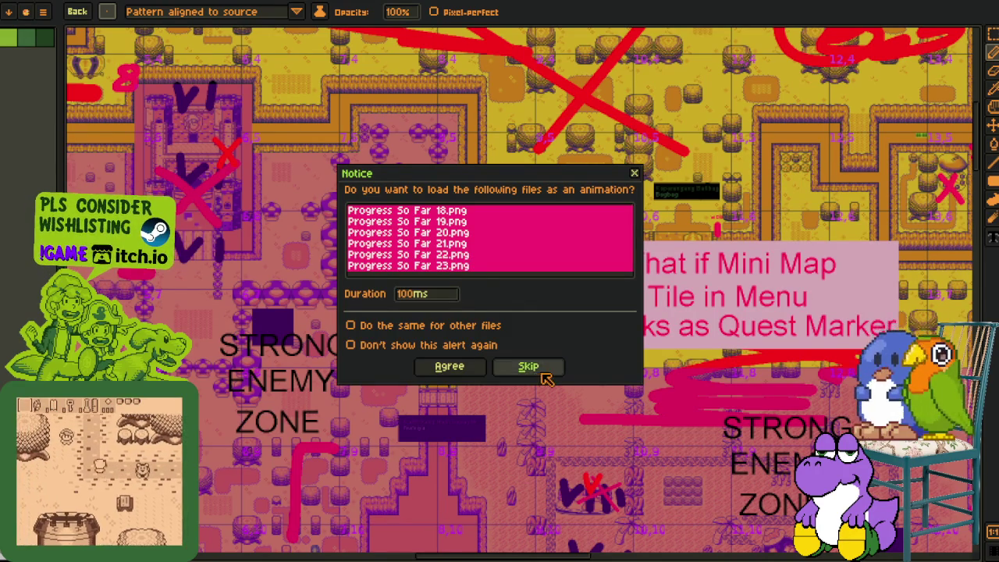
key("Return")
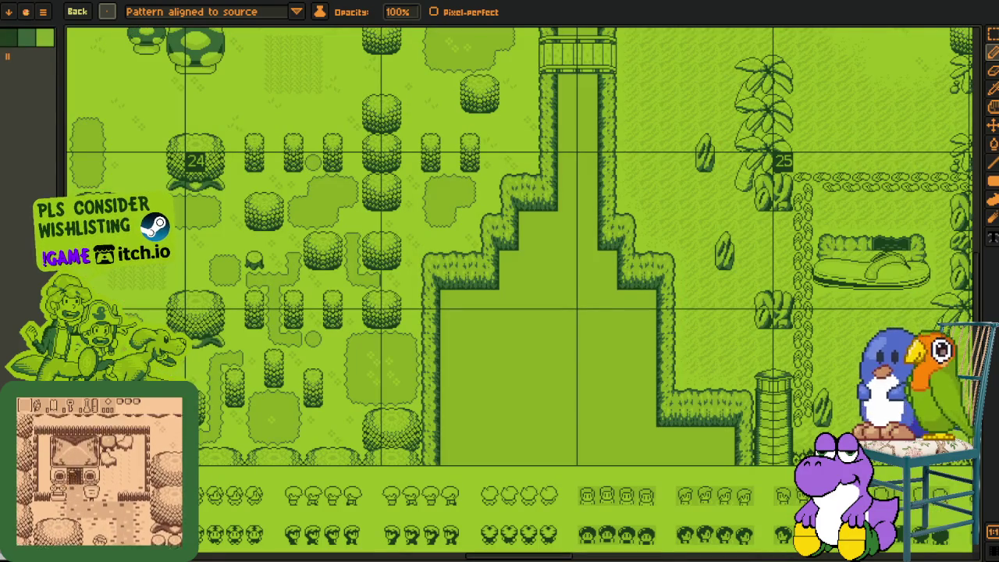
With the Hand tool (H), pan the green sheet to bring the sprite rows into view
key("h")
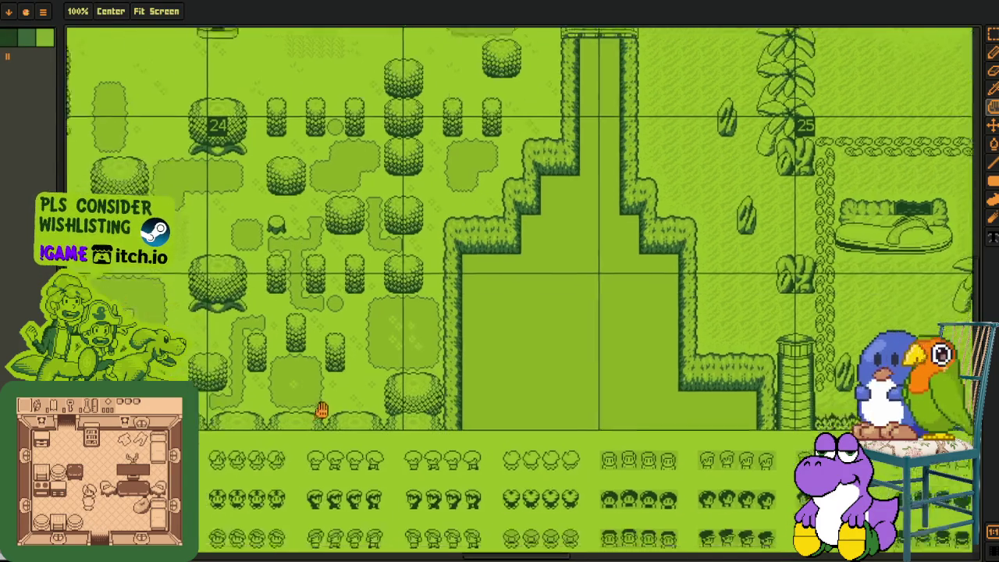
left_click_drag(321, 419, 520, 219)
scroll(354, 342, "down", 5)
scroll(440, 315, "down", 5)
scroll(499, 321, "down", 5)
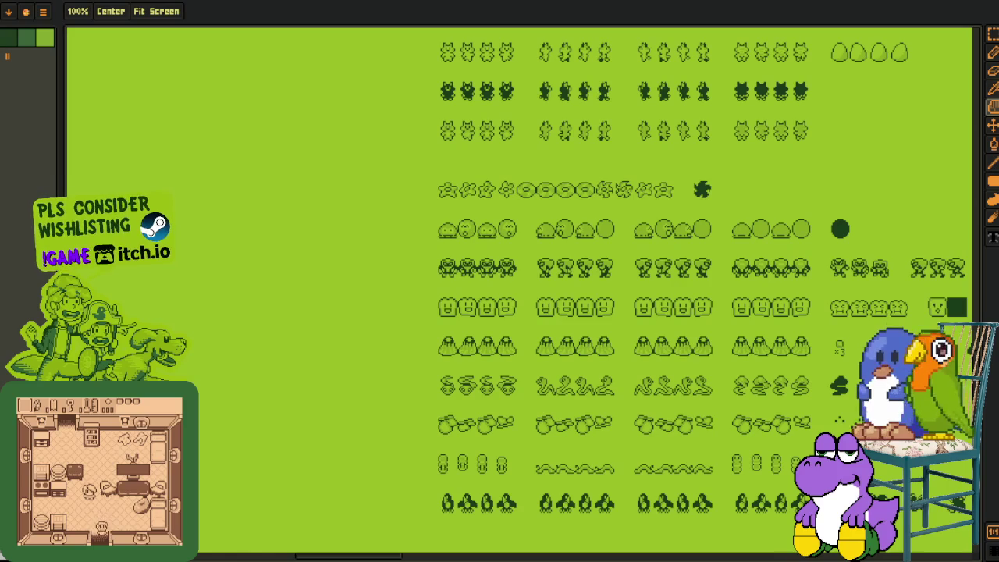
mouse_move(569, 331)
left_mouse_down()
mouse_move(352, 292)
mouse_move(361, 457)
left_mouse_up()
scroll(355, 286, "up", 5)
scroll(358, 429, "down", 5)
left_click_drag(352, 403, 320, 279)
Scroll and zoom through the rows of four-frame enemy sprites
key("b")
scroll(233, 145, "up", 1)
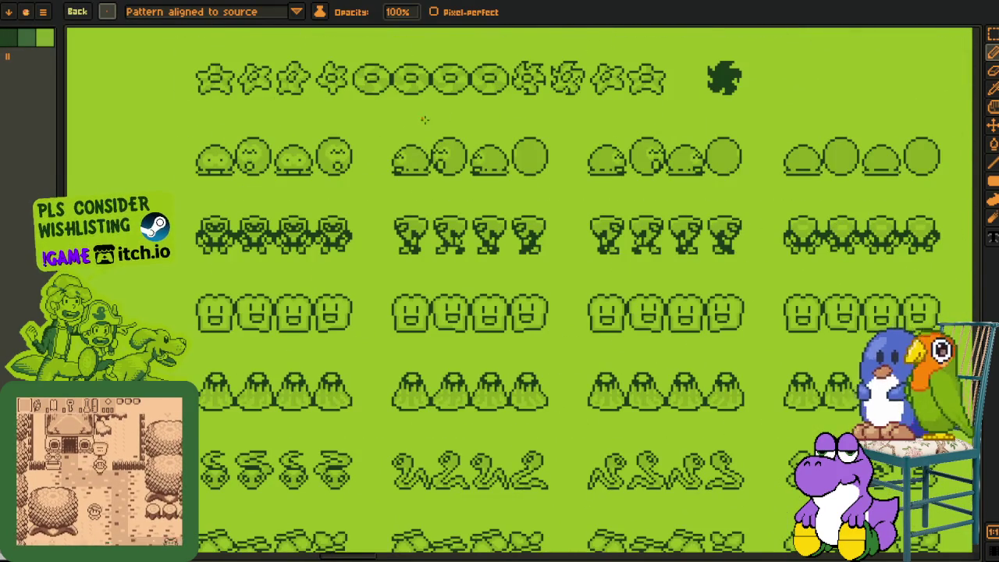
scroll(343, 165, "down", 2)
scroll(370, 352, "down", 1)
scroll(408, 404, "down", 2)
scroll(432, 308, "down", 2)
scroll(446, 292, "down", 2)
scroll(469, 424, "down", 1)
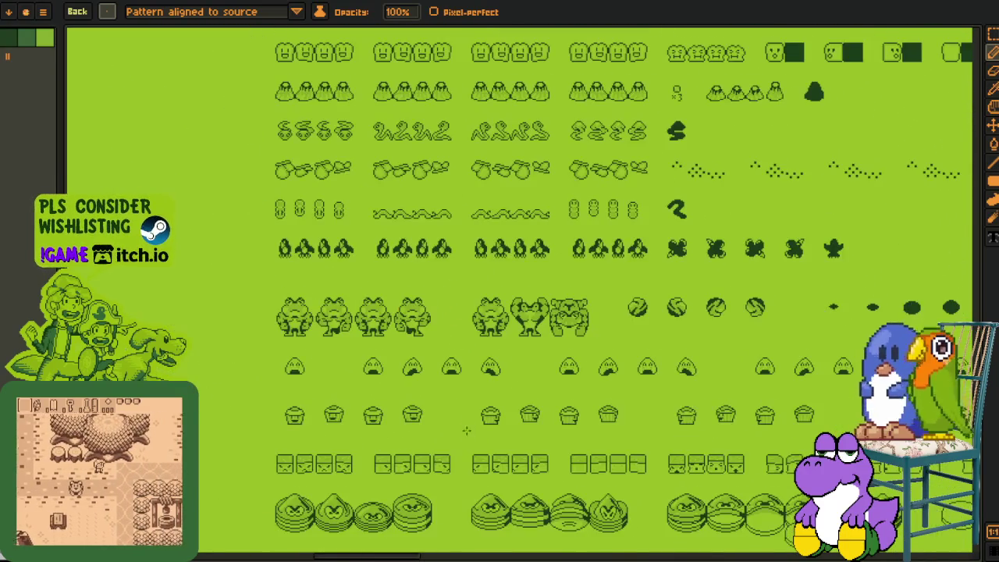
scroll(419, 273, "down", 2)
scroll(421, 272, "down", 2)
scroll(397, 297, "down", 1)
scroll(383, 325, "down", 2)
scroll(350, 232, "right", 2)
scroll(438, 253, "up", 2)
scroll(468, 303, "left", 3)
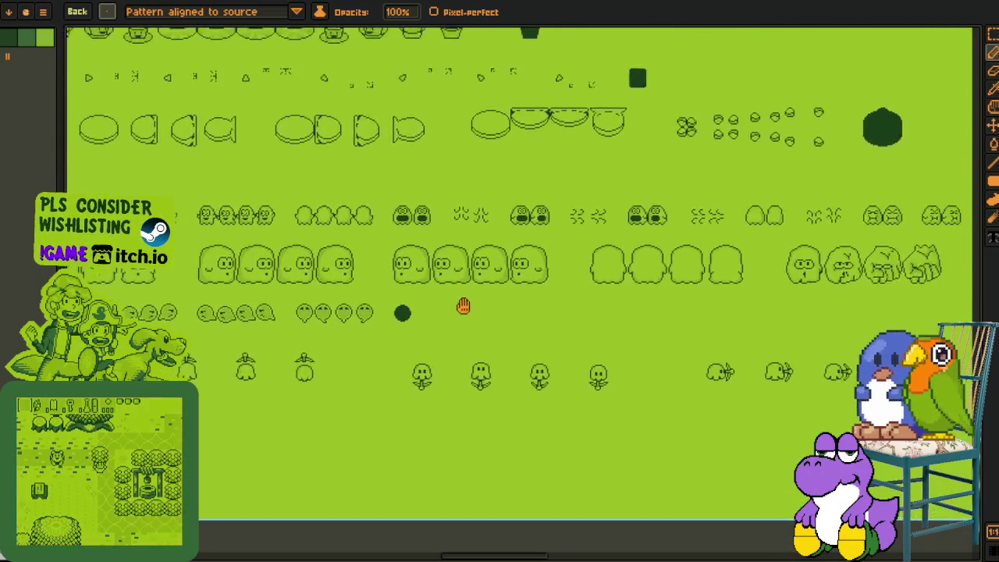
scroll(357, 316, "left", 1)
scroll(426, 325, "left", 3)
scroll(290, 261, "up", 1)
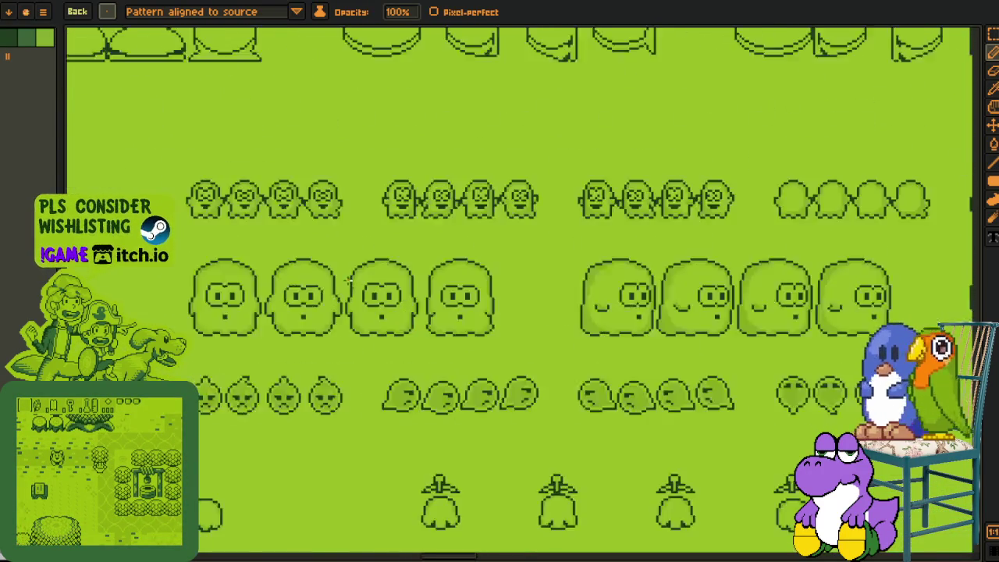
scroll(290, 261, "up", 1)
scroll(281, 203, "left", 3)
scroll(457, 234, "up", 2)
scroll(458, 234, "right", 2)
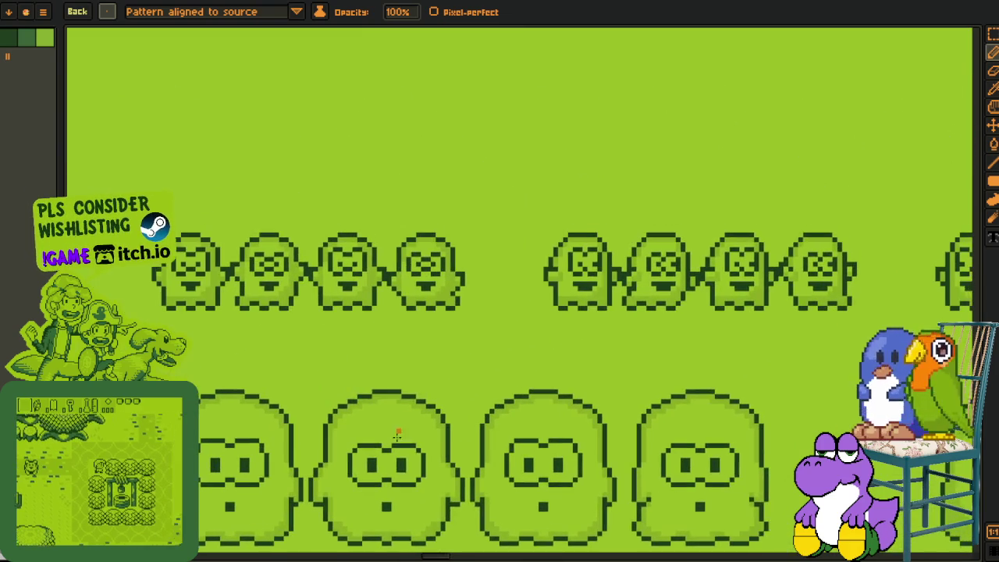
scroll(380, 394, "down", 1)
scroll(470, 271, "left", 1)
scroll(469, 270, "right", 1)
scroll(586, 234, "right", 1)
scroll(705, 203, "up", 1)
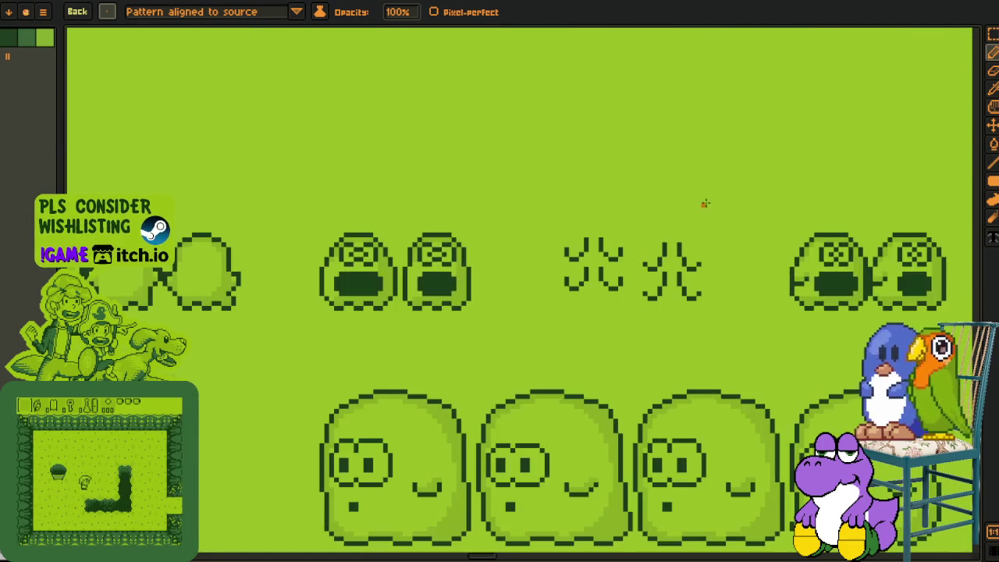
scroll(725, 274, "down", 1)
scroll(570, 260, "down", 1)
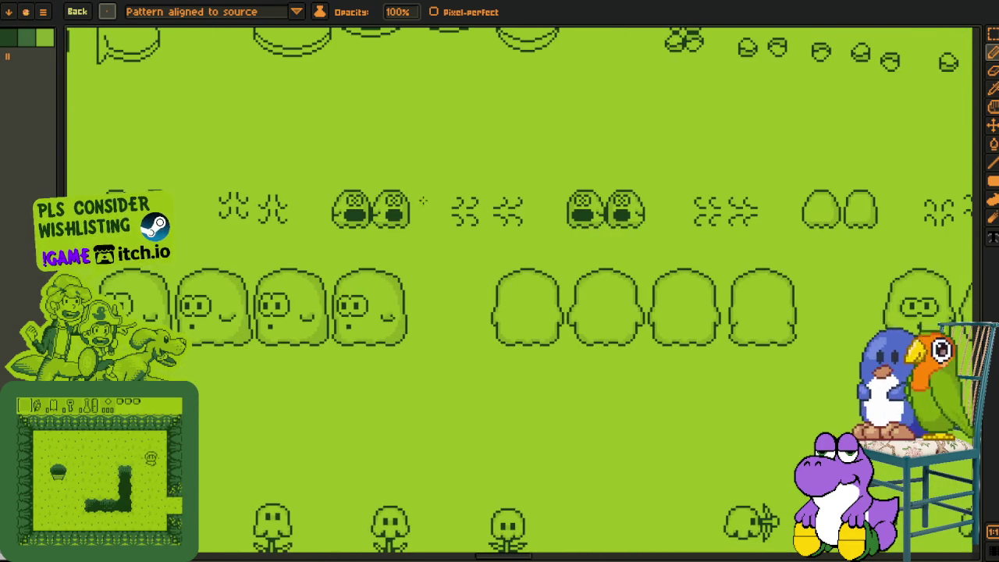
scroll(445, 200, "down", 1)
scroll(683, 243, "right", 1)
scroll(556, 207, "up", 1)
scroll(703, 178, "down", 1)
scroll(624, 258, "right", 1)
scroll(569, 286, "right", 2)
scroll(316, 344, "right", 1)
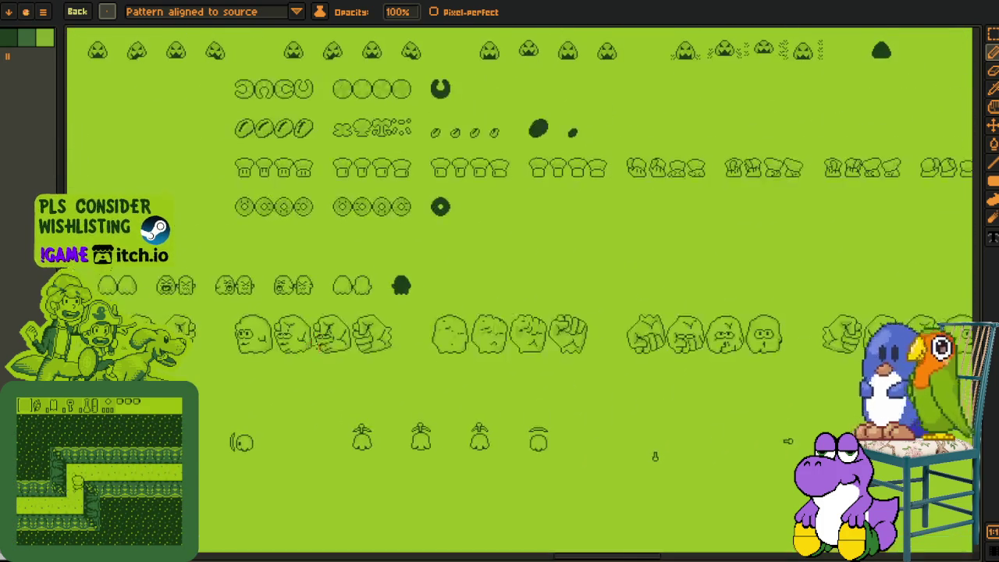
scroll(495, 319, "up", 1)
scroll(301, 380, "up", 3)
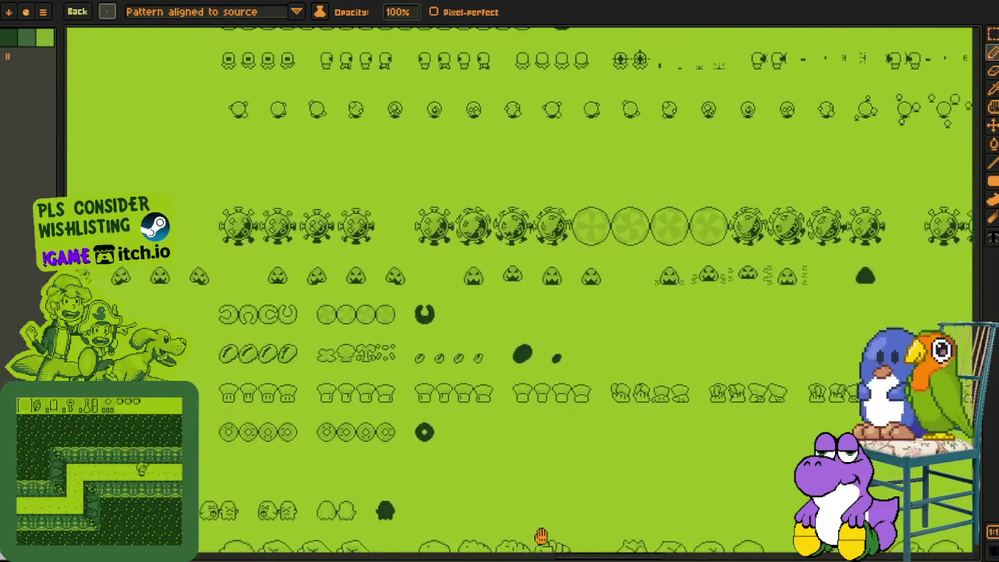
scroll(237, 434, "up", 1)
Pan across the large and small sprite groups back toward the jellyfish row
left_click_drag(332, 374, 463, 551)
scroll(417, 389, "down", 1)
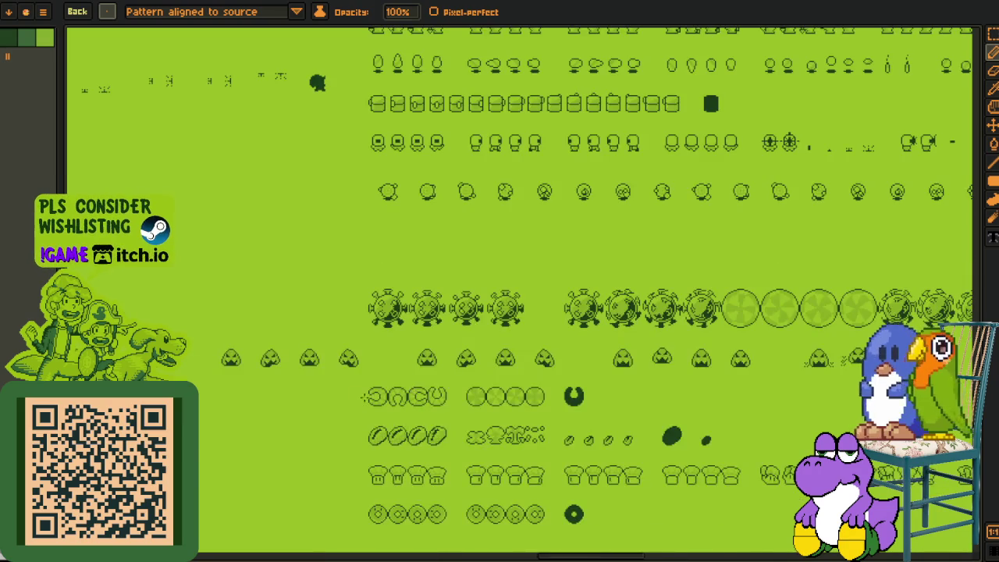
left_click_drag(360, 398, 832, 362)
mouse_move(366, 340)
left_mouse_down()
mouse_move(566, 486)
mouse_move(565, 556)
left_mouse_up()
scroll(343, 319, "up", 1)
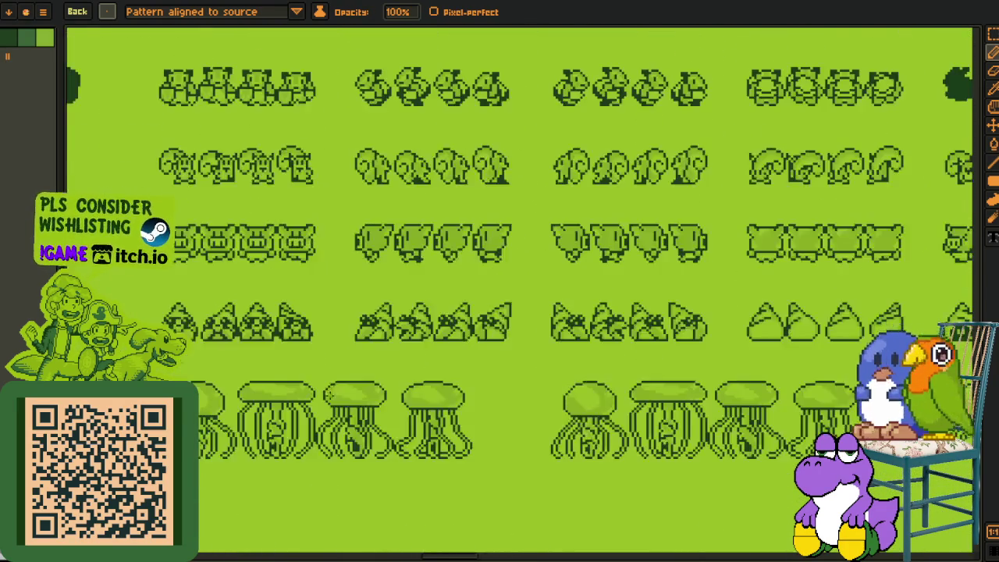
scroll(344, 319, "up", 1)
scroll(574, 437, "down", 1)
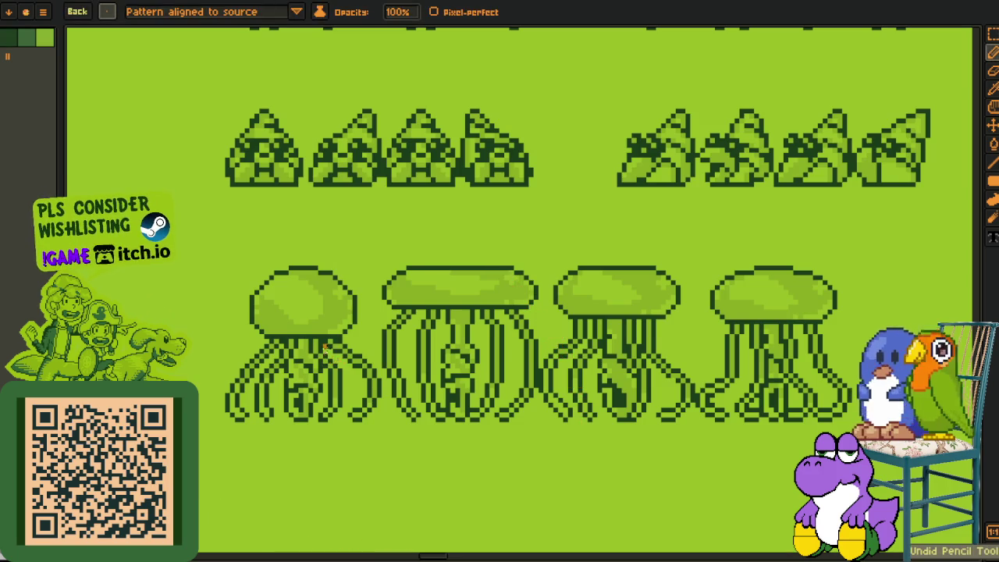
scroll(326, 351, "down", 1)
left_click_drag(415, 196, 357, 424)
left_click_drag(368, 269, 367, 453)
scroll(367, 452, "down", 2)
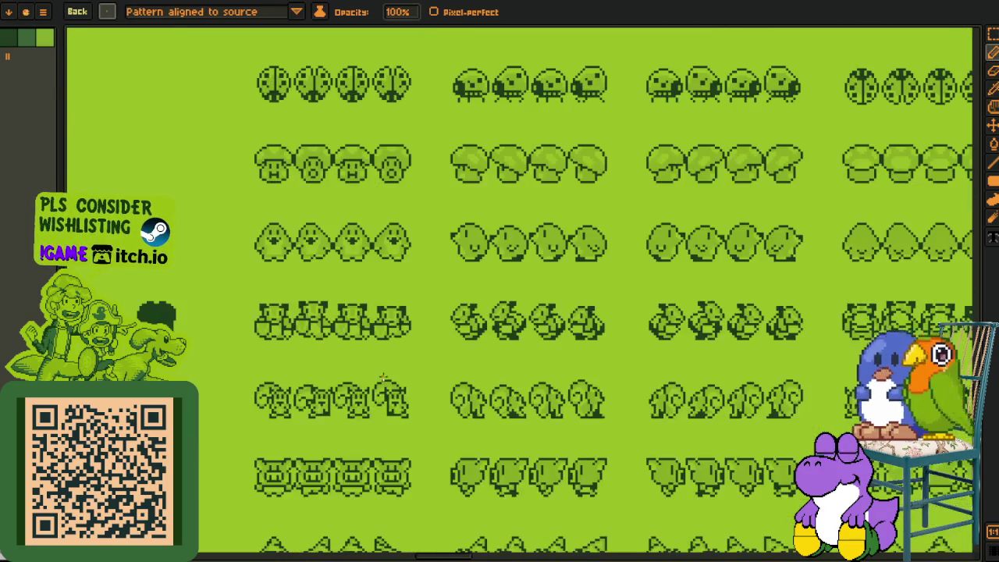
scroll(726, 435, "up", 2)
left_click_drag(269, 407, 191, 283)
scroll(191, 282, "down", 2)
scroll(266, 339, "up", 2)
left_click_drag(265, 339, 78, 361)
mouse_move(502, 348)
left_mouse_down()
mouse_move(368, 454)
mouse_move(369, 501)
left_mouse_up()
key("b")
scroll(297, 203, "up", 2)
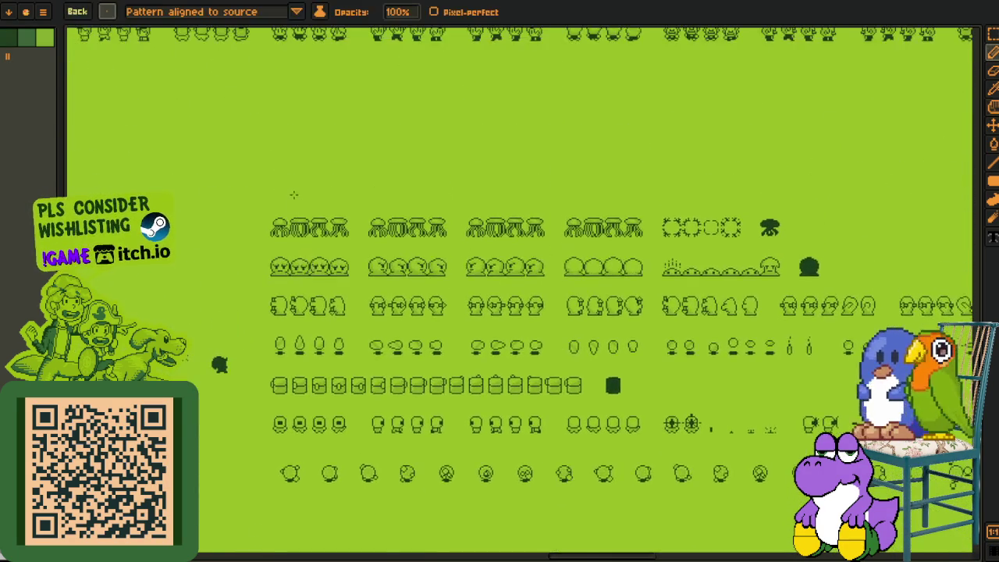
scroll(288, 226, "up", 1)
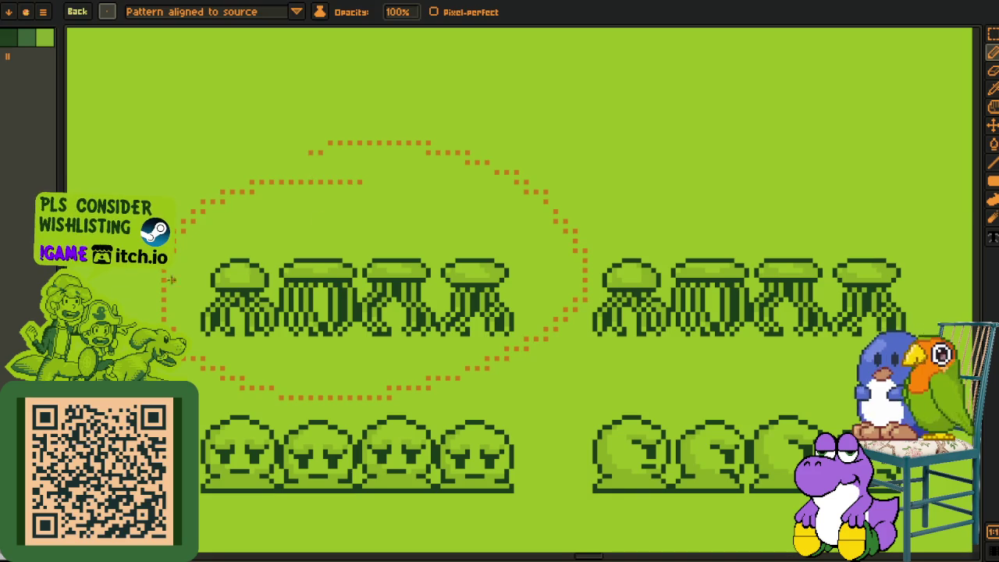
Undo the stray dotted loop stroke and pan across the whole sprite sheet
key("ctrl+z")
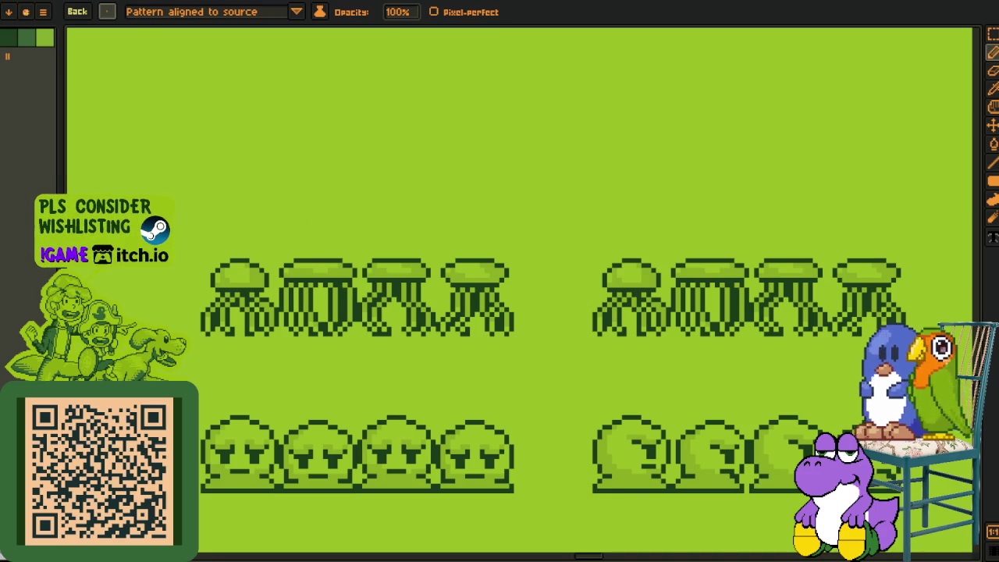
scroll(390, 378, "down", 3)
left_click_drag(651, 441, 363, 274)
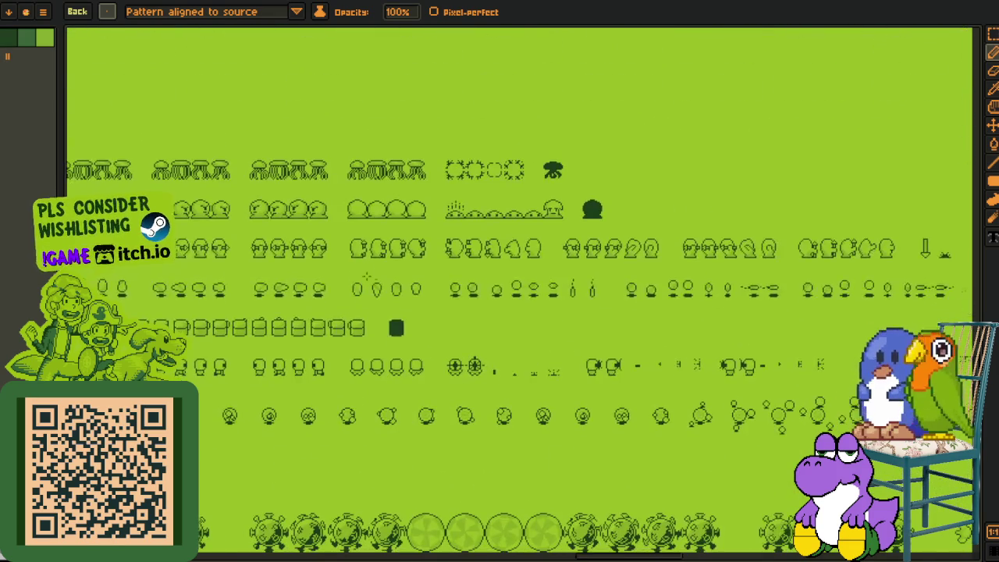
left_click_drag(663, 369, 487, 342)
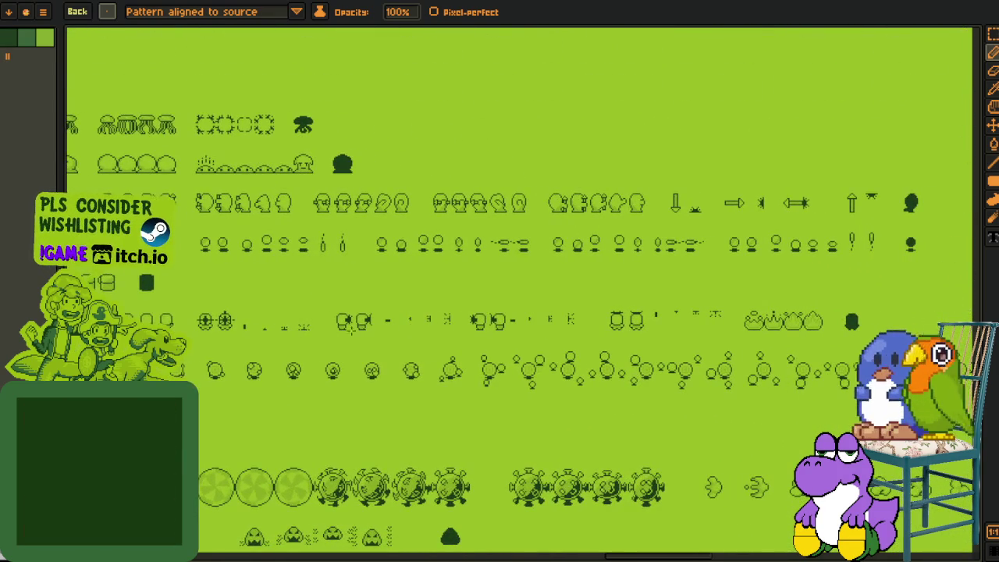
scroll(324, 328, "up", 3)
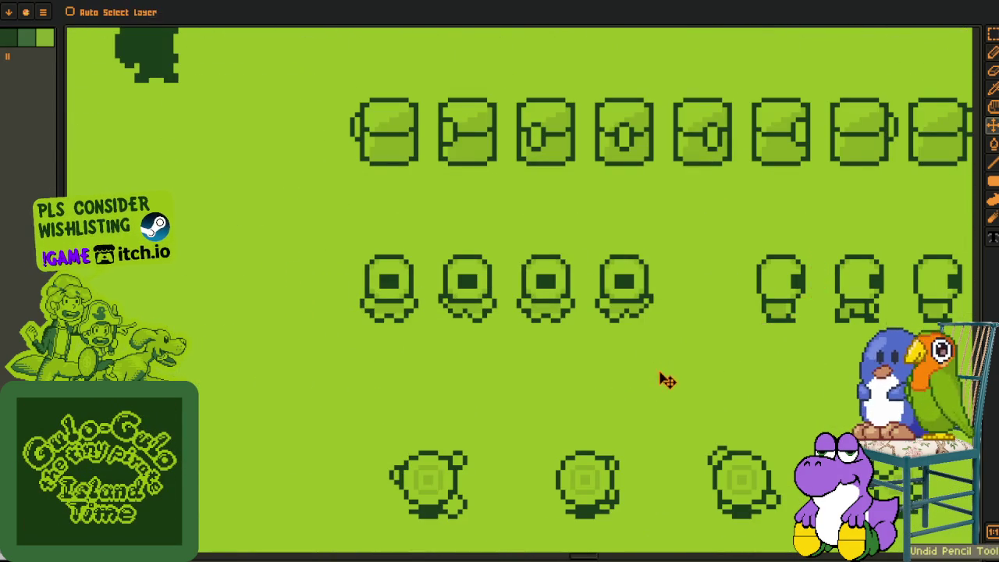
scroll(656, 361, "down", 3)
scroll(391, 288, "down", 2)
scroll(446, 308, "down", 2)
scroll(505, 319, "down", 2)
scroll(225, 350, "down", 2)
scroll(546, 328, "down", 2)
scroll(547, 352, "down", 2)
scroll(547, 390, "down", 3)
scroll(545, 425, "left", 3)
scroll(545, 424, "up", 3)
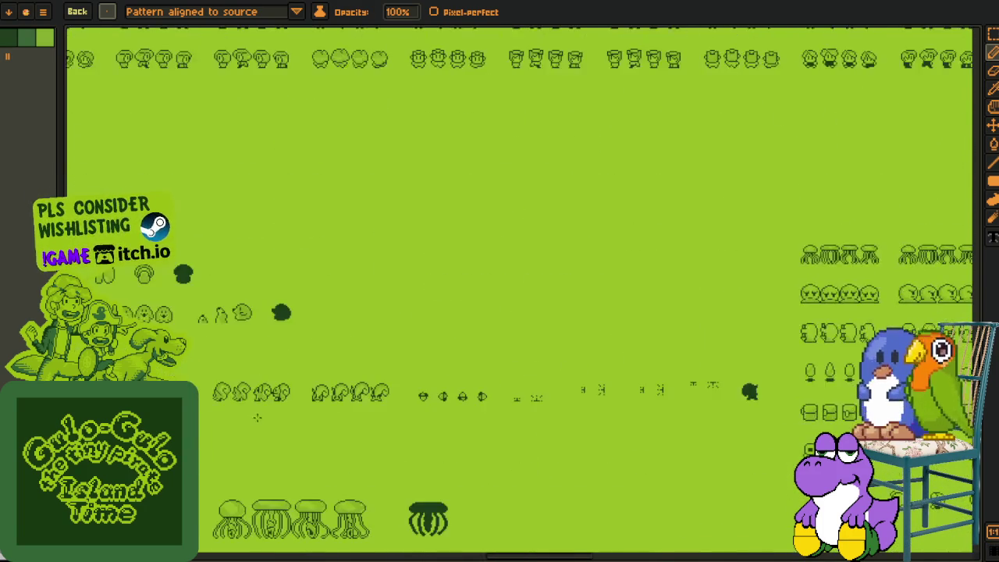
scroll(554, 413, "up", 3)
scroll(570, 406, "left", 1)
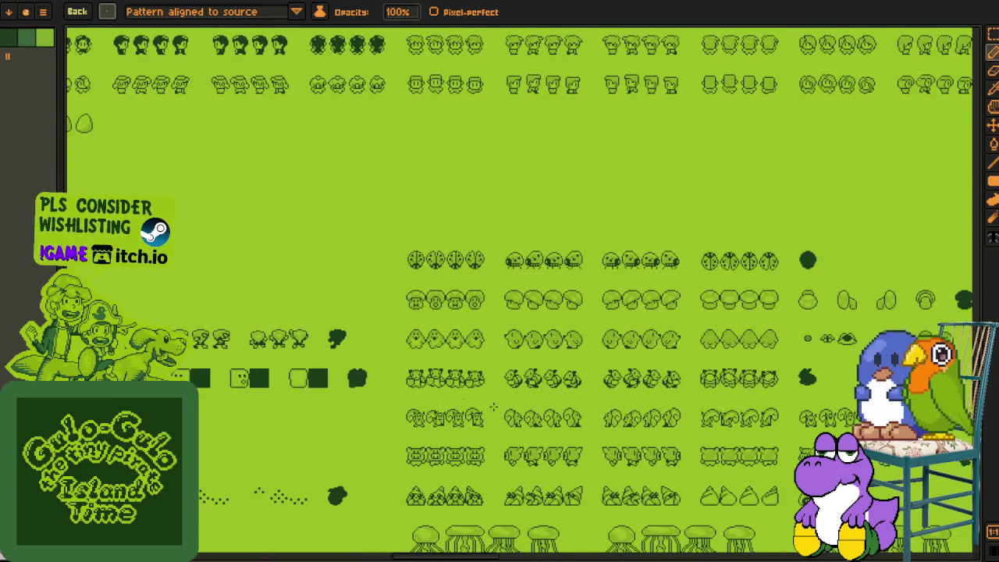
Bring the map above the sprites and its right-side character art into view
mouse_move(435, 391)
left_mouse_down()
mouse_move(349, 522)
mouse_move(338, 521)
left_mouse_up()
left_click_drag(684, 374, 337, 382)
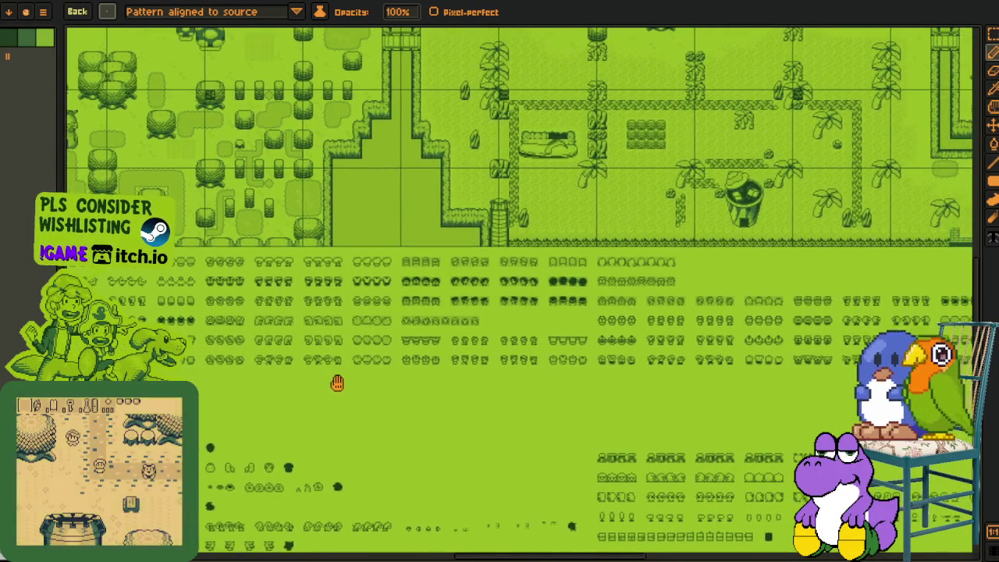
mouse_move(607, 365)
left_mouse_down()
mouse_move(301, 373)
mouse_move(275, 384)
left_mouse_up()
left_click_drag(343, 382, 276, 384)
left_click_drag(507, 375, 239, 386)
left_click_drag(300, 381, 239, 386)
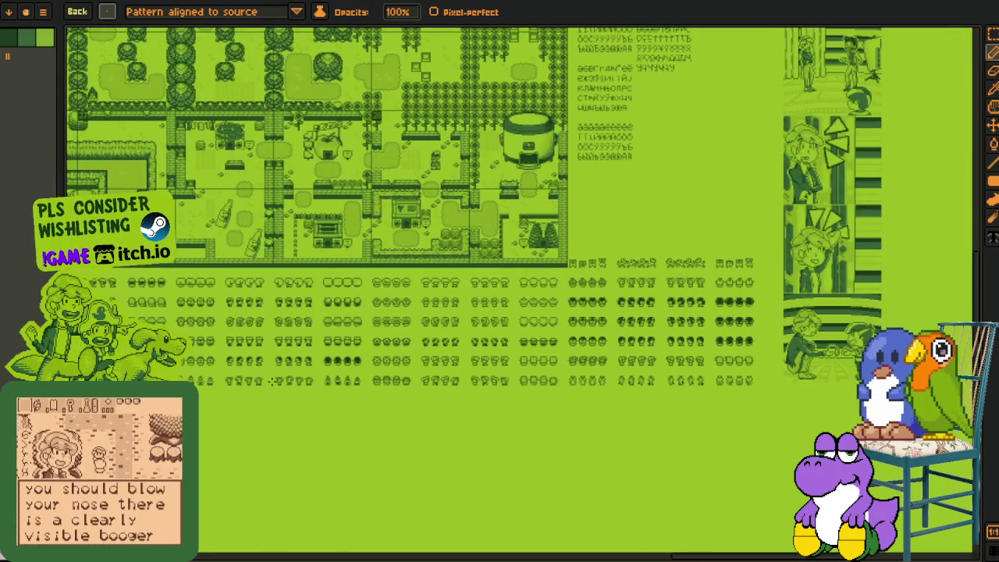
Scroll down, left and back up for a final look over the map and sprites
scroll(390, 430, "down", 3)
scroll(404, 505, "down", 3)
scroll(384, 473, "down", 3)
scroll(507, 438, "down", 3)
scroll(548, 416, "down", 3)
scroll(549, 417, "left", 3)
scroll(548, 416, "down", 2)
scroll(548, 416, "left", 3)
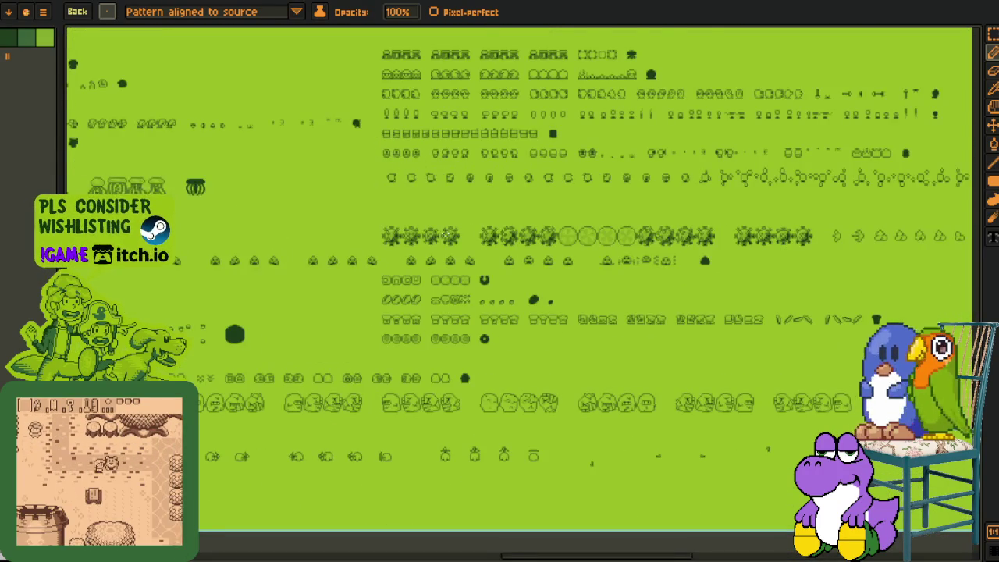
scroll(418, 267, "down", 1)
scroll(418, 267, "left", 2)
scroll(184, 131, "up", 3)
scroll(184, 131, "left", 2)
scroll(184, 131, "up", 1)
scroll(216, 195, "left", 1)
scroll(216, 195, "up", 1)
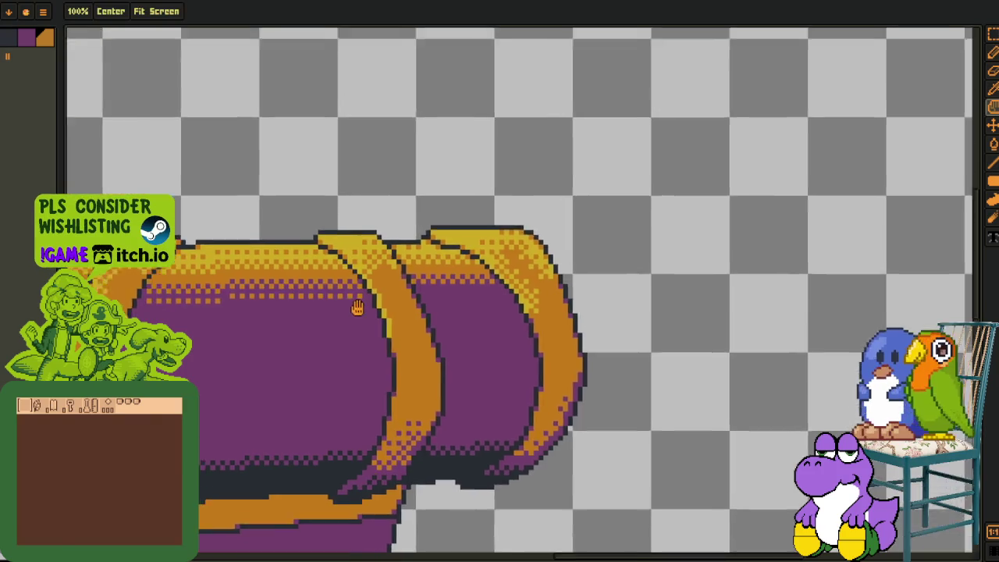
Zoom into the chest and paint two single orange pixels into the purple band below the gold trim
scroll(356, 307, "up", 3)
scroll(435, 289, "up", 5)
left_click(117, 26)
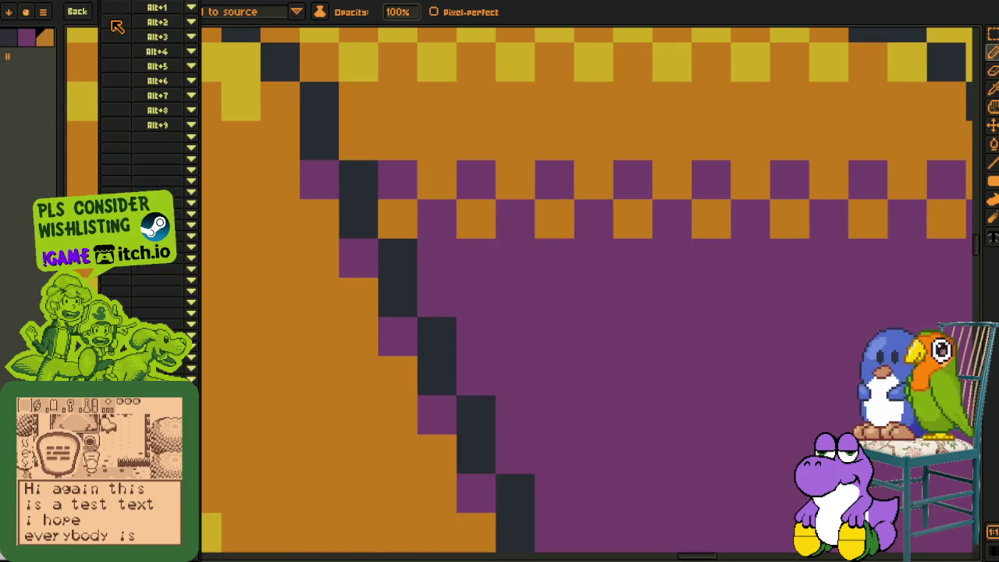
key("Escape")
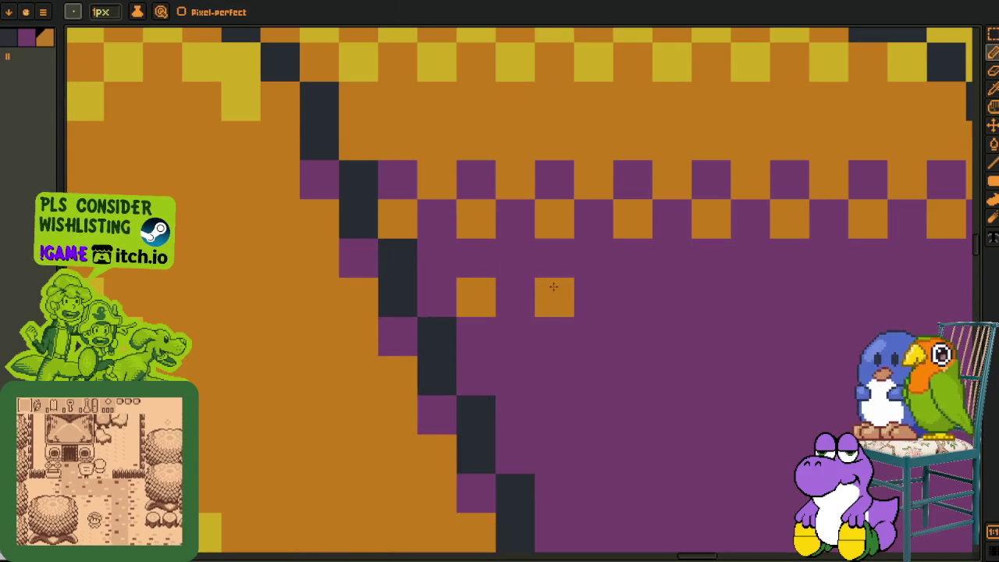
left_click(554, 287)
left_click_drag(790, 288, 304, 291)
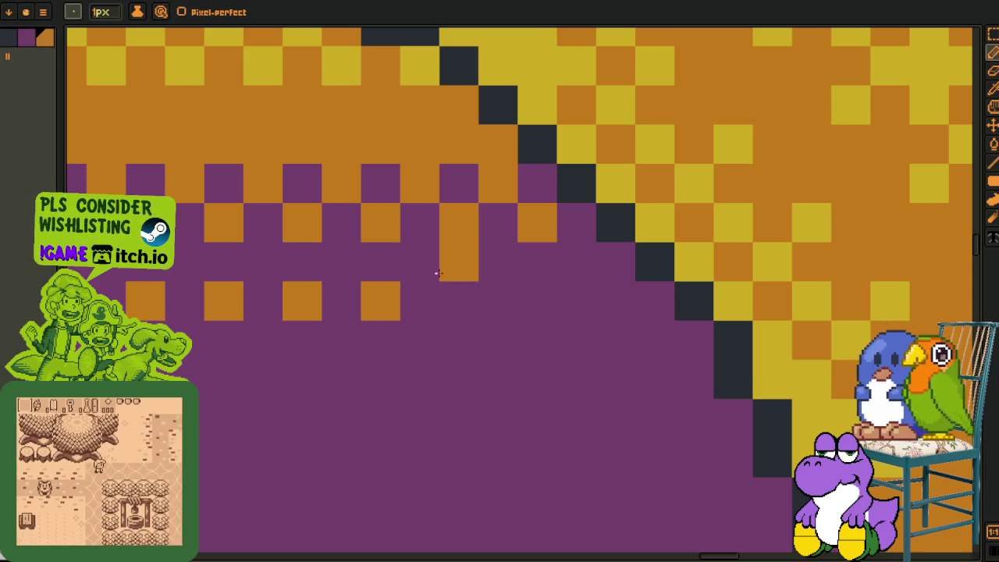
left_click(467, 299)
scroll(547, 299, "down", 3)
scroll(546, 299, "down", 2)
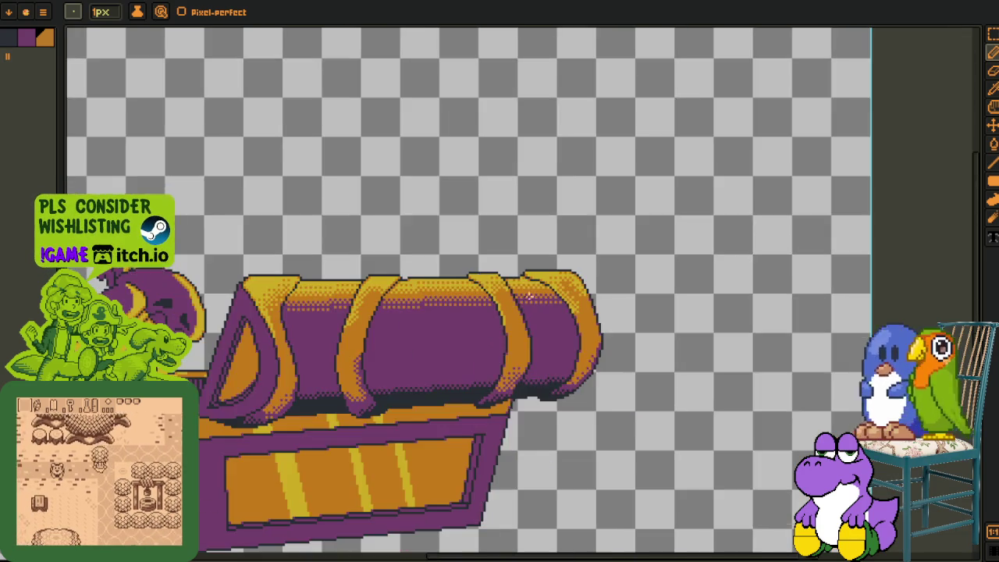
Cycle past the annotated map to the yellow town tile map, showing the timeline, and pan across it
key("i")
scroll(383, 207, "down", 3)
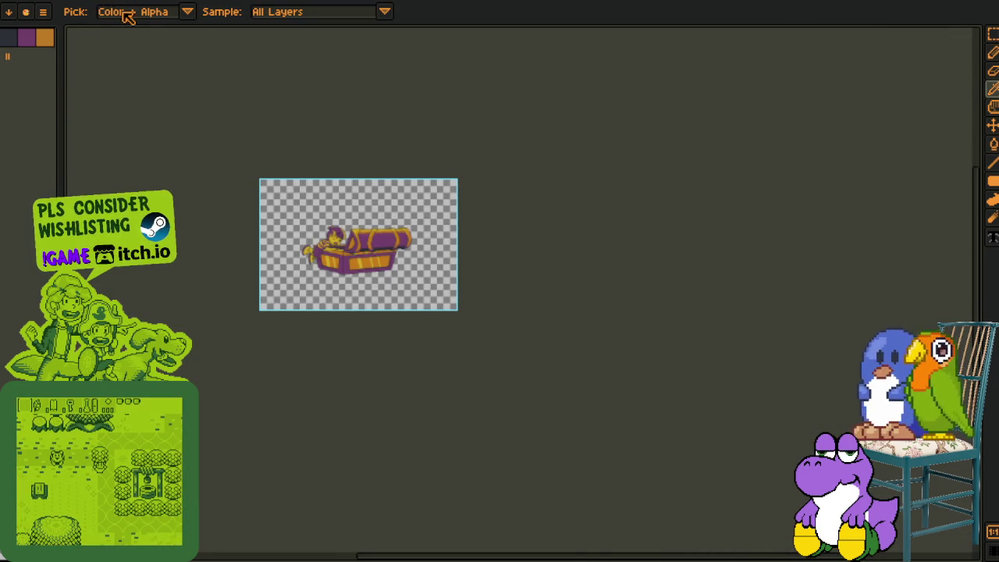
key("ctrl+Tab")
key("Tab")
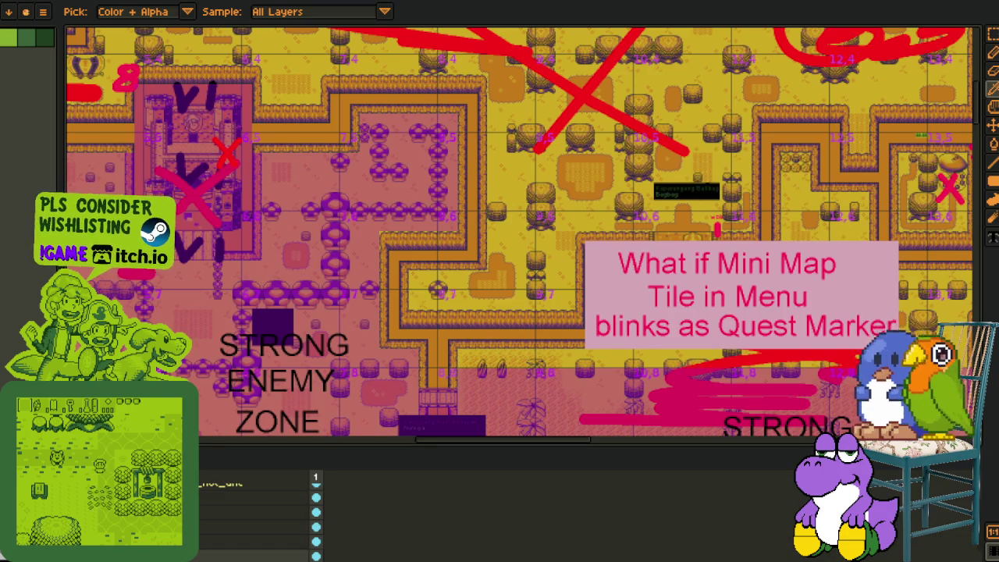
key("ctrl+Tab")
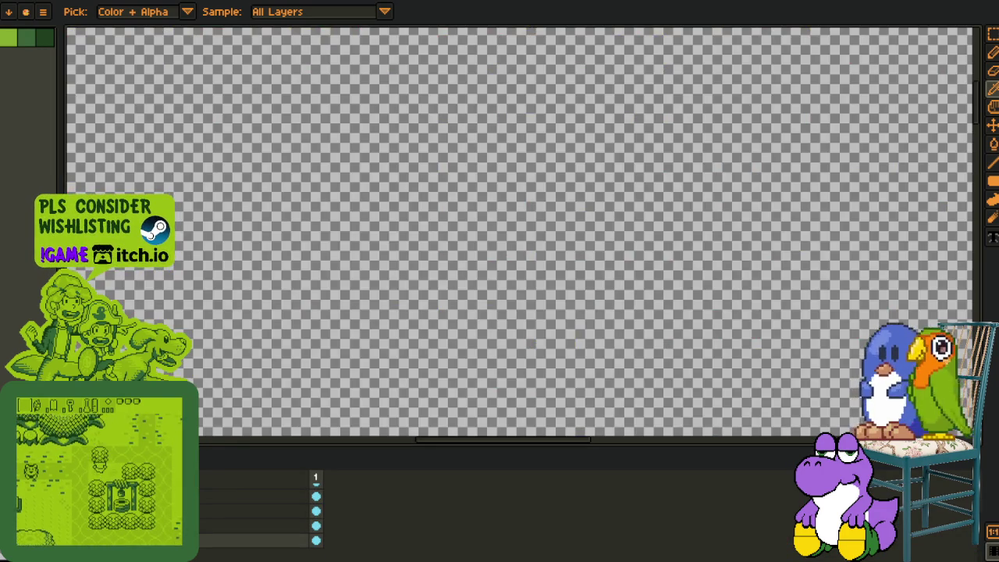
key("ctrl+Tab")
mouse_move(312, 311)
left_mouse_down()
mouse_move(441, 311)
mouse_move(437, 94)
left_mouse_up()
scroll(157, 112, "up", 3)
key("m")
left_click_drag(123, 77, 503, 324)
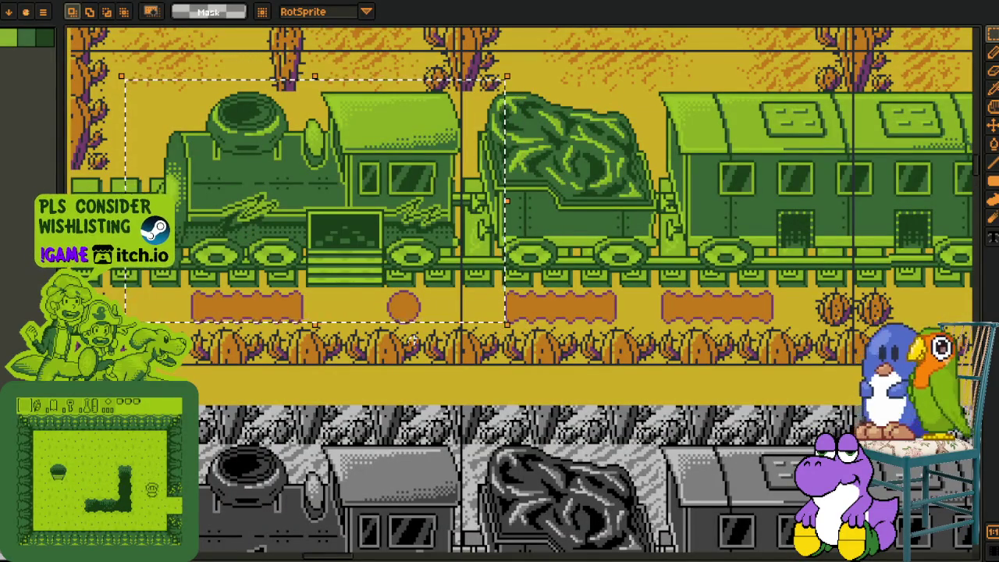
scroll(323, 320, "down", 1)
scroll(332, 321, "up", 1)
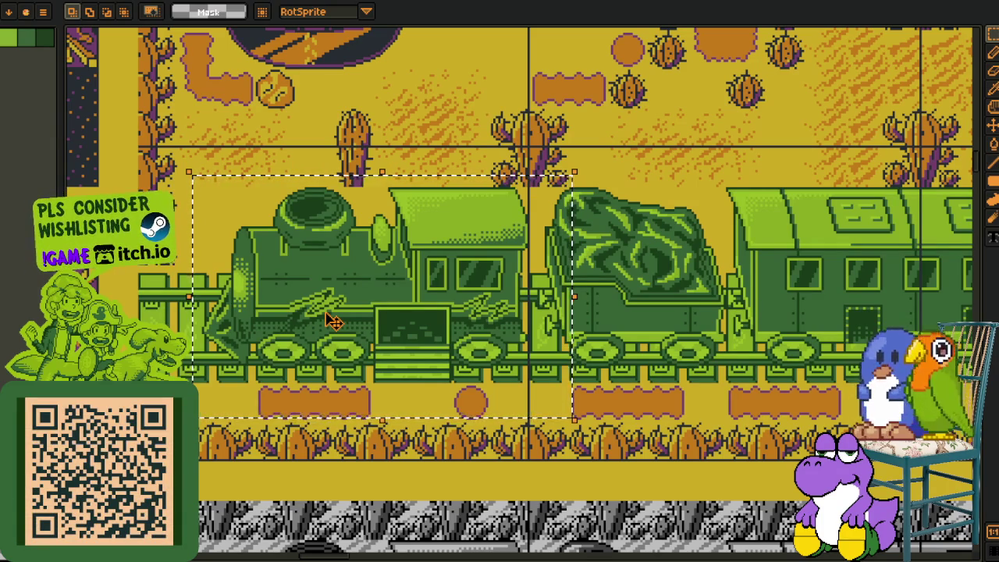
left_click_drag(617, 378, 325, 260)
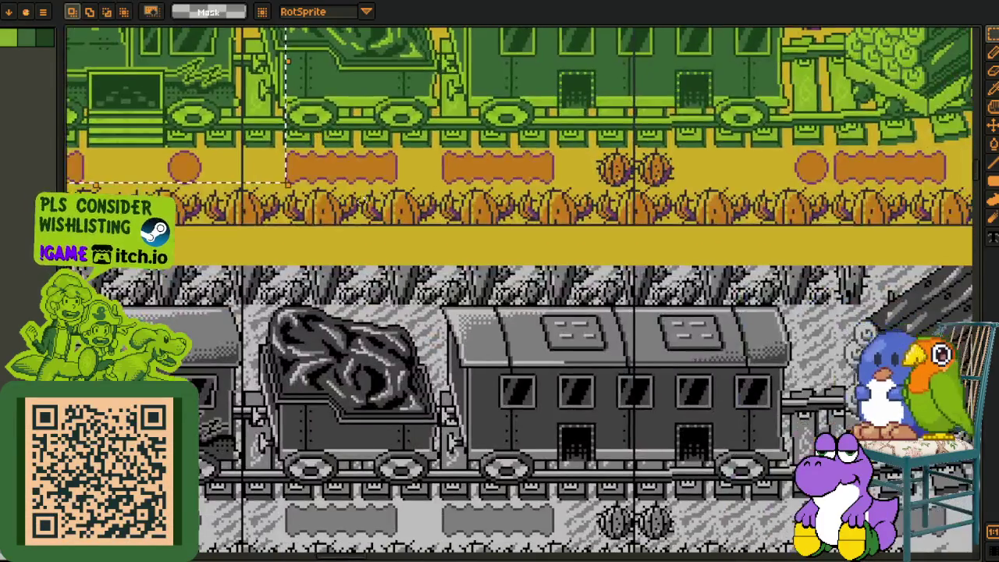
scroll(468, 312, "up", 1)
scroll(410, 247, "down", 3)
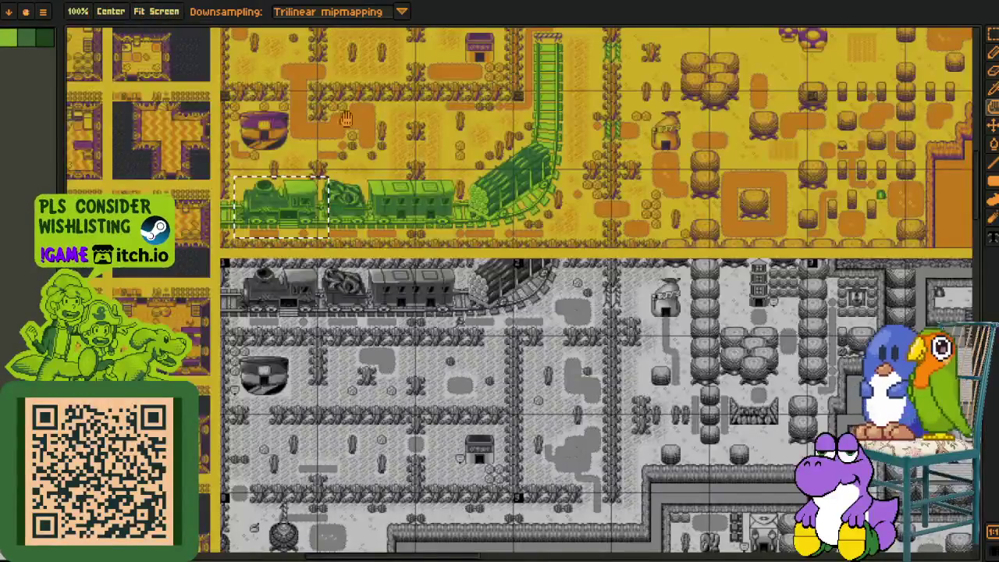
left_click_drag(410, 415, 411, 247)
scroll(410, 248, "up", 2)
scroll(411, 248, "right", 10)
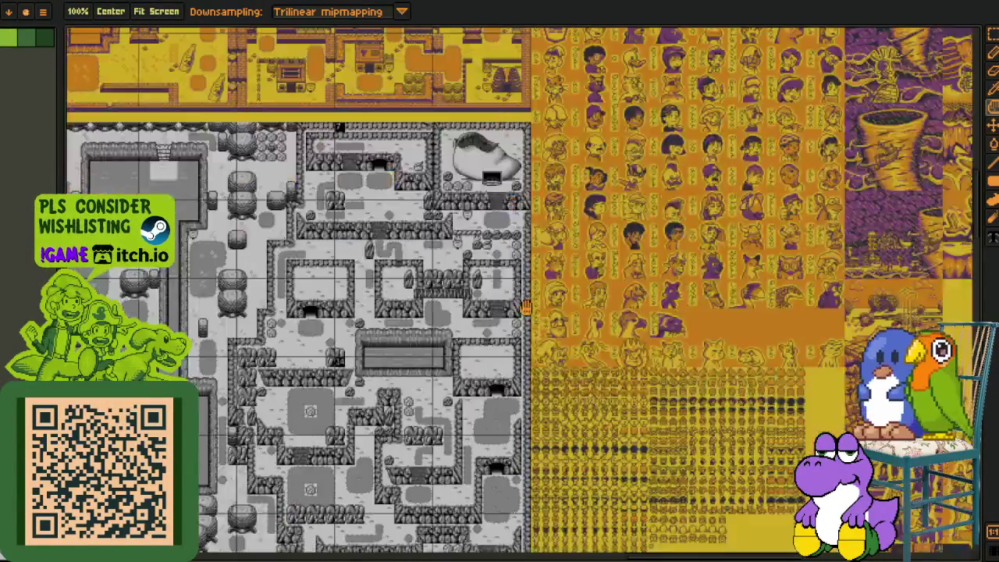
left_click_drag(527, 307, 344, 226)
scroll(343, 226, "up", 4)
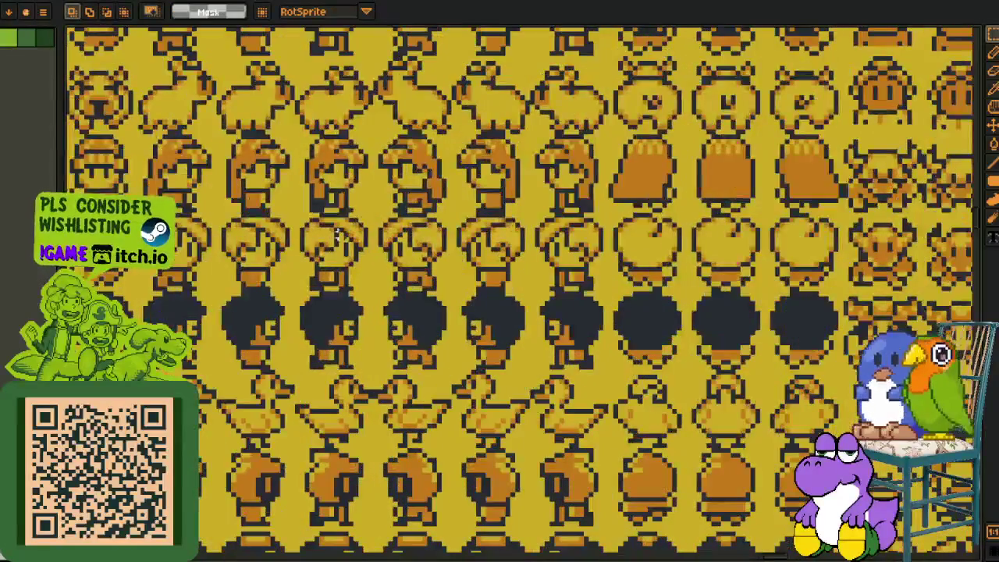
scroll(332, 257, "up", 2)
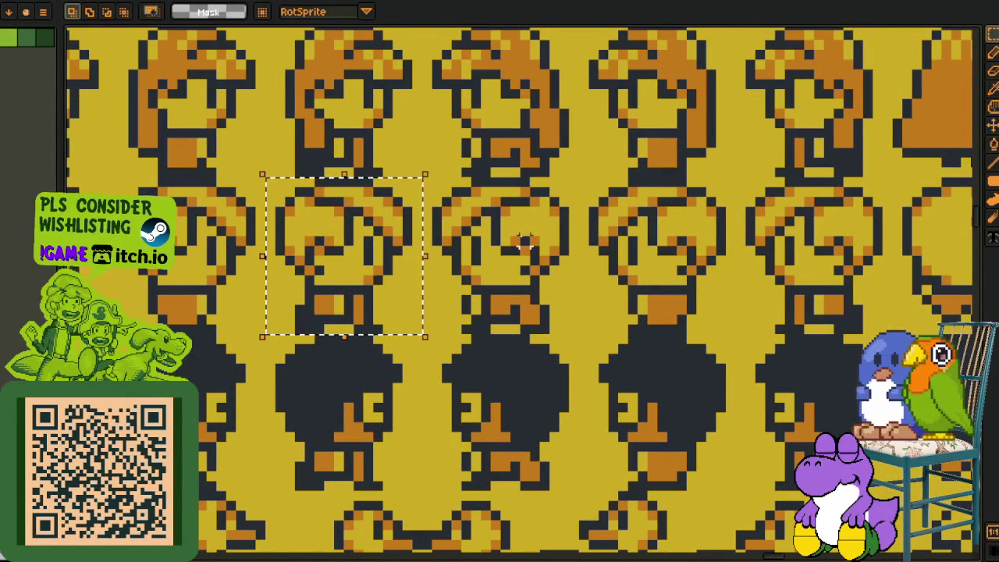
scroll(525, 242, "down", 4)
scroll(524, 246, "down", 4)
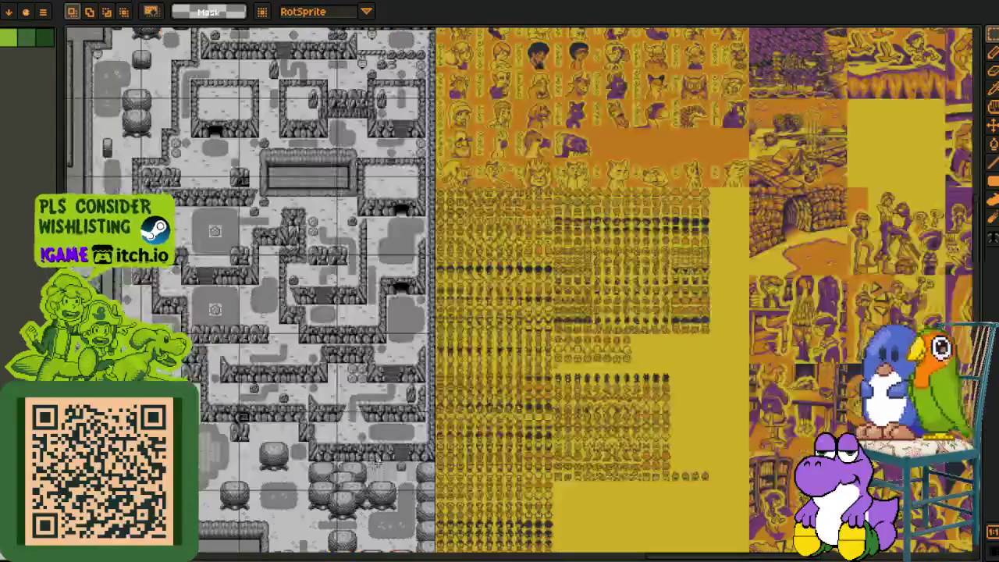
scroll(526, 258, "up", 1)
scroll(526, 260, "up", 3)
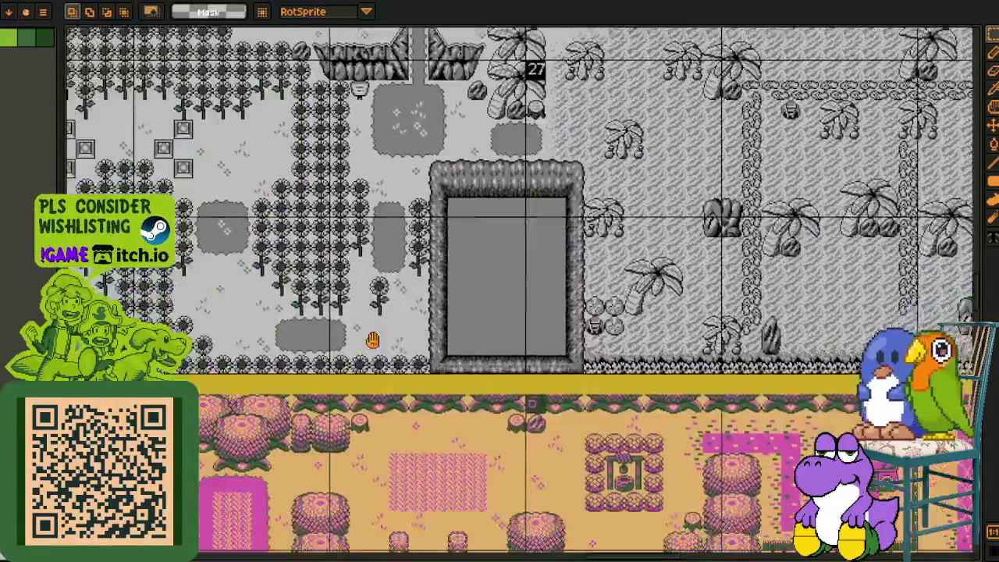
left_click_drag(372, 341, 525, 213)
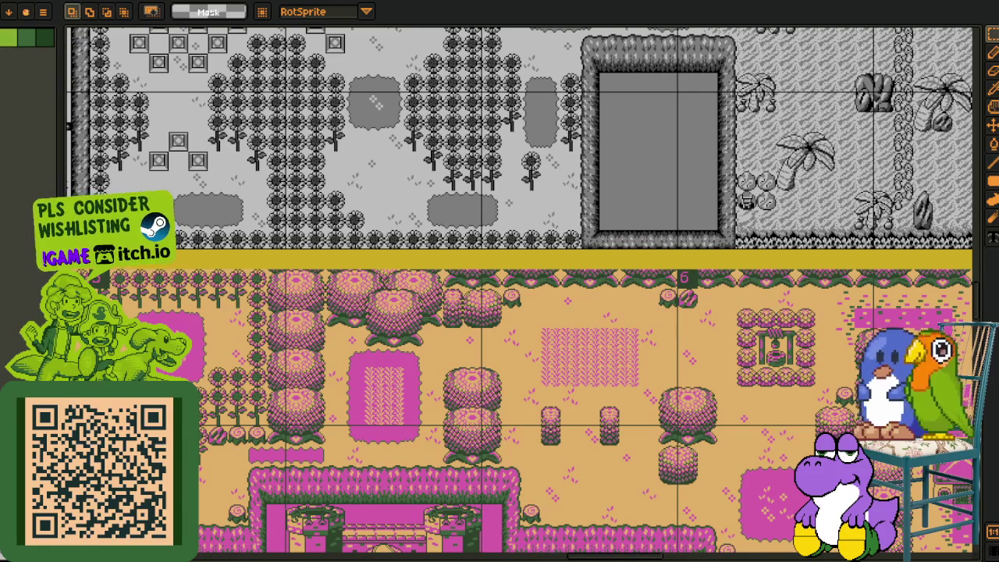
key("i")
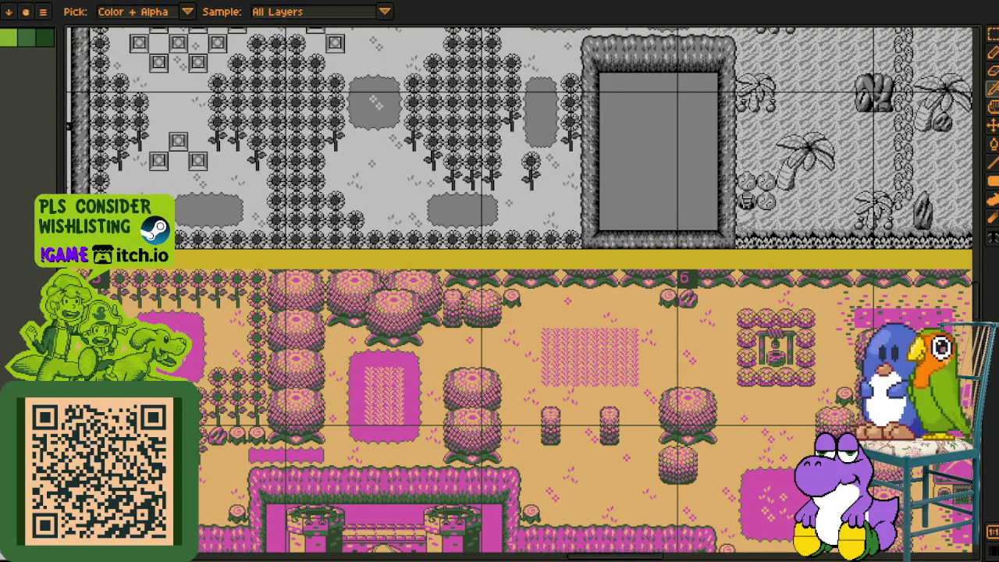
left_click_drag(547, 125, 546, 253)
mouse_move(968, 120)
left_mouse_down()
mouse_move(607, 253)
mouse_move(380, 366)
mouse_move(375, 430)
left_mouse_up()
scroll(341, 408, "up", 3)
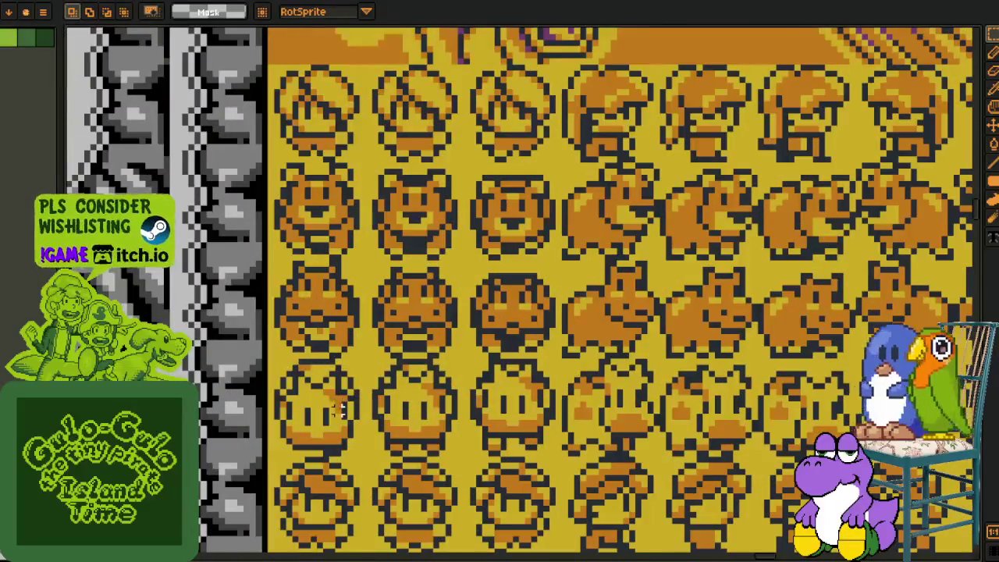
scroll(452, 301, "down", 1)
scroll(425, 337, "down", 2)
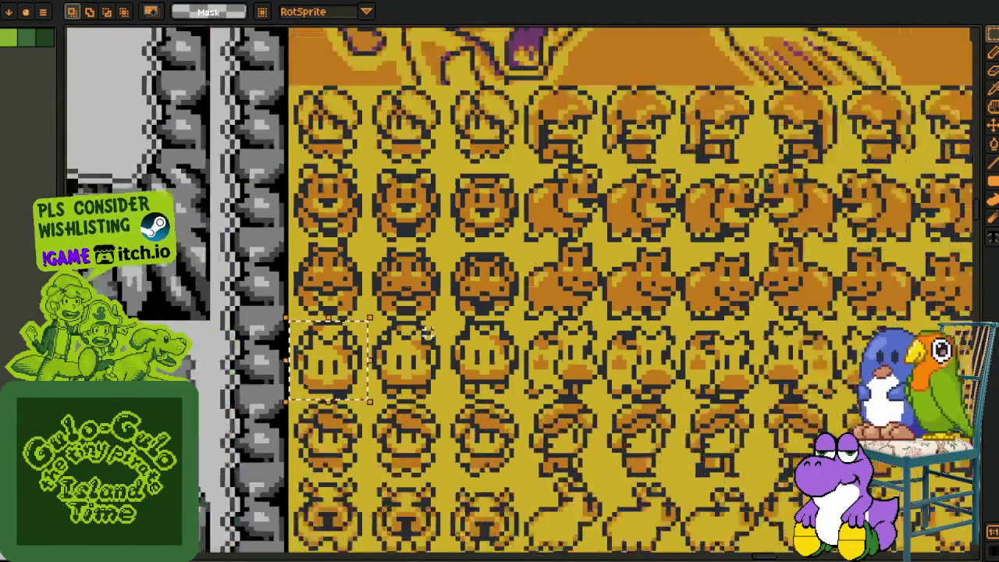
scroll(667, 314, "up", 2)
scroll(547, 430, "up", 5)
scroll(500, 484, "up", 3)
scroll(485, 518, "up", 2)
scroll(483, 518, "up", 2)
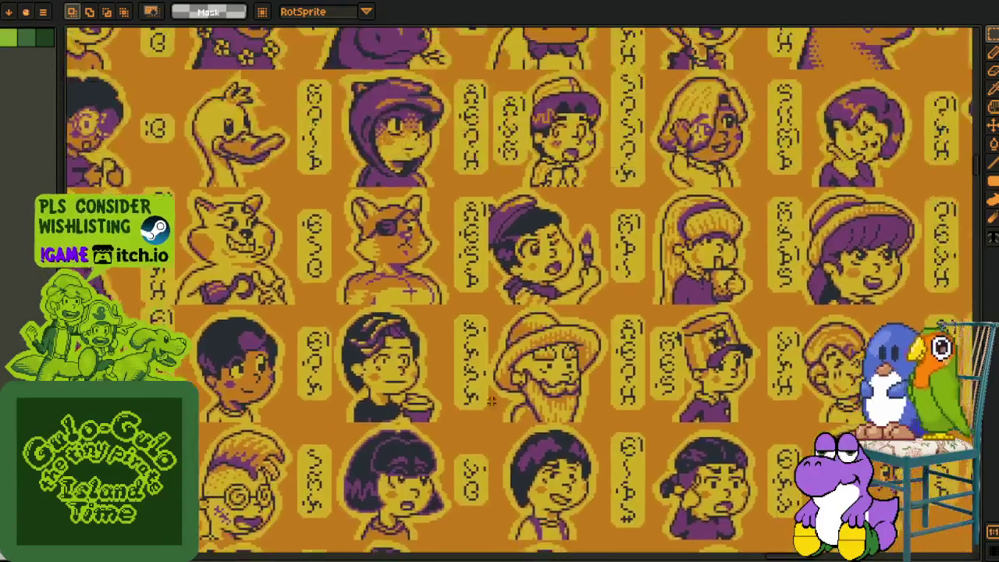
scroll(492, 414, "up", 3)
scroll(422, 185, "up", 3)
left_click_drag(246, 53, 512, 291)
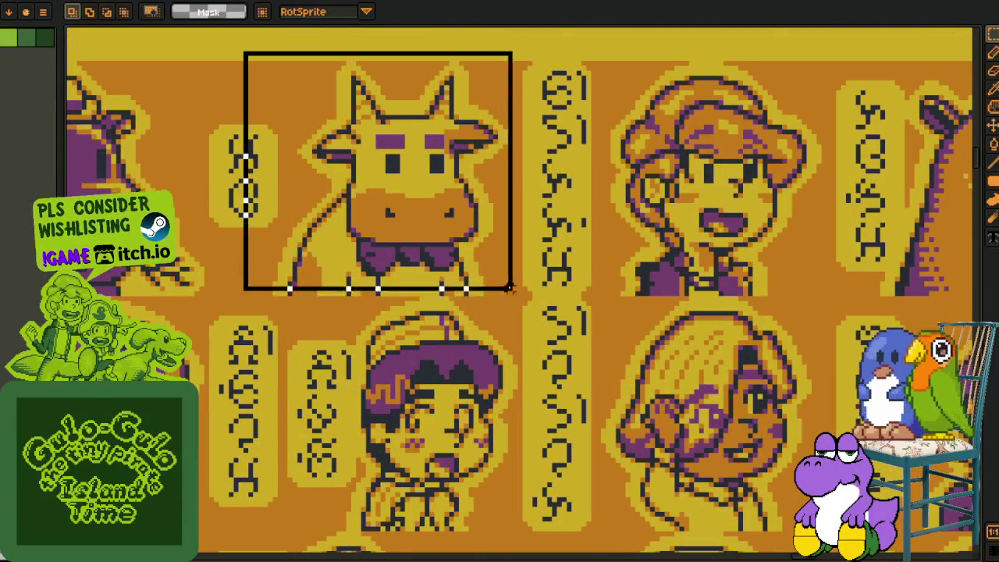
scroll(398, 168, "up", 1)
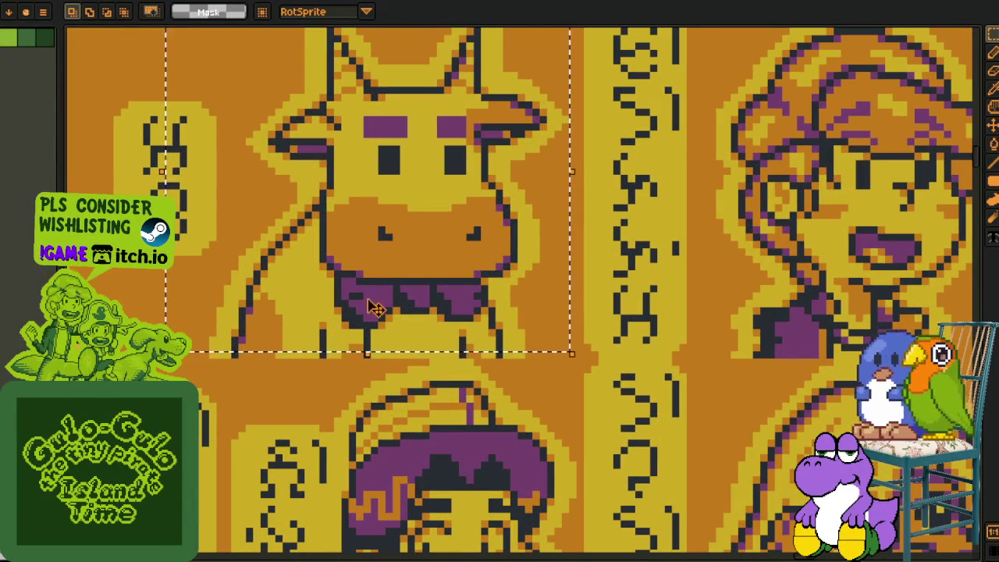
left_click(690, 238)
scroll(691, 238, "down", 1)
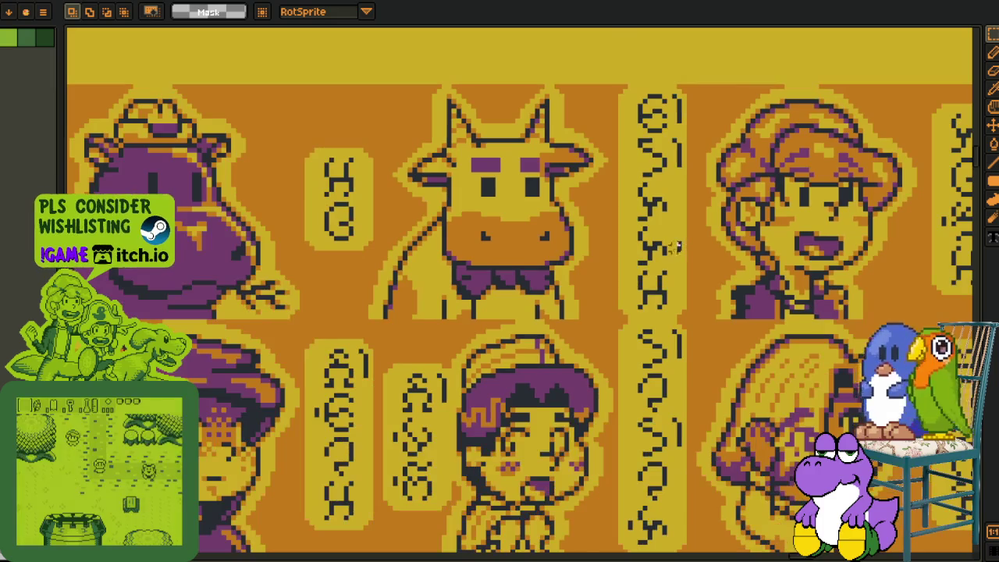
scroll(440, 296, "left", 5)
scroll(358, 167, "up", 1)
left_click_drag(297, 103, 509, 213)
left_click_drag(490, 334, 647, 450)
scroll(563, 375, "up", 2)
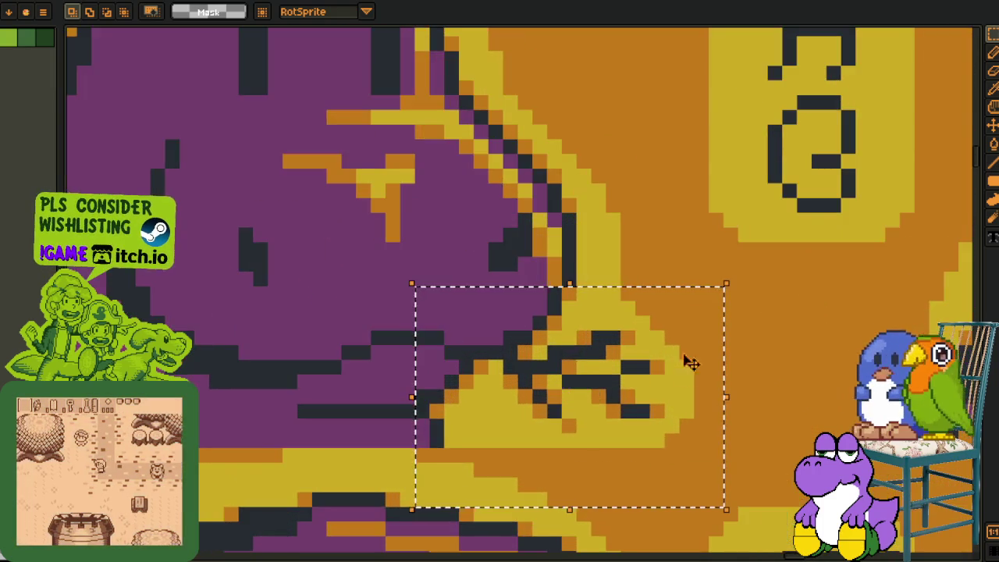
scroll(562, 390, "down", 3)
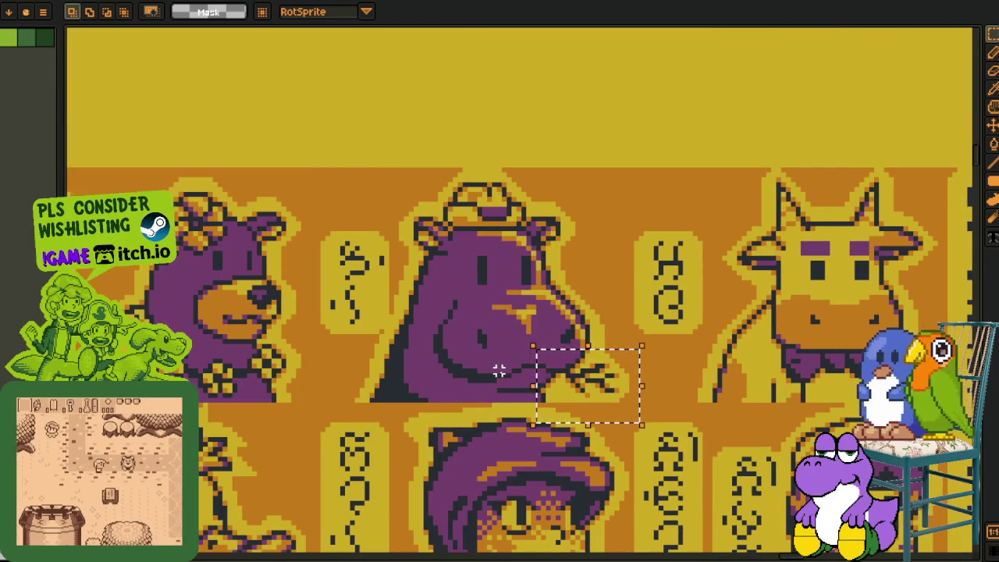
scroll(416, 361, "left", 4)
left_click_drag(217, 181, 482, 422)
scroll(484, 418, "down", 3)
left_click_drag(874, 406, 554, 281)
scroll(554, 281, "up", 3)
left_click_drag(457, 119, 709, 345)
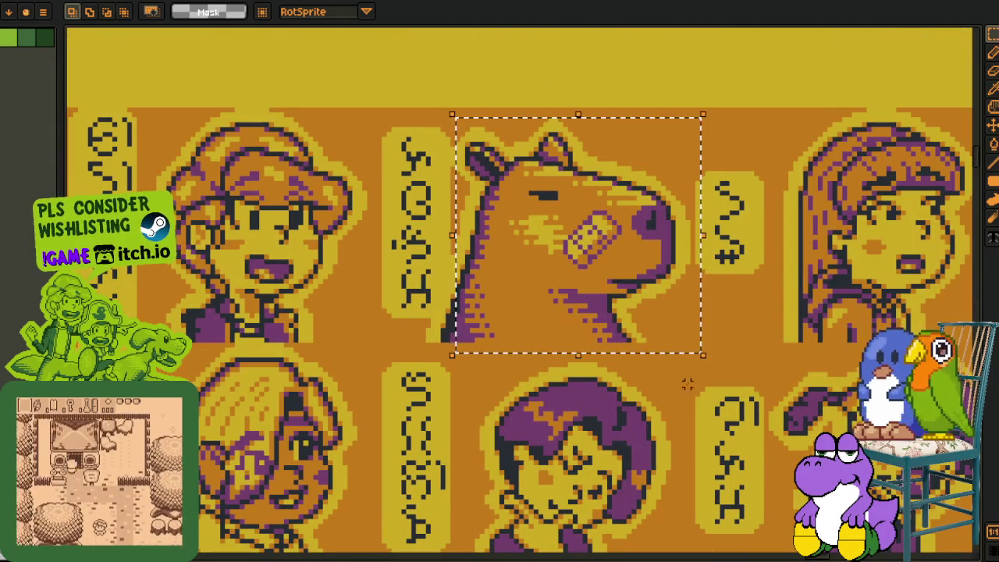
scroll(451, 430, "down", 1)
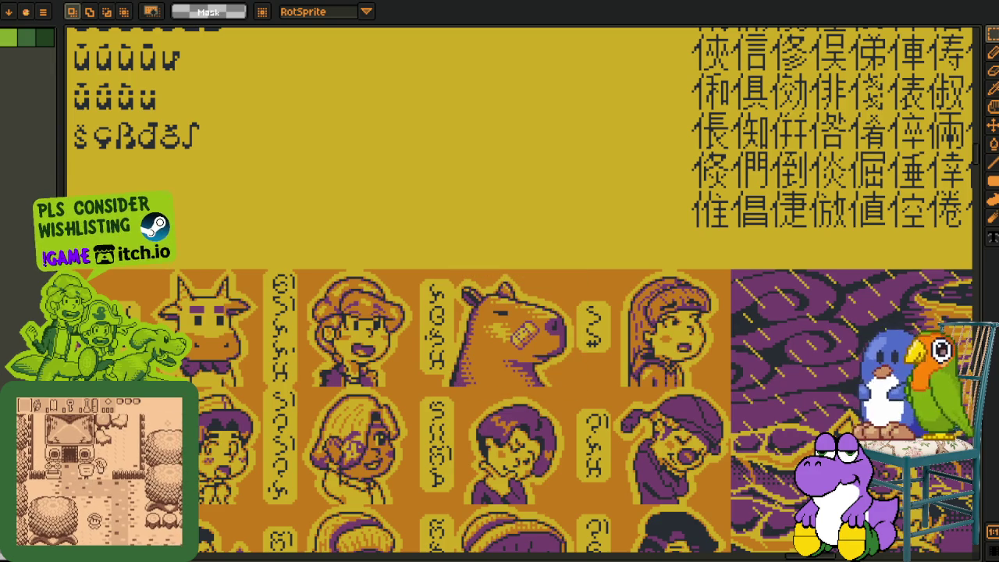
scroll(307, 346, "down", 3)
scroll(306, 346, "down", 1)
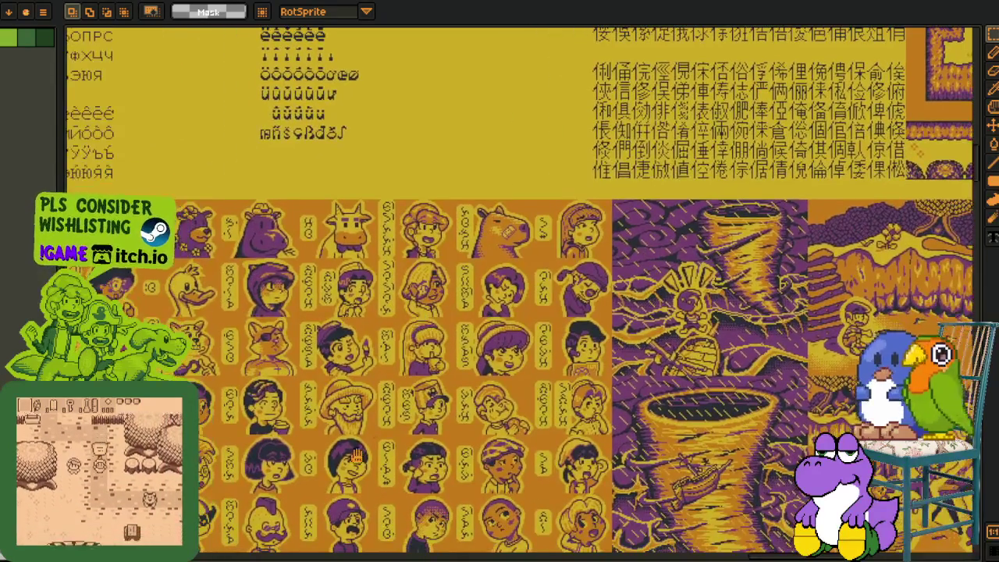
scroll(306, 346, "up", 2)
scroll(500, 297, "down", 2)
scroll(499, 297, "up", 2)
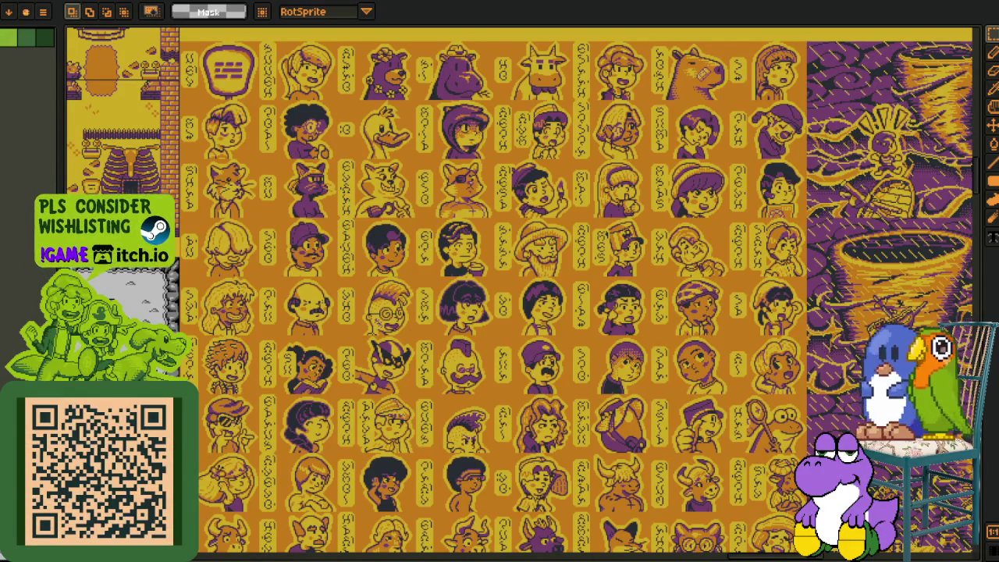
scroll(380, 436, "down", 3)
scroll(370, 391, "down", 3)
scroll(363, 351, "down", 3)
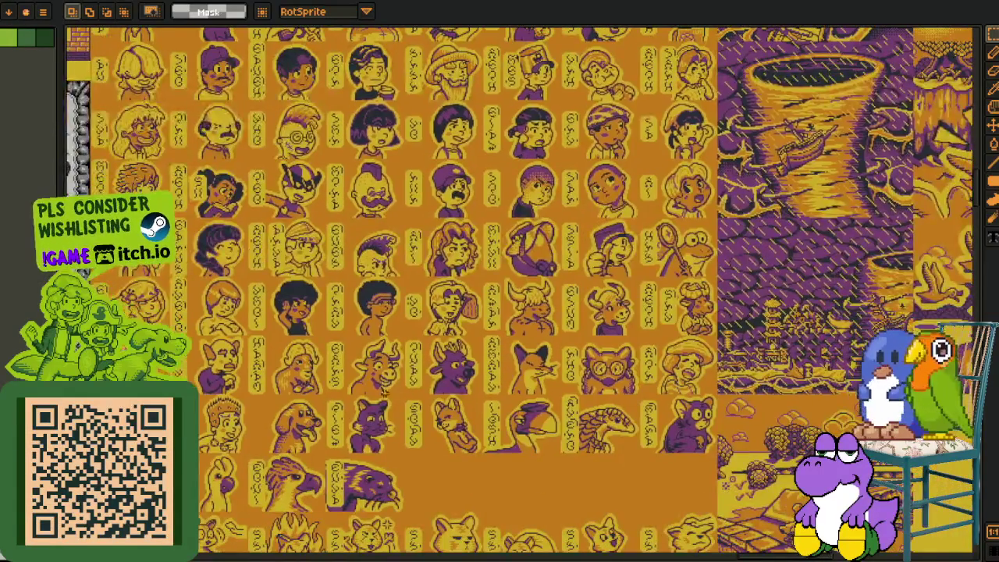
scroll(353, 304, "down", 3)
scroll(265, 416, "up", 2)
scroll(266, 416, "up", 2)
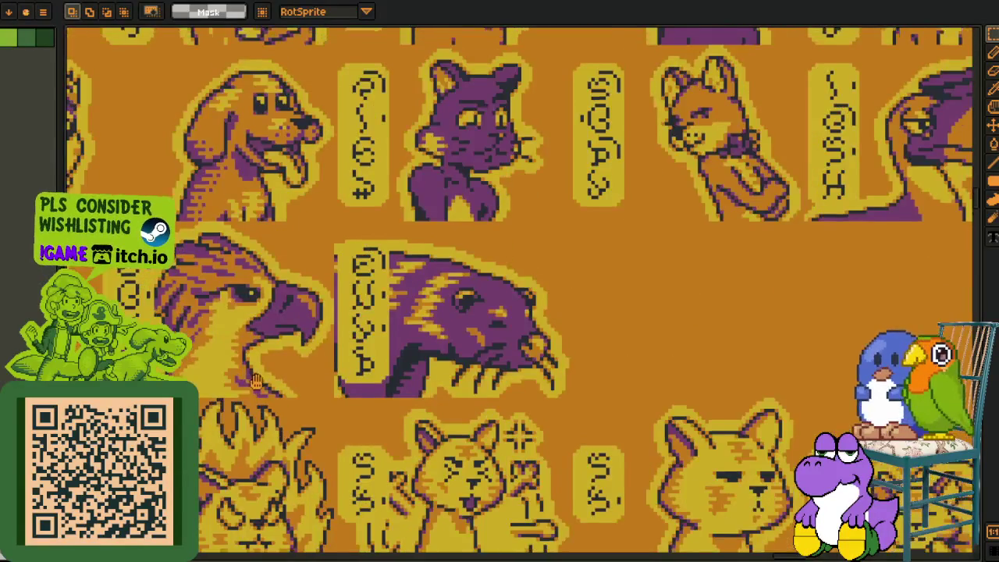
left_click_drag(128, 228, 587, 425)
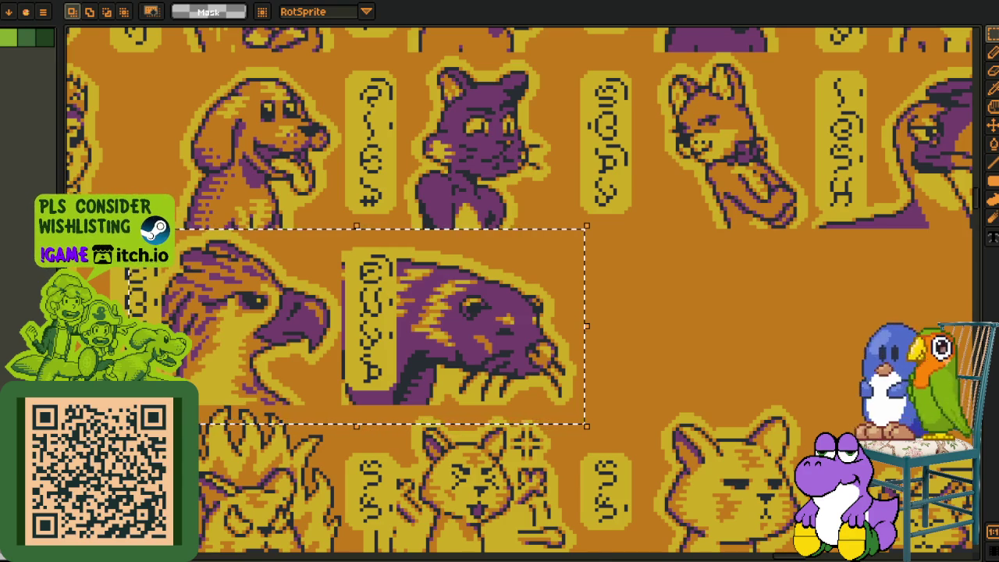
Clear the selection, switch to Godot and run the project with F5
key("ctrl+d")
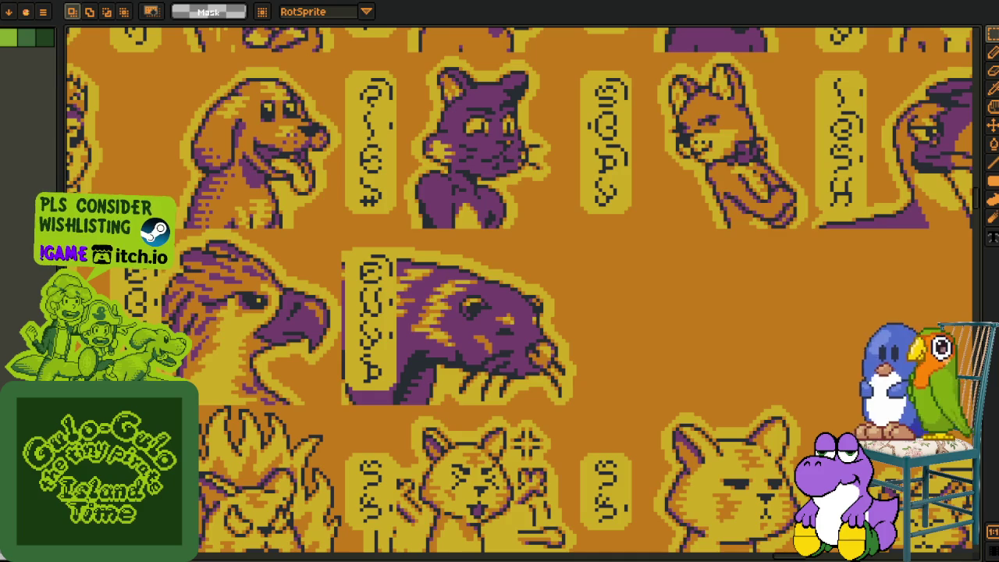
key("alt+Tab")
key("F5")
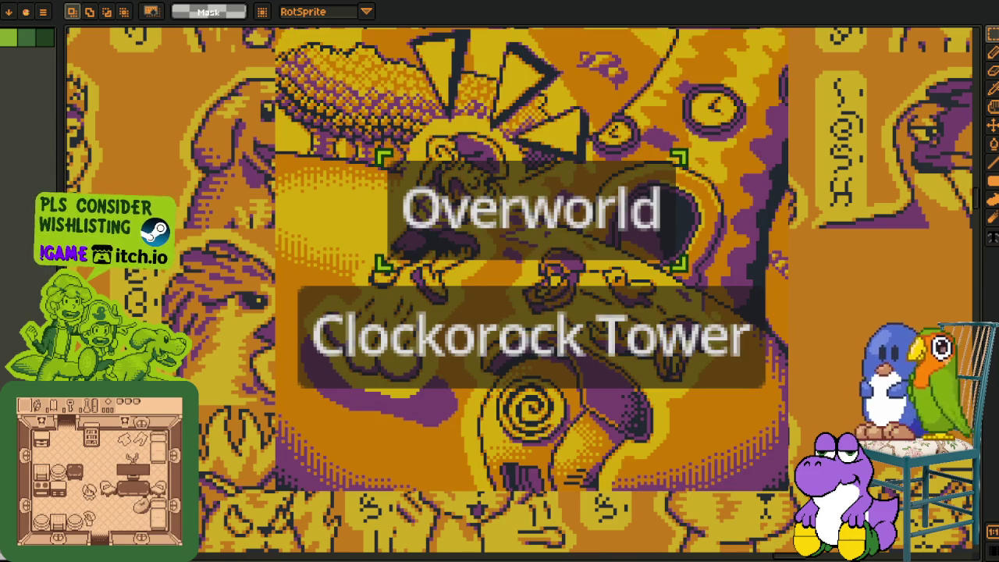
In the running game, highlight Clockorock Tower, go back to Overworld, then start walking left
key("alt+Tab")
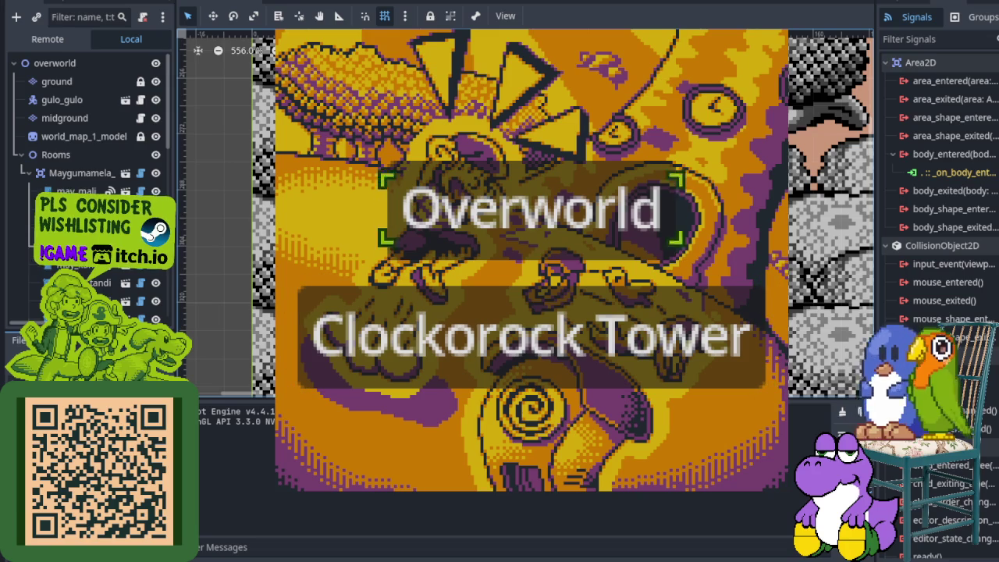
key("Down")
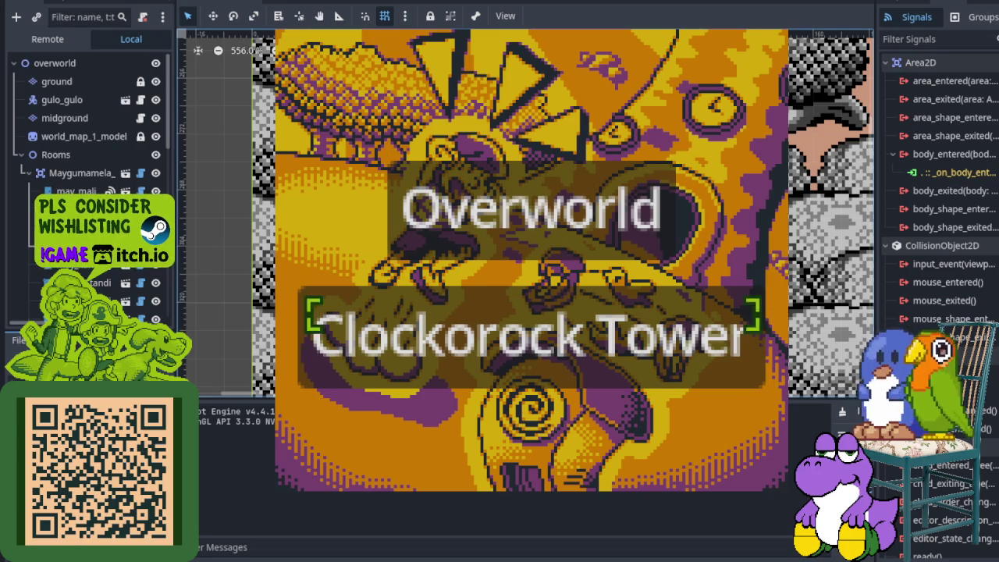
key("Up")
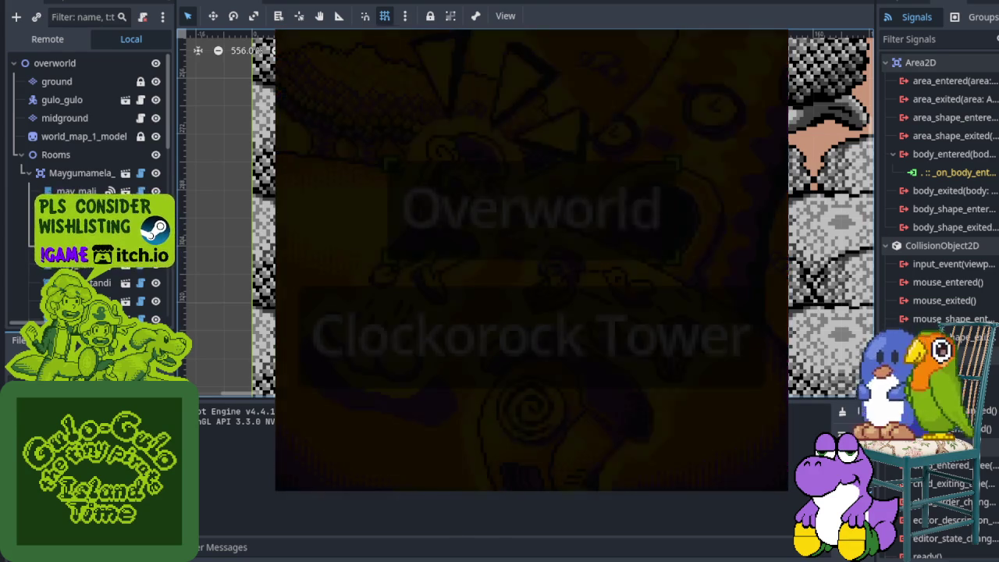
key("Left")
Walk the player up, right and around the tower, collecting keys on the way
key("Up")
key("Right")
key("Up")
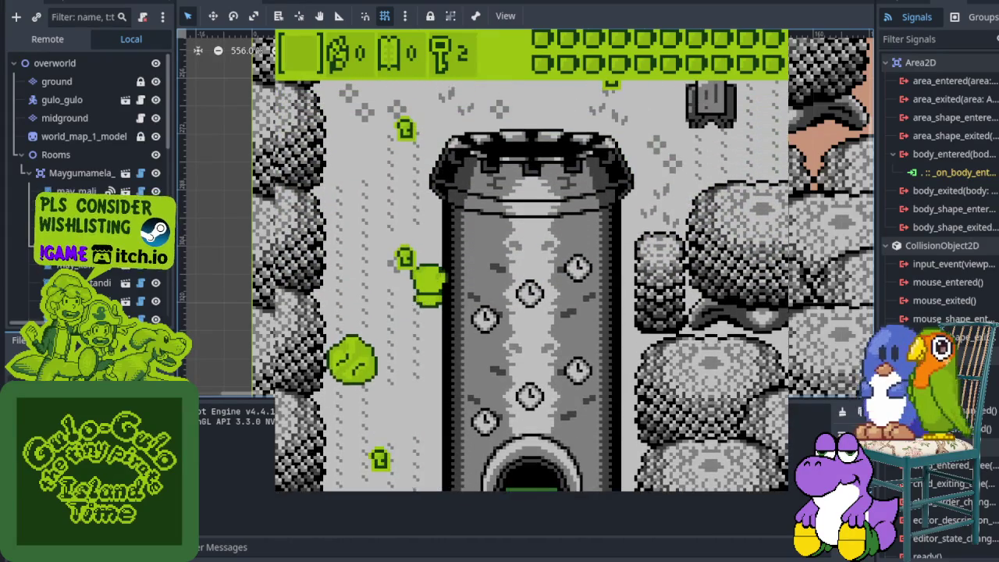
key("Down")
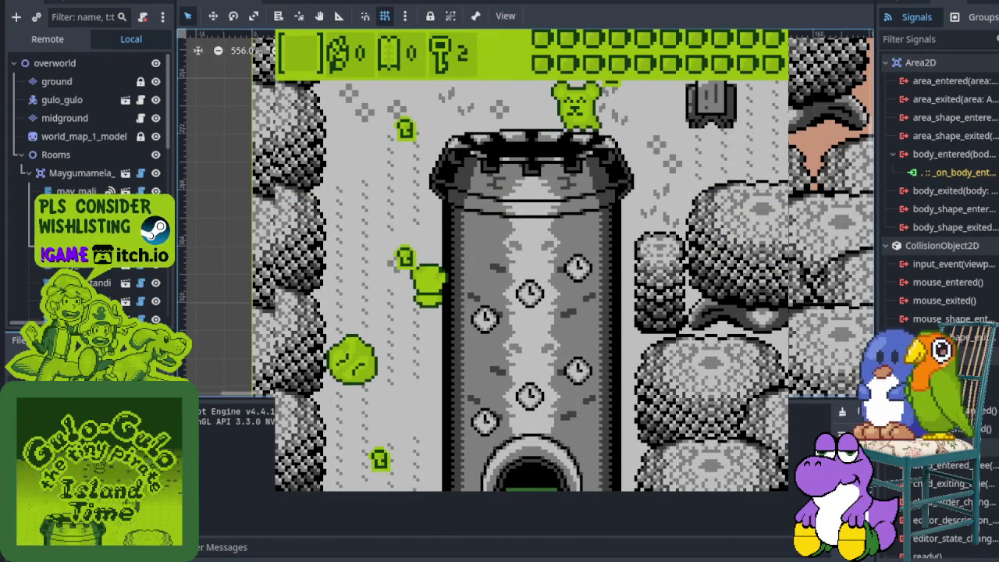
key("Up")
key("Left")
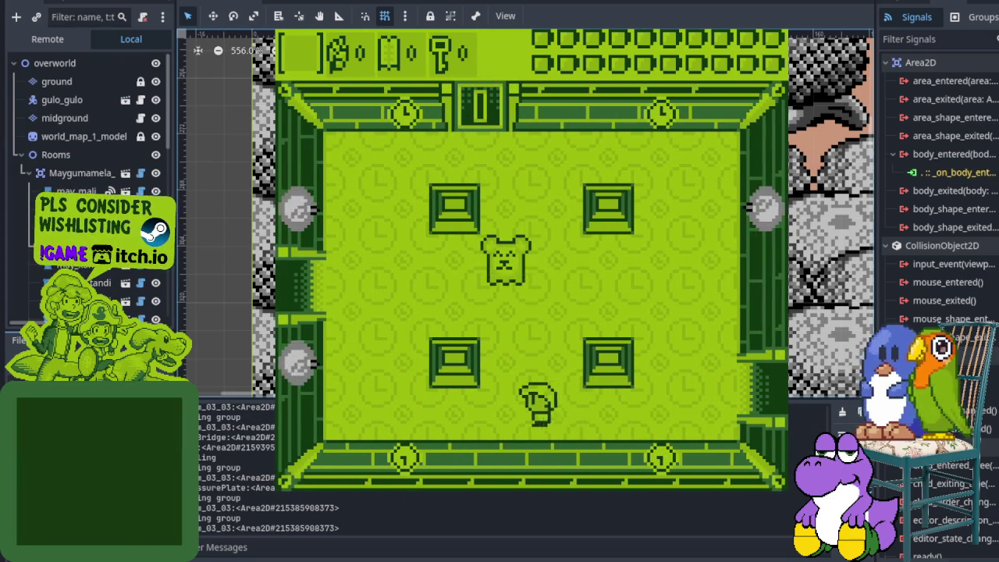
Strike the dark enemy with the sword and leave through the west door
key("Up")
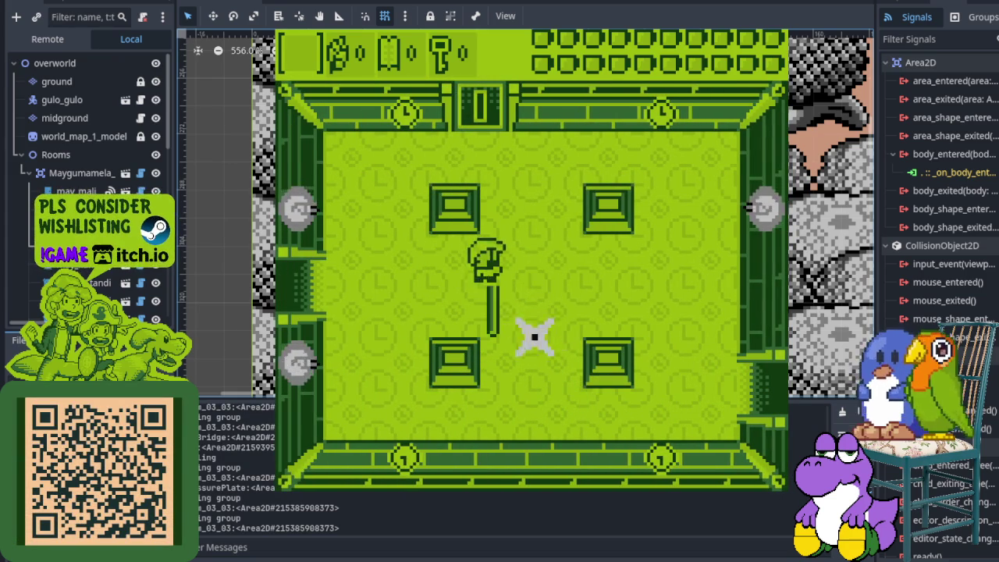
key("Down")
key("Left")
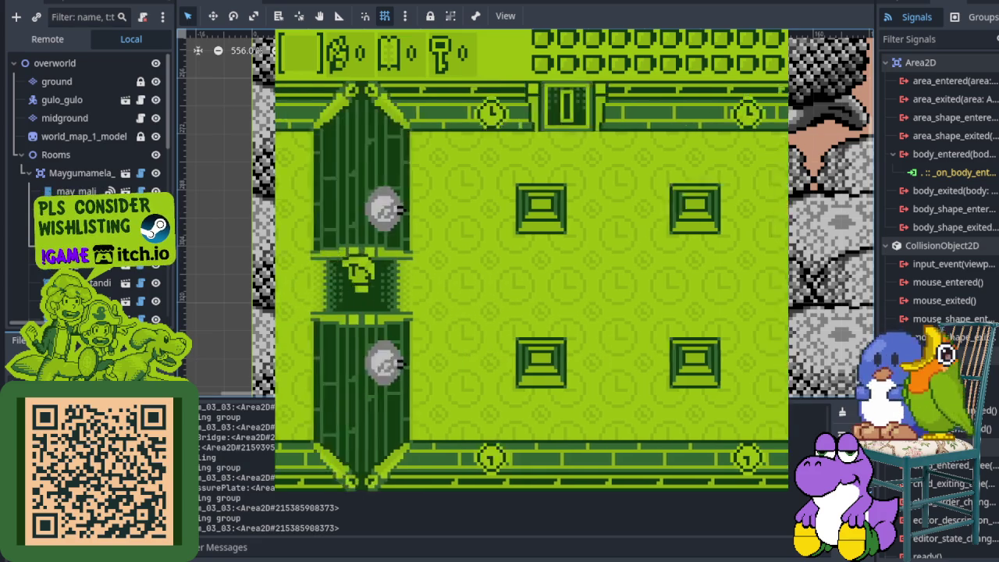
Walk around the new room to line the player up facing the bear
key("Up")
key("Left")
key("Down")
key("Right")
key("Up")
key("Right")
key("Left")
key("Up")
Attack the bear with x, then cross the room's centre toward the top wall
key("x")
key("Up")
key("Down")
key("Left")
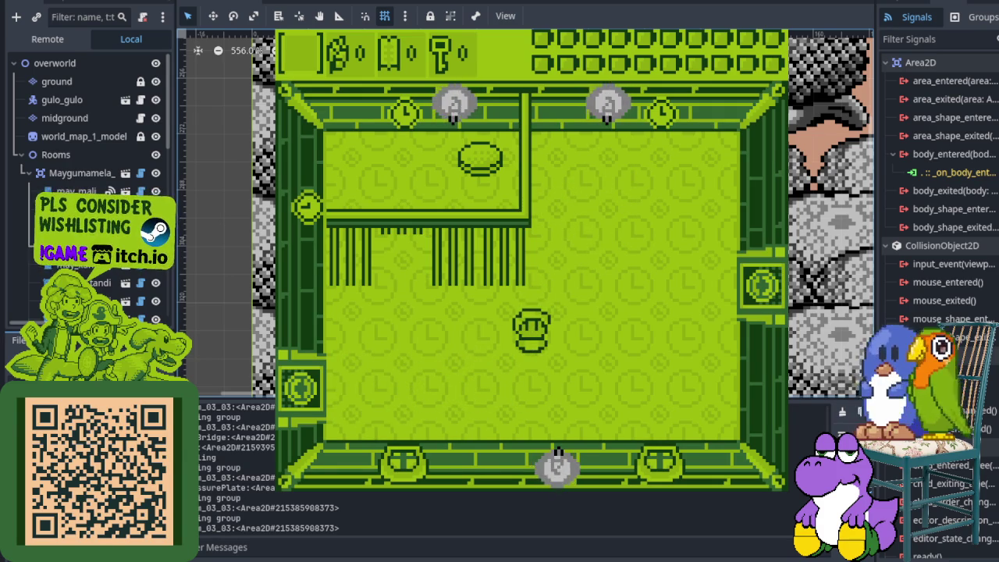
key("Left")
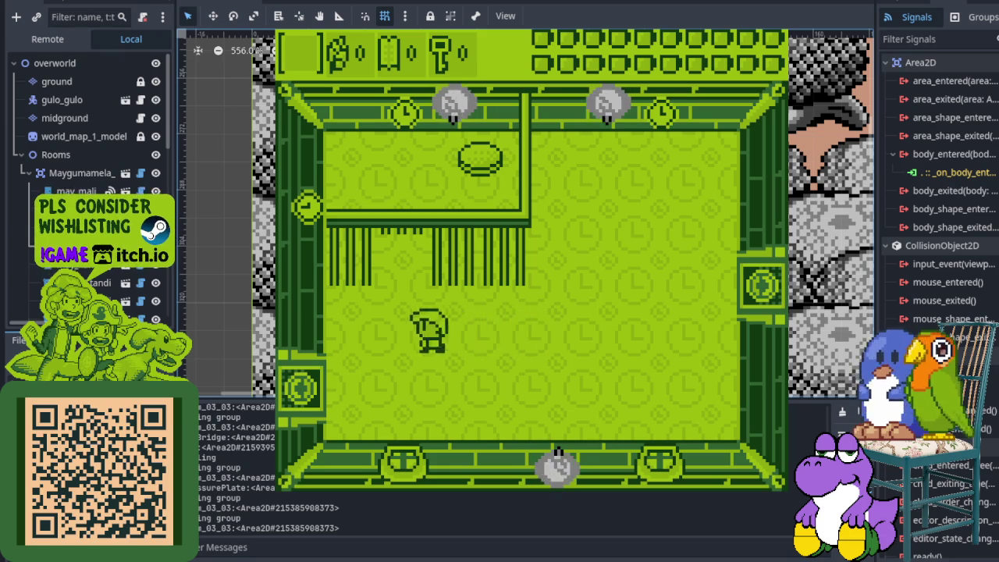
key("Up")
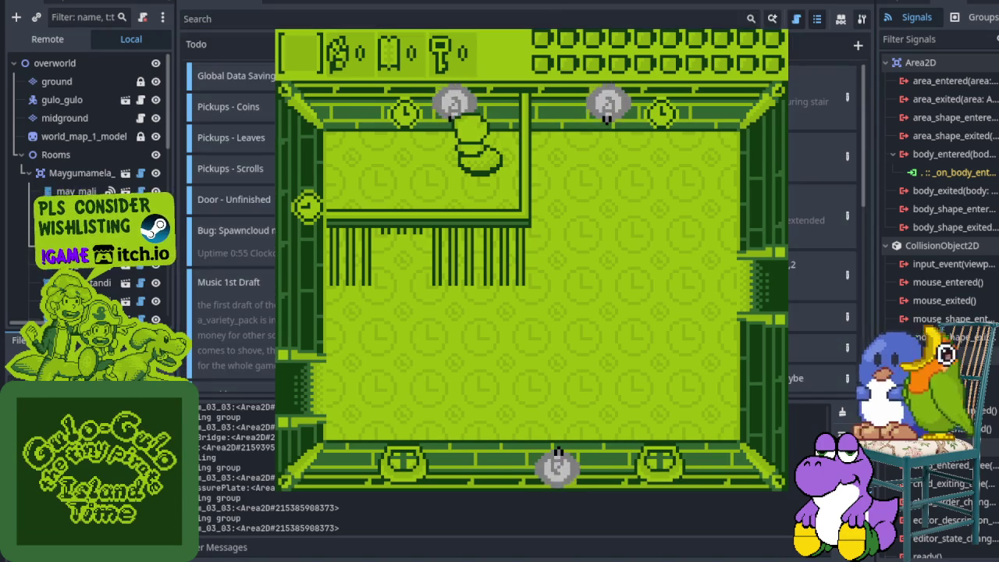
Scroll the Todo board's card list down and add a new task card at the bottom
scroll(231, 226, "down", 3)
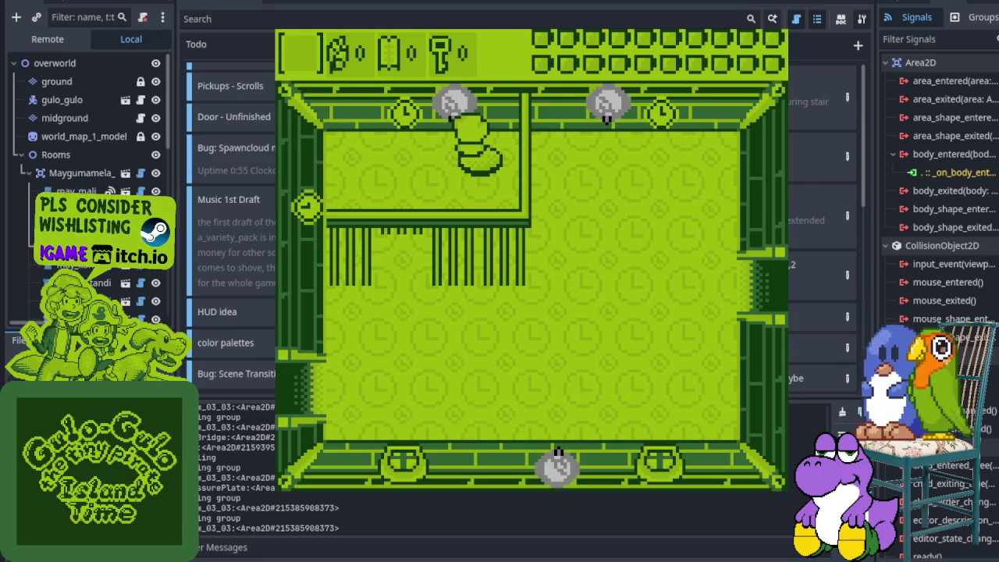
left_click(858, 44)
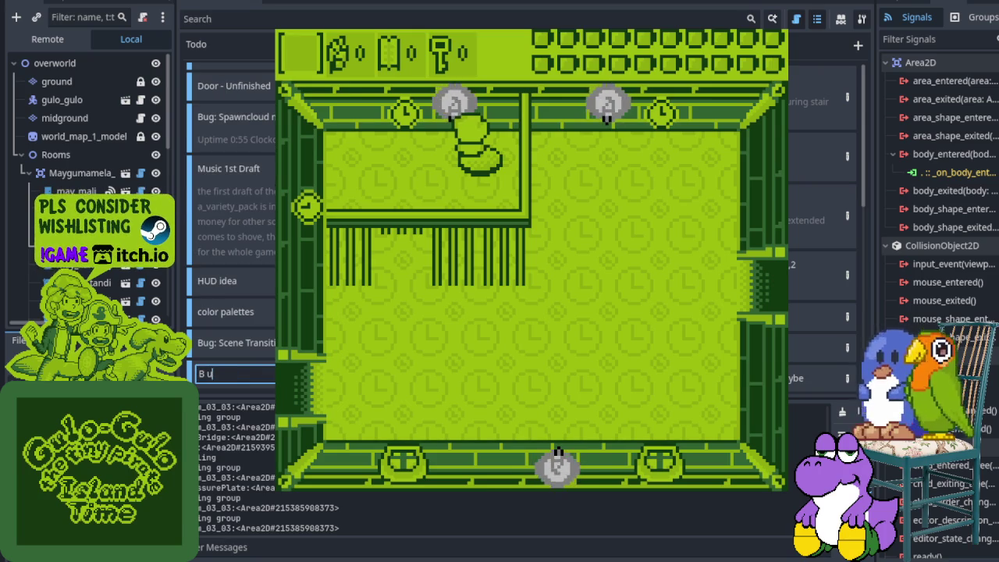
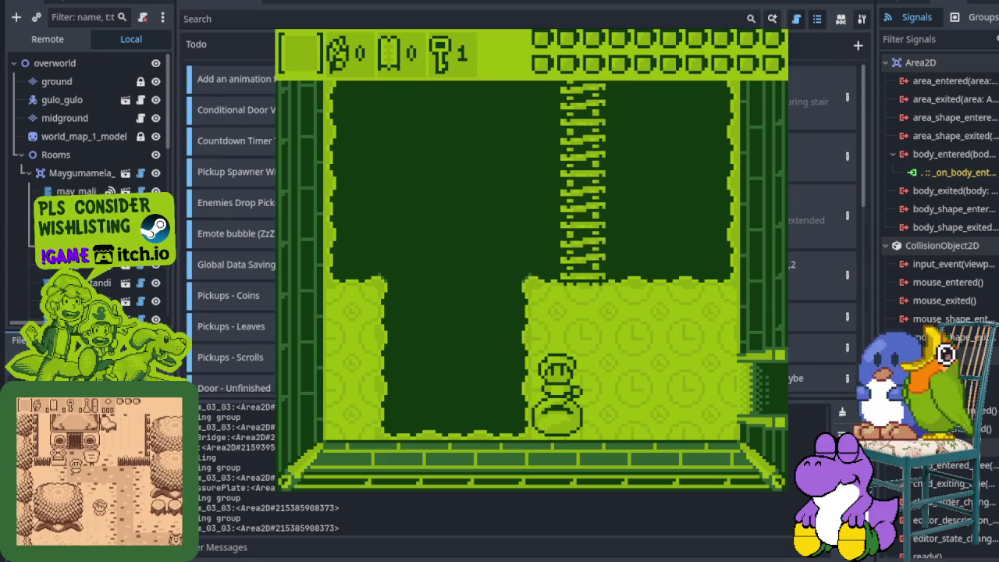
Climb the ladder into the upper room, walk around it, and return beside the pot
key("Up")
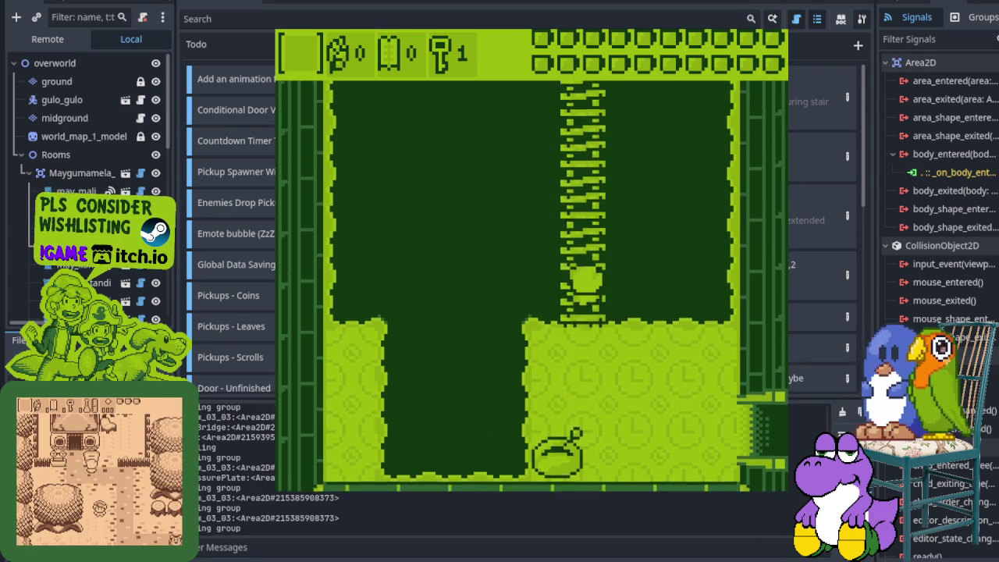
key("Up")
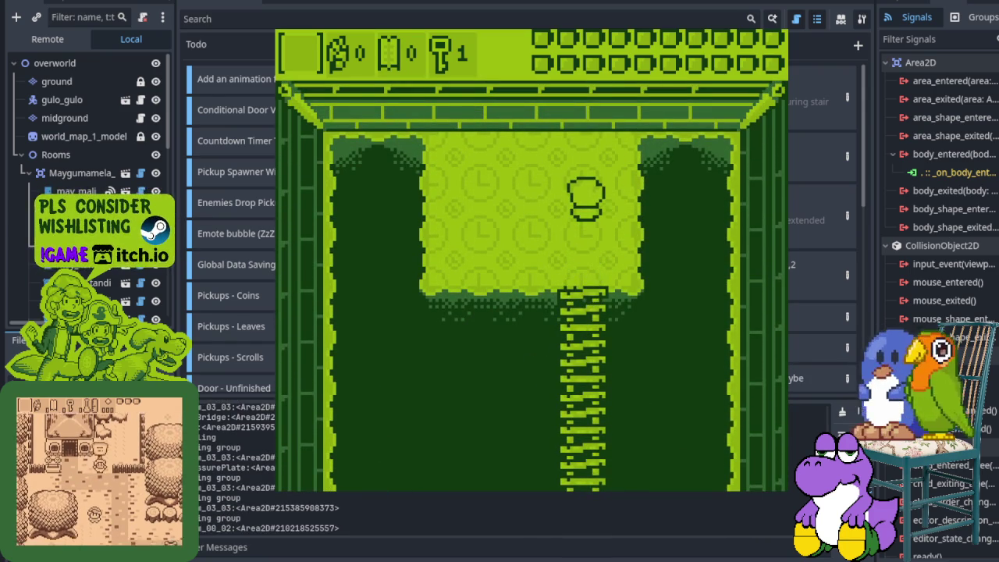
key("Left")
key("Up")
key("Right")
key("Down")
key("Down")
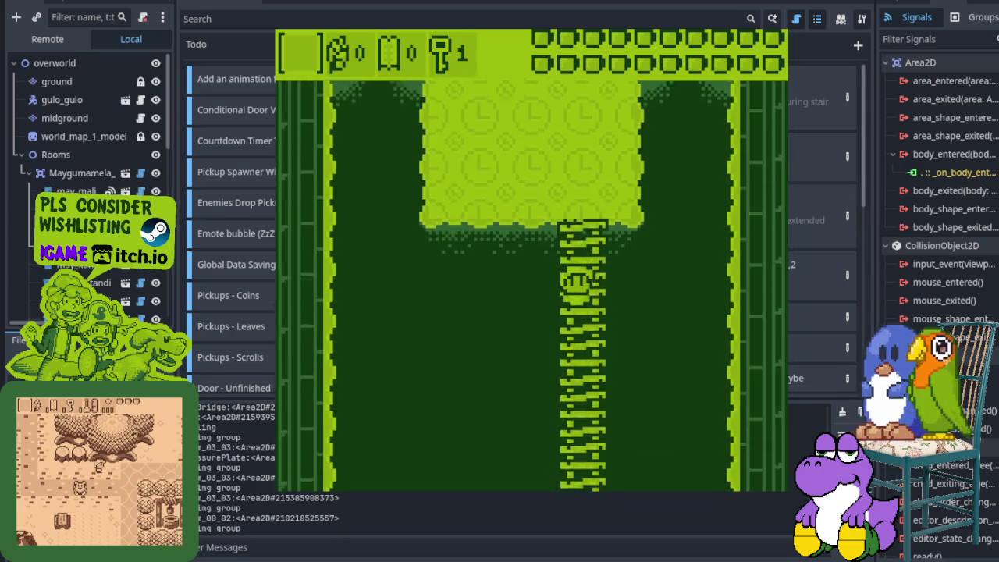
key("Right")
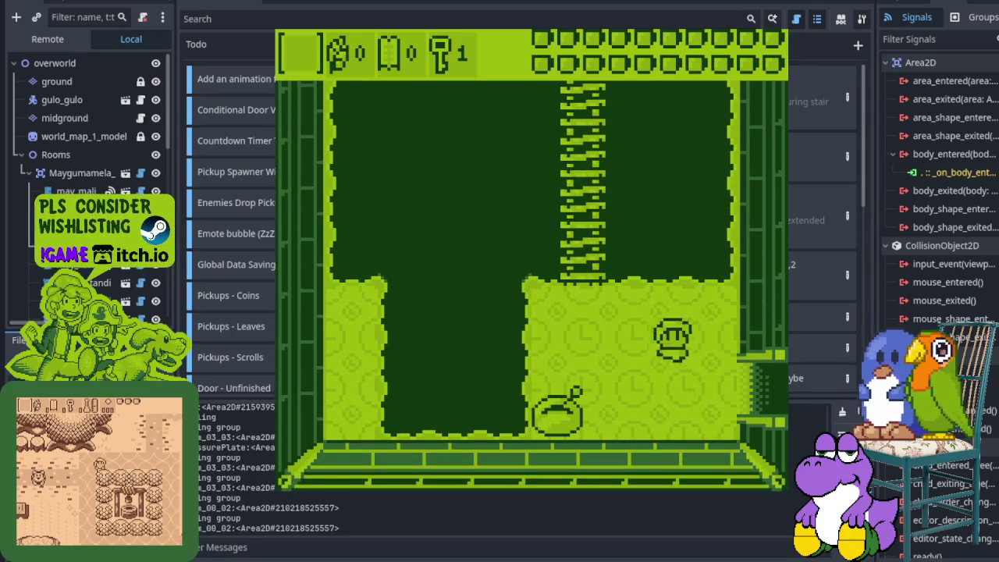
key("Down")
key("Left")
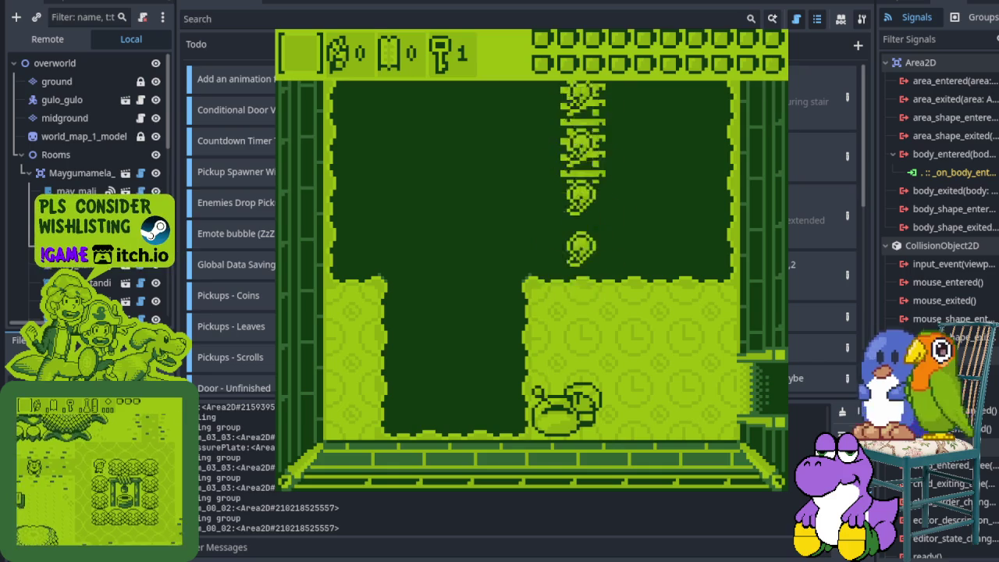
Walk east through two doorways and defeat the bear enemy
key("Right")
key("Right")
key("Up")
key("Right")
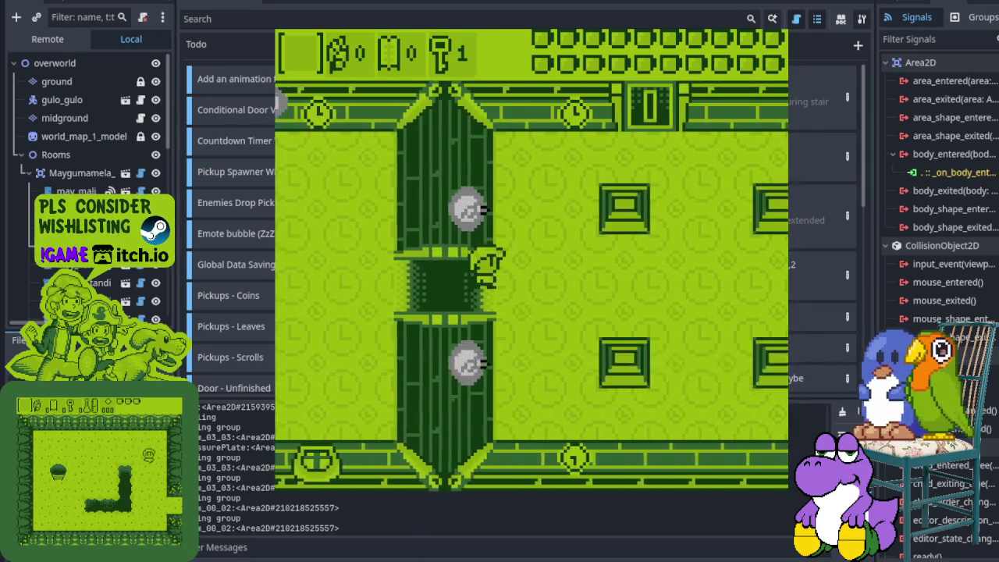
key("Right")
key("Down")
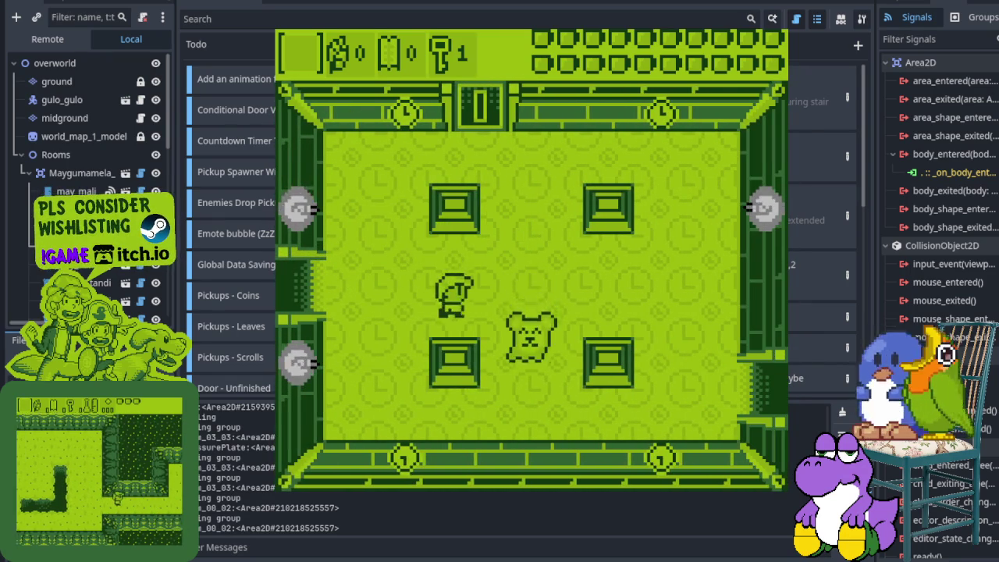
key("Right")
key("Down")
Leave through the west doorway and cross the room to the west wall
key("Left")
key("Up")
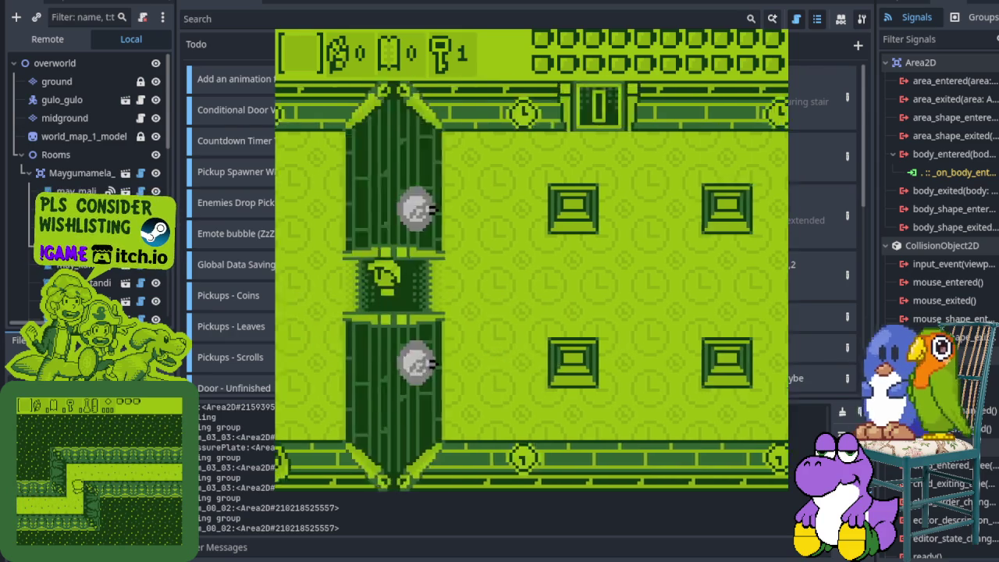
key("Left")
key("Down")
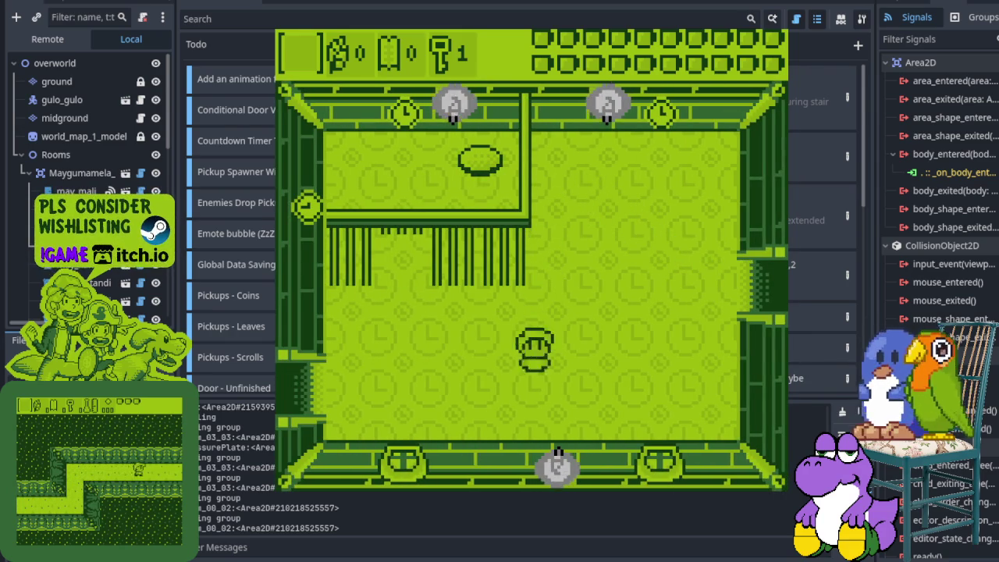
key("Left")
key("Left")
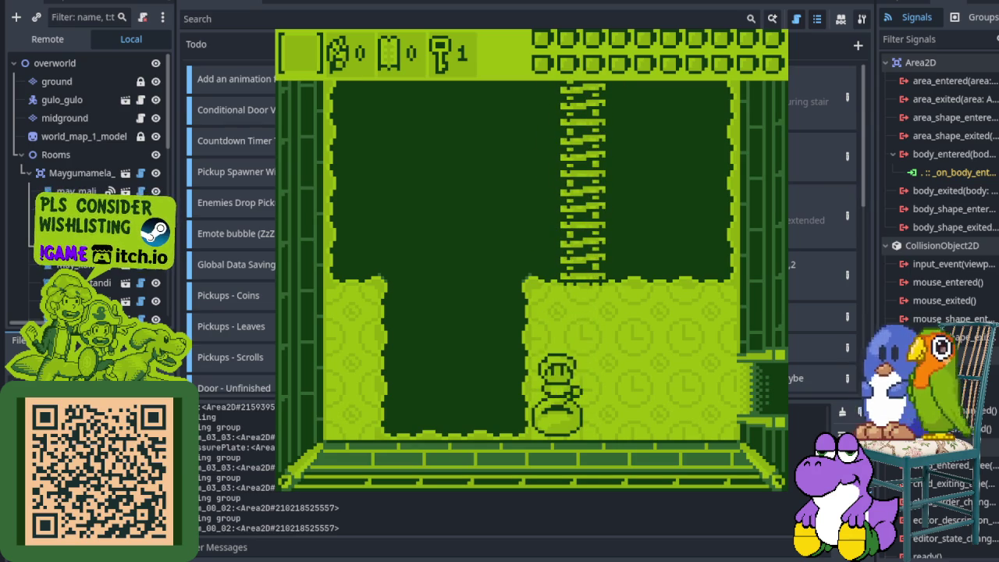
Drop onto the bubble below the ladder, then walk right through the right doorway
key("Down")
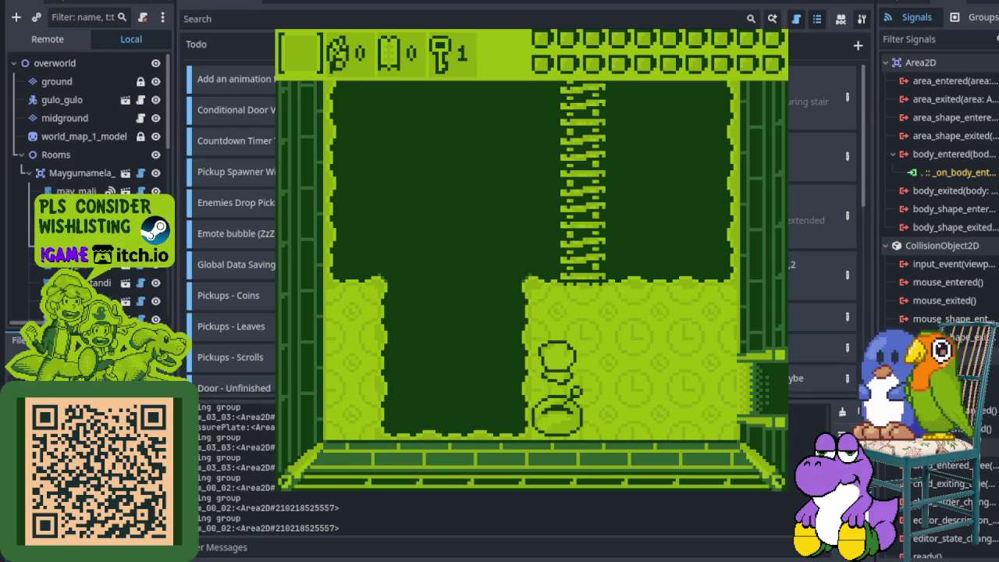
key("Up")
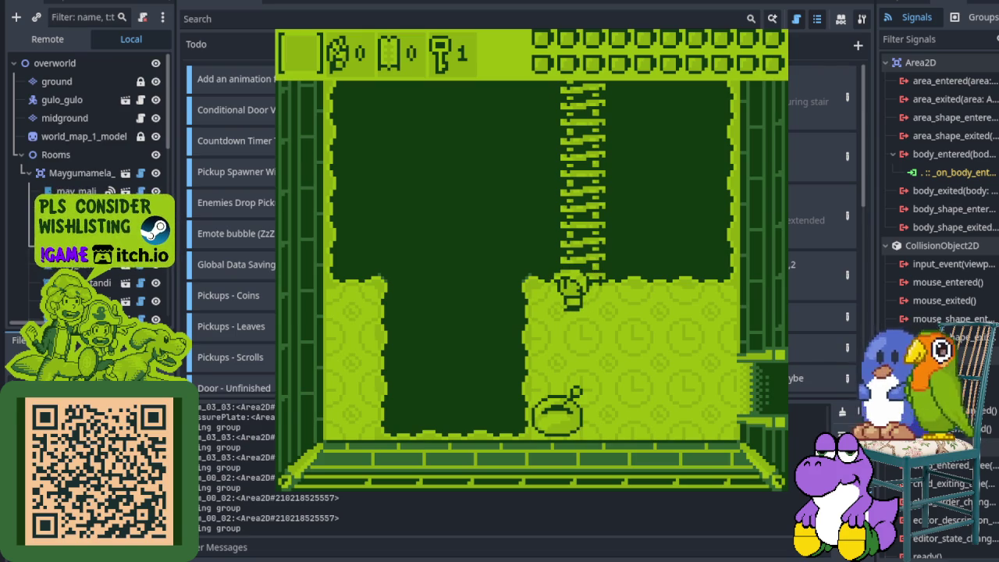
key("Down")
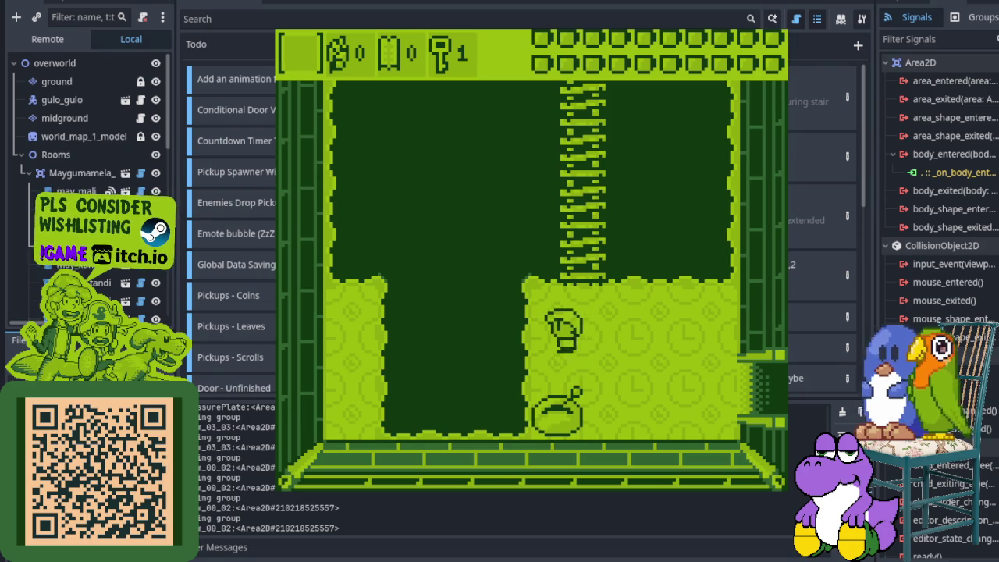
key("Right")
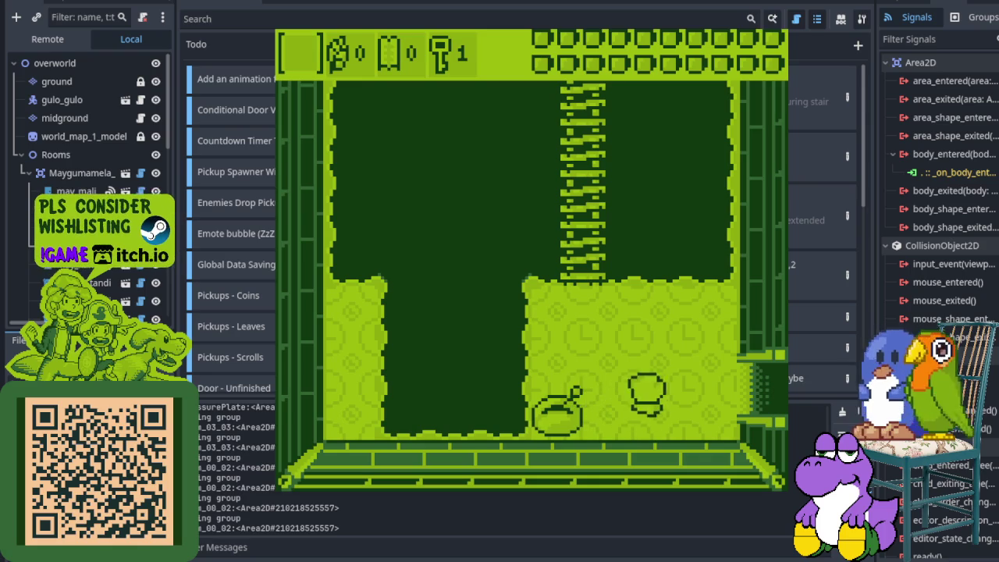
key("Right")
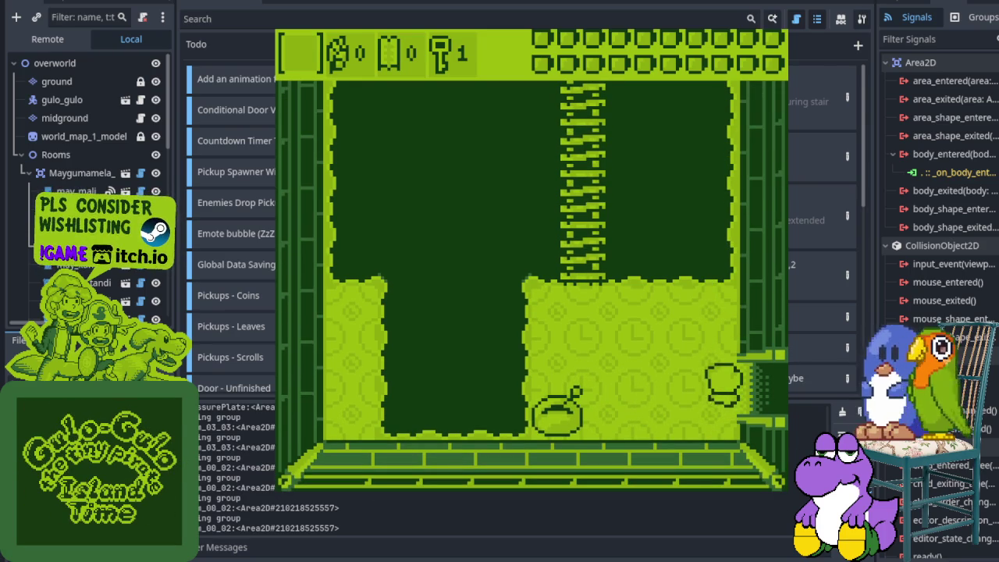
key("Right")
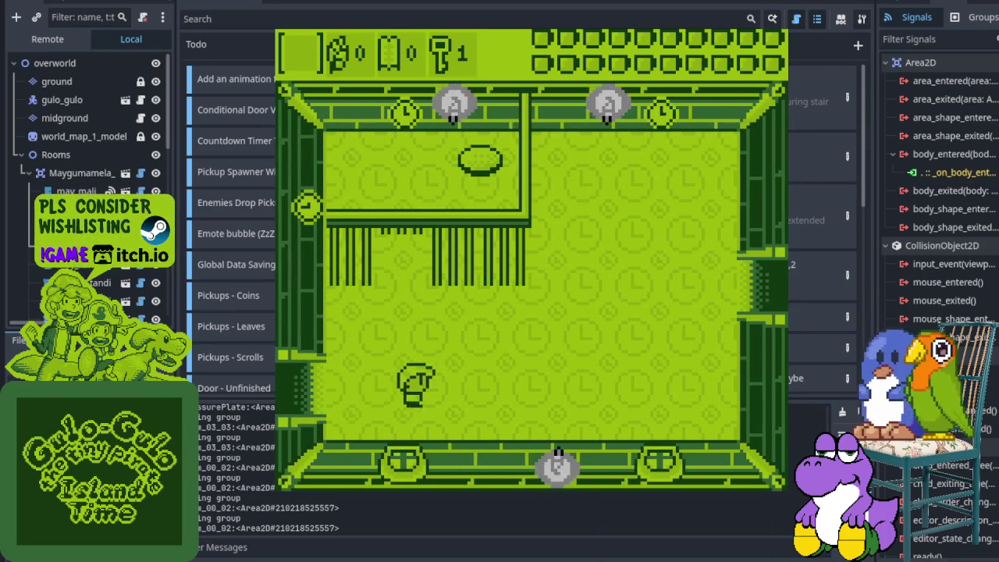
Cross the four-block room past the enemy and continue into the trophy room
key("Up")
key("Right")
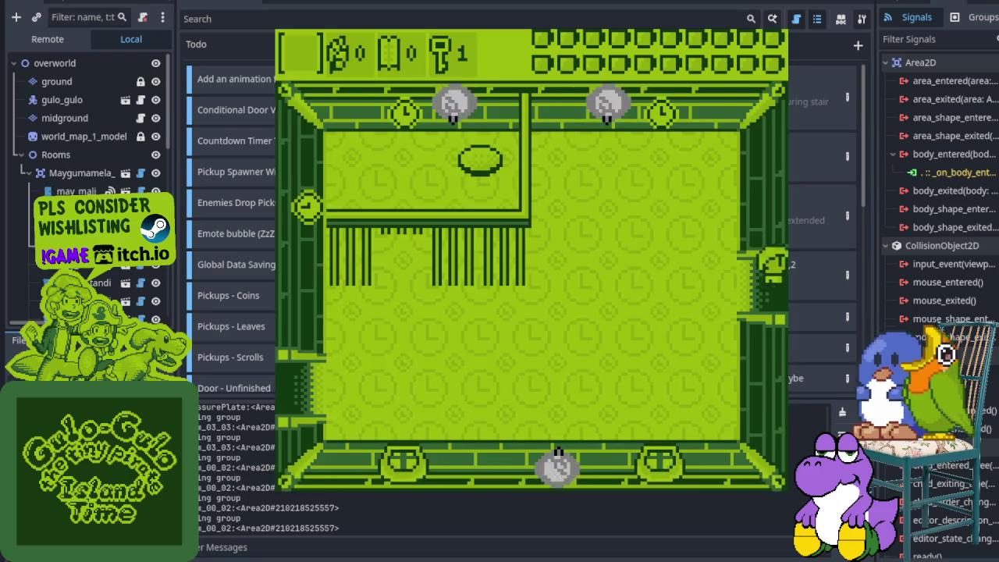
key("Right")
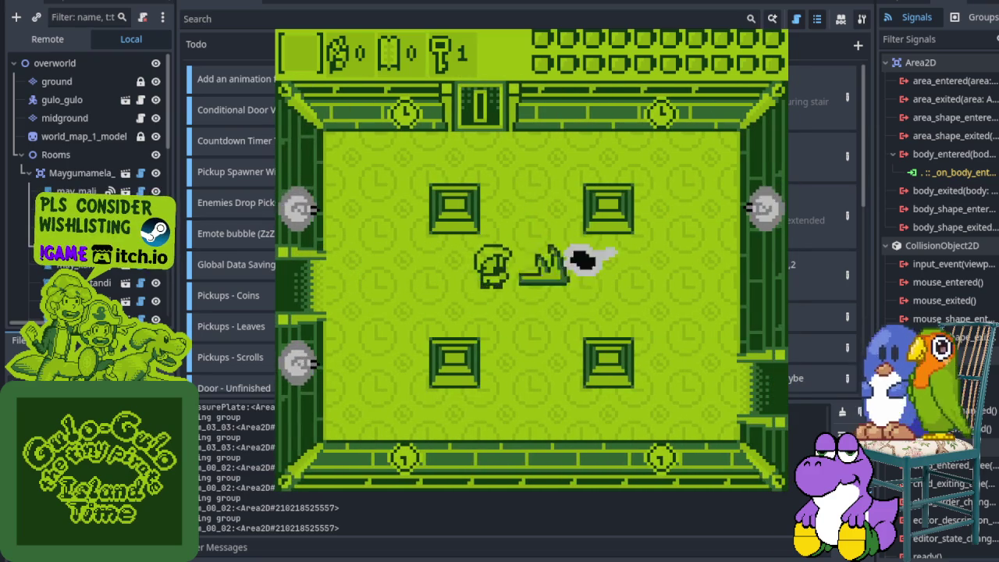
key("Up")
key("Up")
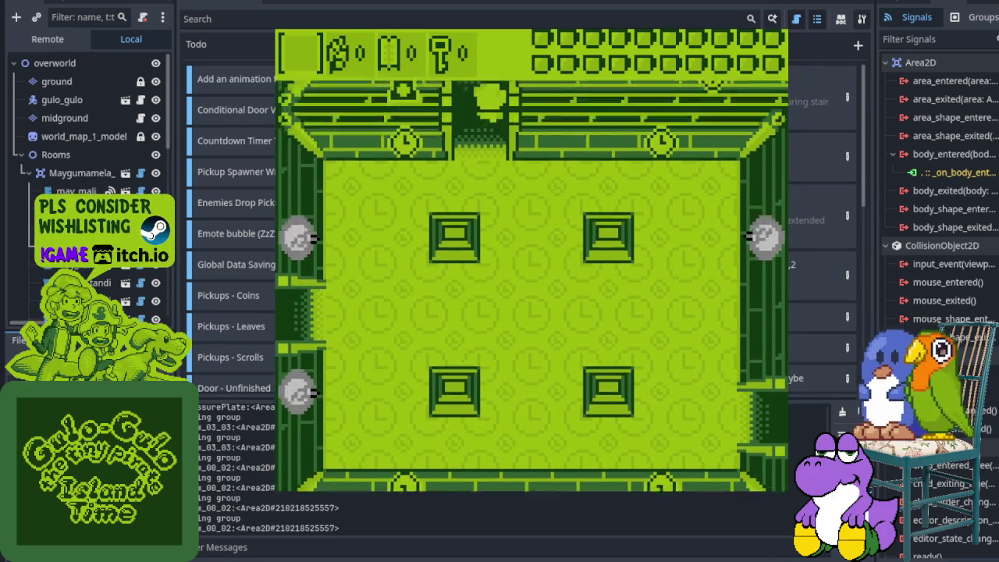
key("Right")
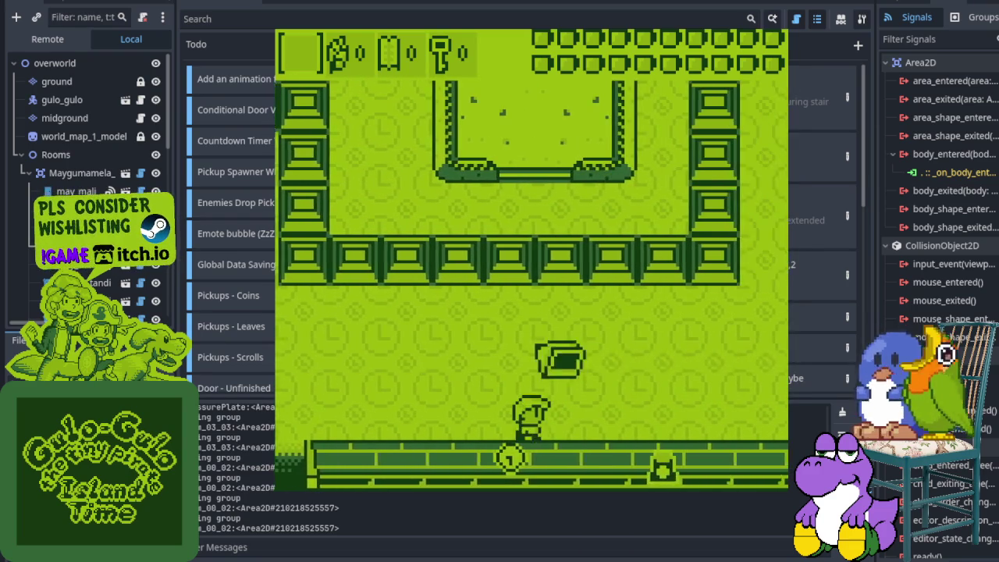
key("Right")
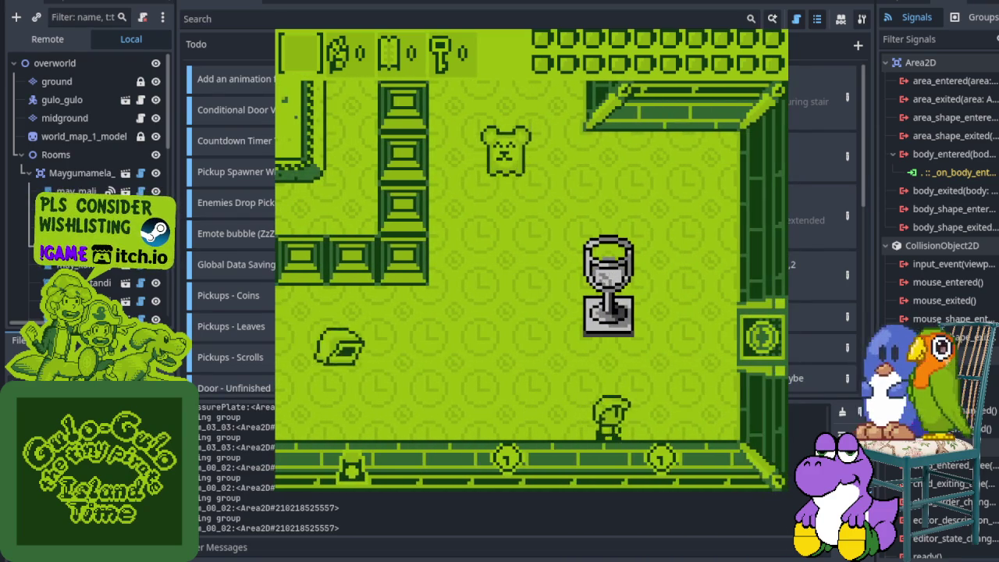
key("Down")
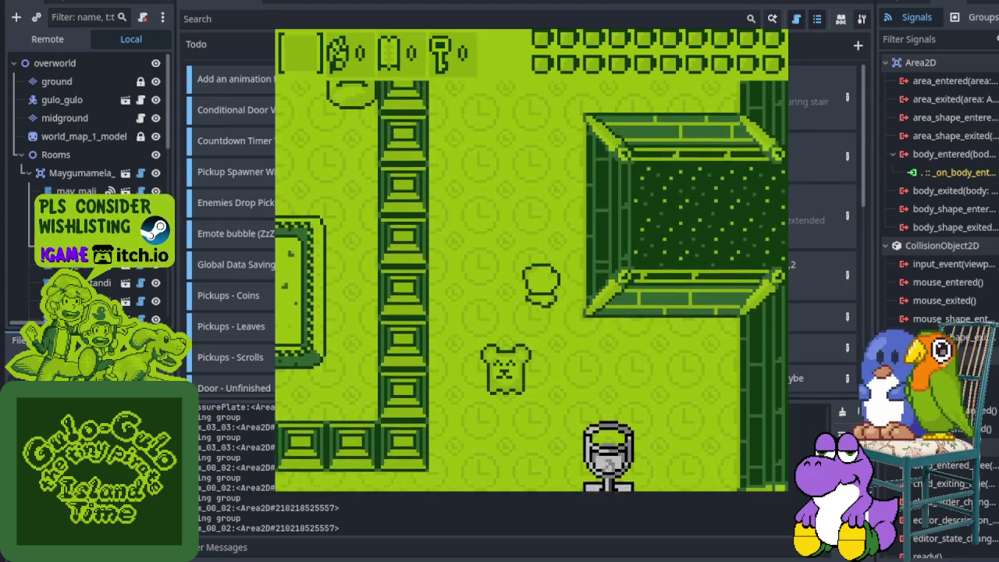
key("Up")
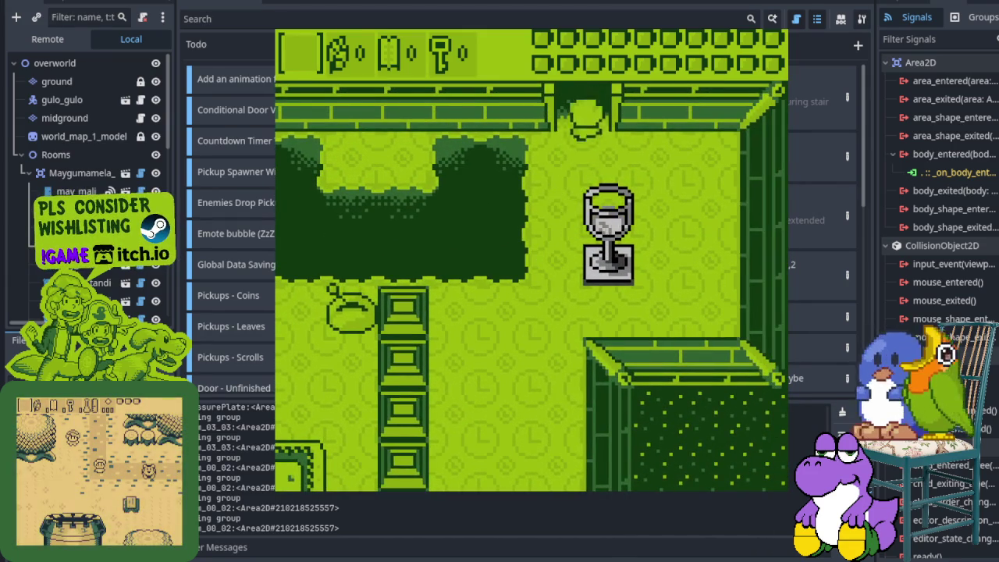
key("Right")
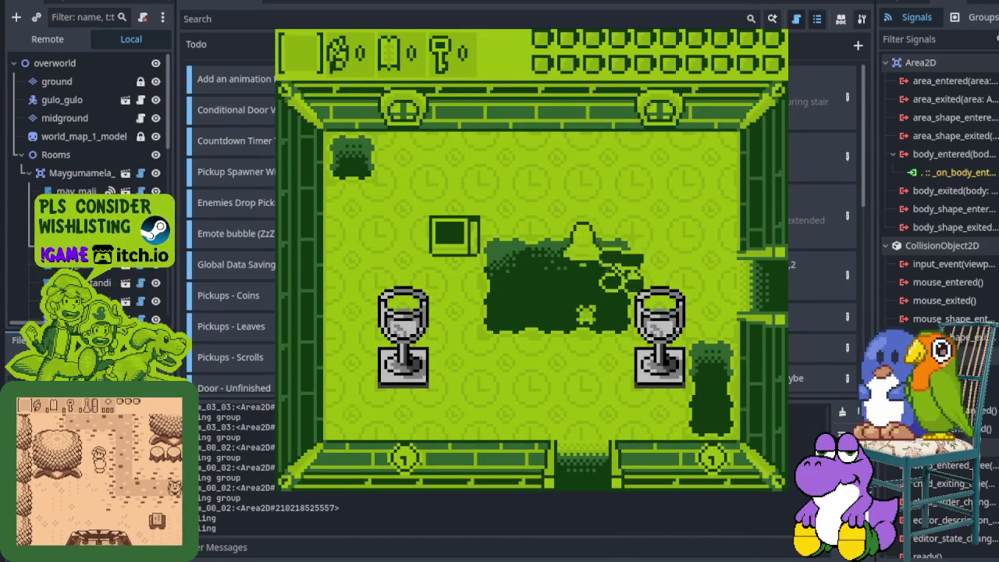
Circle the trophy room, then go east and through the south door into the room below
key("Down")
key("Left")
key("Left")
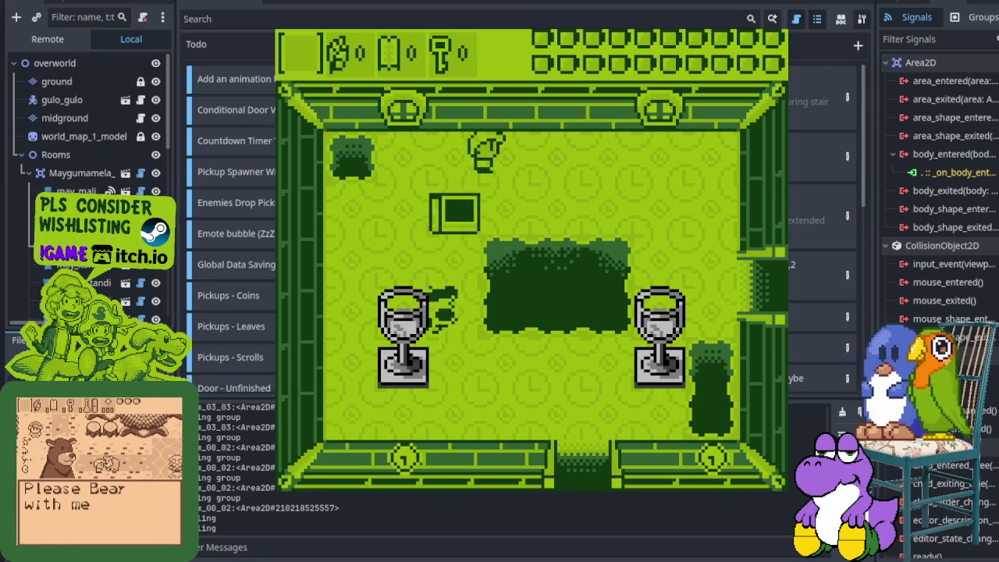
key("Right")
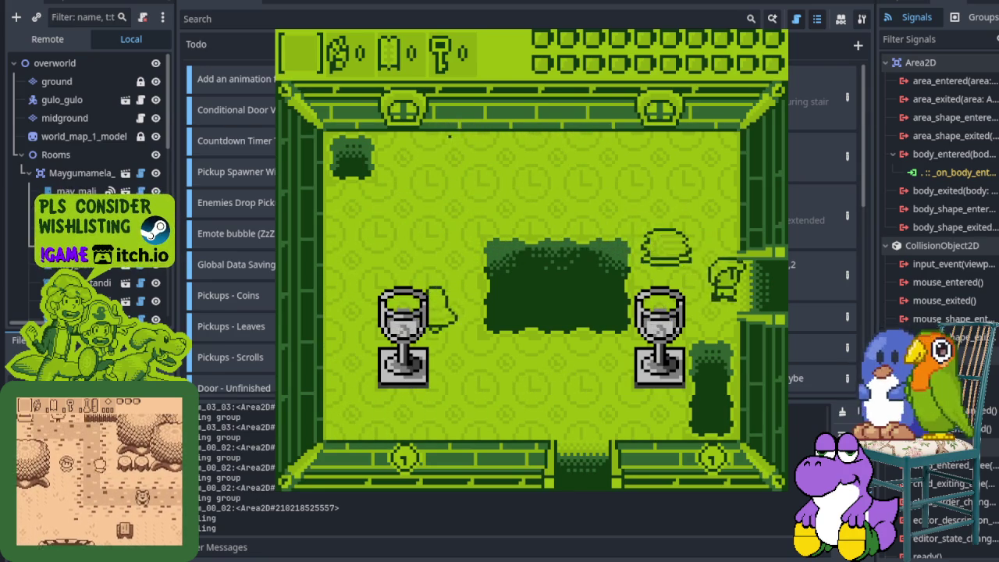
key("Right")
key("Down")
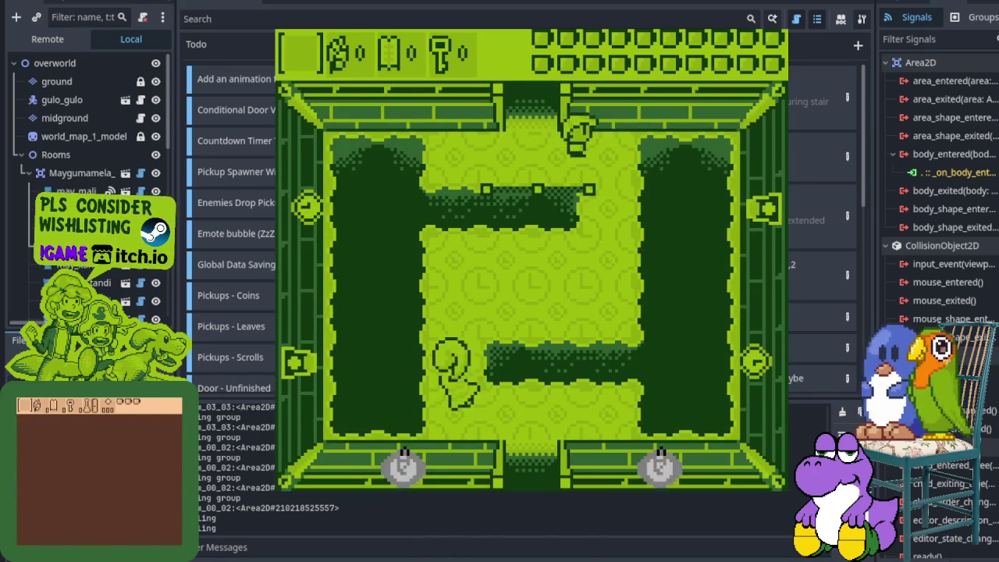
key("Down")
key("Down")
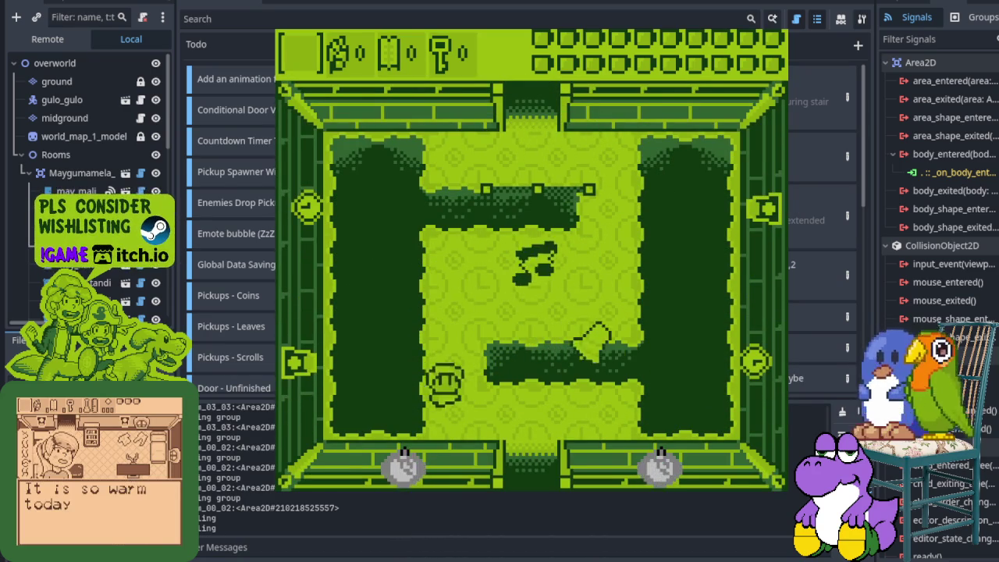
Pass through the gate, cross the lower room, and walk up through the grate to collect a key
key("Down")
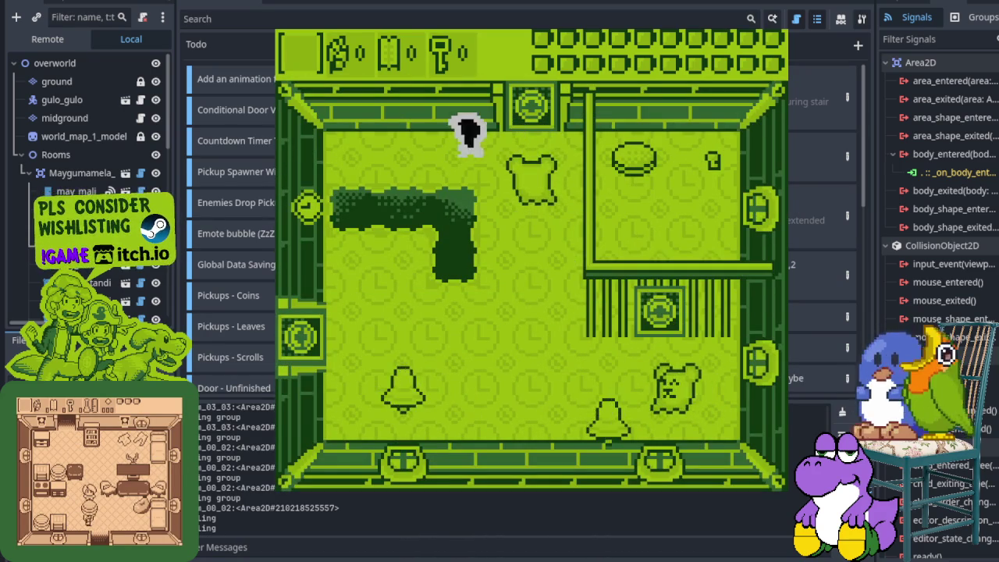
key("Right")
key("Down")
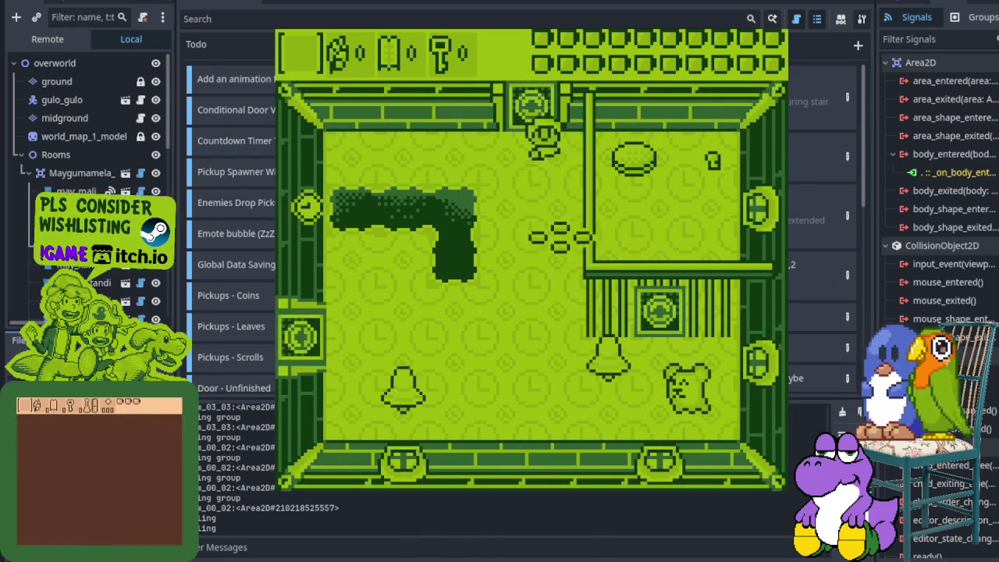
key("Down")
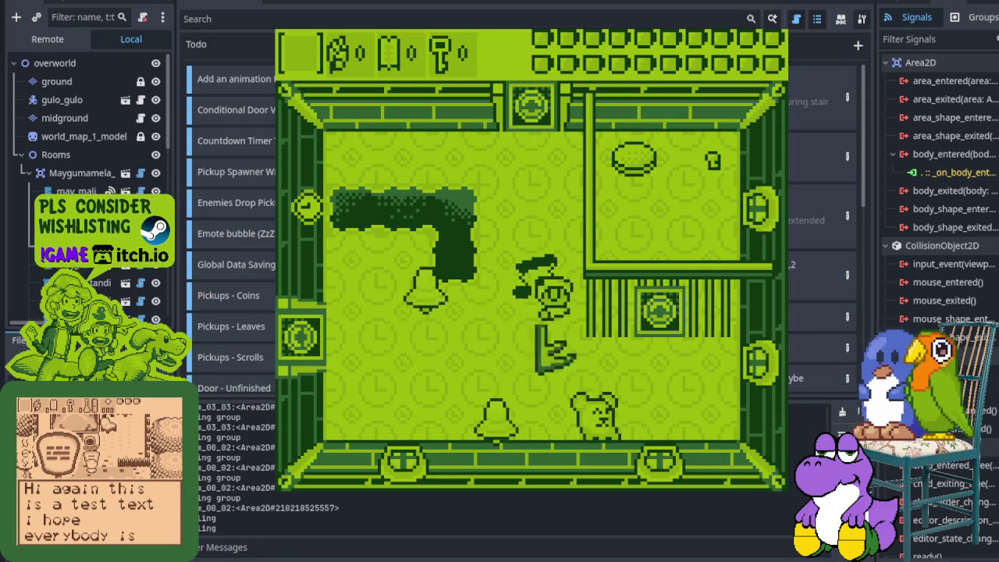
key("Right")
key("Left")
key("Left")
key("Up")
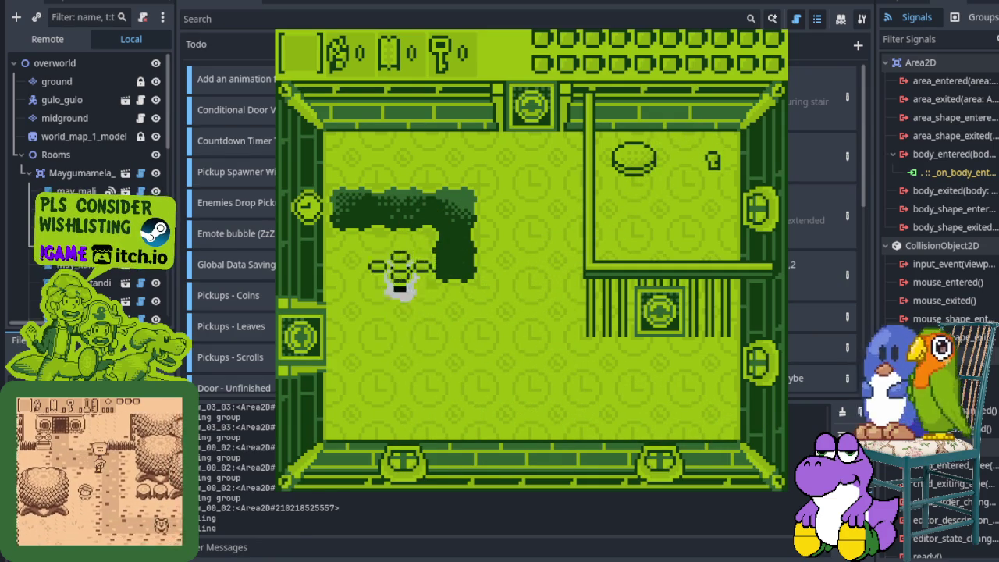
key("Right")
key("Right")
key("Up")
key("Down")
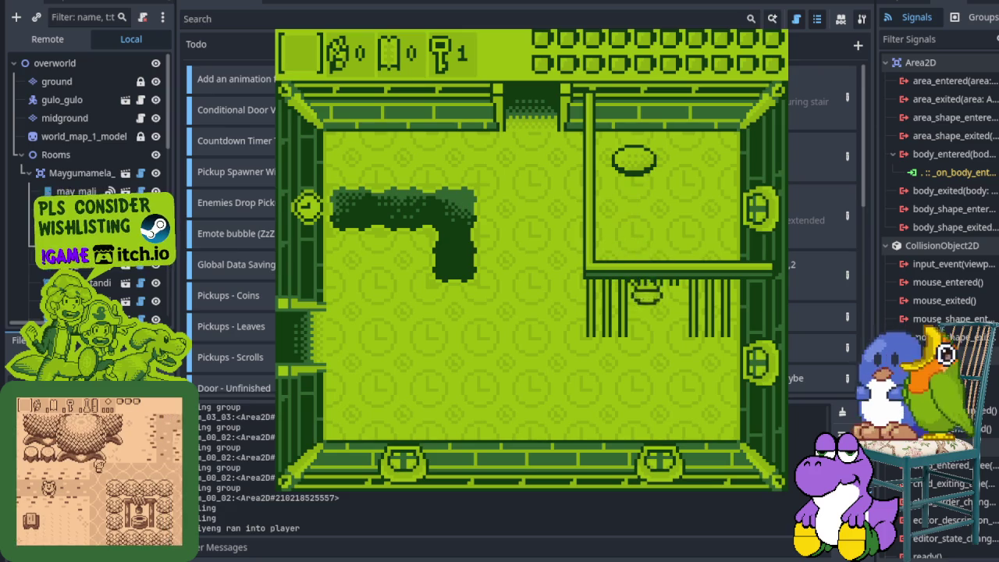
Leave by the left exit and walk through the next area to just below the block row
key("Left")
key("Up")
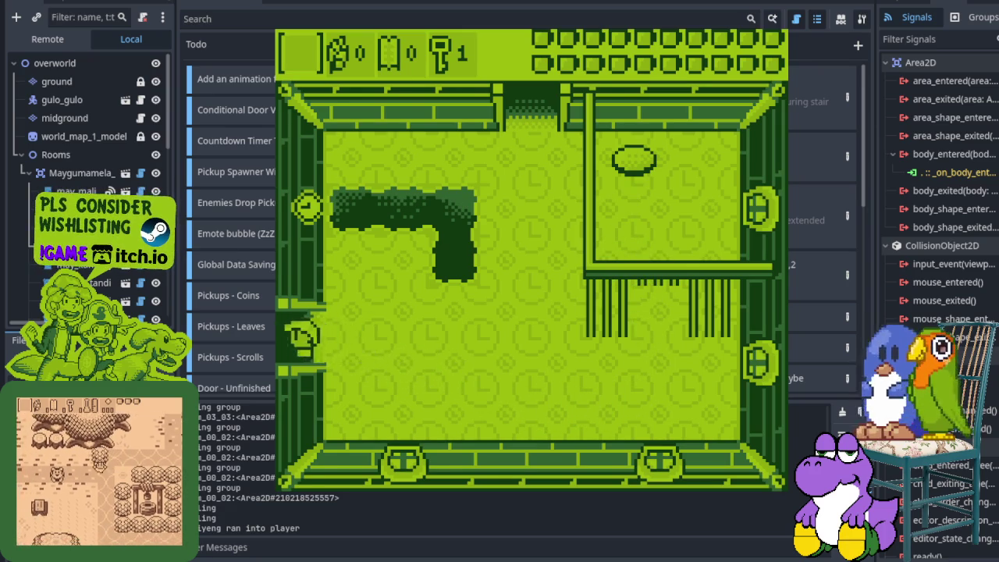
key("Left")
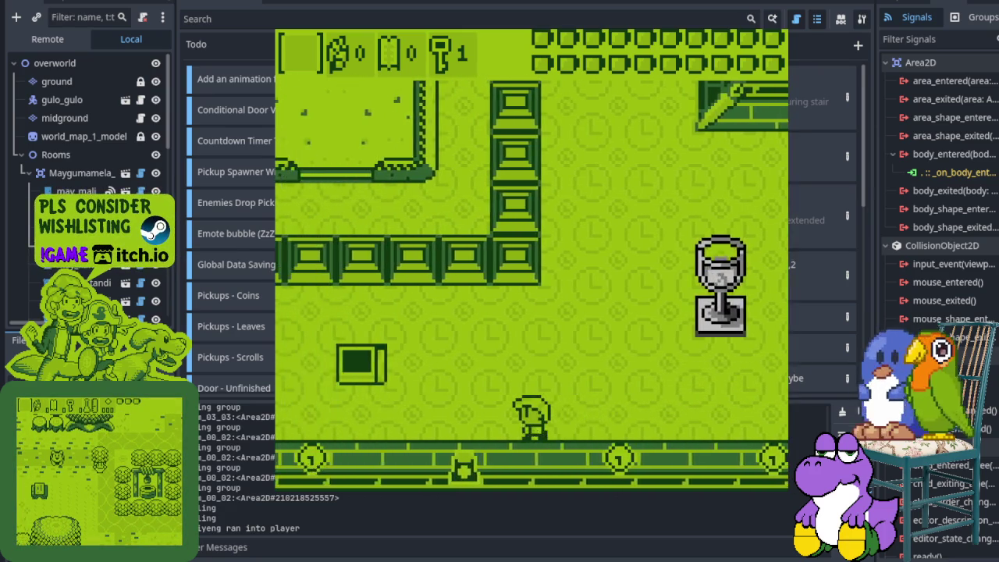
key("Up")
key("Up")
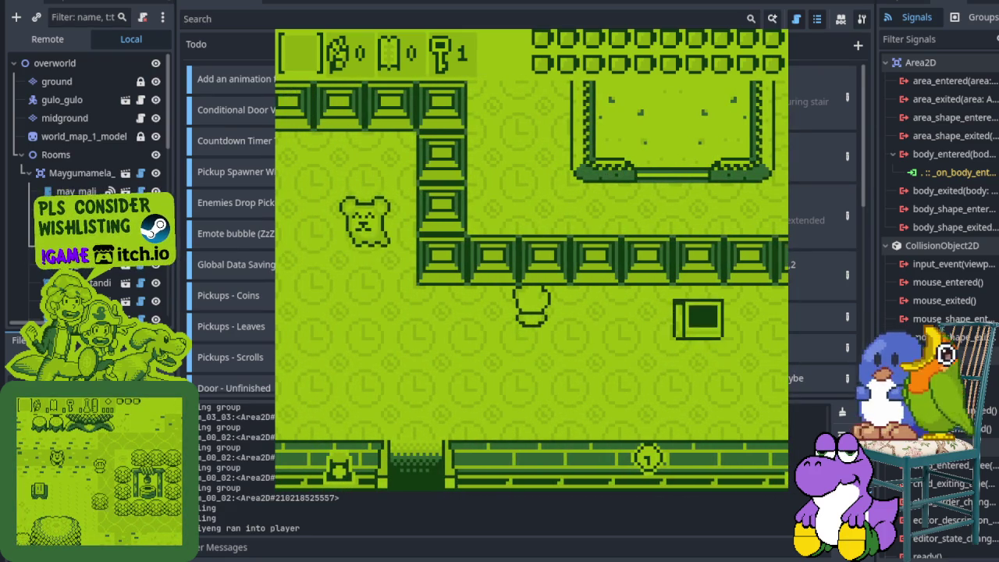
key("Right")
key("Right")
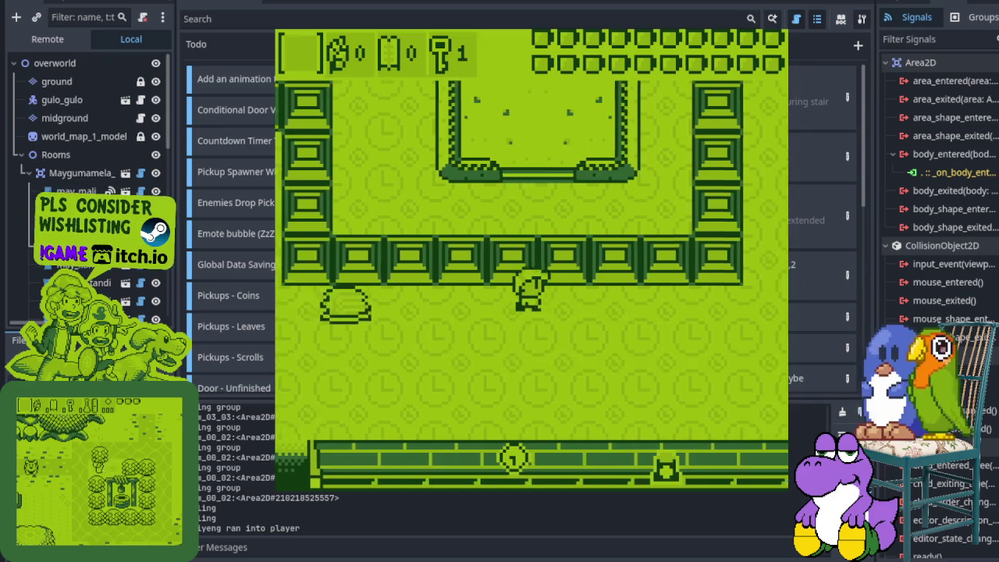
key("Down")
key("Right")
key("Up")
key("Right")
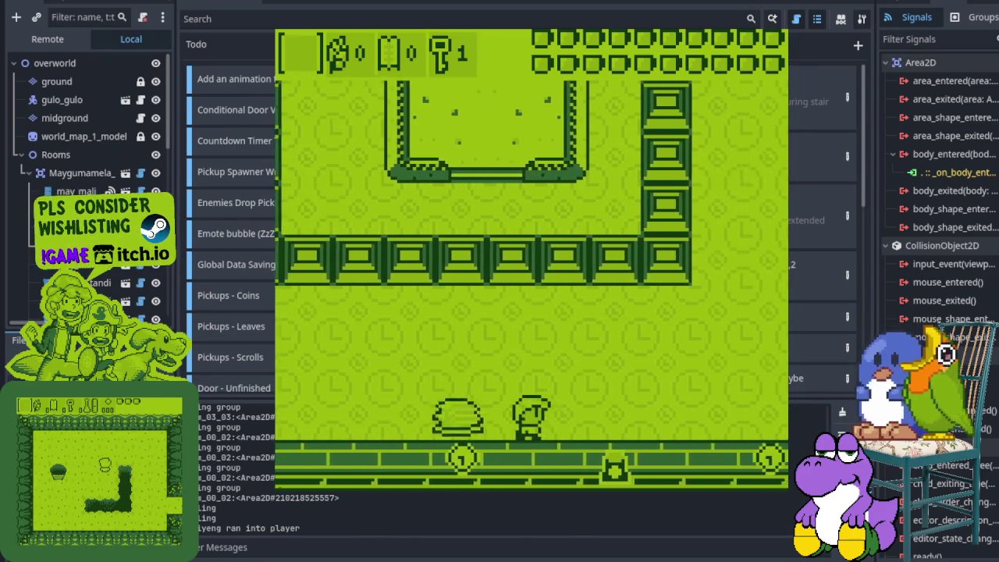
key("Up")
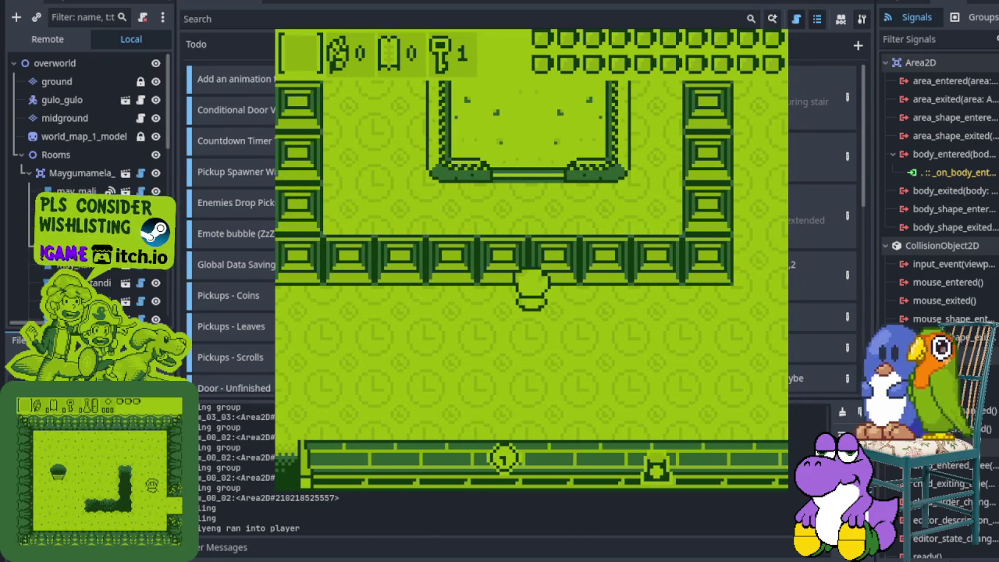
Walk past the enemy, down from the block row, and up into the vertical shaft room
key("Left")
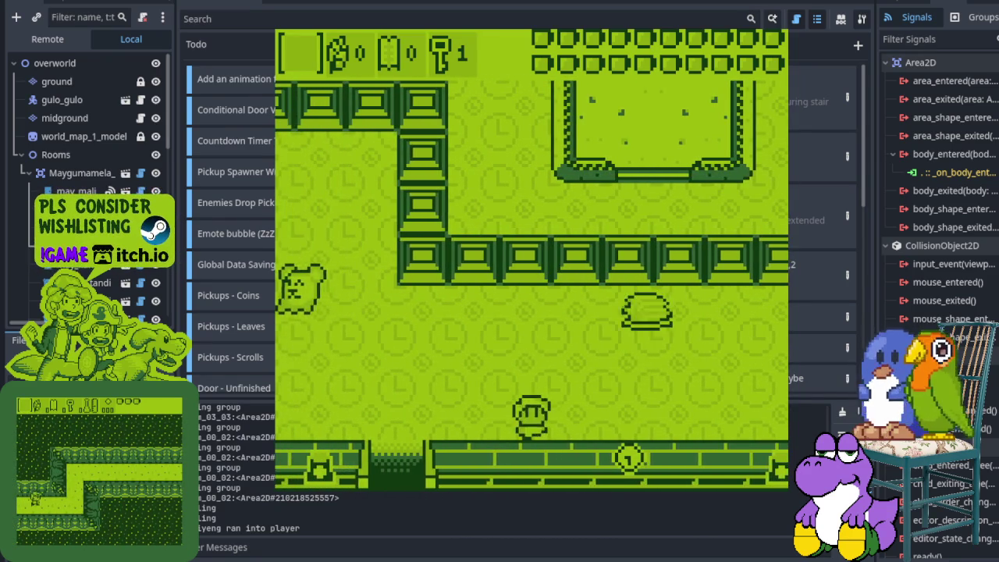
key("Right")
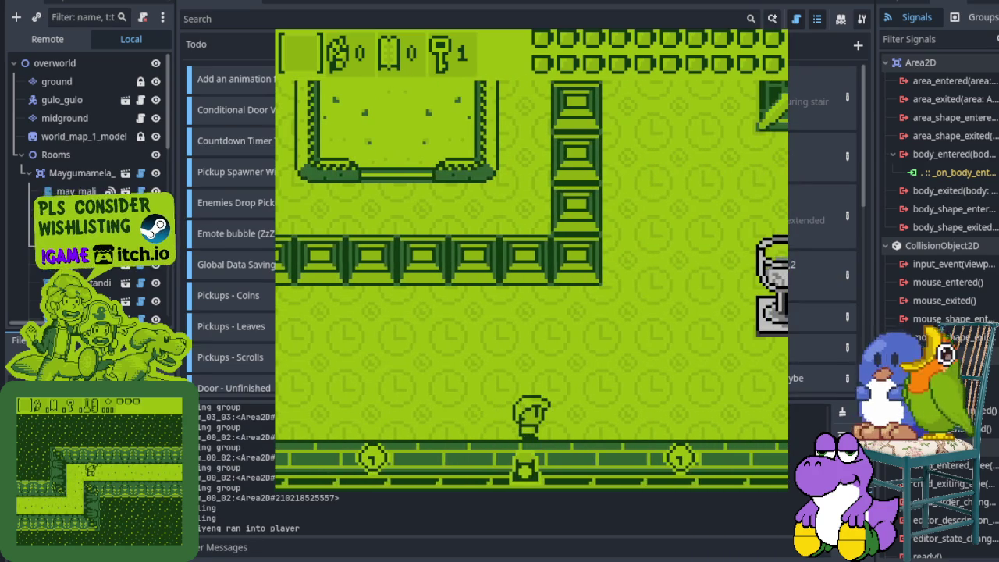
key("Left")
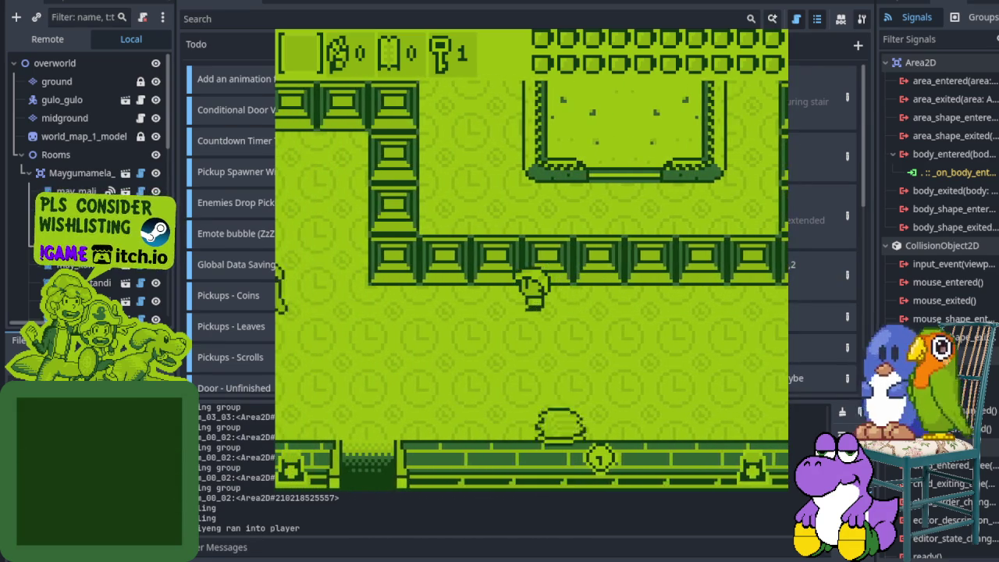
key("Down")
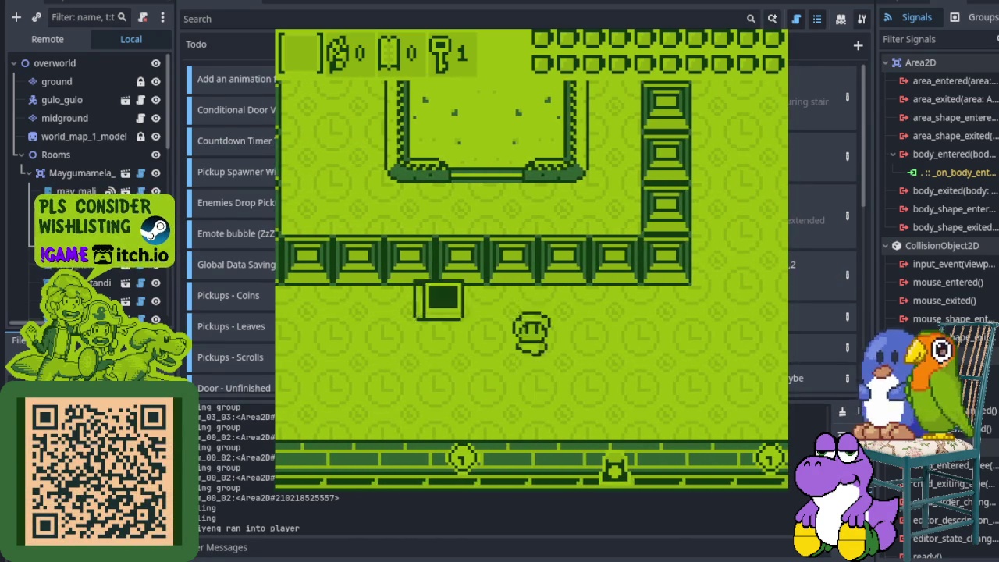
key("Down")
key("Left")
key("Up")
Cross the bell room to its top door, then stop the running game with F8
key("Down")
key("Left")
key("Left")
key("Up")
key("Right")
key("Right")
key("Up")
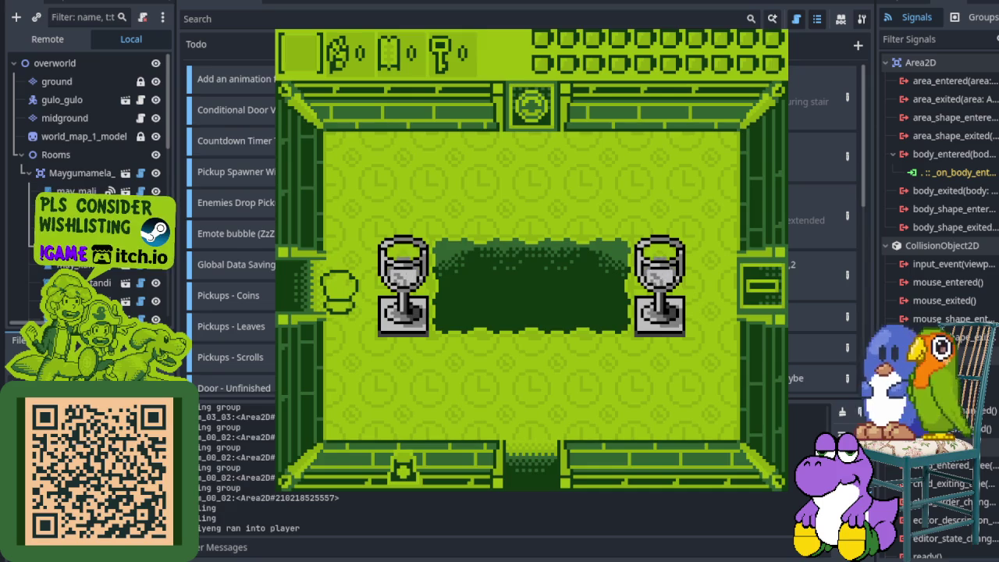
key("F8")
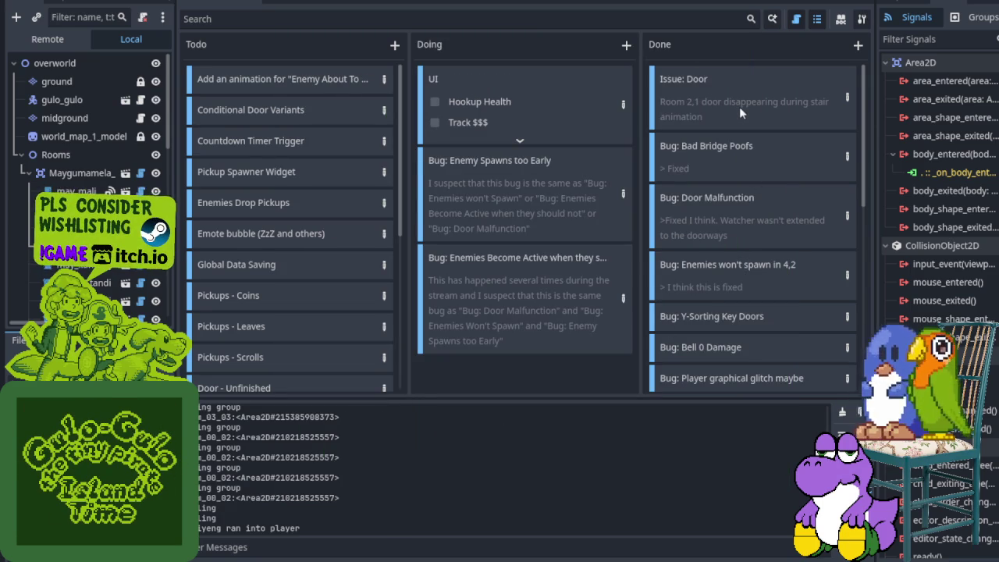
Add the Todo card 'Bug: Lotiyeng perish animation' with a 3:10 timestamp note
scroll(742, 121, "down", 3)
scroll(742, 132, "down", 2)
scroll(738, 196, "down", 2)
scroll(726, 322, "down", 1)
scroll(723, 324, "down", 4)
scroll(723, 328, "down", 1)
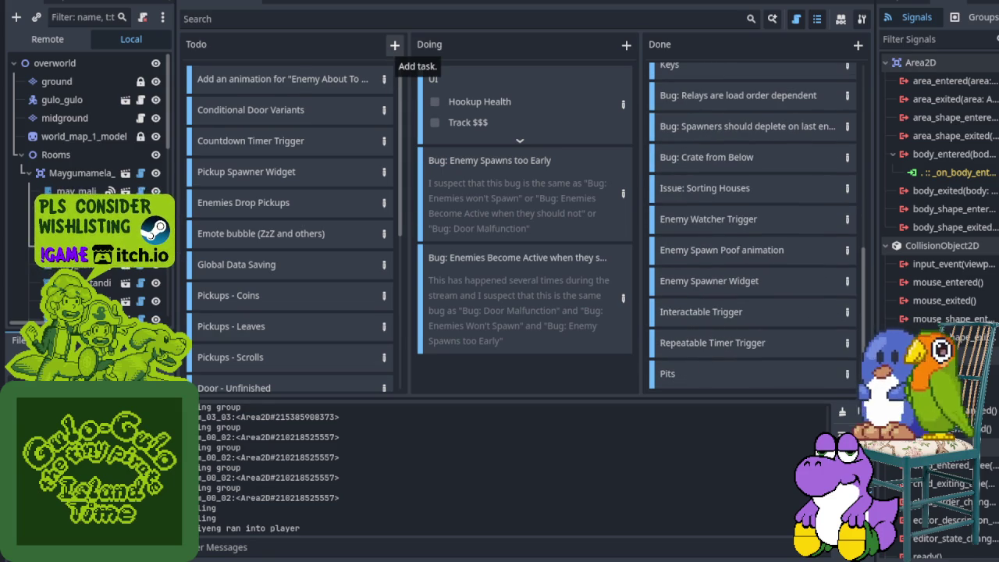
left_click(393, 47)
type("Bug: L")
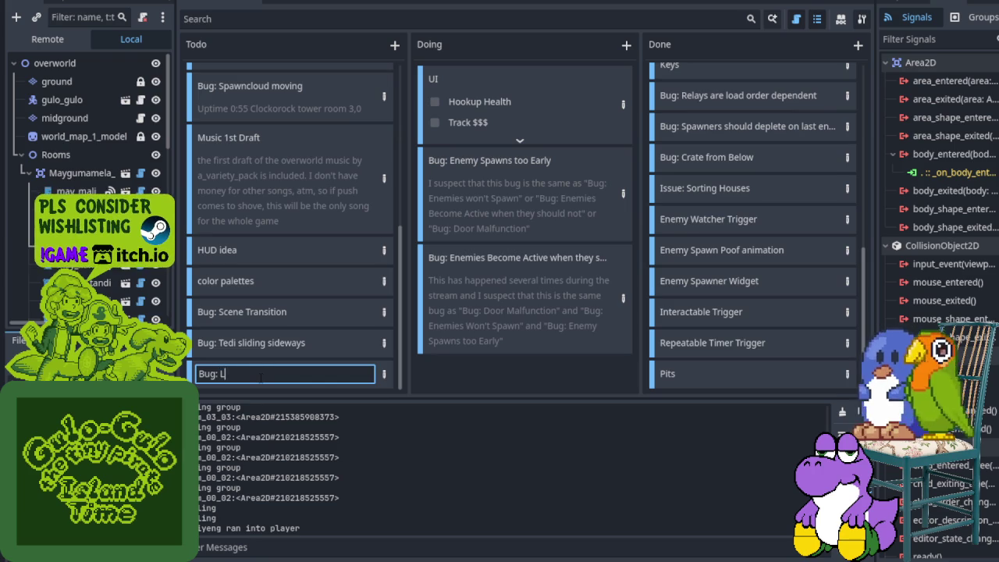
type("oty")
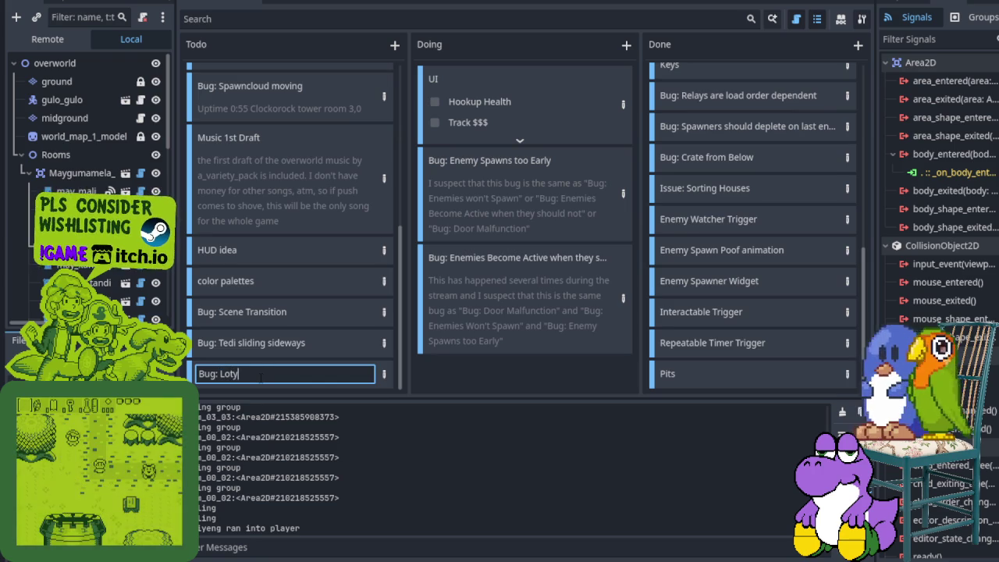
key("BackSpace")
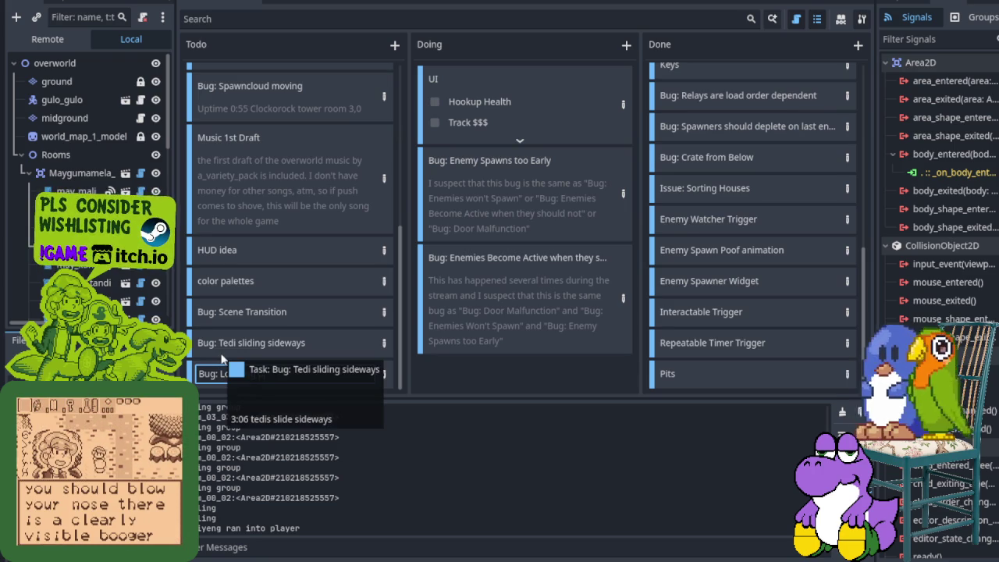
type("perish")
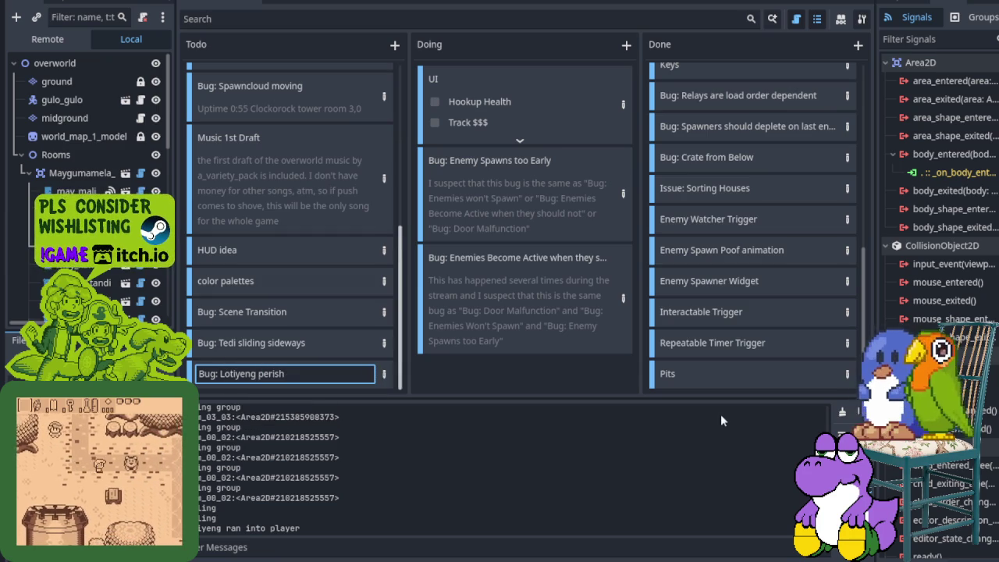
type(" animation")
key("Return")
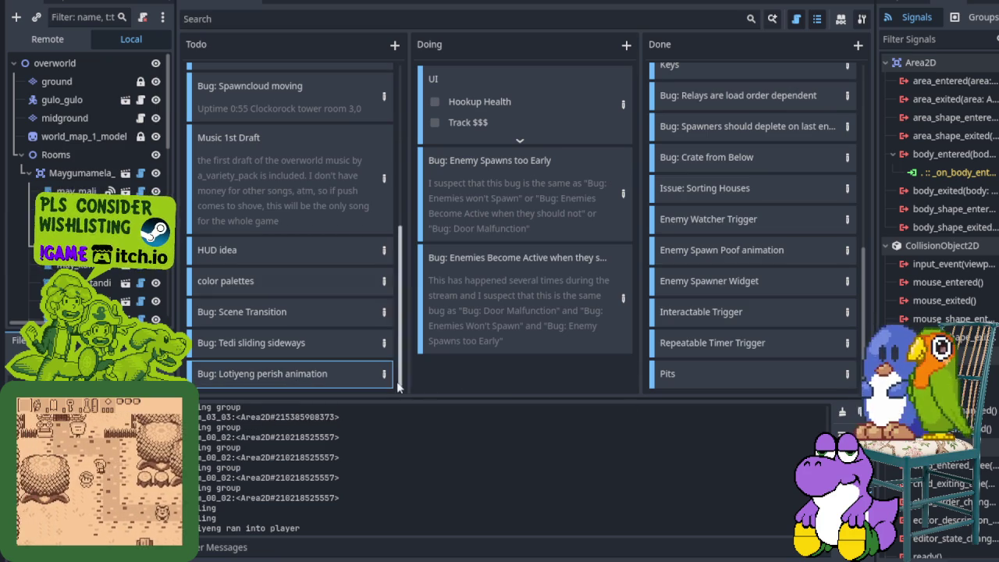
left_click(385, 375)
type("3:10")
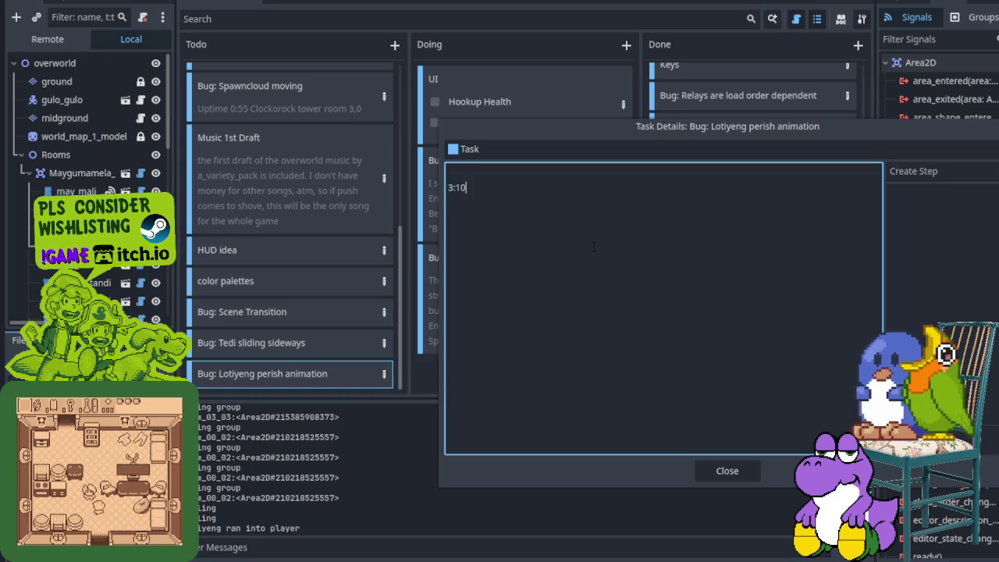
left_click(730, 472)
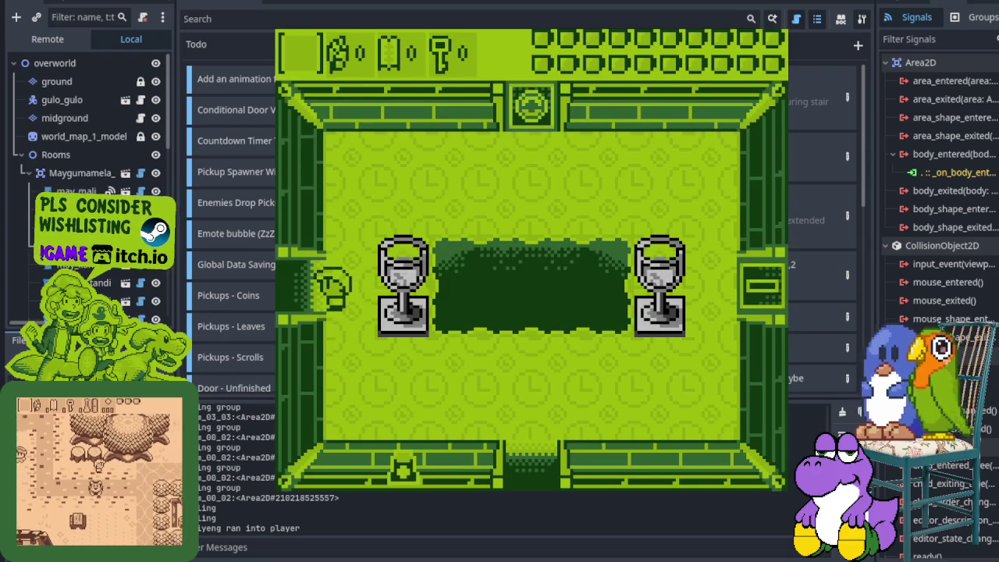
Walk left out of the goblet room, swing the sword, and head up into the dark-pit room
key("Left")
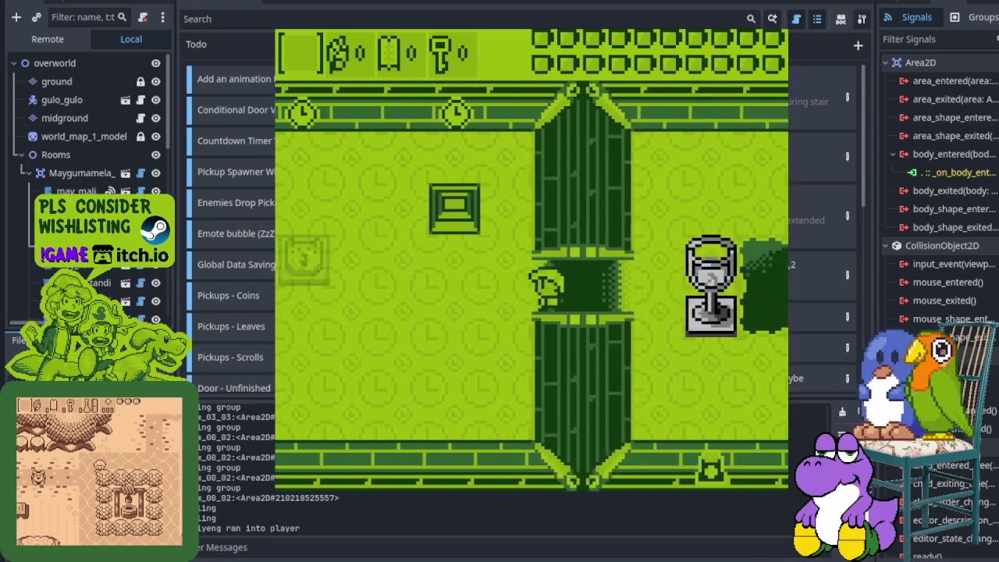
key("Down")
key("x")
key("Left")
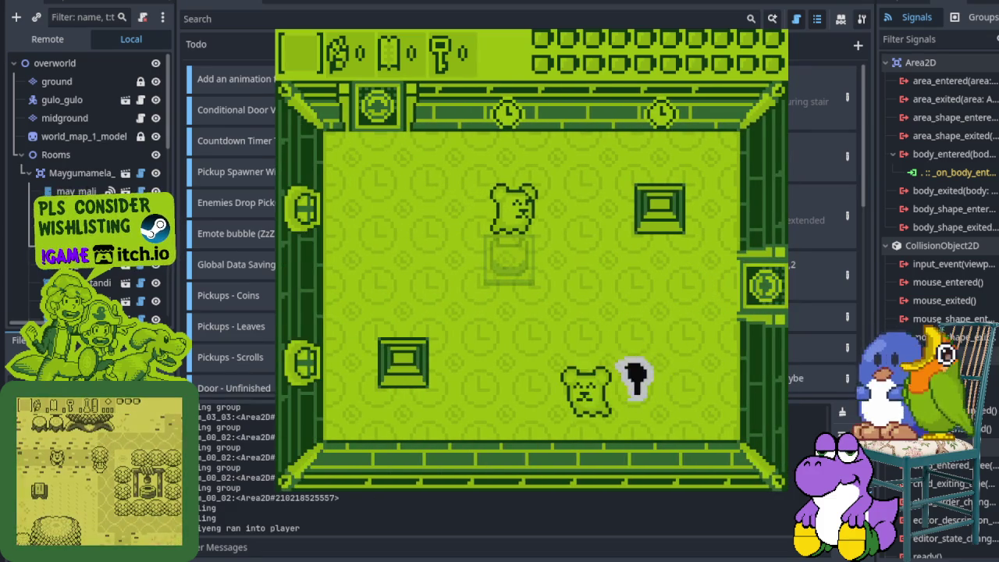
key("Up")
key("Up")
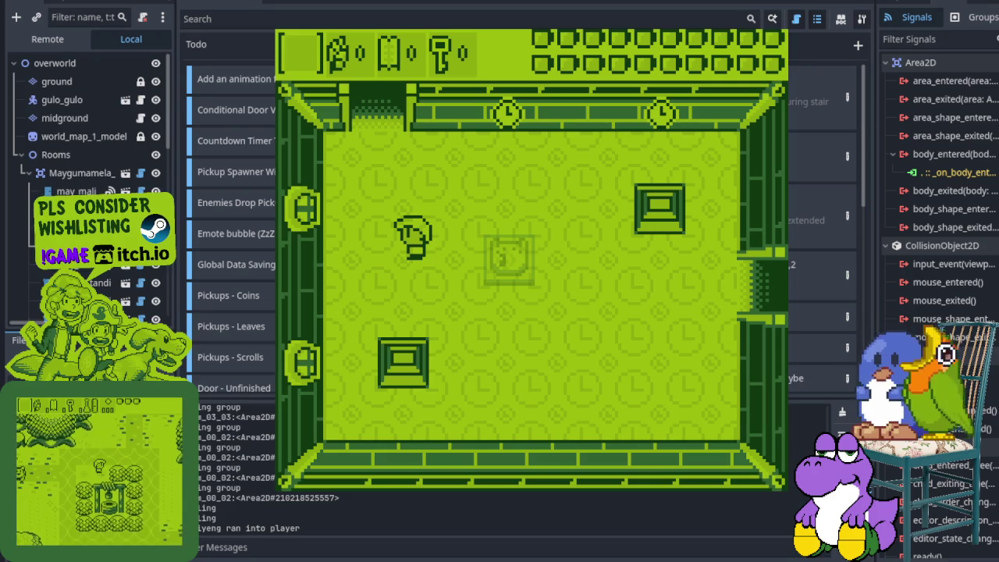
key("Up")
key("Up")
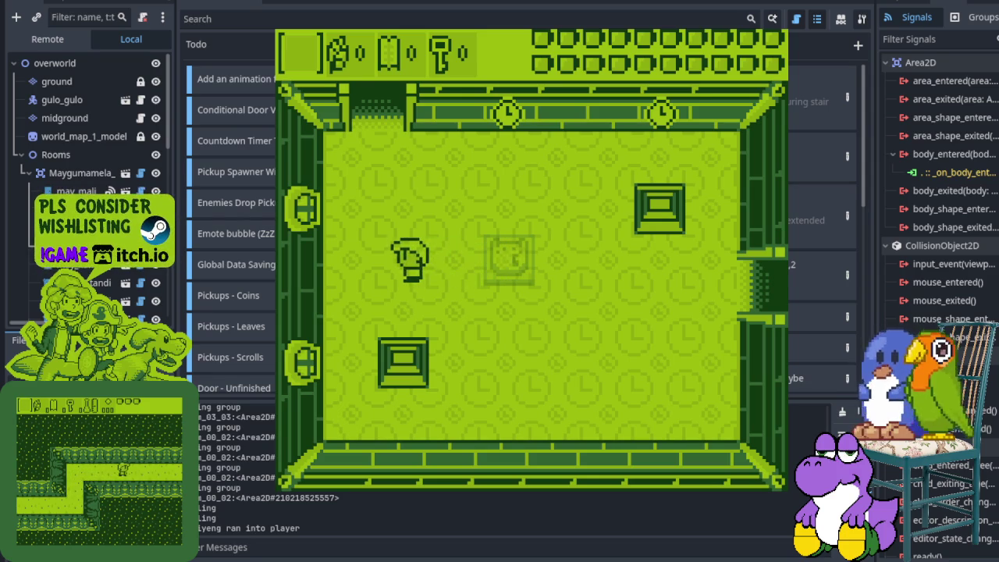
key("Up")
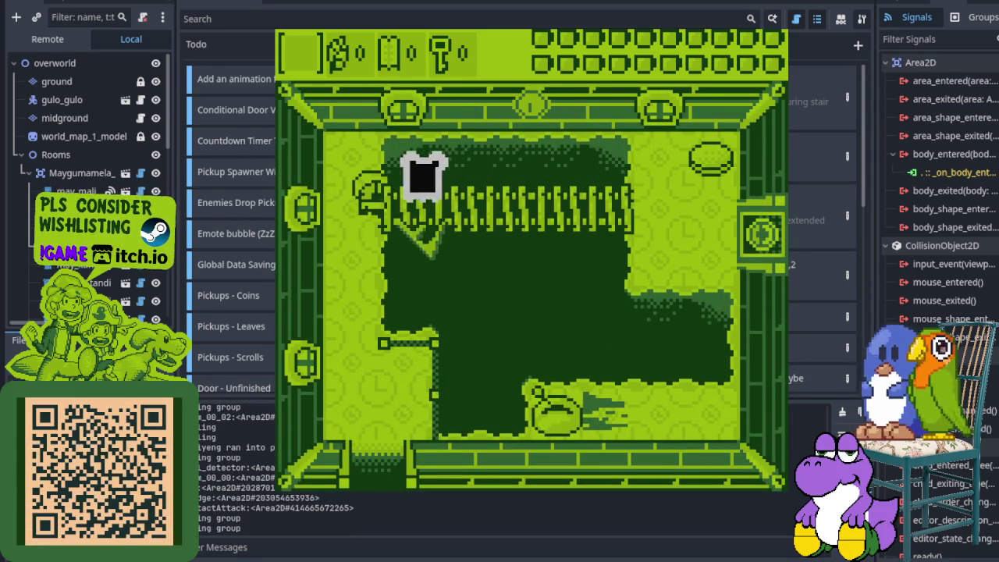
Walk around the pit room via the ladder and through the opened right door
key("Right")
key("Right")
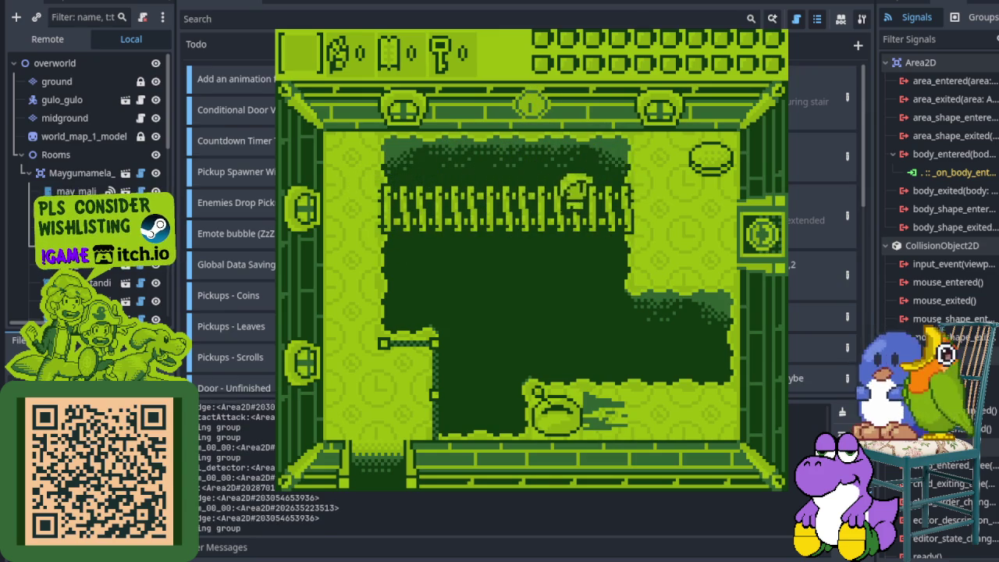
key("Right")
key("Left")
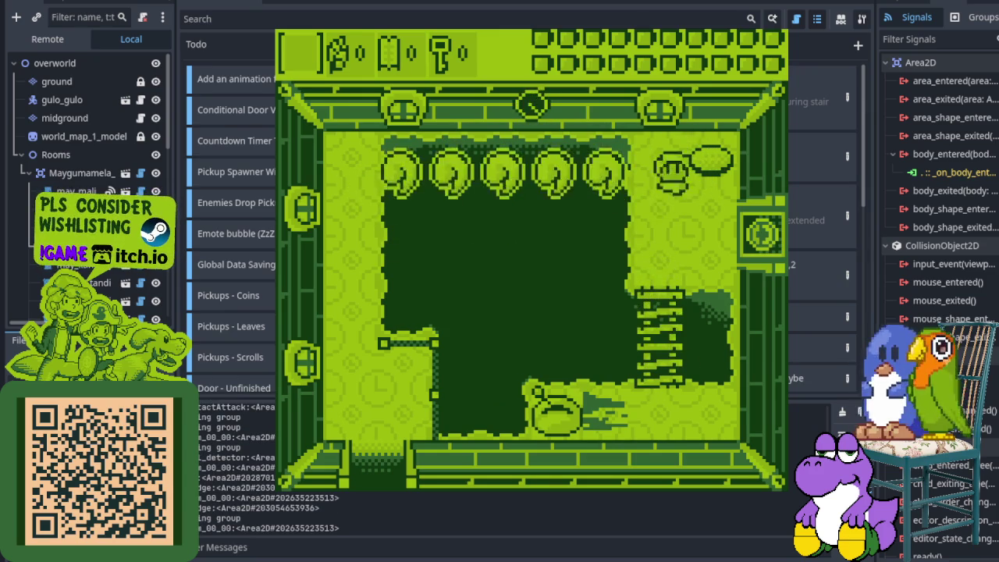
key("Down")
key("Left")
key("Up")
key("Right")
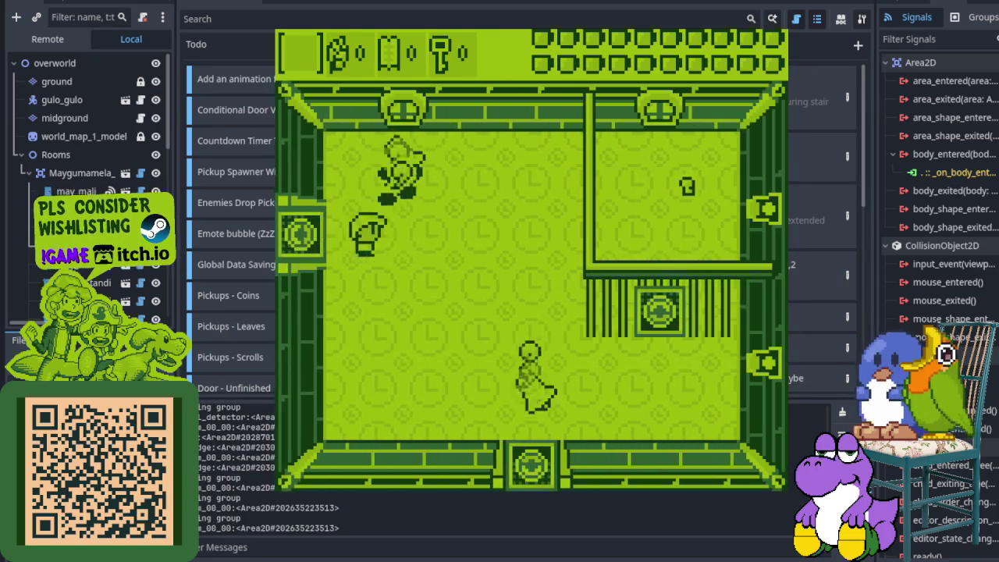
Defeat the clock room's enemies, including the bell enemy, collect the key, and exit through the bottom doorway
key("Up")
key("Down")
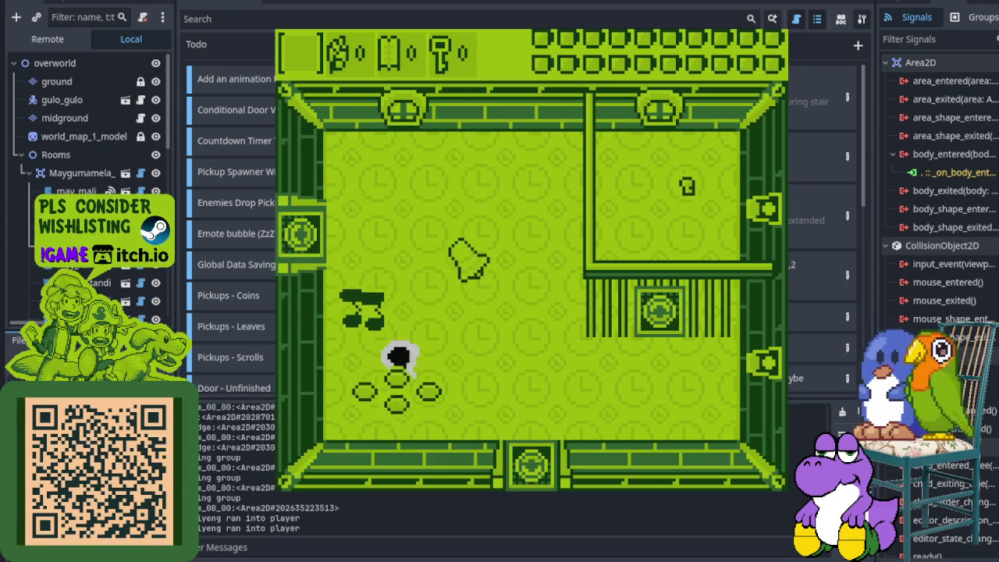
key("Up")
key("Left")
key("Down")
key("Right")
key("Up")
key("Right")
key("Right")
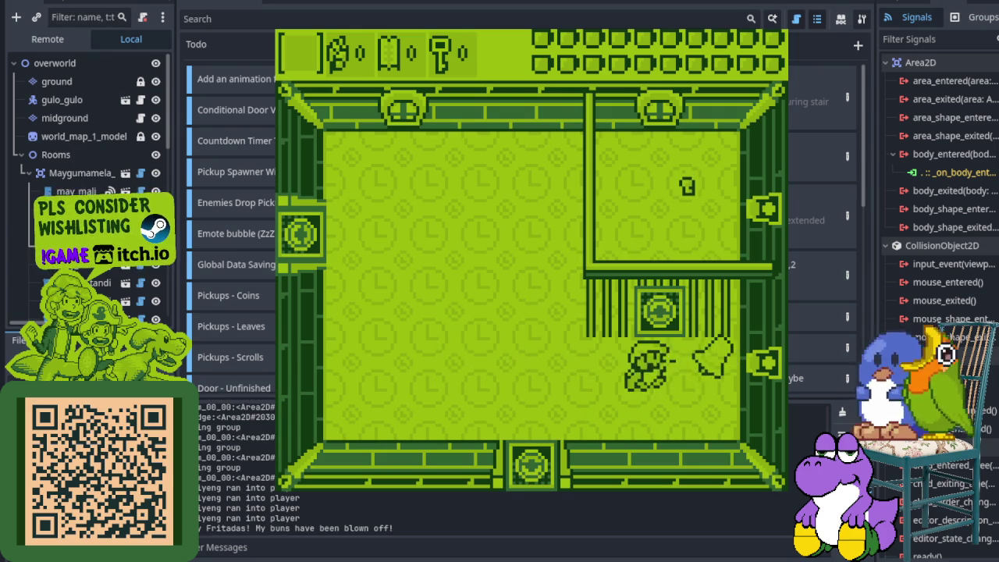
key("z")
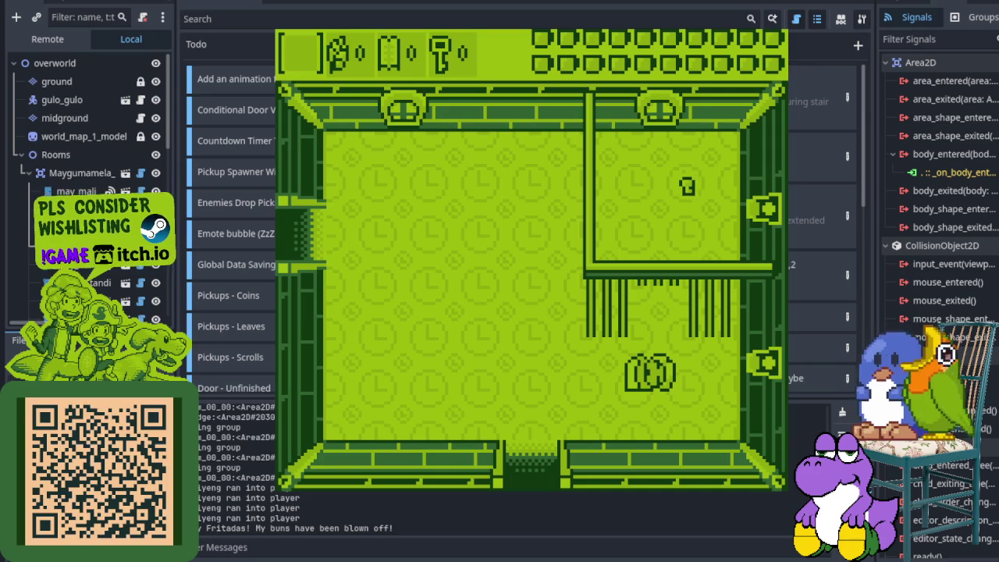
key("Up")
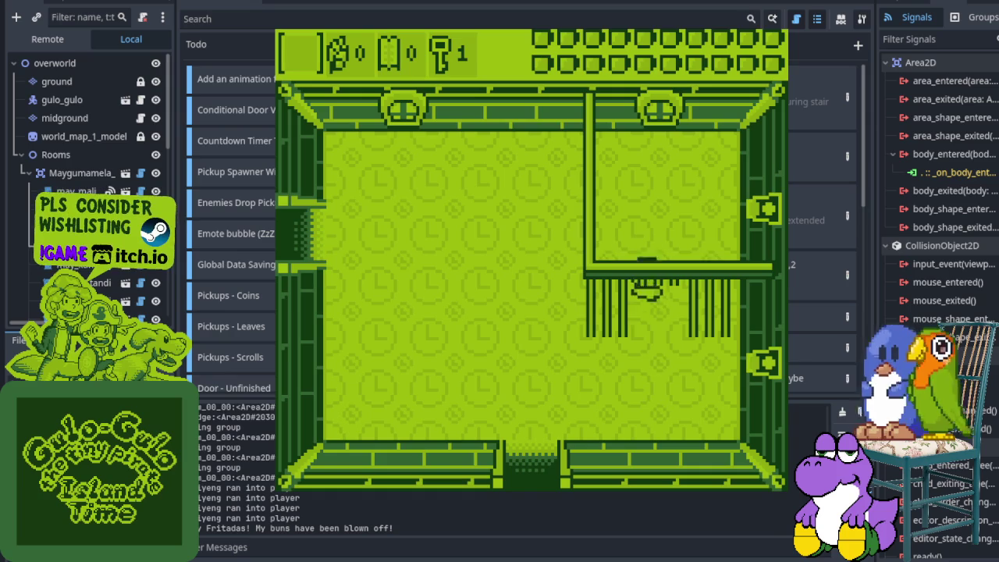
key("Down")
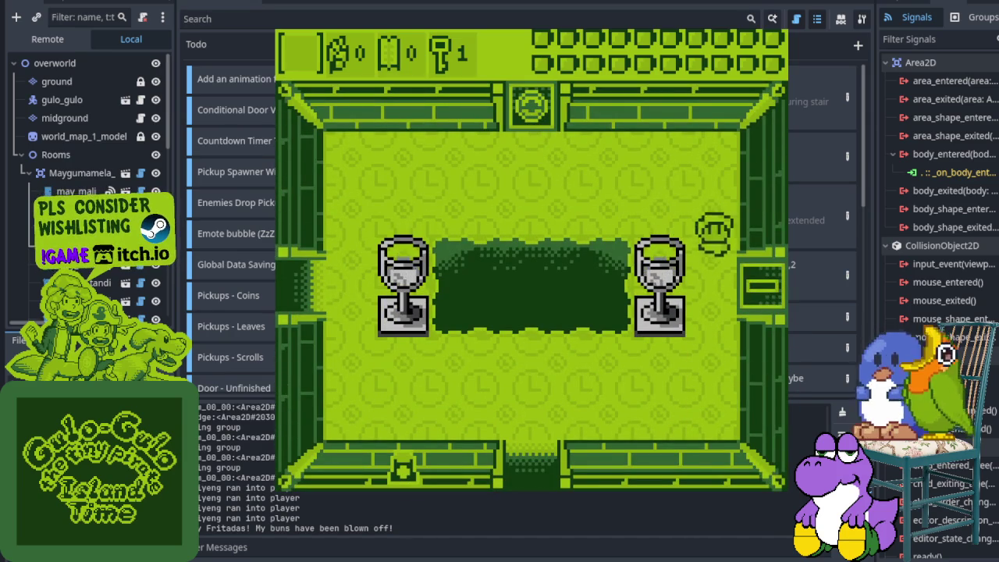
Unlock the right door with the key, defeat the bear, and walk past the hedge to the pillar room
key("Right")
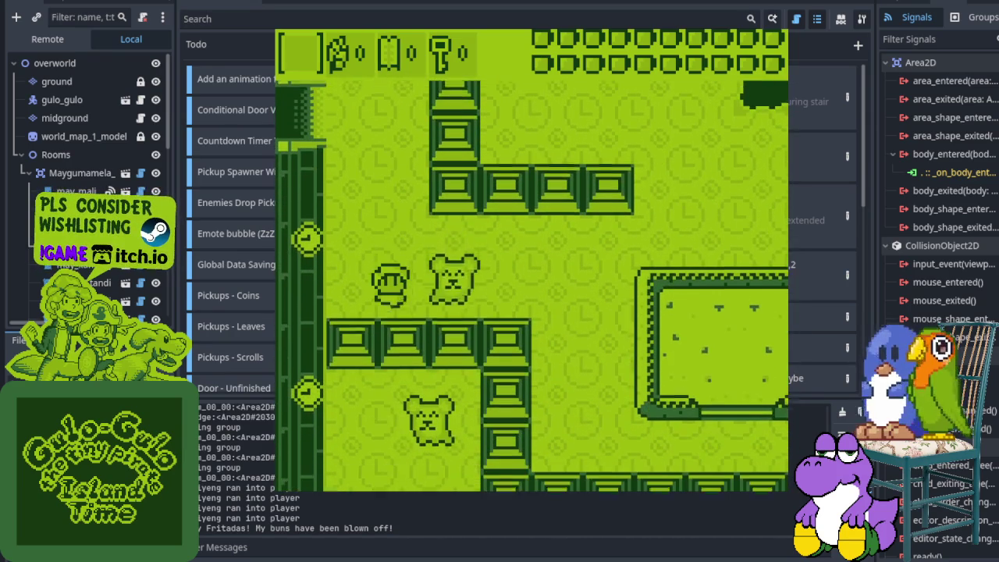
key("Right")
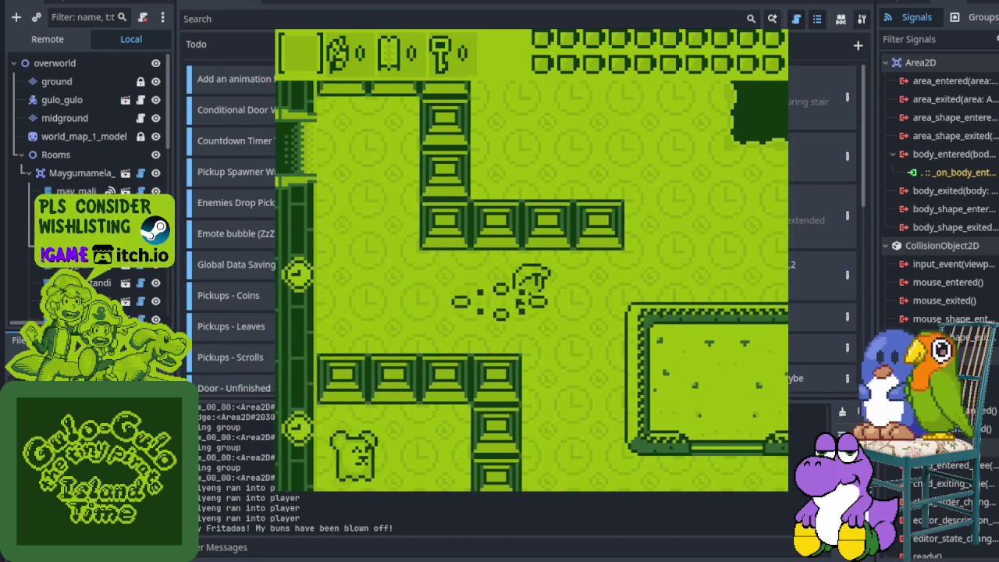
key("Right")
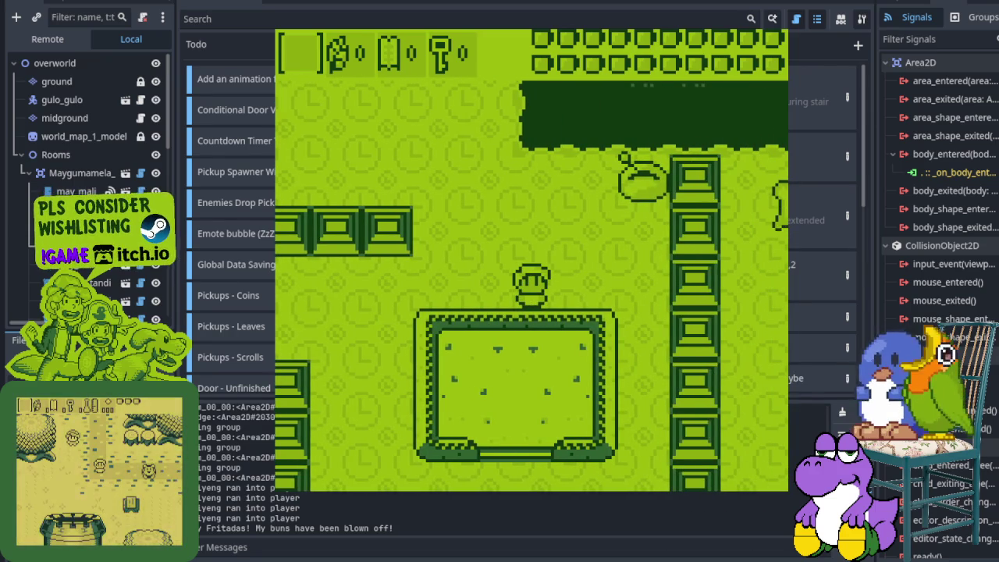
key("Right")
key("Up")
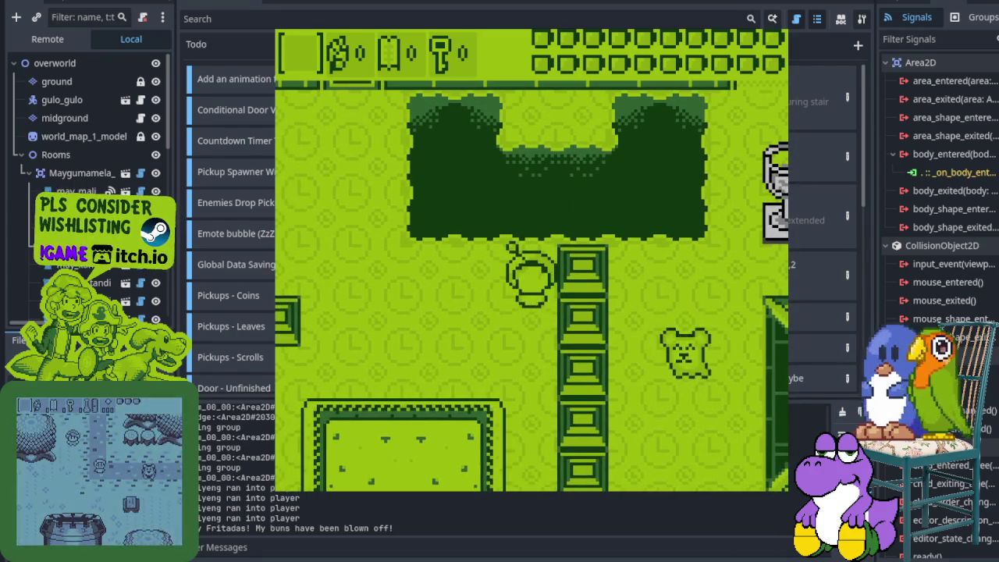
key("Left")
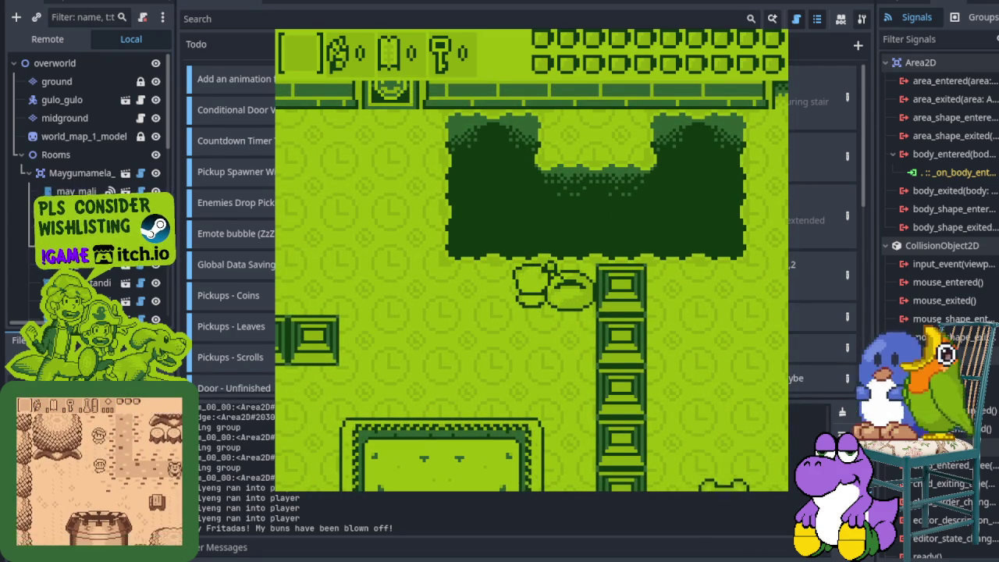
key("Left")
key("Up")
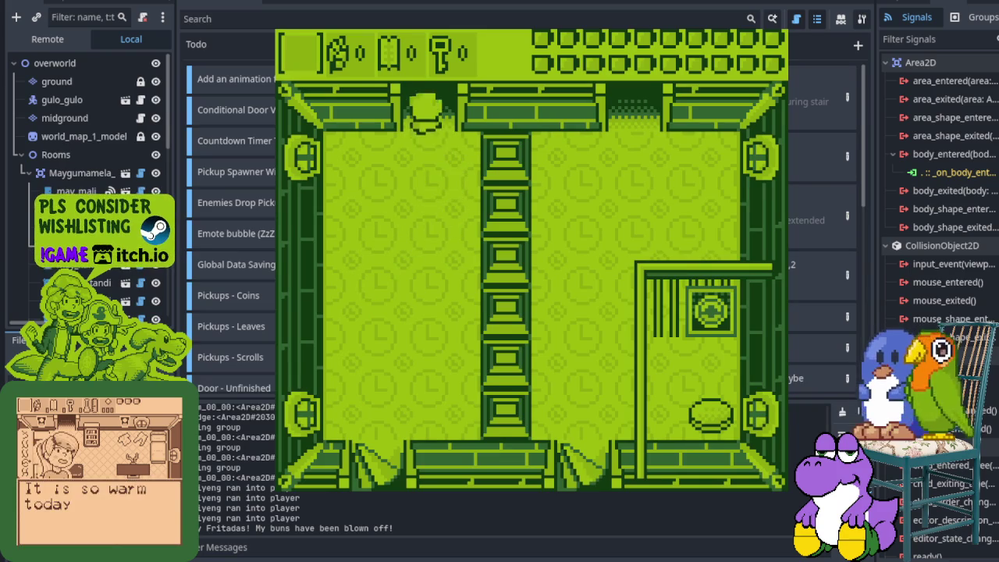
Walk up the corridor, through the top door and out the room's right door
key("Up")
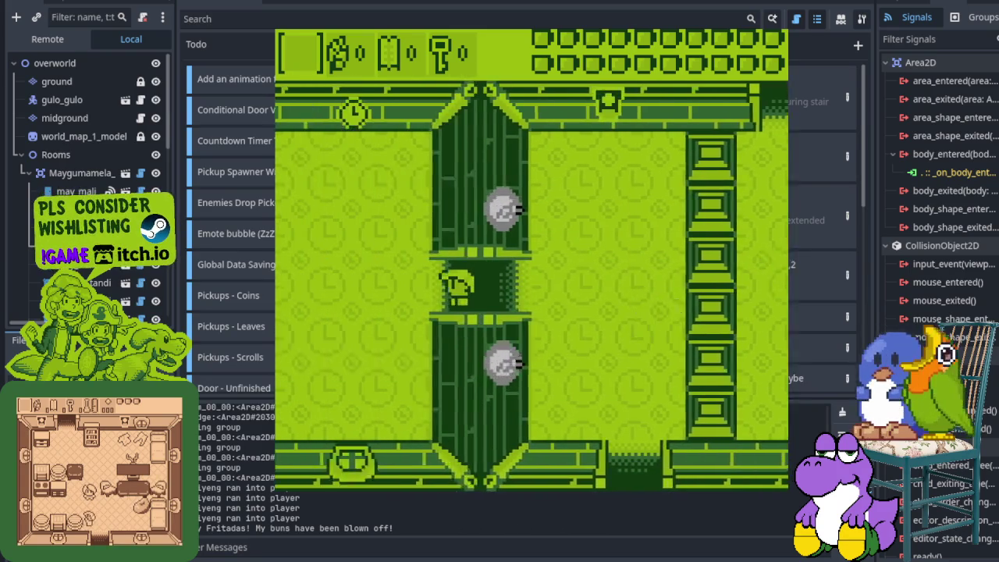
key("Left")
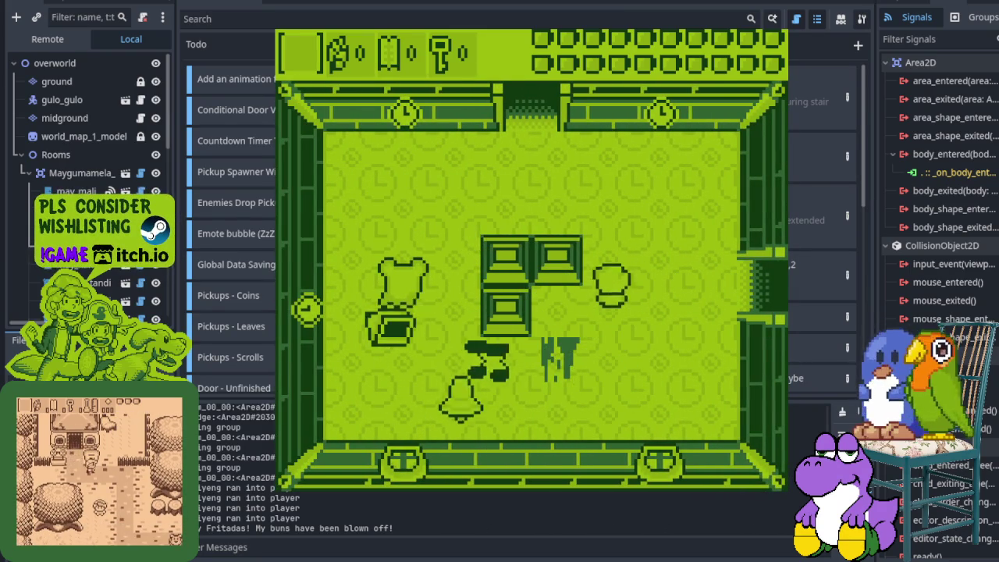
key("Up")
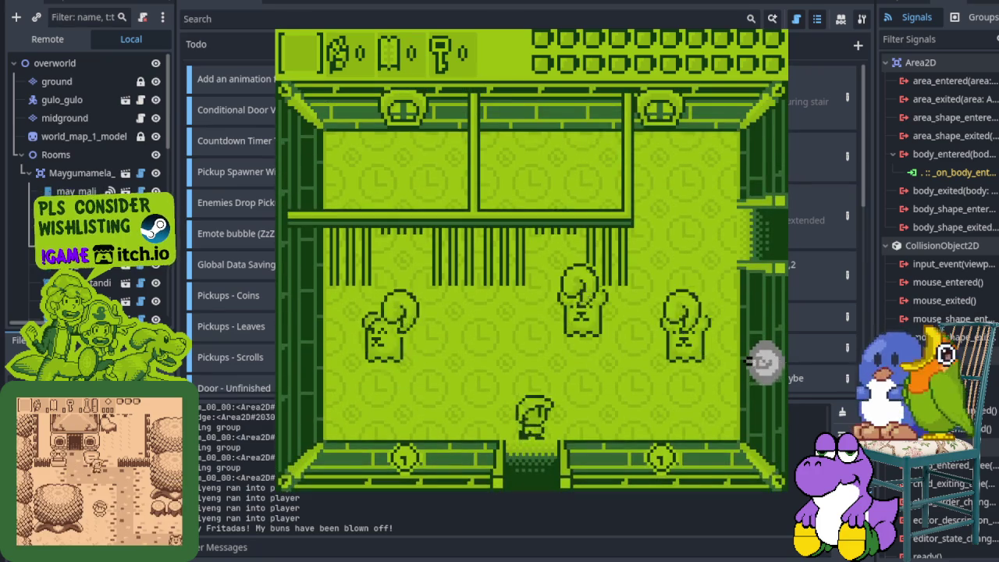
key("Right")
key("Up")
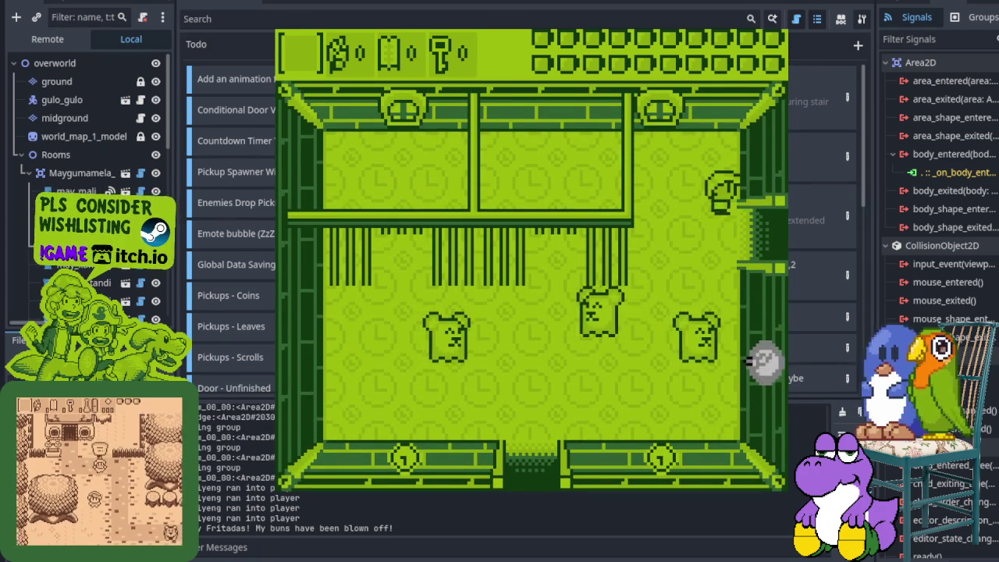
key("Right")
Line up with the next room's bottom door and walk down through it
key("Down")
key("Right")
key("Down")
key("Left")
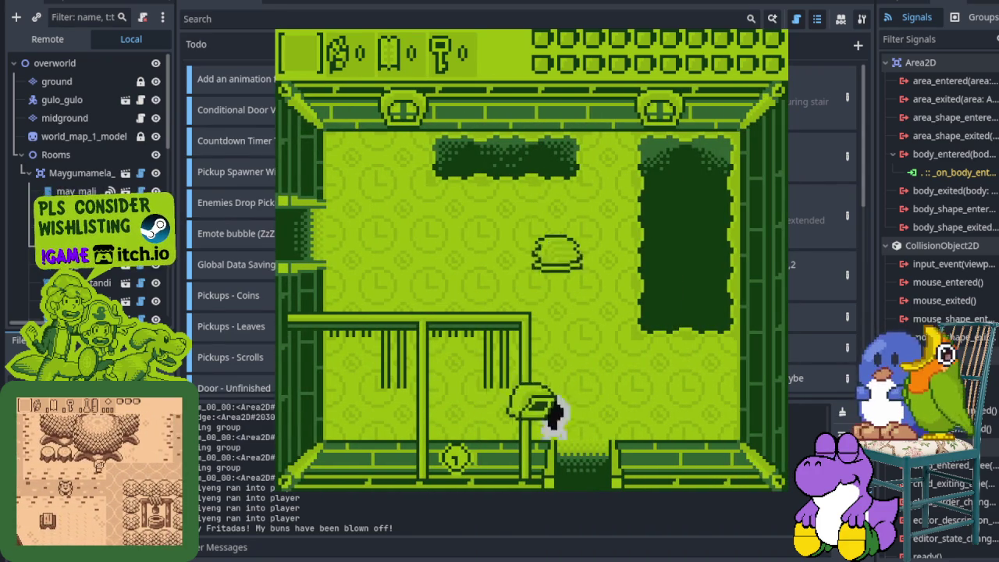
key("Down")
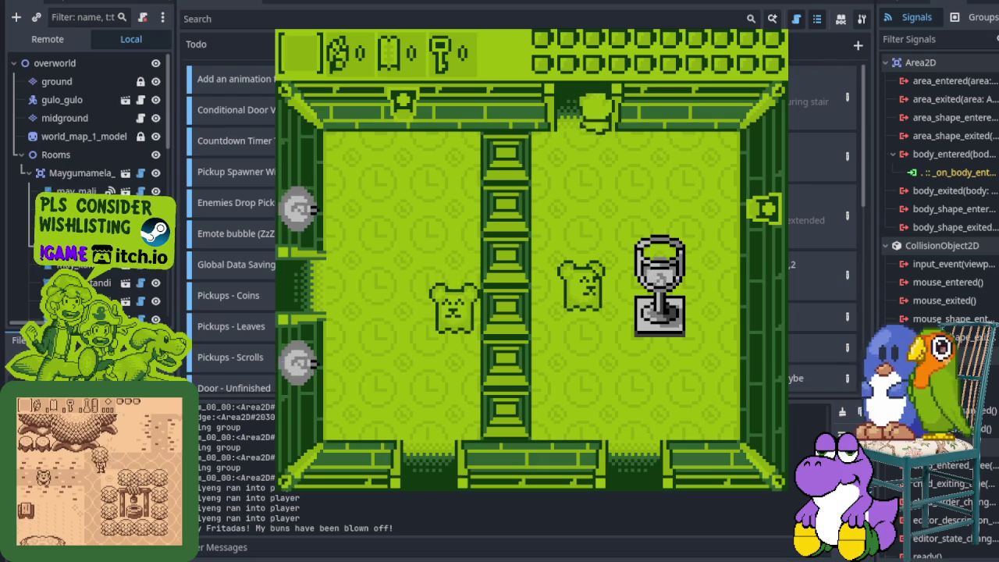
Strike the nearby enemy, continue into the room below and walk up alongside the ledge
key("Down")
key("Down")
key("Down")
key("Right")
key("Down")
key("Down")
key("Left")
key("Right")
key("Up")
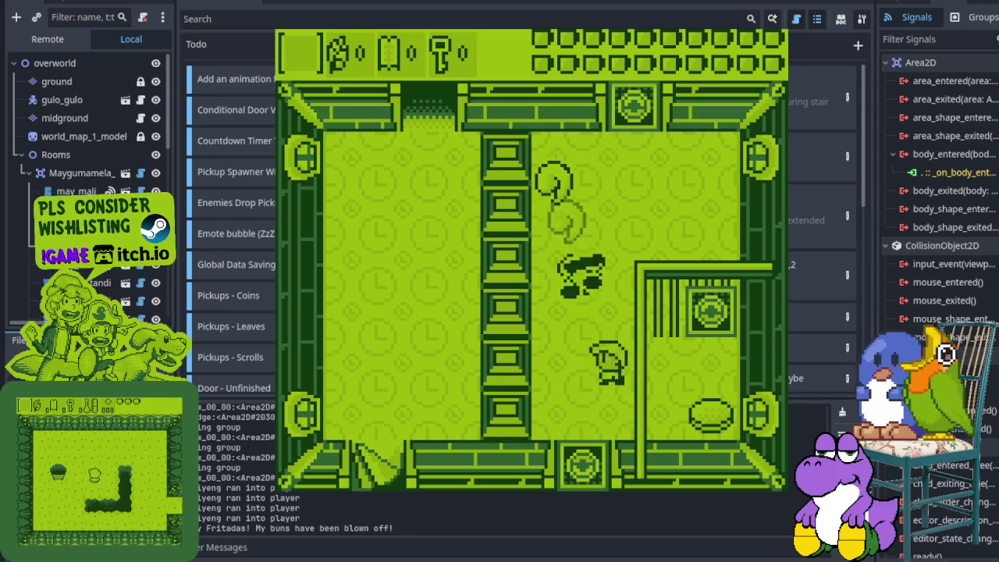
key("Up")
key("Up")
Walk down to the bell enemy, face it and attack it beside the ledge
key("Down")
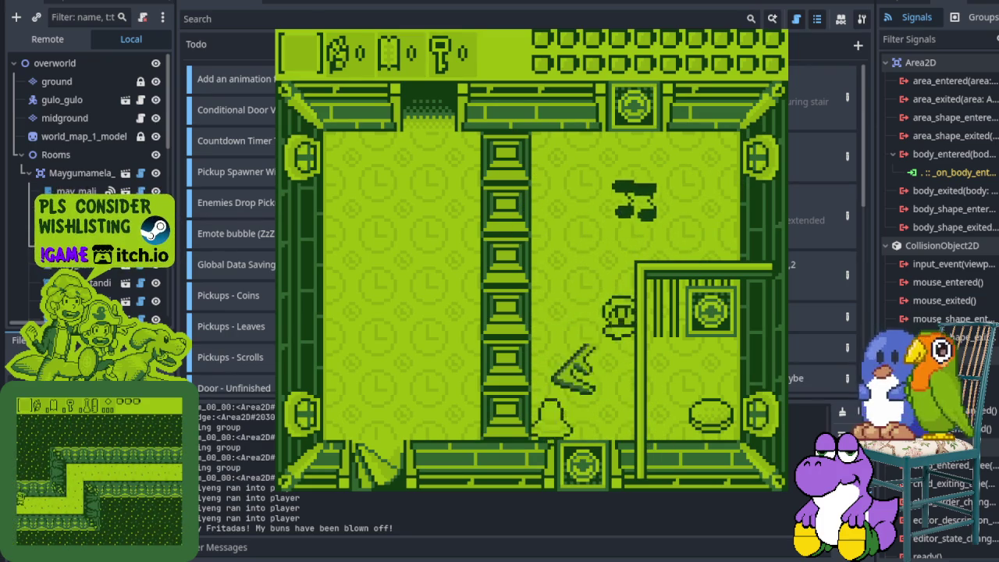
key("Left")
key("Up")
key("Right")
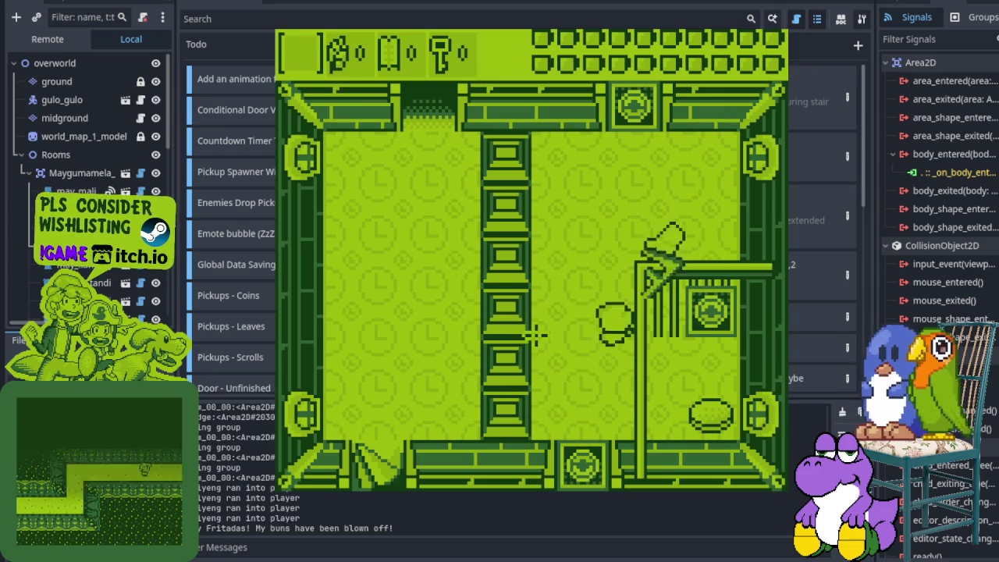
key("Up")
key("Down")
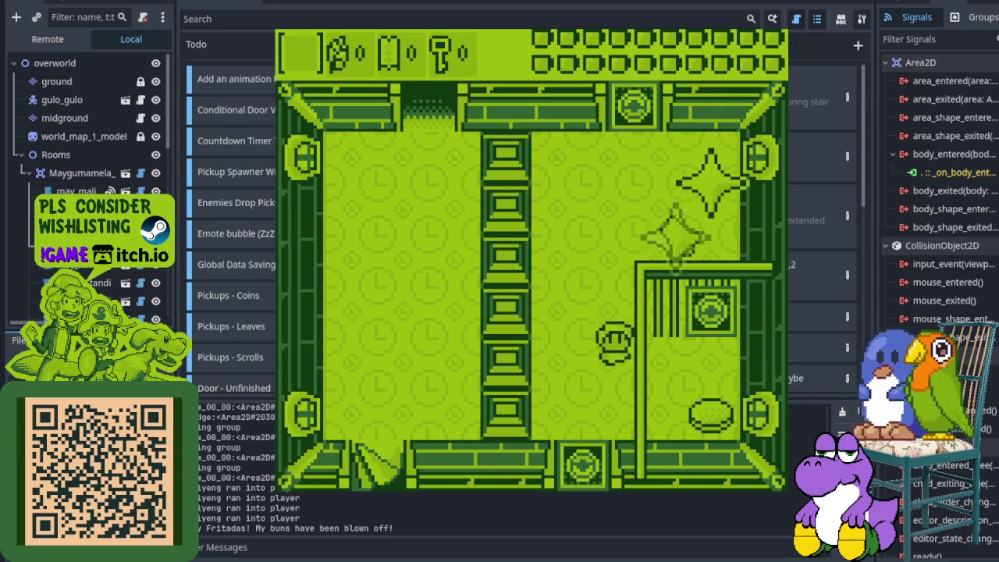
Walk over and pick up the flower item
key("Left")
key("Up")
key("Up")
key("Left")
key("Right")
key("Up")
Dodge the shuriken, cross the goblet room and leave through its left door
key("Left")
key("Down")
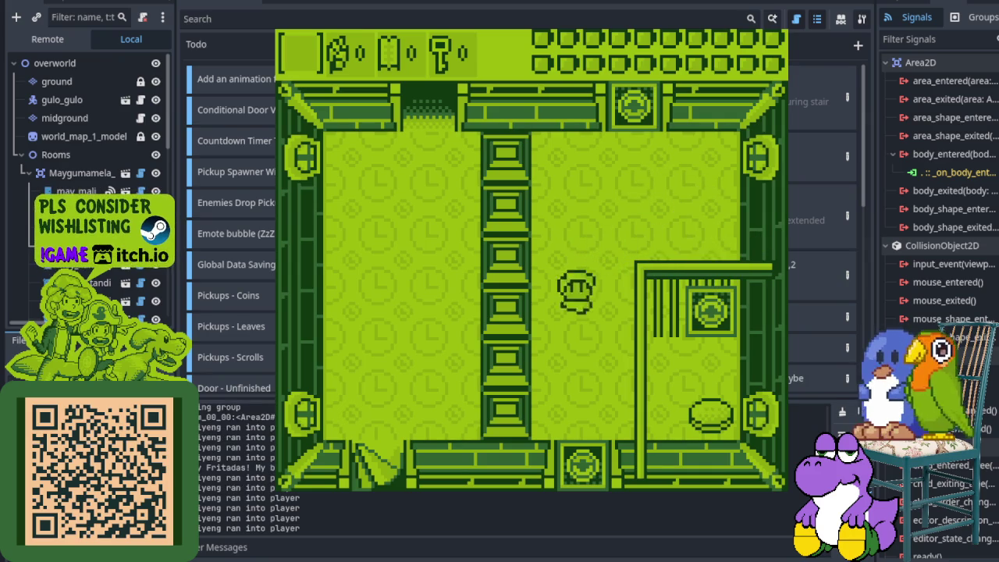
key("Up")
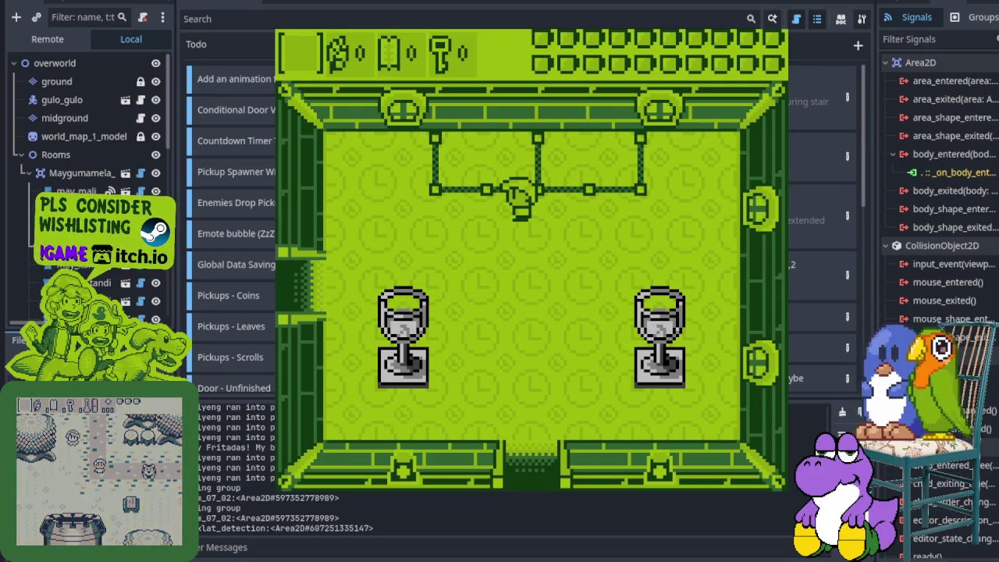
key("Down")
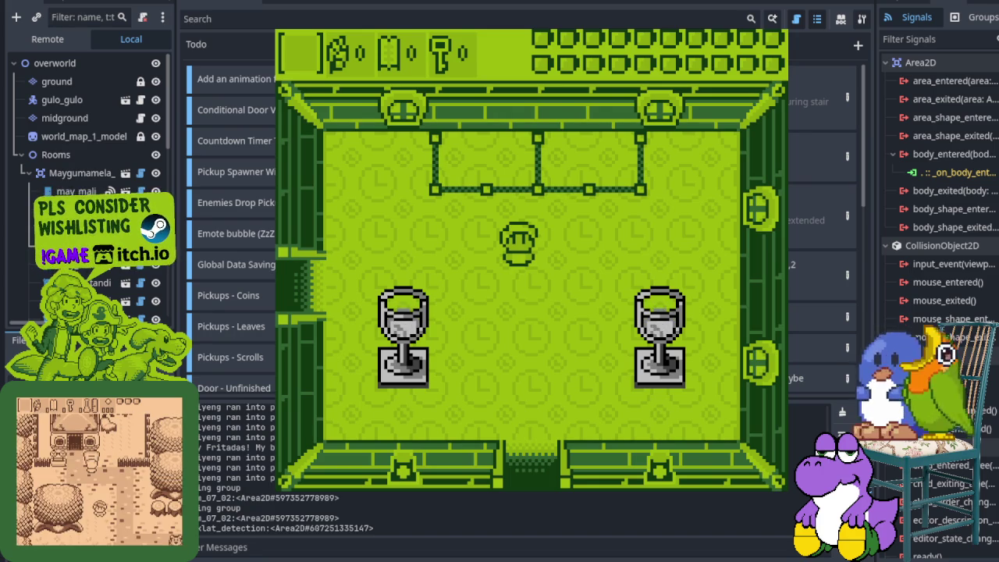
key("Left")
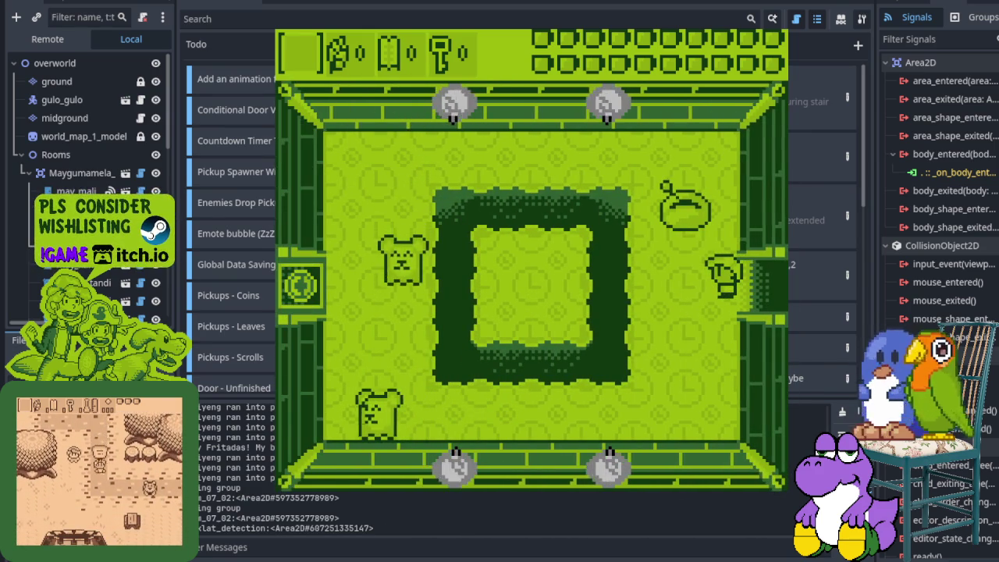
Lift the pot above the player's head, then set it back down
key("Left")
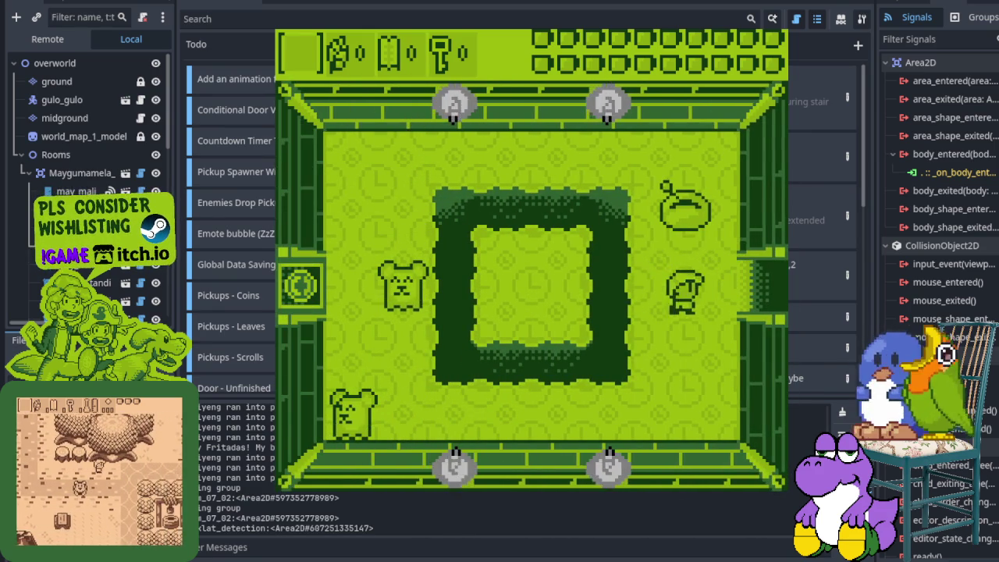
key("Up")
key("x")
key("Up")
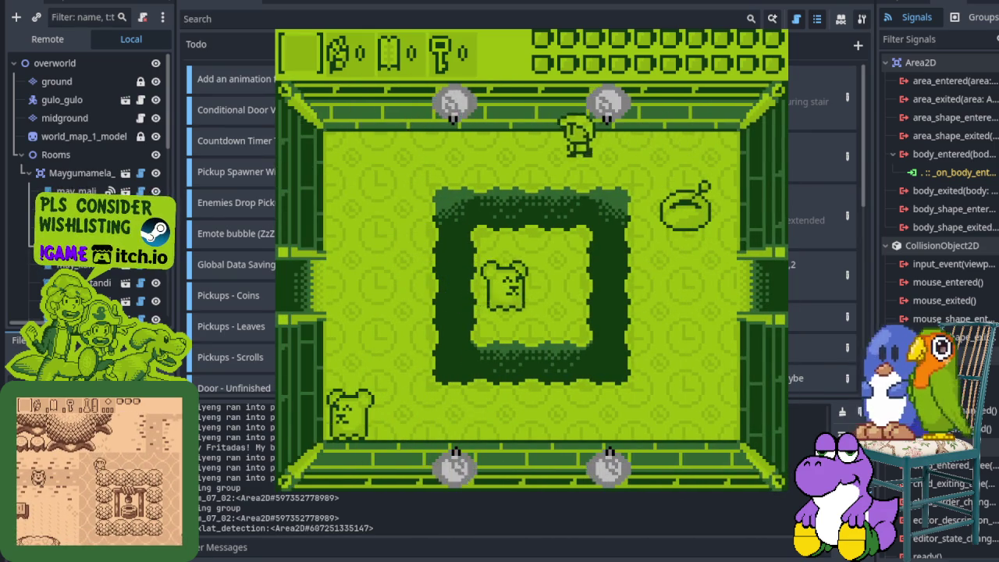
Exit left into the chest room and go through its top doorway
key("Left")
key("Down")
key("Left")
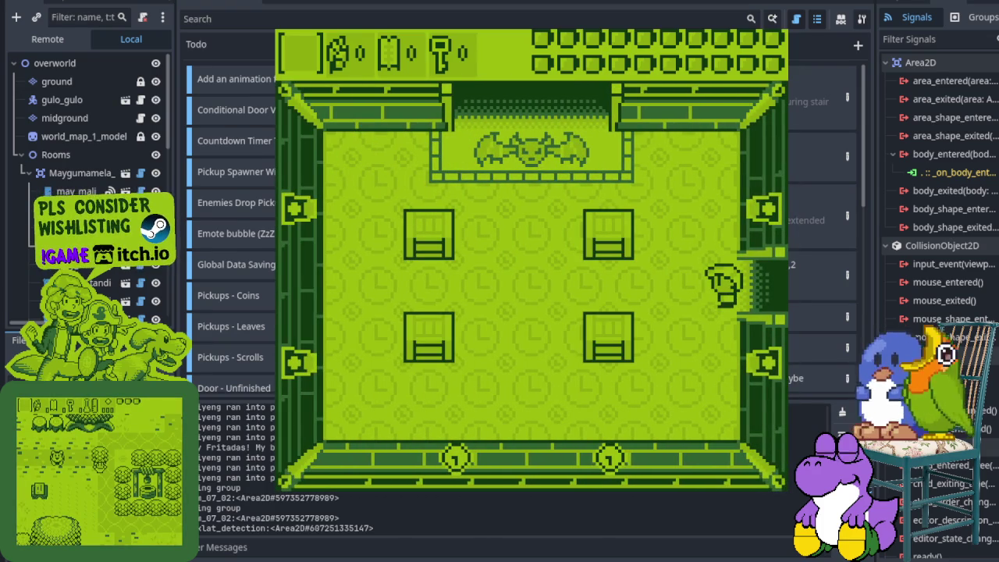
key("Left")
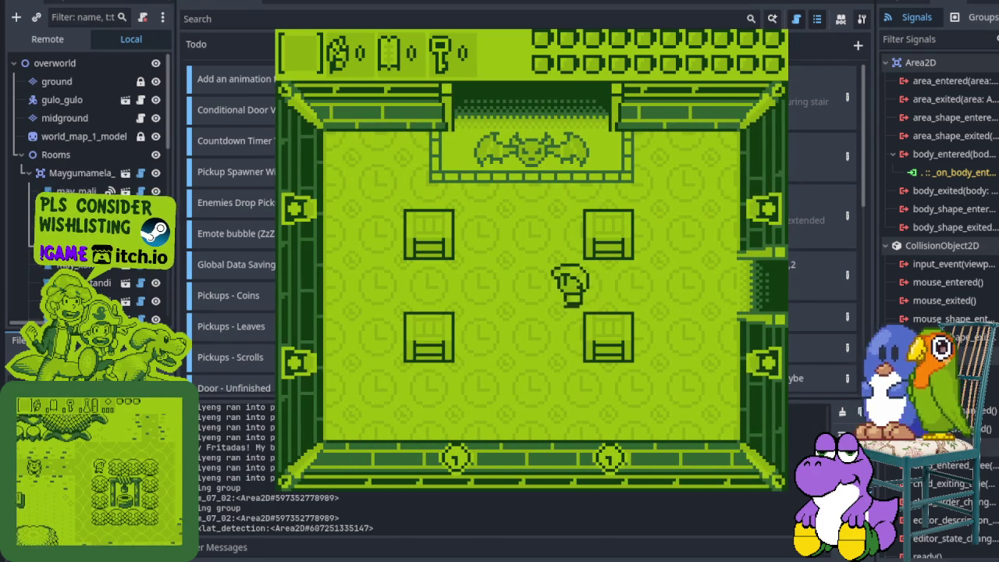
key("Right")
key("Up")
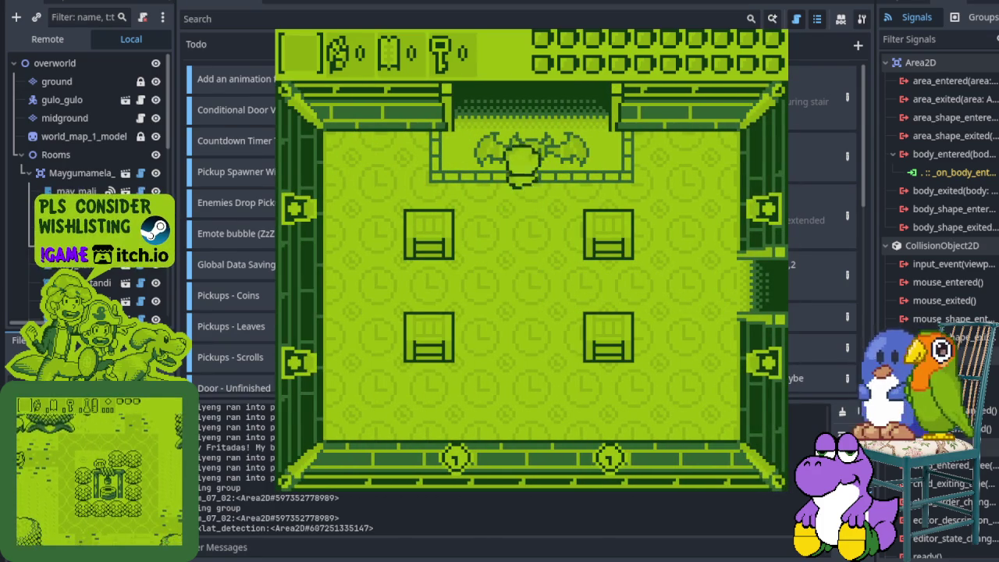
Walk right into the next room, then relaunch the game with F5
key("Up")
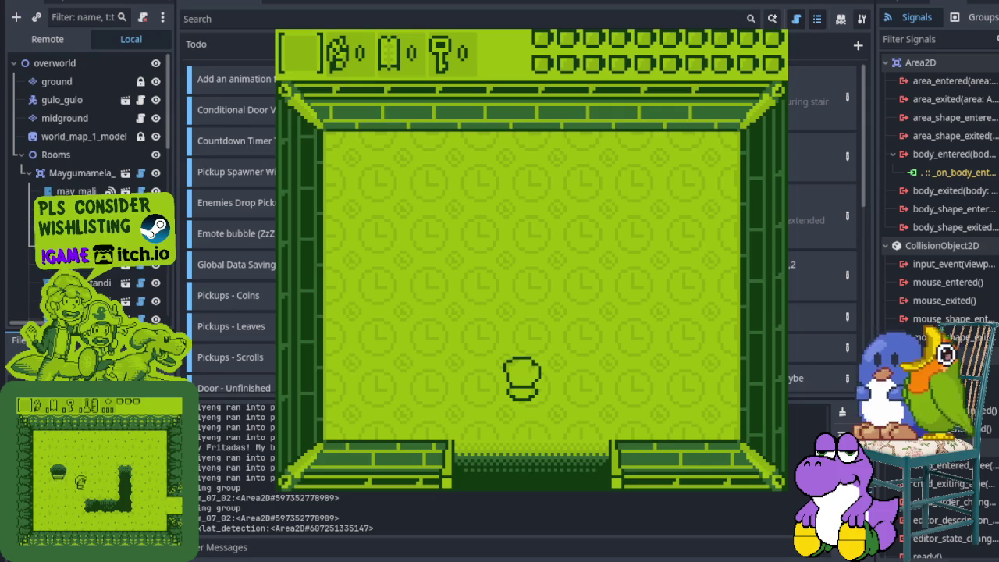
key("Right")
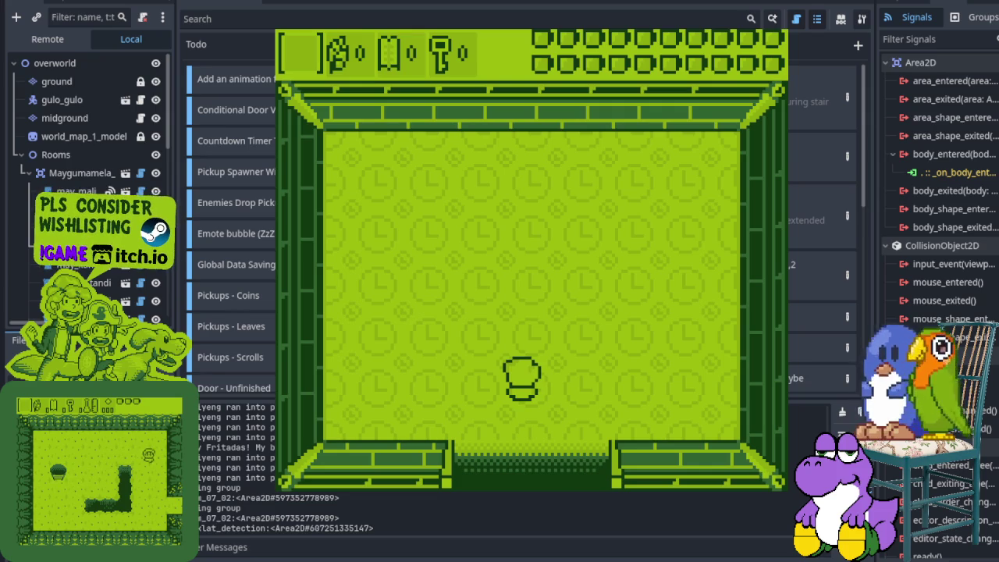
key("Right")
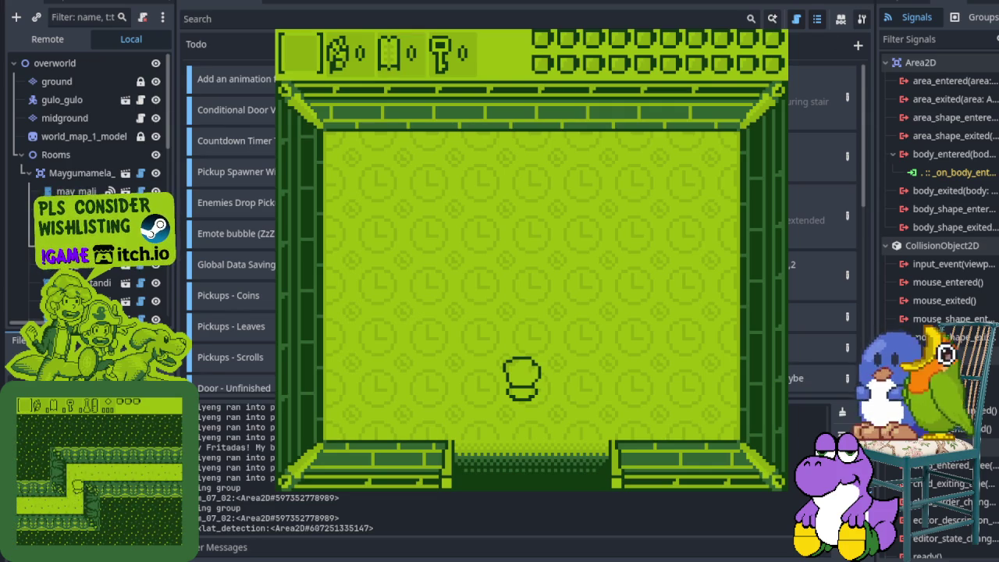
key("F5")
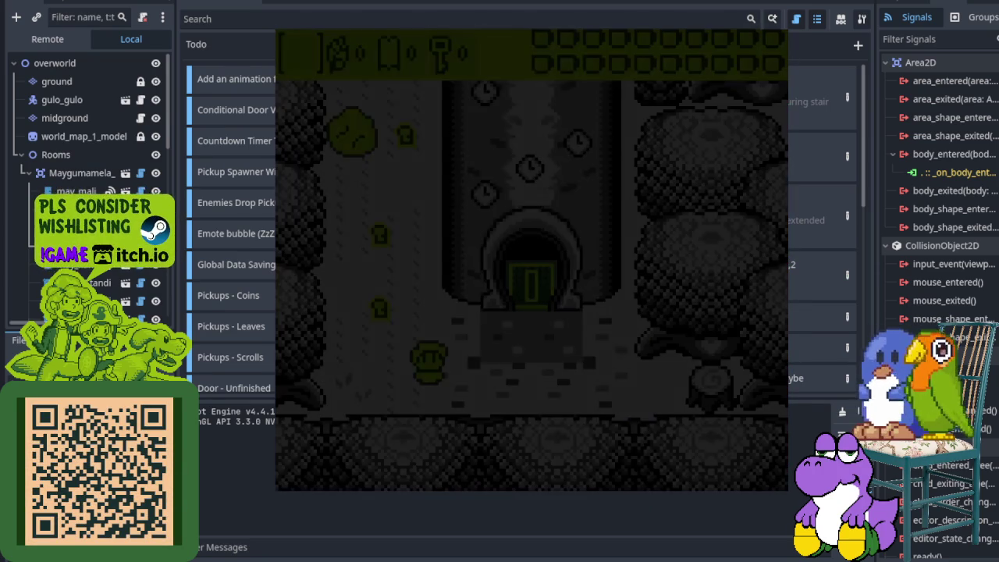
Walk around the tower to collect the key and stand before its door
key("Up")
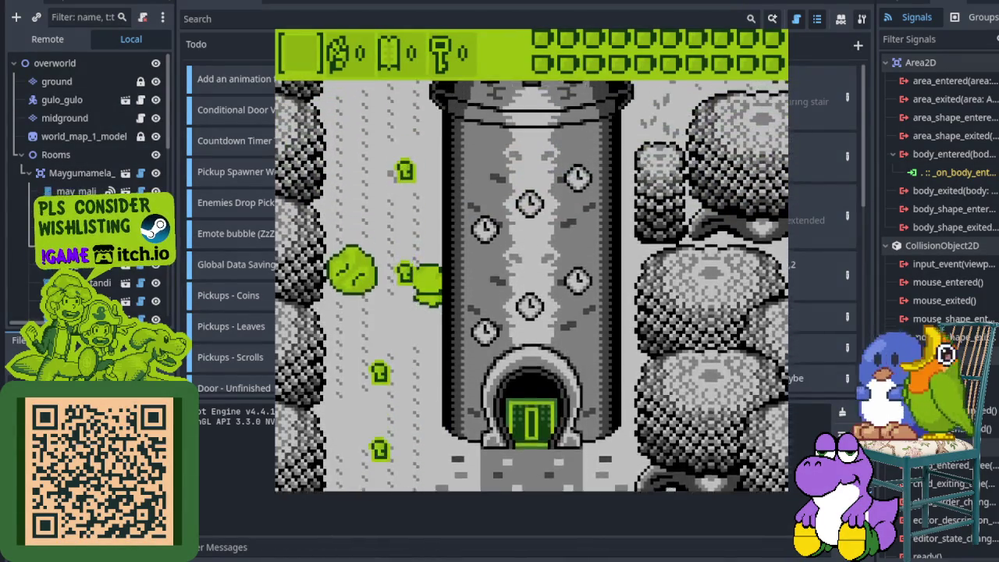
key("Down")
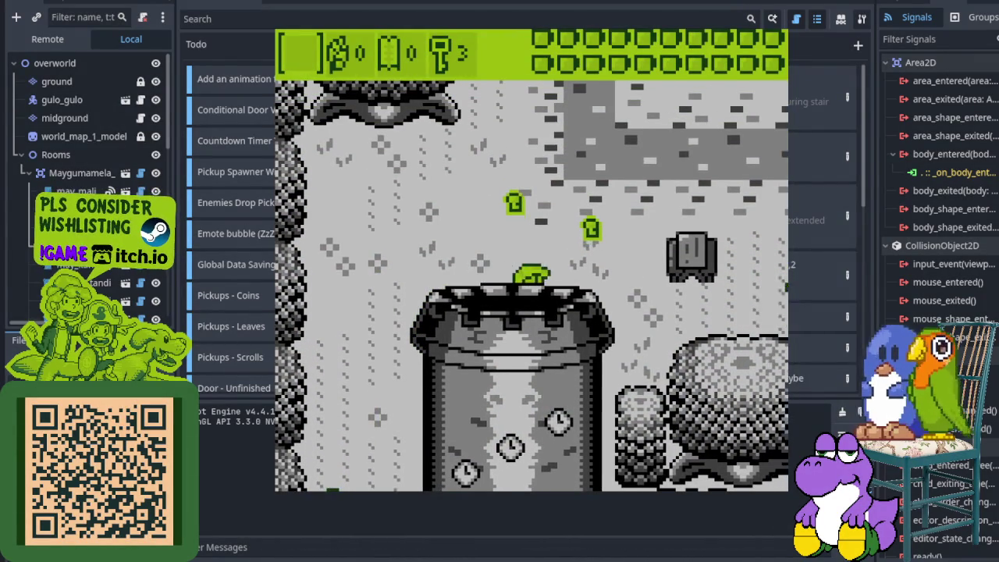
key("Down")
key("Right")
key("Right")
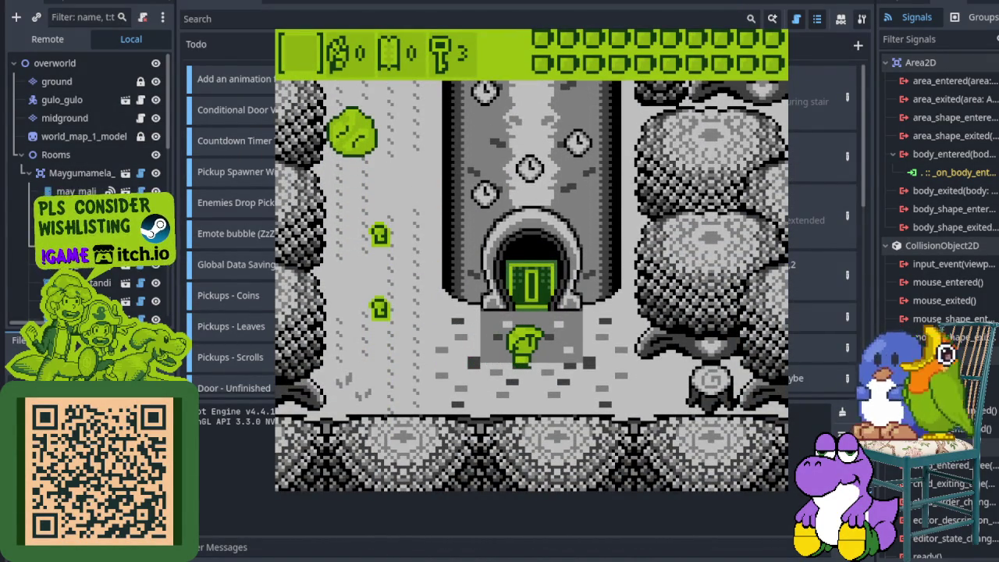
key("Up")
key("Right")
Walk right past the well and down to the green blocks
key("Right")
key("Up")
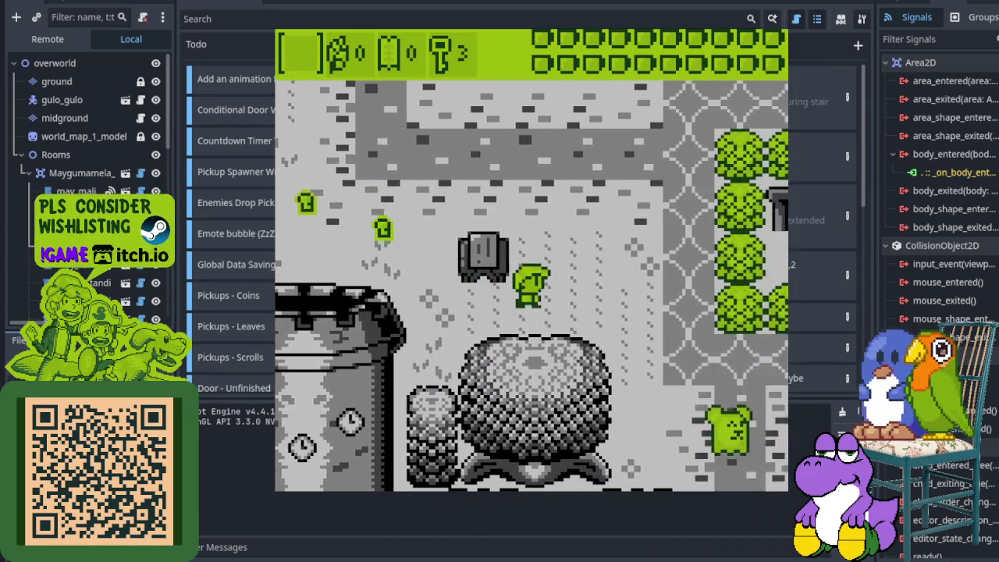
key("Down")
key("Right")
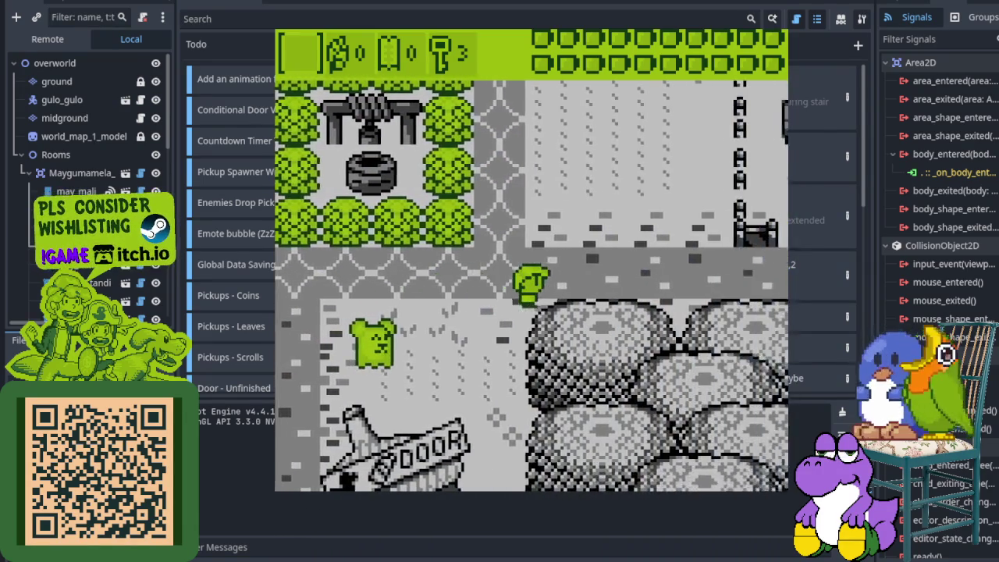
key("Down")
key("Right")
key("Down")
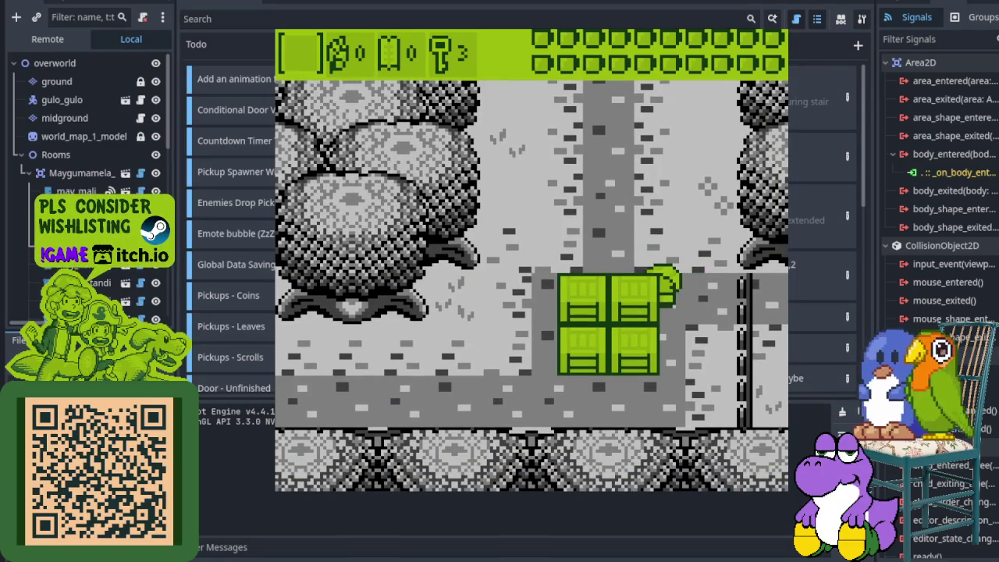
Head back up past the DOOR building toward the fenced house
key("Up")
key("Left")
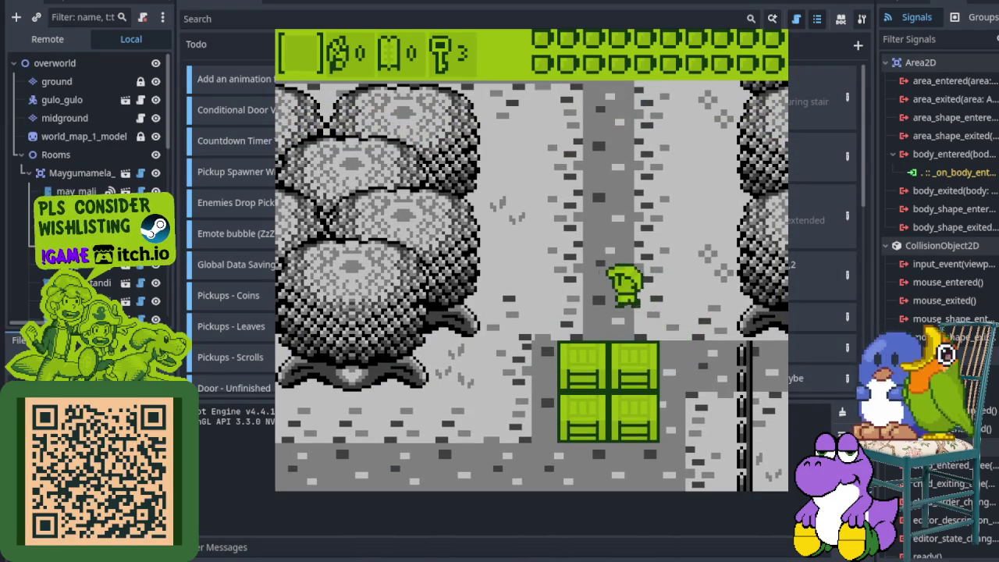
key("Left")
key("Down")
key("Right")
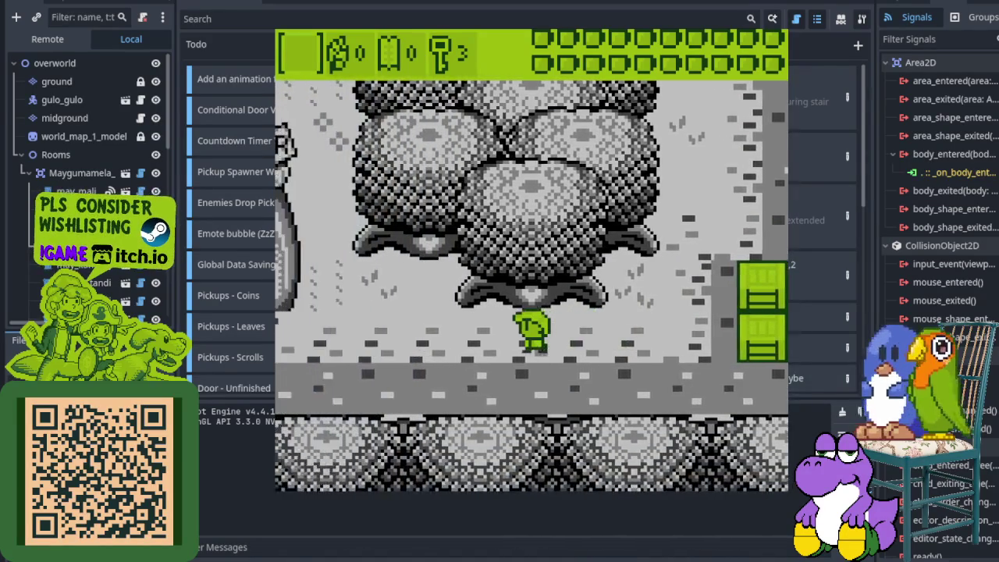
key("Left")
key("Up")
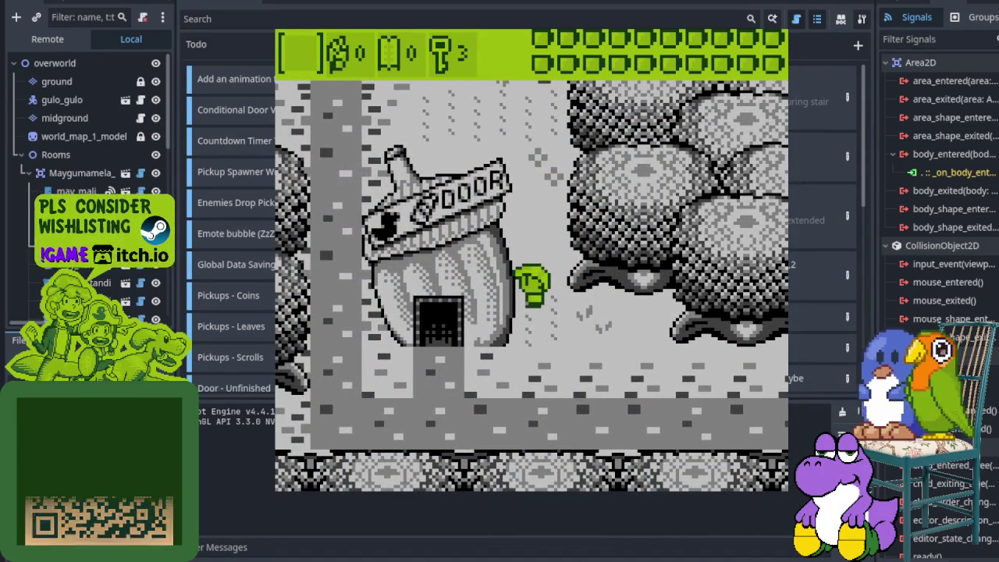
key("Up")
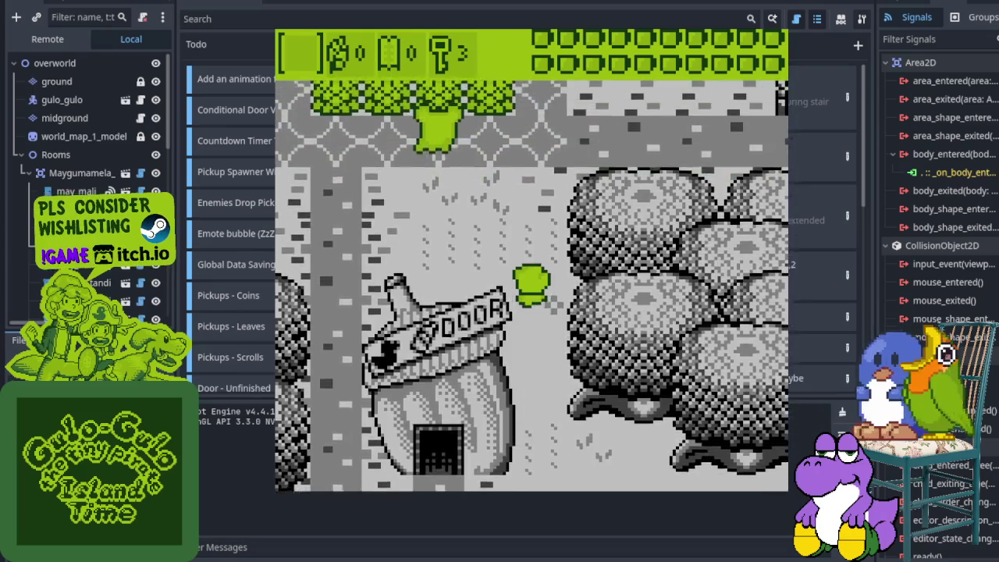
key("Right")
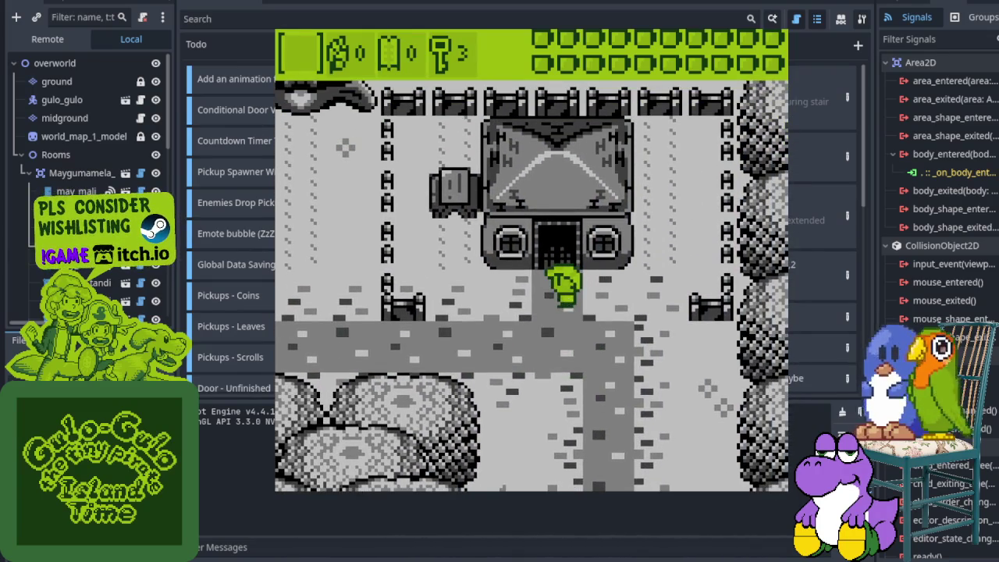
Visit two houses, including the frying-pan house, then enter the house with round windows
key("Up")
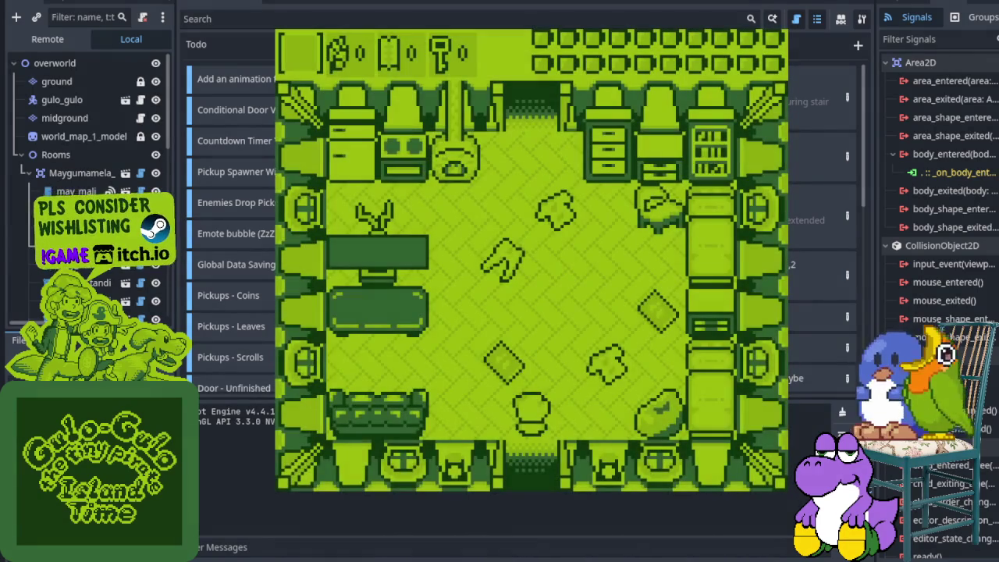
key("Down")
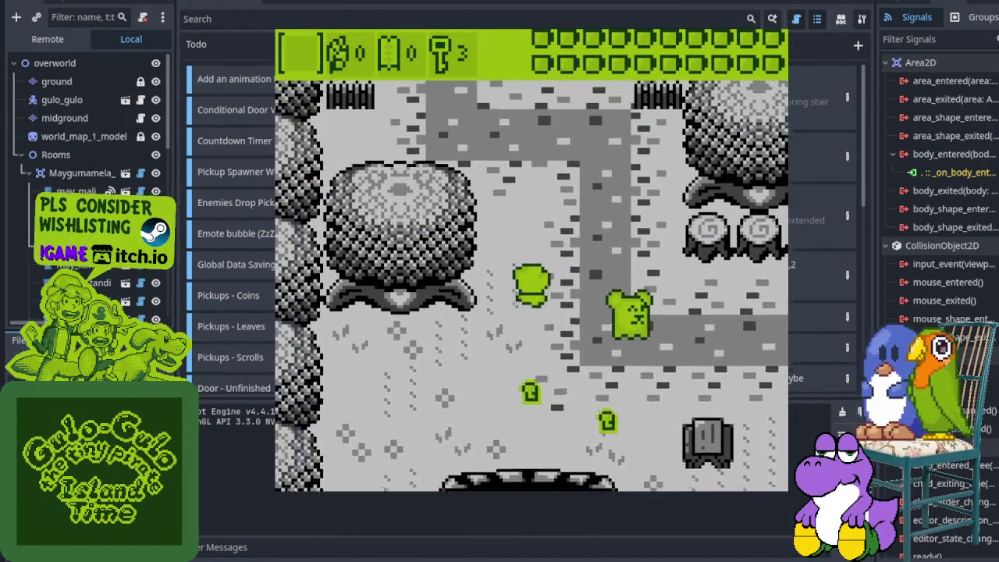
key("Up")
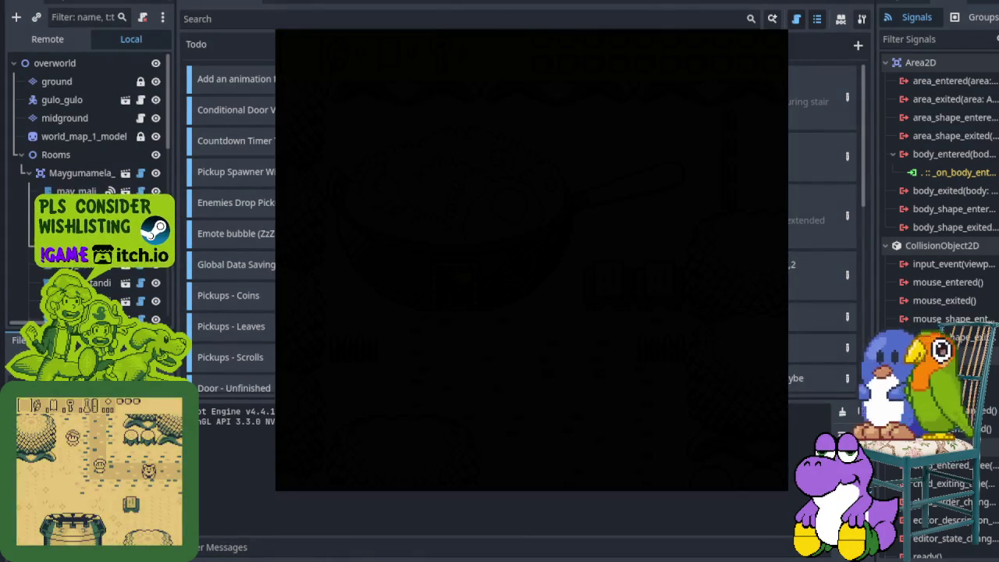
key("Down")
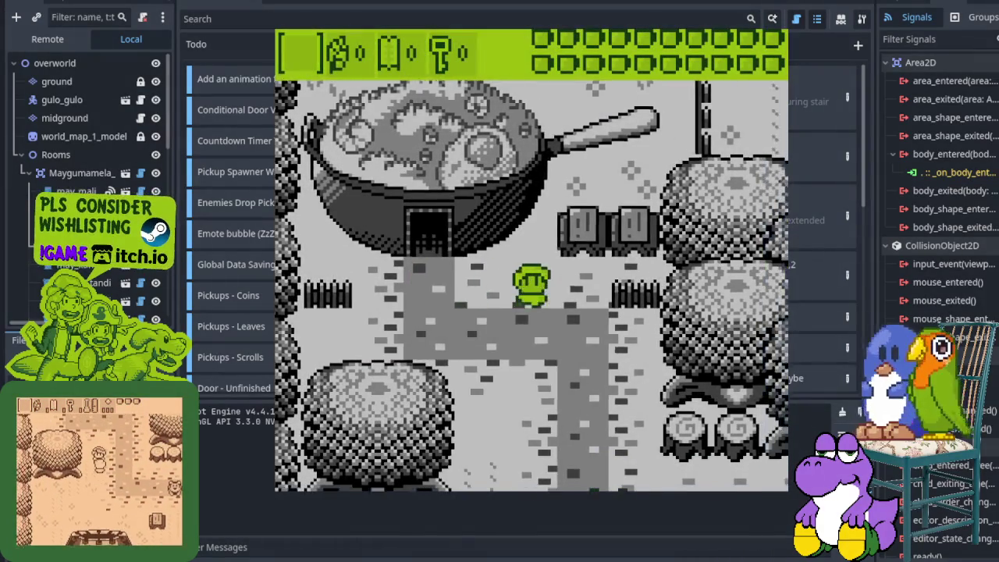
key("Right")
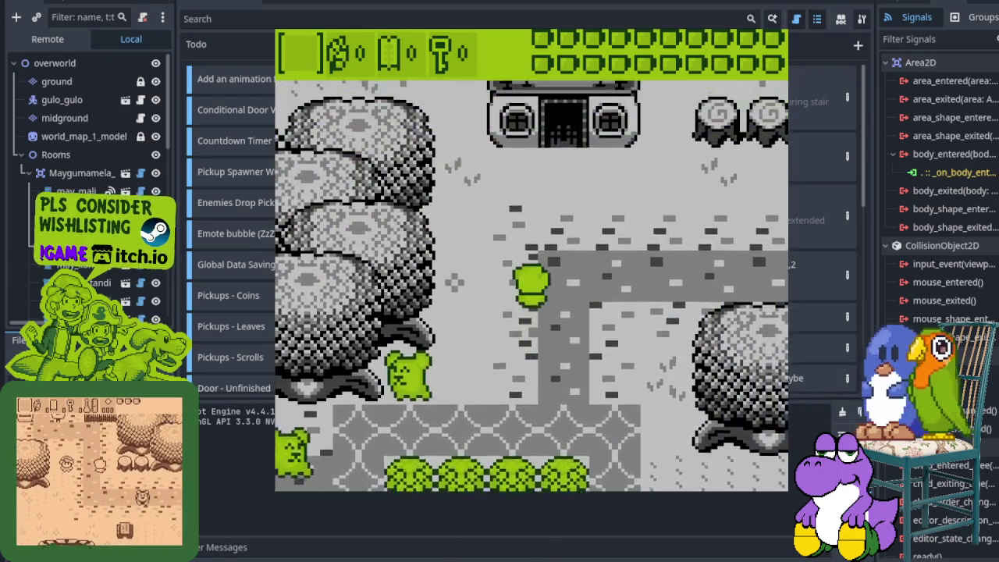
key("Up")
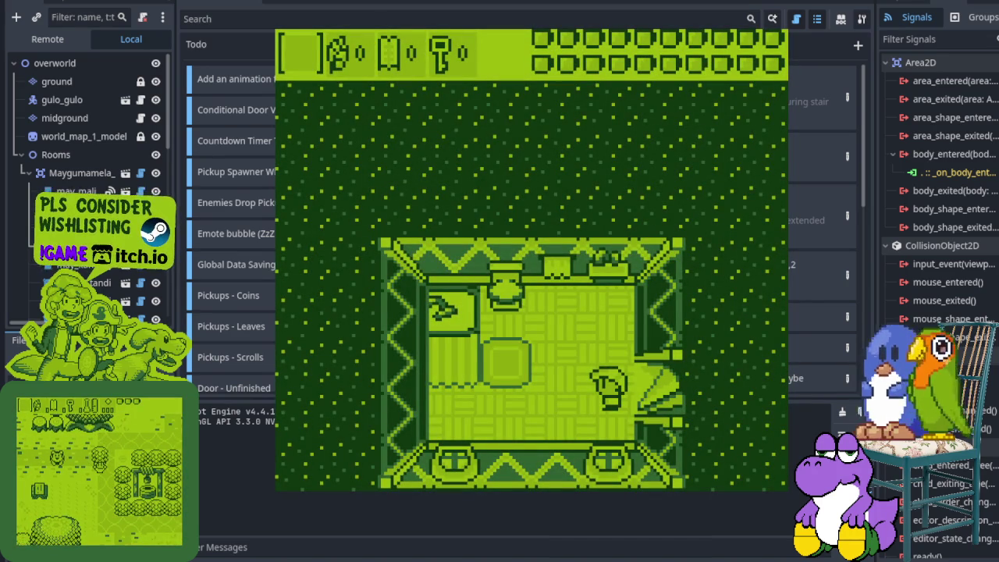
Walk along the top wall and around to stand just below the pot
key("Left")
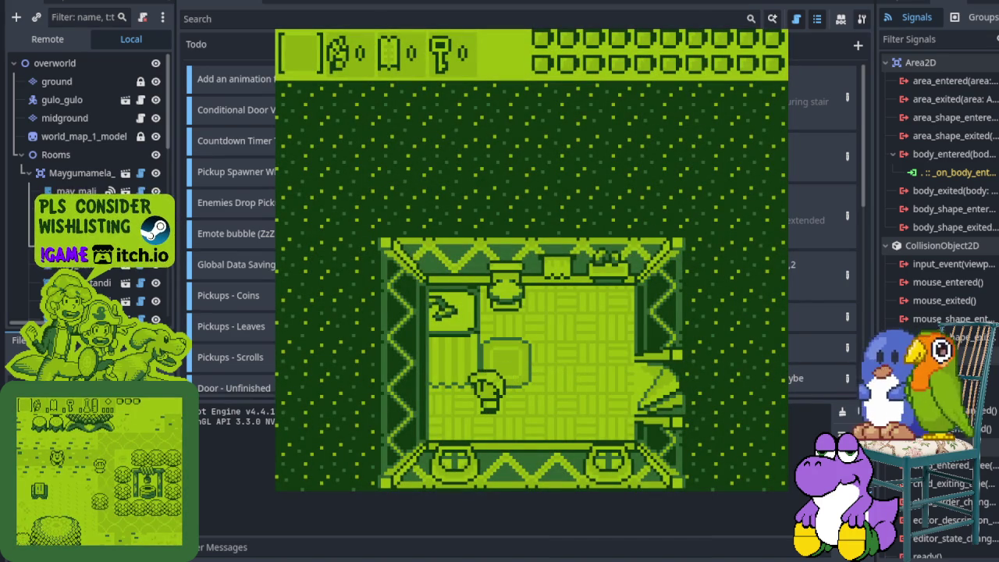
key("Up")
key("Right")
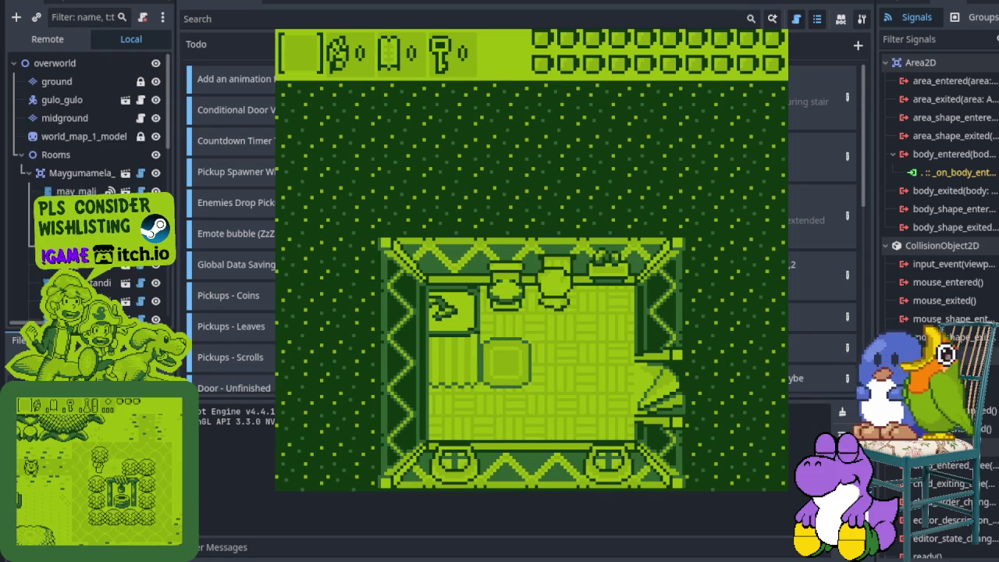
key("Down")
key("Left")
key("Up")
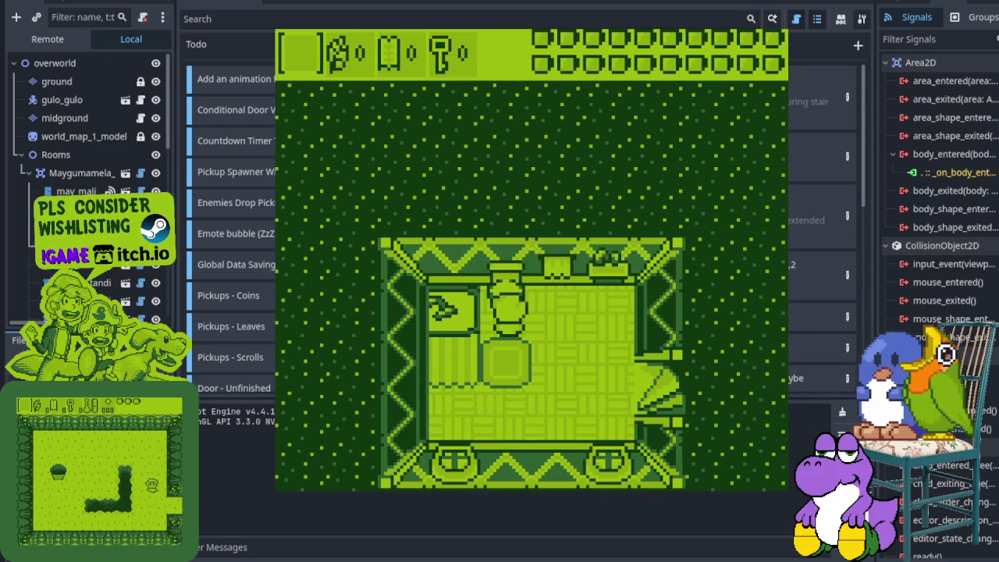
Tour the room's corner, middle and lower part, then exit the east doorway
key("Right")
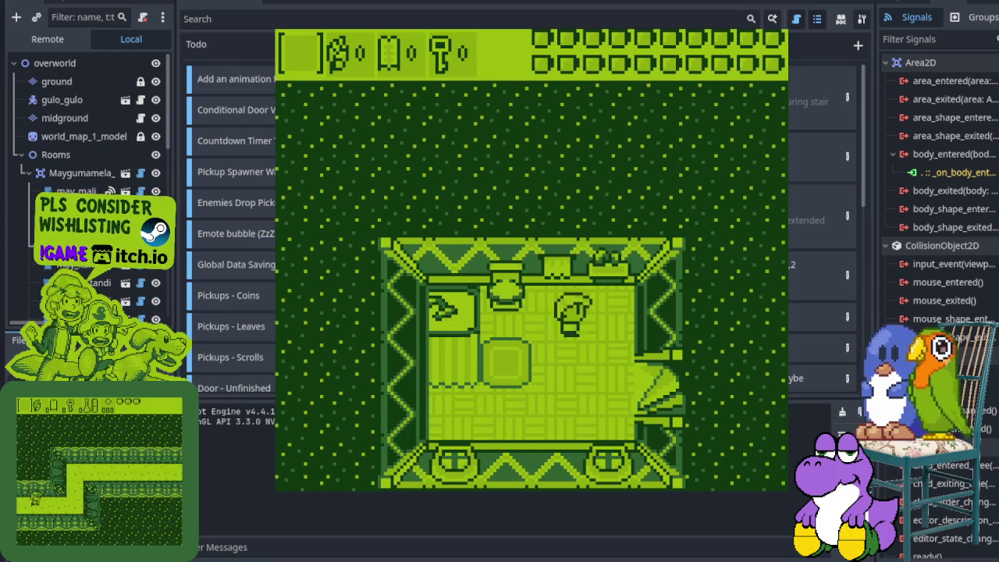
key("Up")
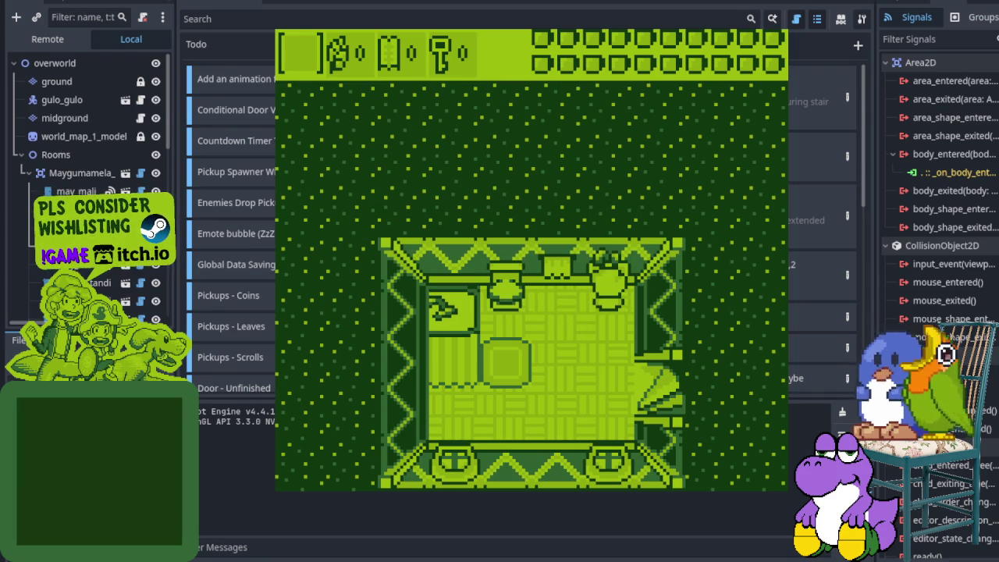
key("Down")
key("Left")
key("Down")
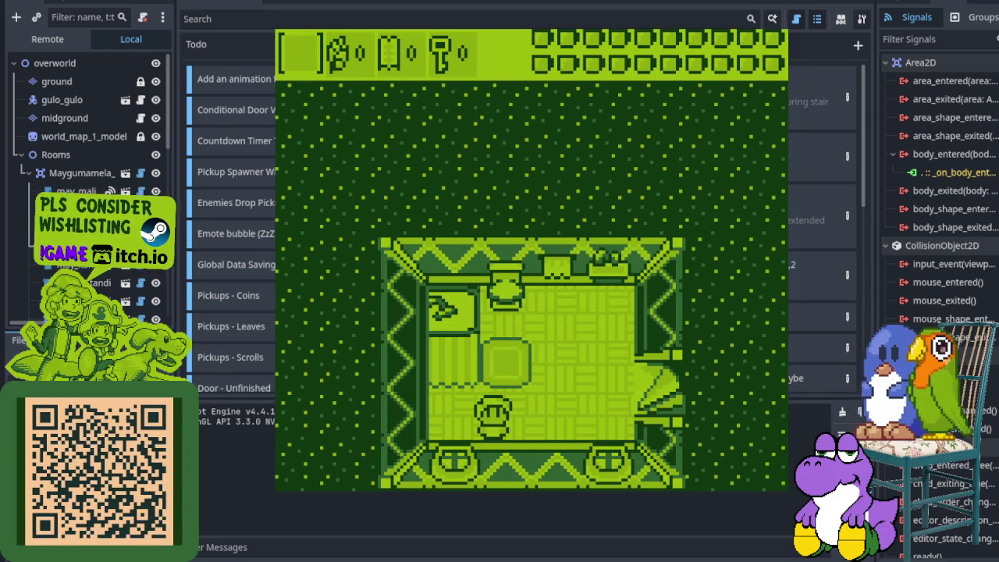
key("Up")
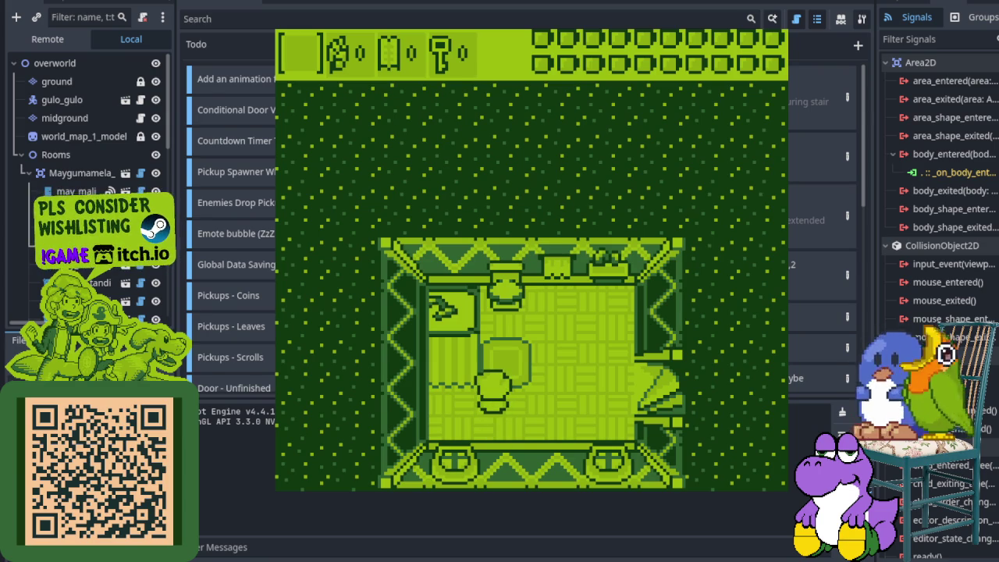
key("Right")
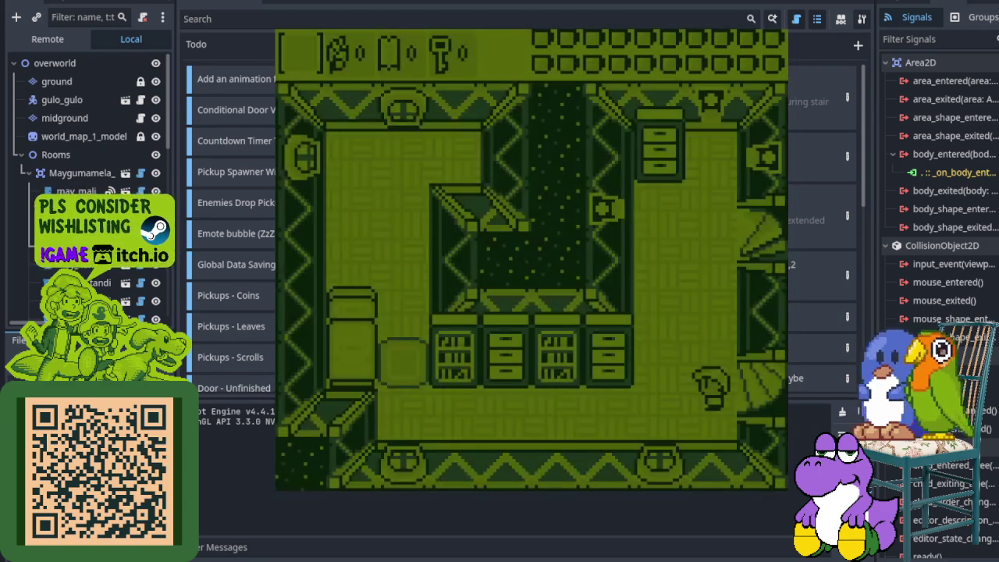
Pass through the east doorway into another room and out its bottom exit
key("Up")
key("Right")
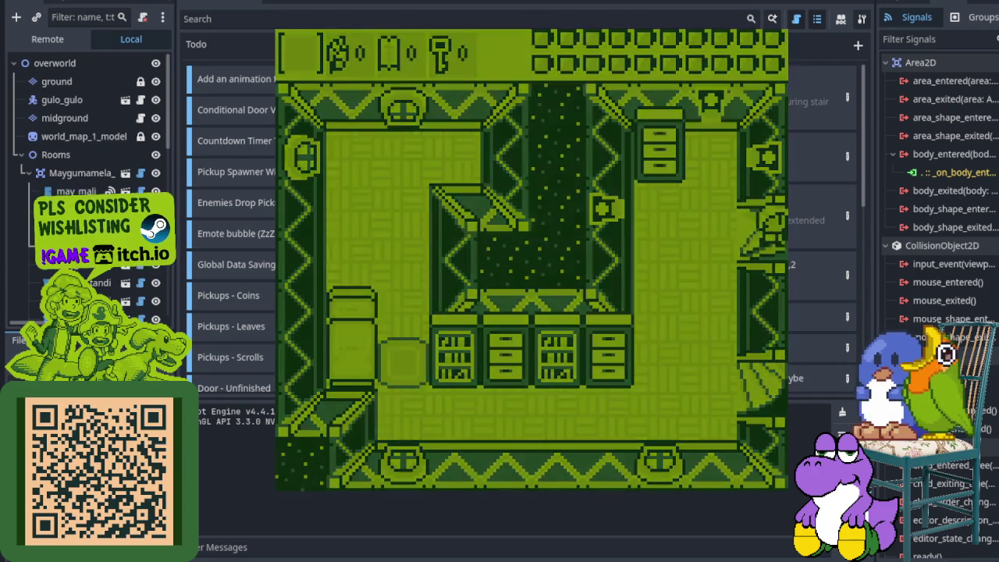
key("Down")
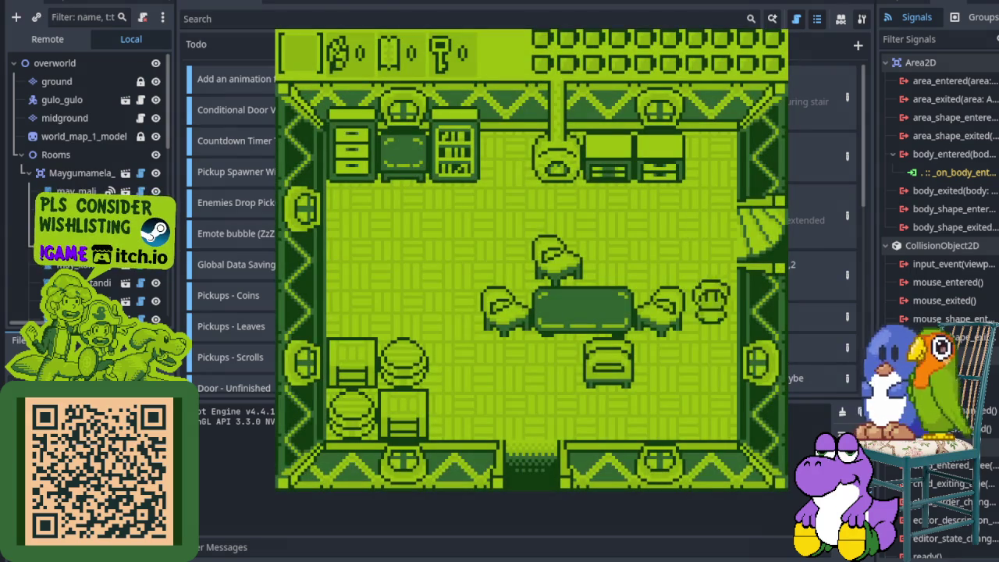
key("Left")
key("Down")
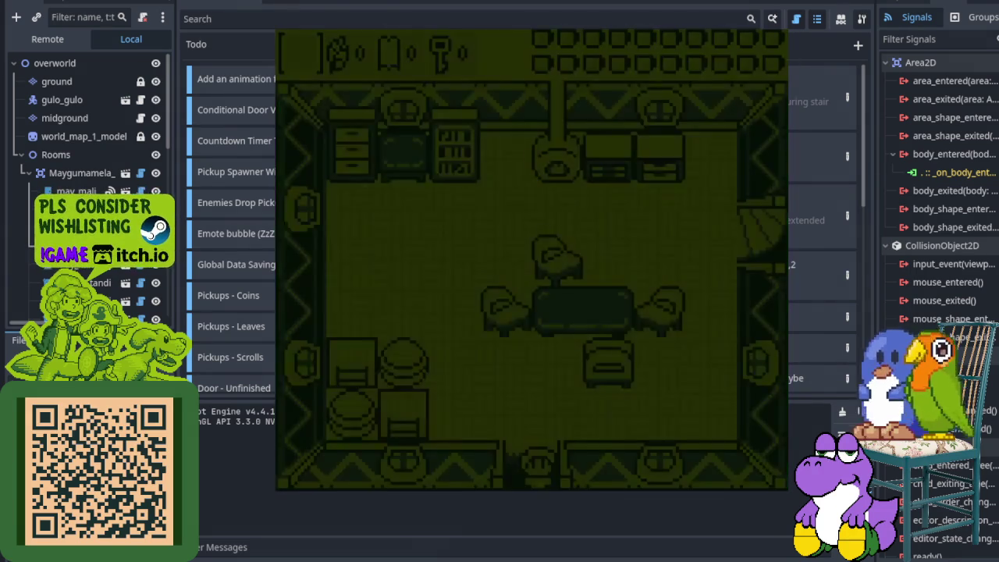
Walk around outside, then go back into the pan house
key("Down")
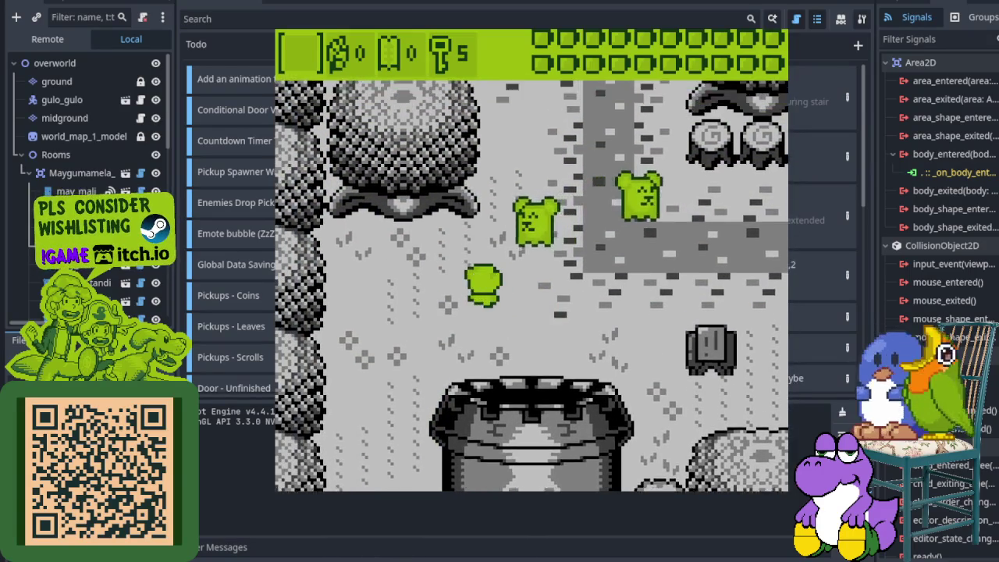
key("Up")
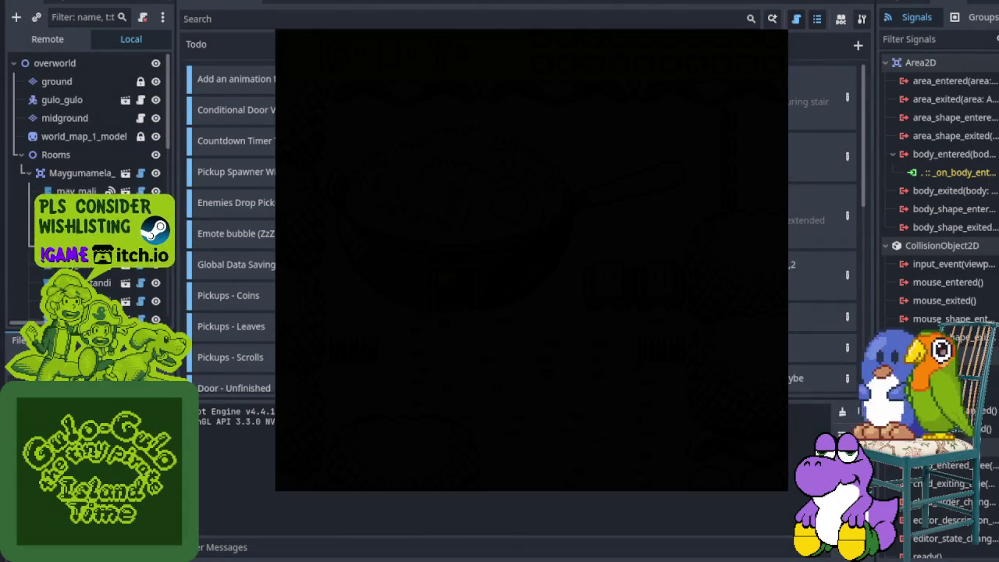
key("Down")
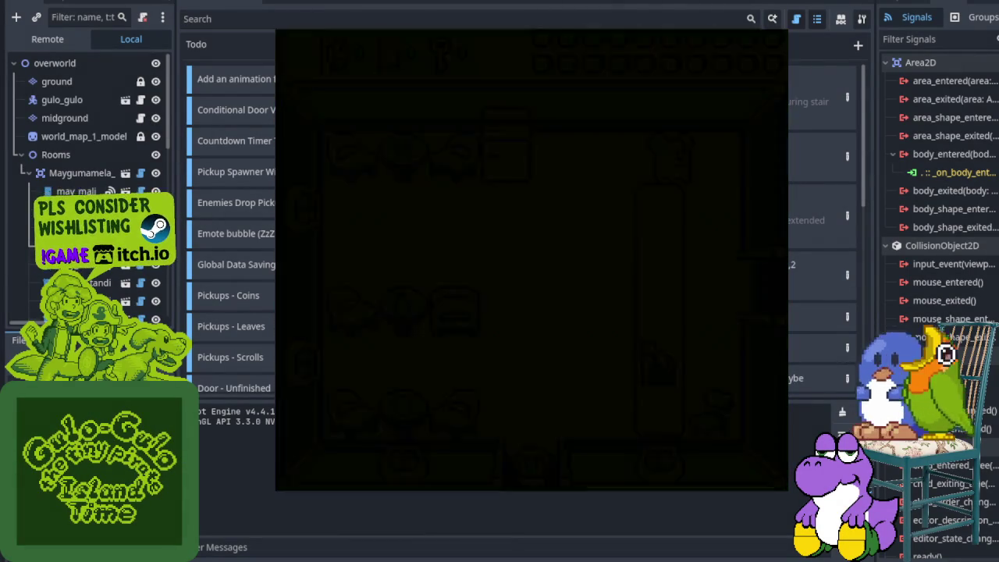
key("Up")
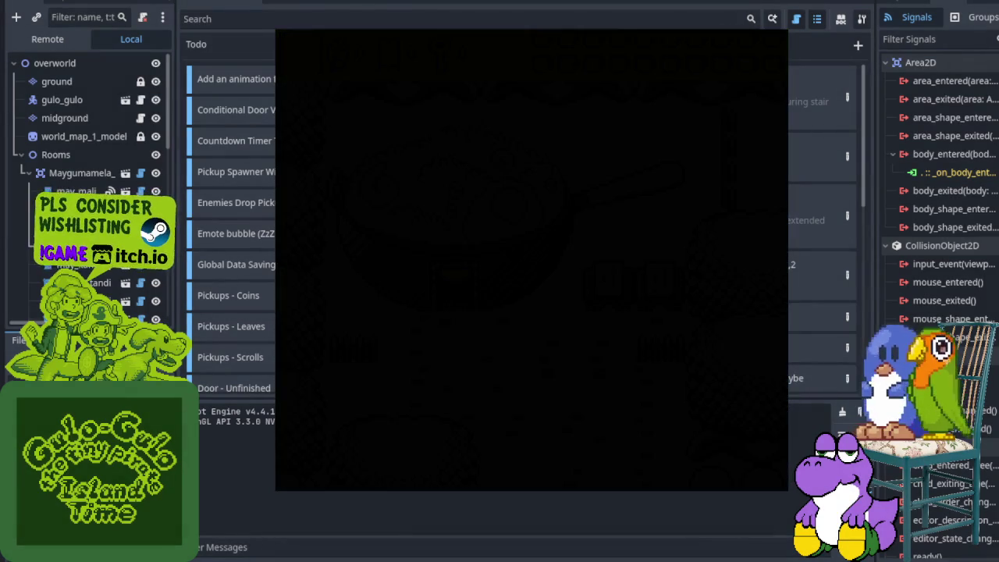
Cross the café through its right door, then go up the top doorway by the stove
key("Up")
key("Right")
key("Down")
key("Right")
key("Right")
key("Up")
key("Left")
key("Up")
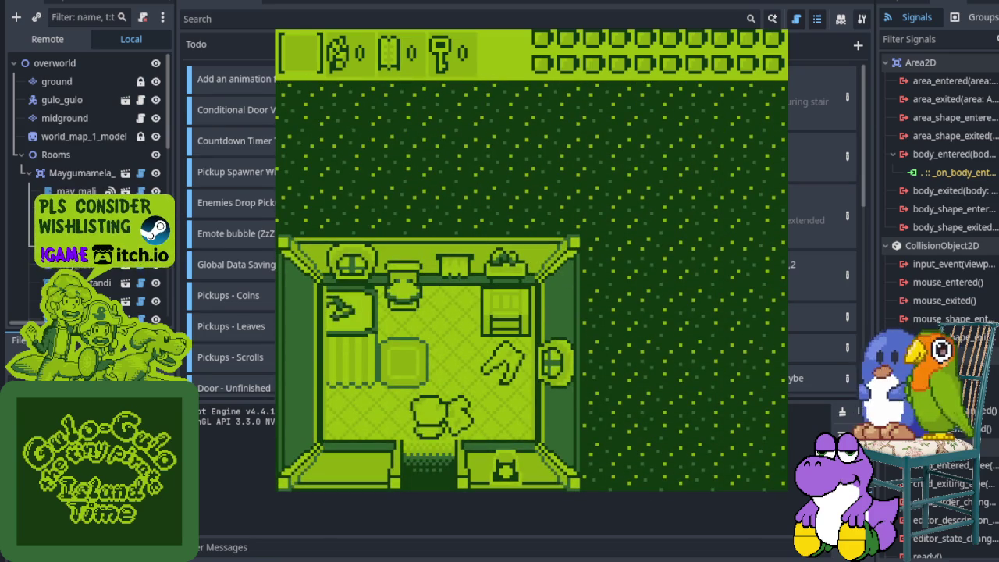
Walk across the larger furnished room and around the table's corner
key("Up")
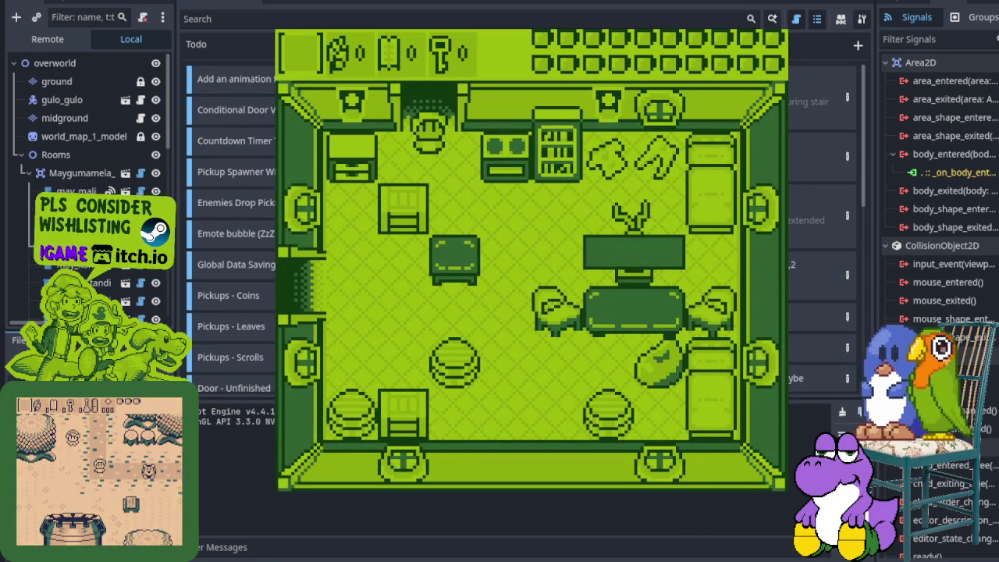
key("Down")
key("Right")
key("Down")
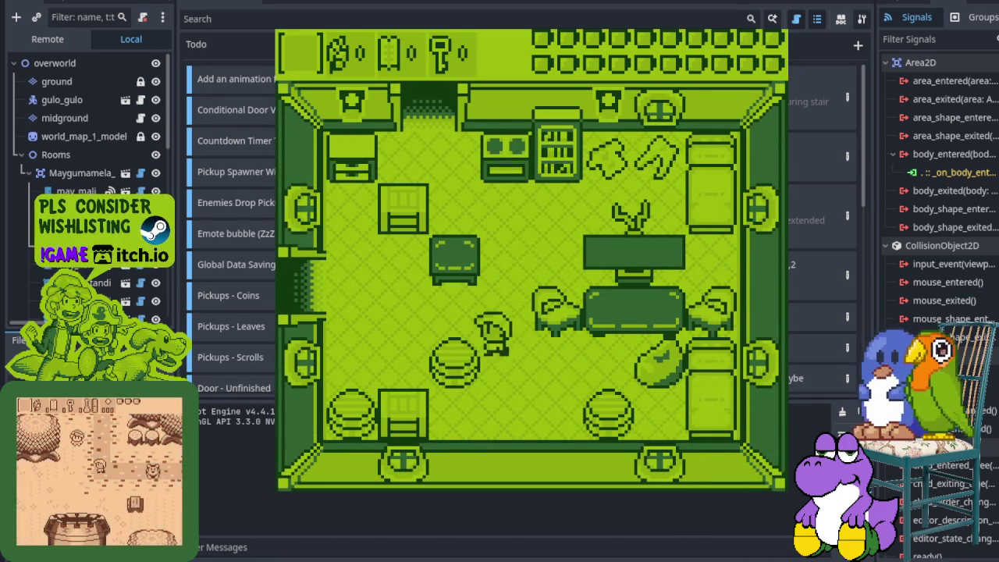
key("Up")
key("Right")
key("Right")
key("Up")
key("Right")
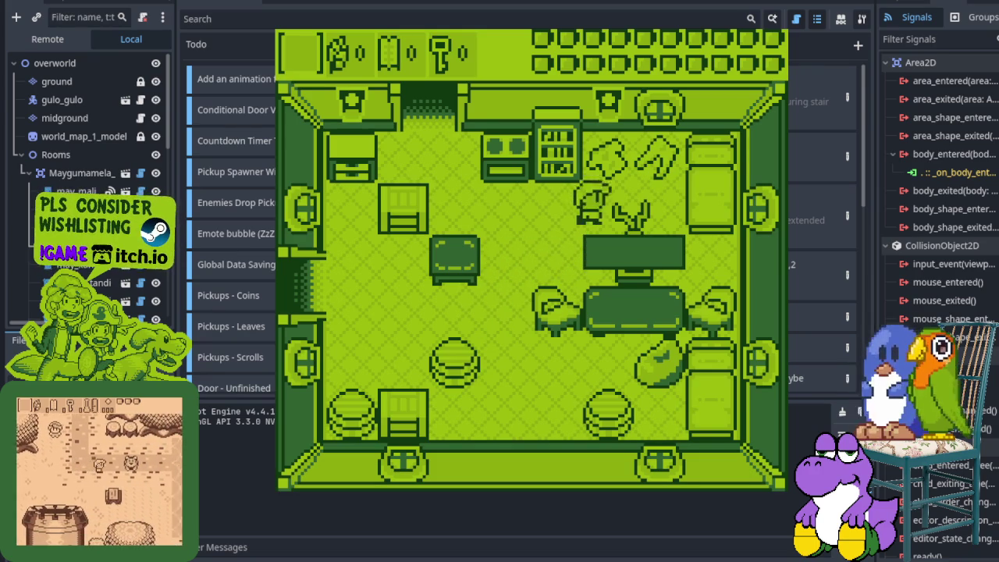
key("Right")
Leave the table through the left doorway, then exit the bottom doorway outdoors
key("Down")
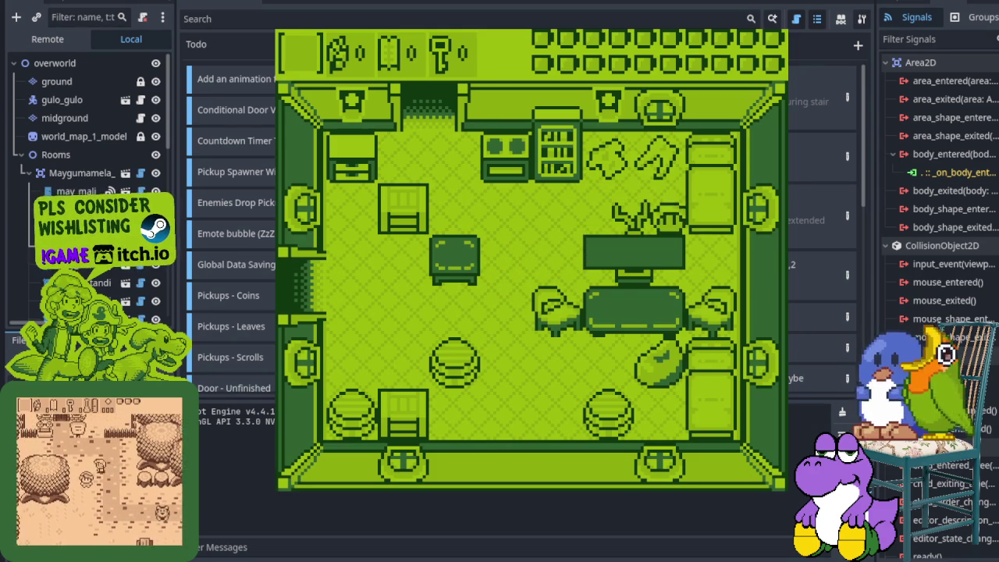
key("Left")
key("Up")
key("Left")
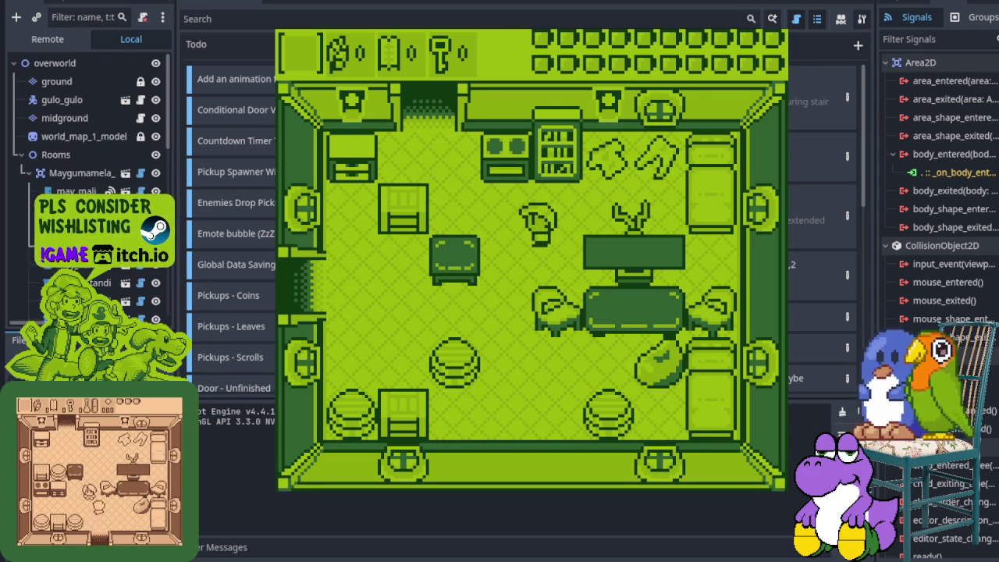
key("Down")
key("Left")
key("Down")
key("Left")
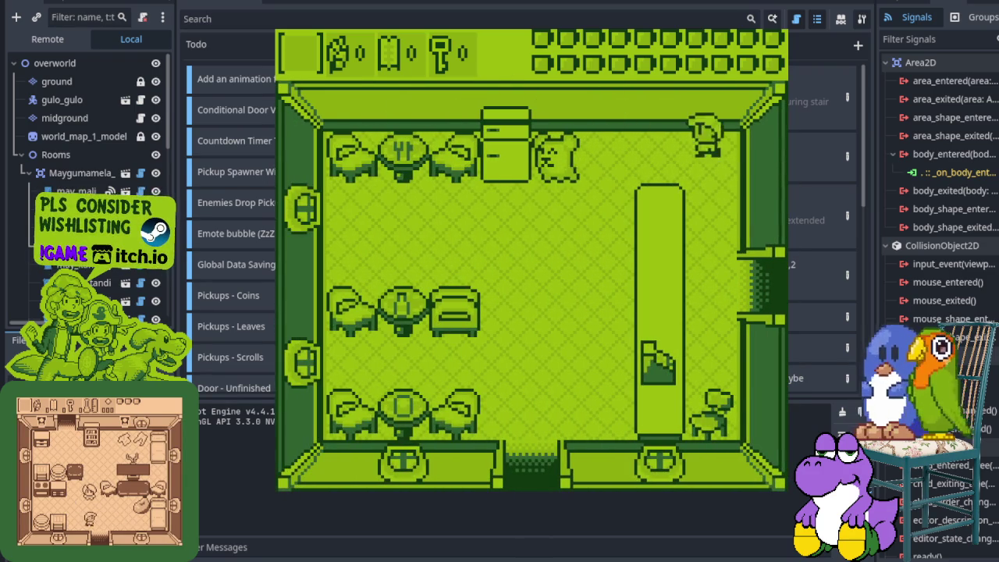
key("Right")
key("Down")
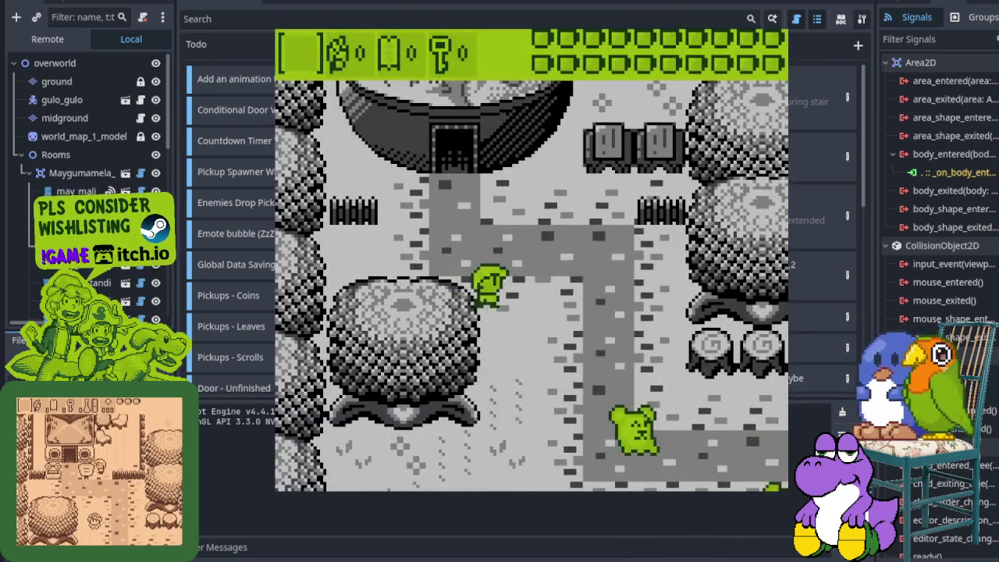
key("Right")
Walk below the pan house and along the well enclosure past the well
key("Up")
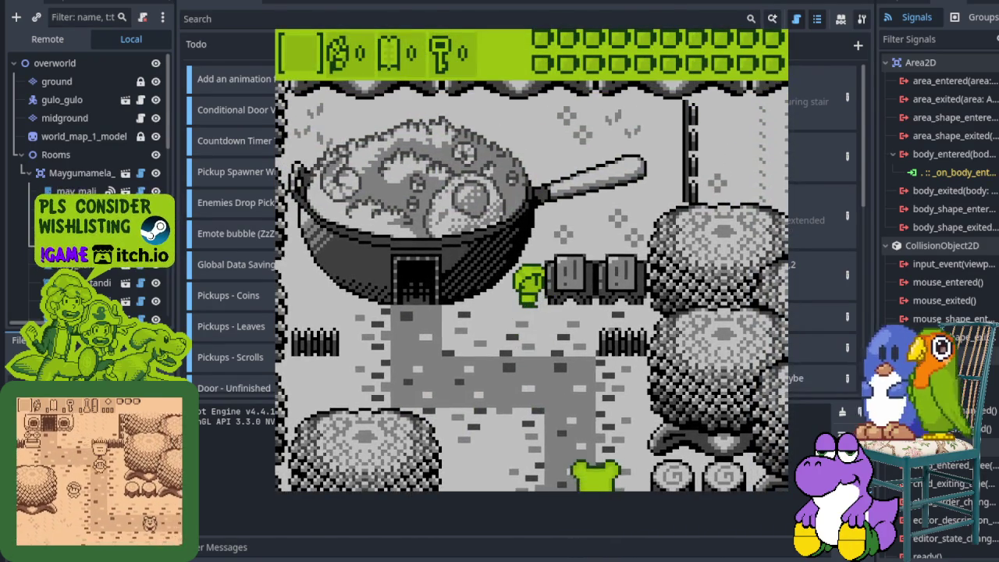
key("Down")
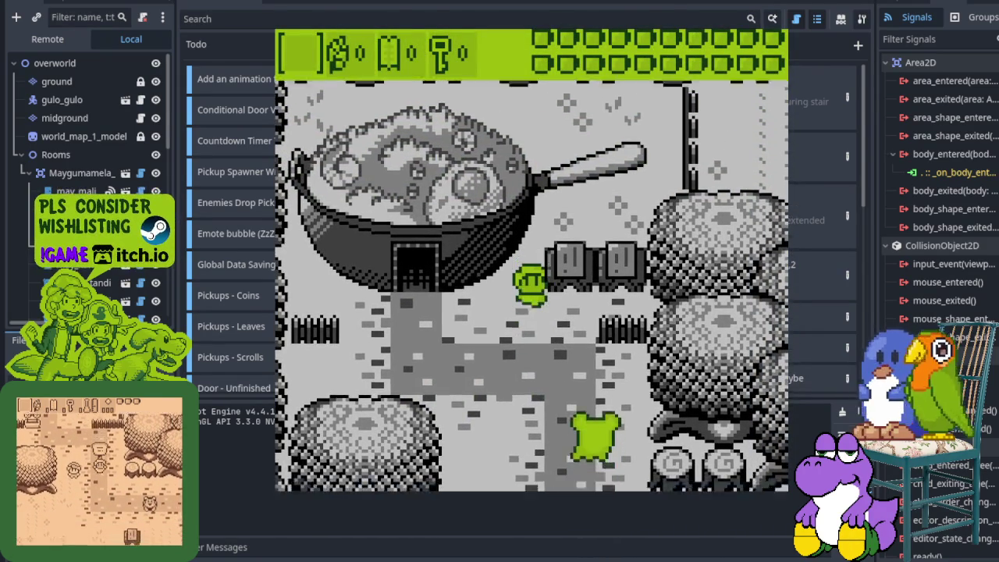
key("Right")
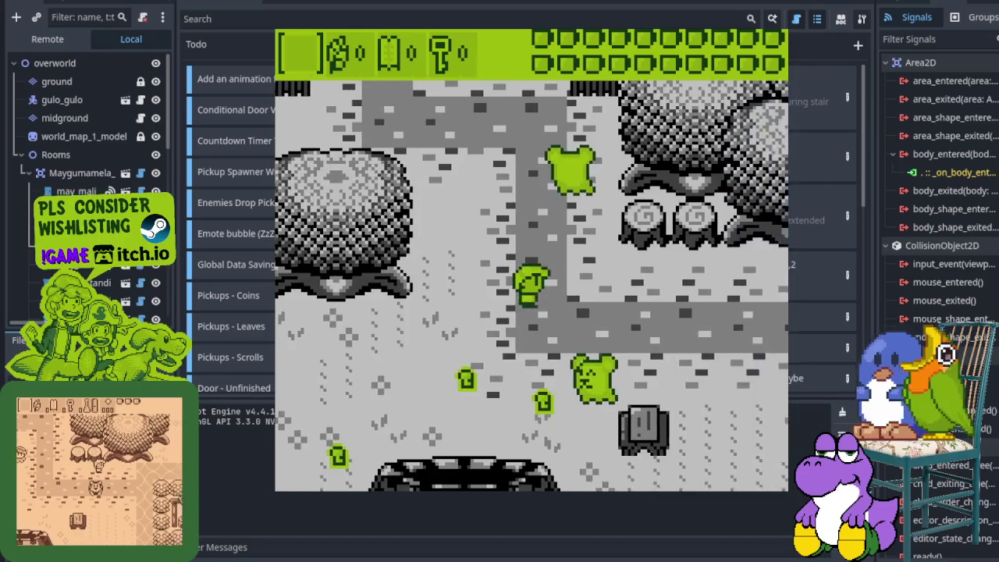
key("Right")
key("Up")
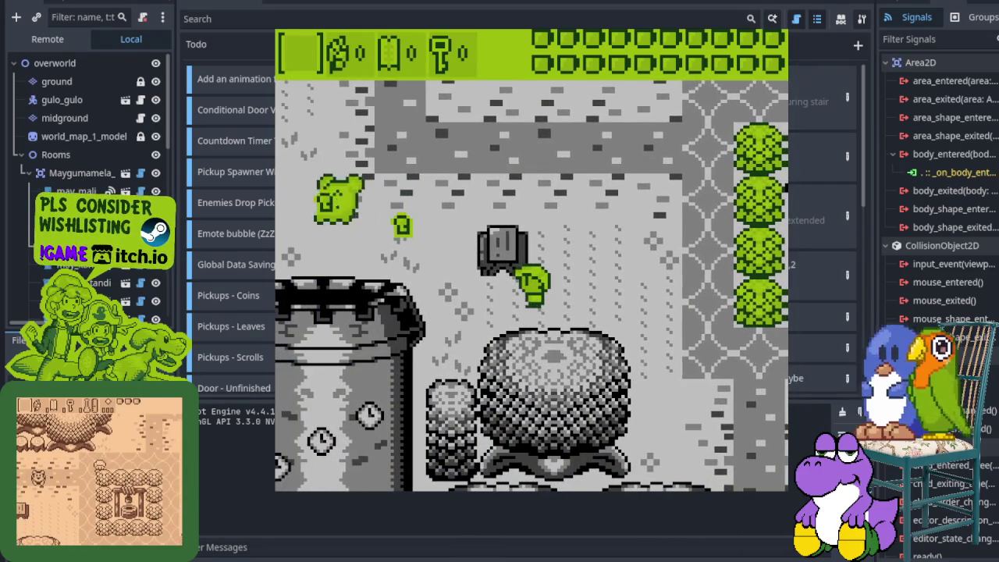
key("Right")
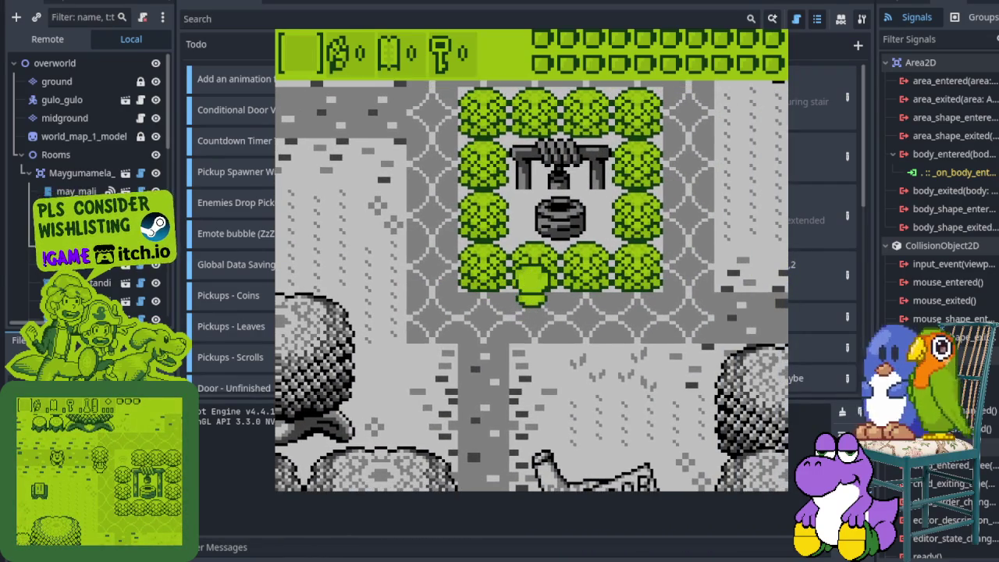
key("Right")
key("Down")
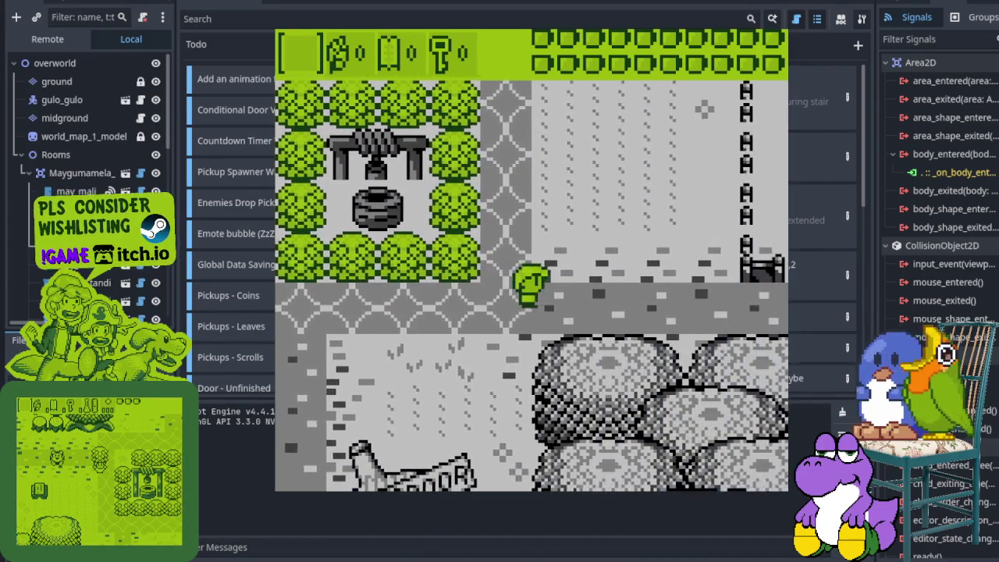
Walk toward the crates by the trees and stop the game with F8
key("Up")
key("Right")
key("Down")
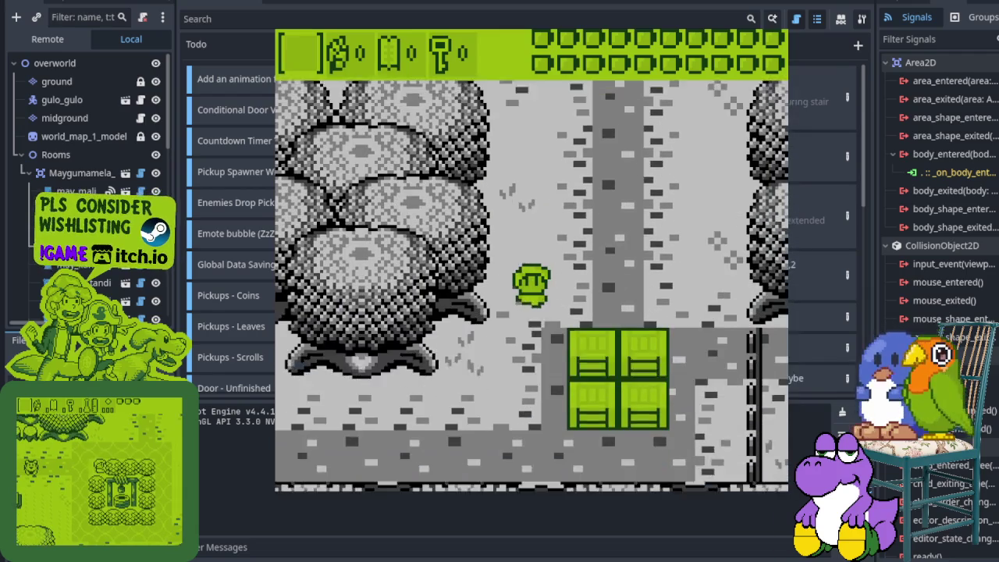
key("Down")
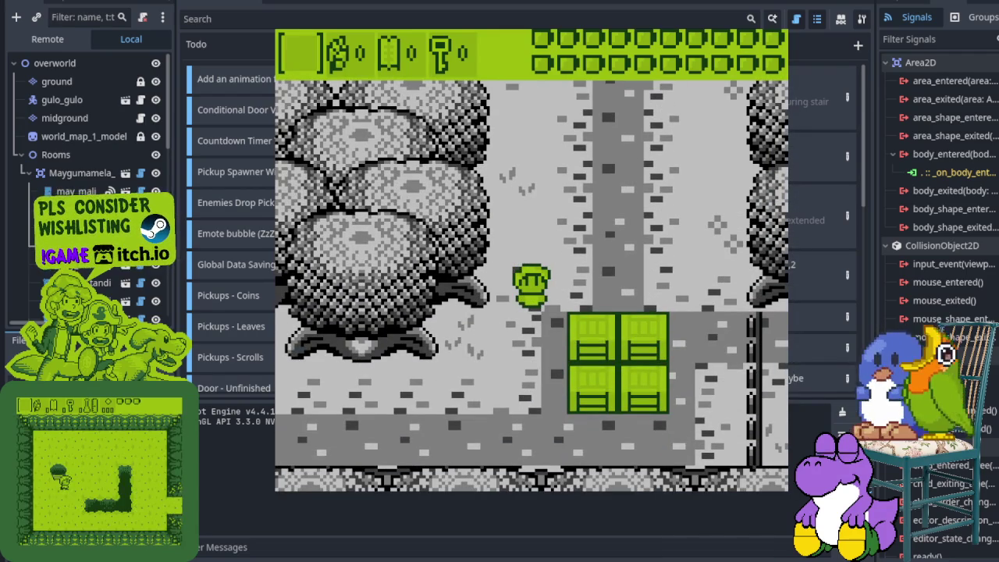
key("F8")
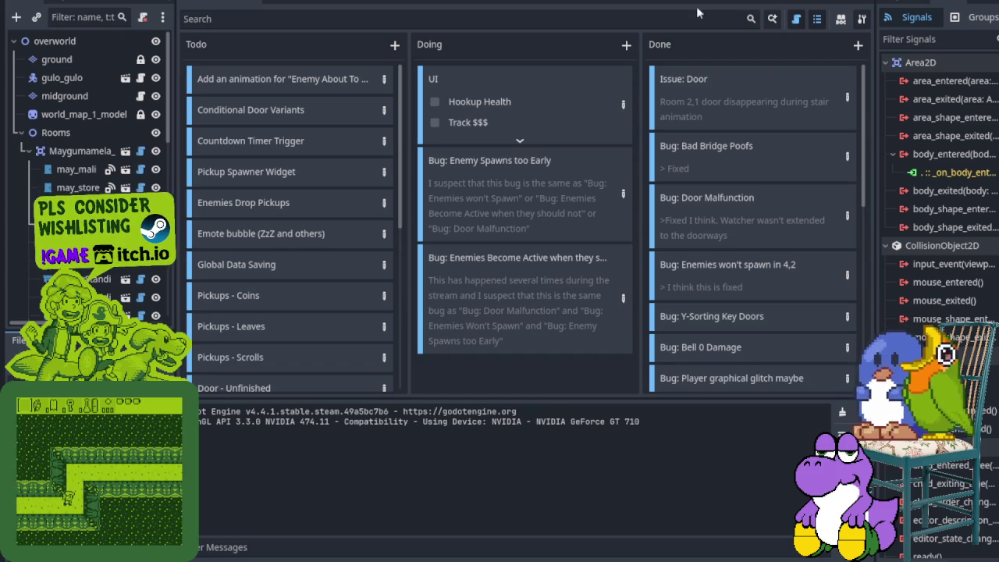
In the 2D view near the house, select may_maliwanag and hide the midground layer
key("ctrl+F1")
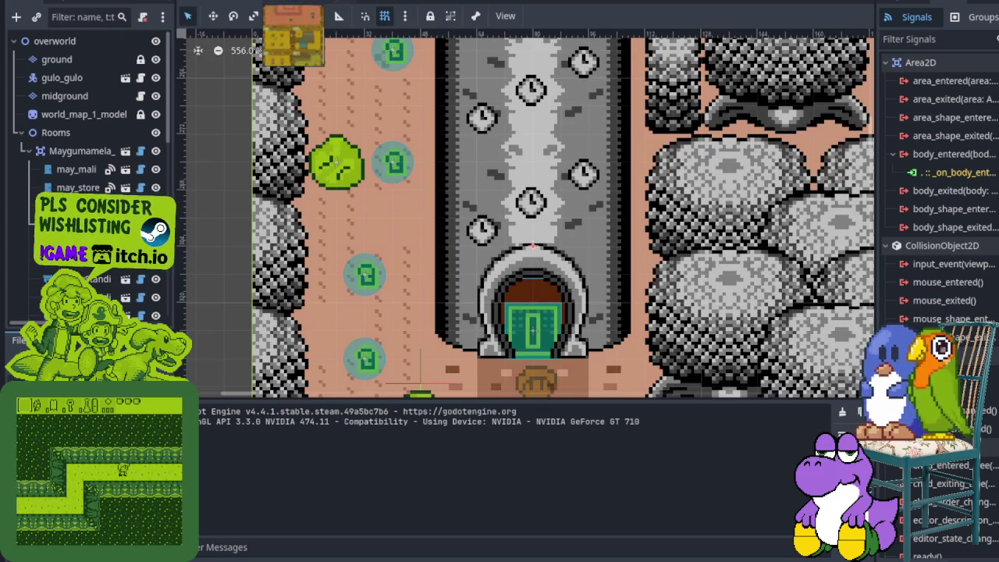
key("ctrl+j")
scroll(771, 265, "down", 4)
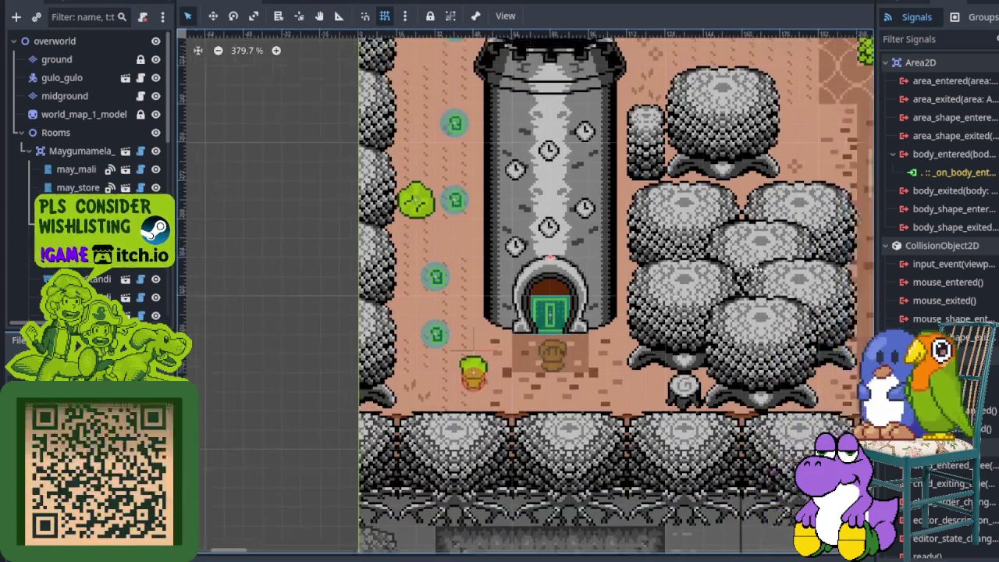
scroll(772, 265, "right", 5)
scroll(703, 277, "right", 5)
scroll(624, 289, "right", 5)
scroll(549, 304, "right", 5)
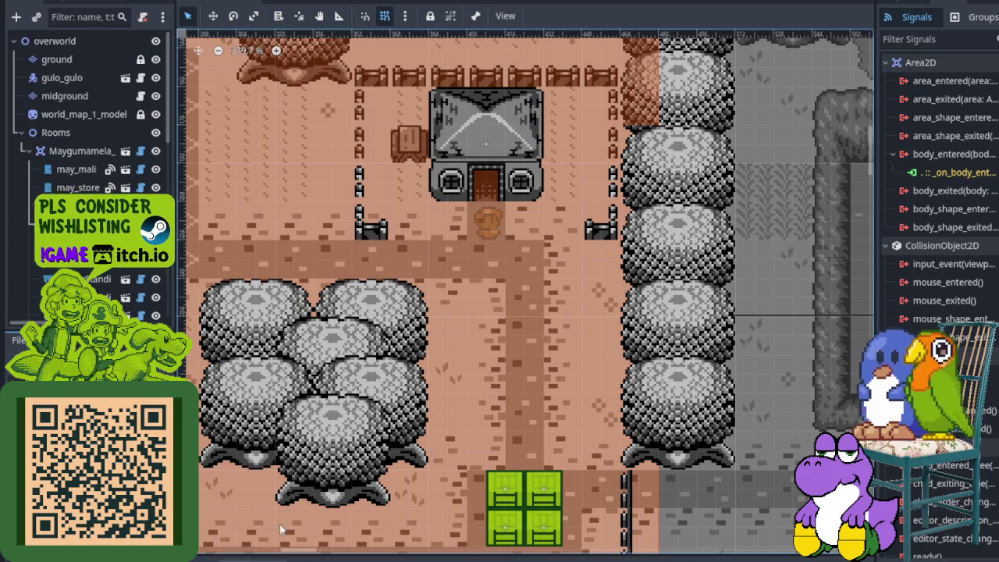
scroll(498, 224, "up", 2)
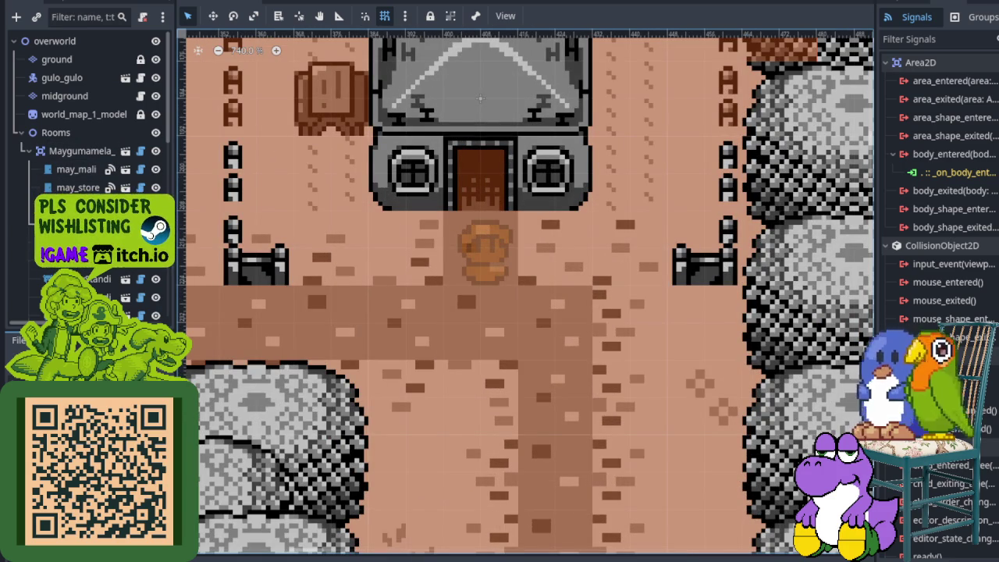
left_click(81, 171)
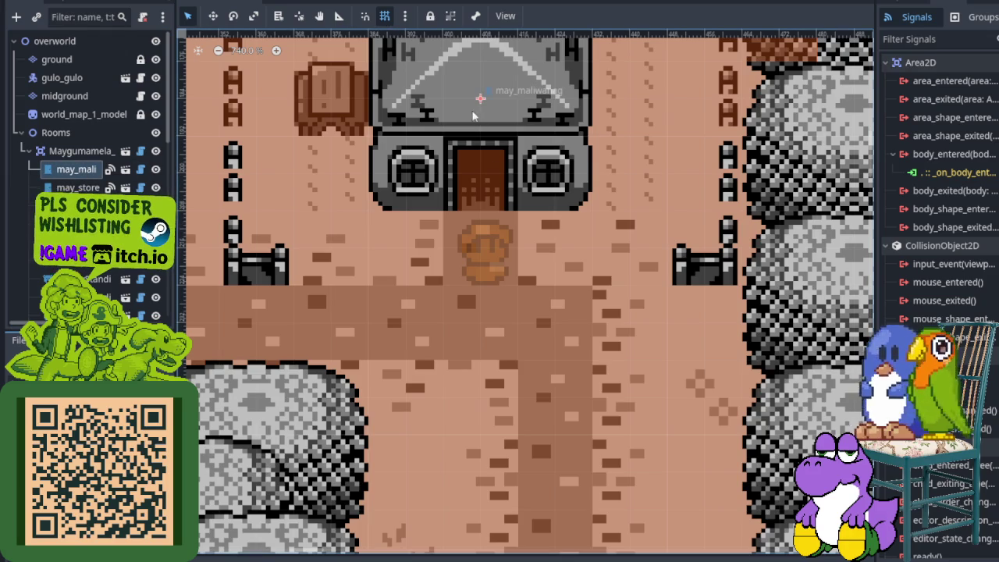
left_click(155, 96)
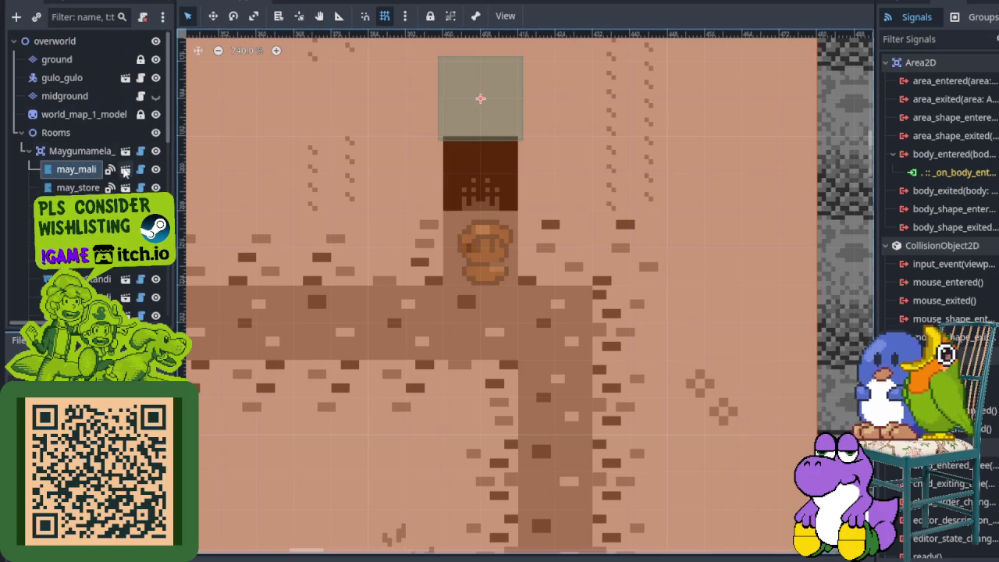
Reload the door list and set may_maliwanag's Target Door to entrance
key("f")
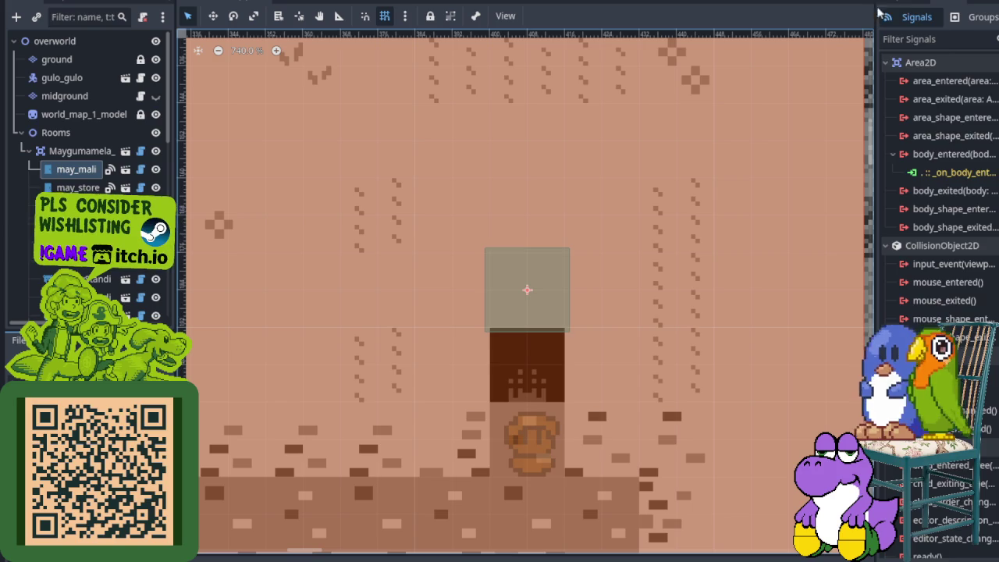
left_click(880, 7)
left_click_drag(875, 174, 695, 171)
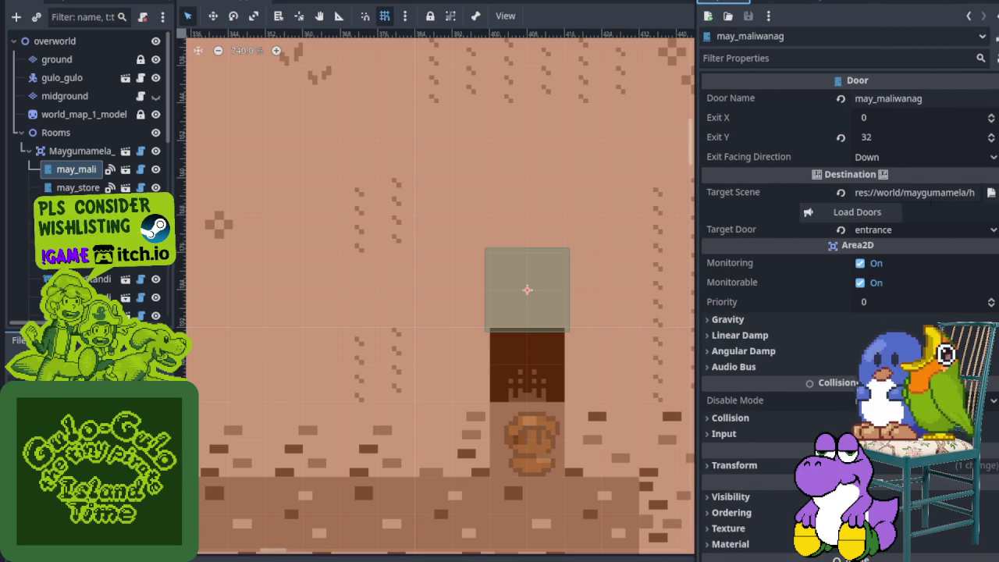
left_click(876, 209)
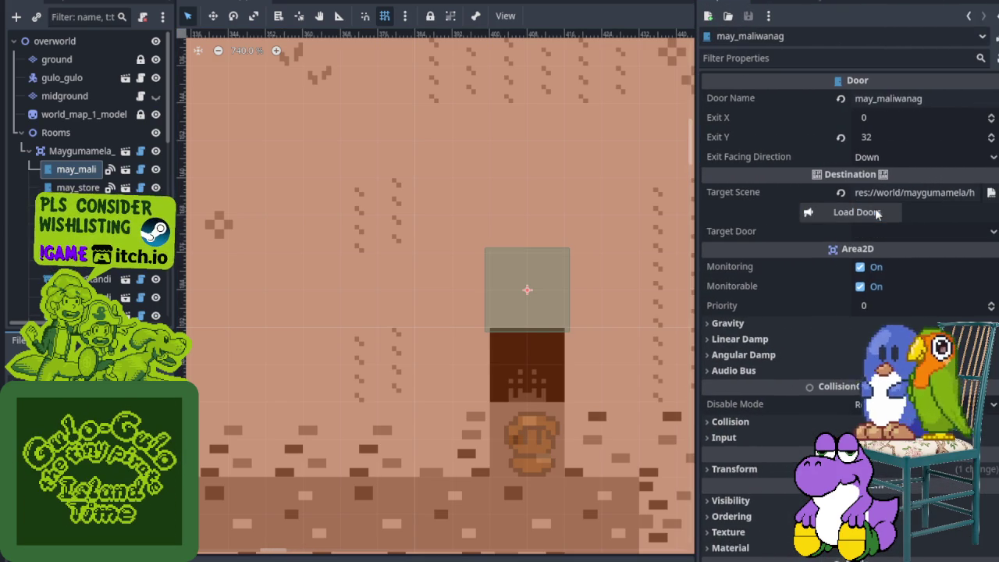
left_click(891, 232)
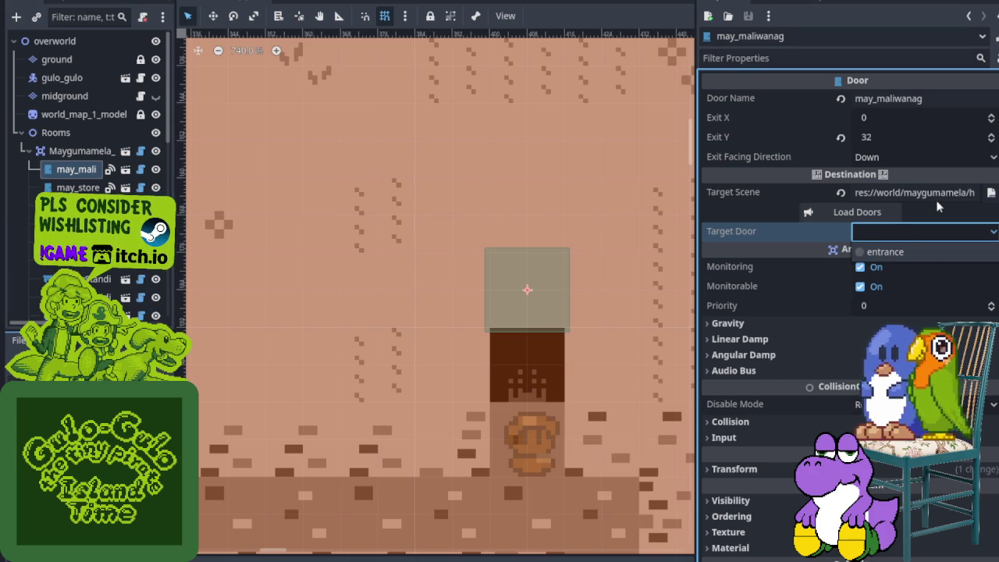
left_click(930, 252)
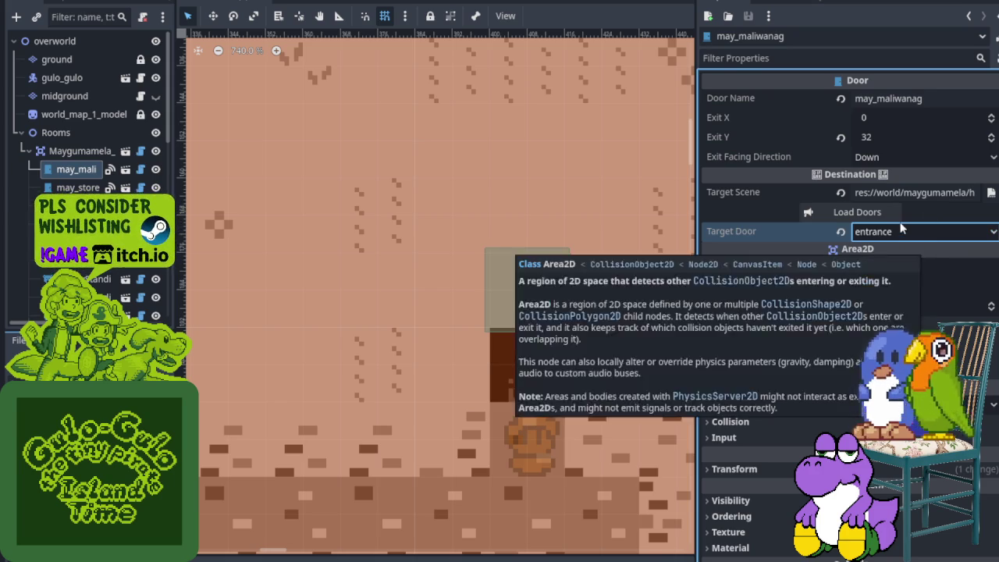
Save the overworld scene and widen the scene canvas
key("ctrl+s")
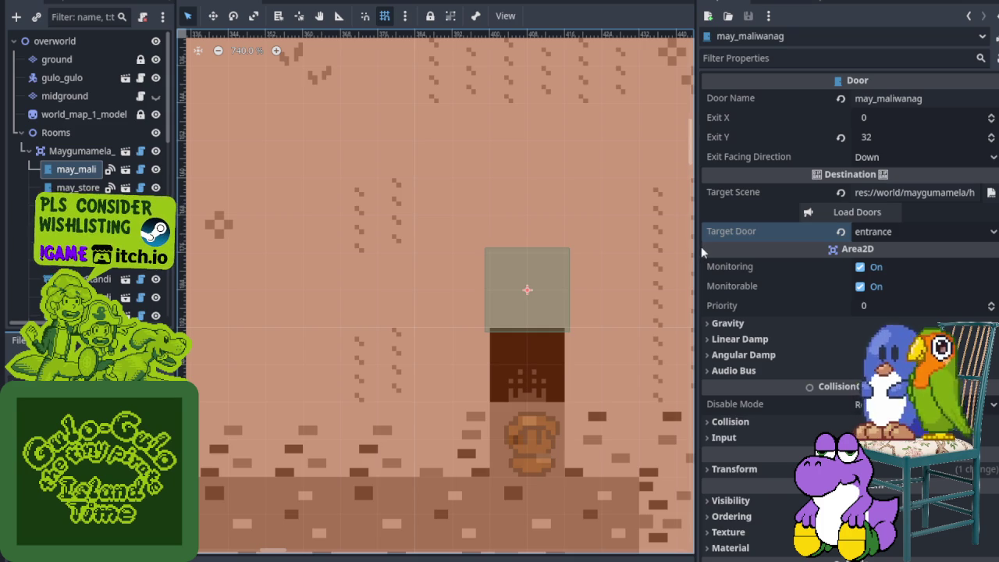
left_click_drag(699, 246, 804, 246)
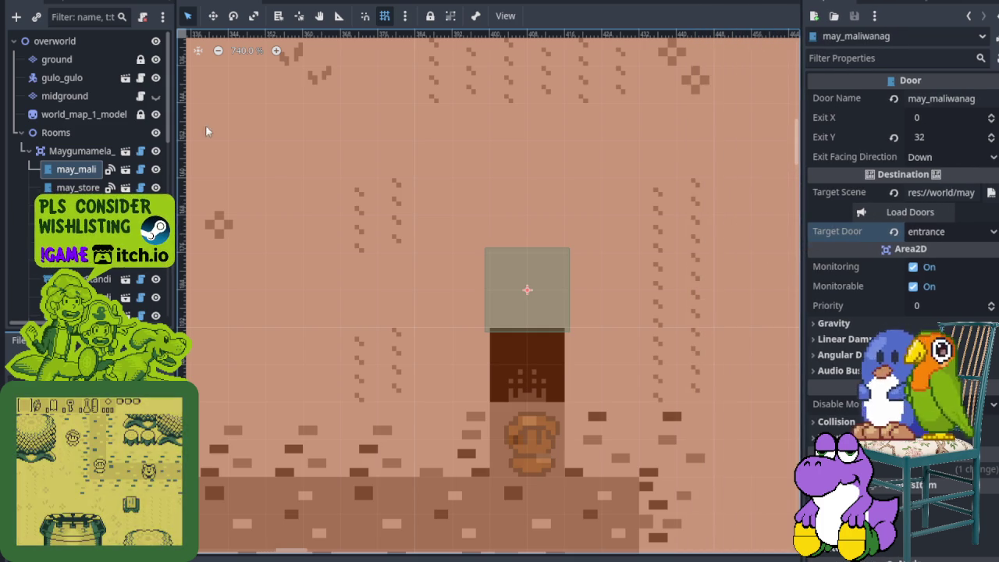
left_click(155, 95)
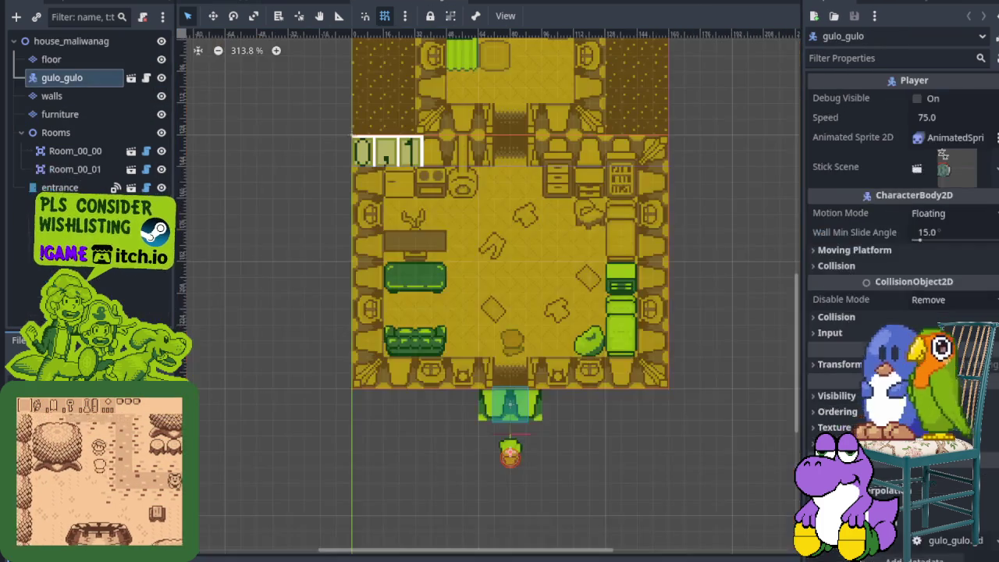
Look over both house_maliwanag rooms, then select the entrance door node
scroll(512, 375, "up", 1)
scroll(514, 391, "up", 3)
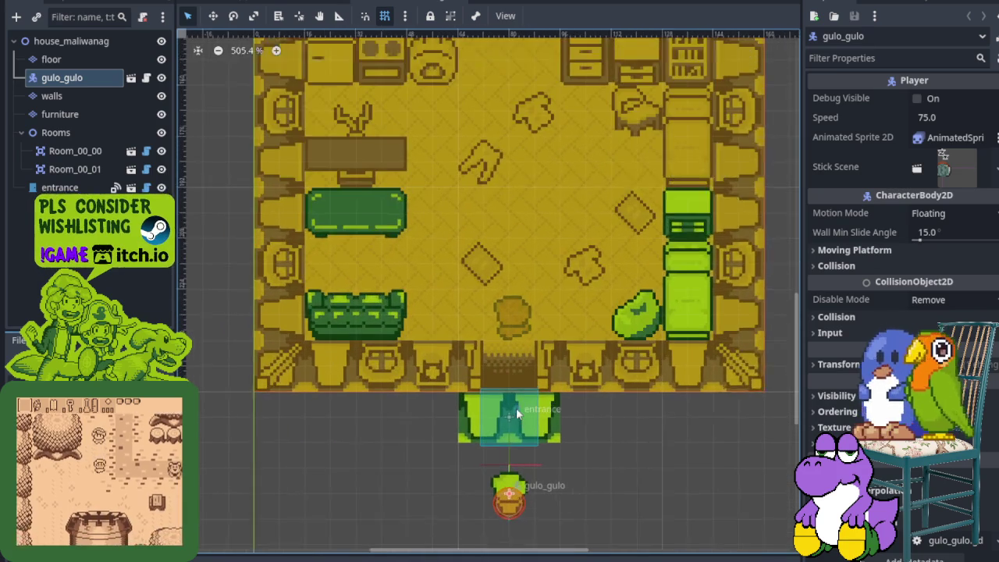
scroll(514, 391, "up", 2)
scroll(443, 245, "down", 1)
left_click_drag(442, 244, 421, 383)
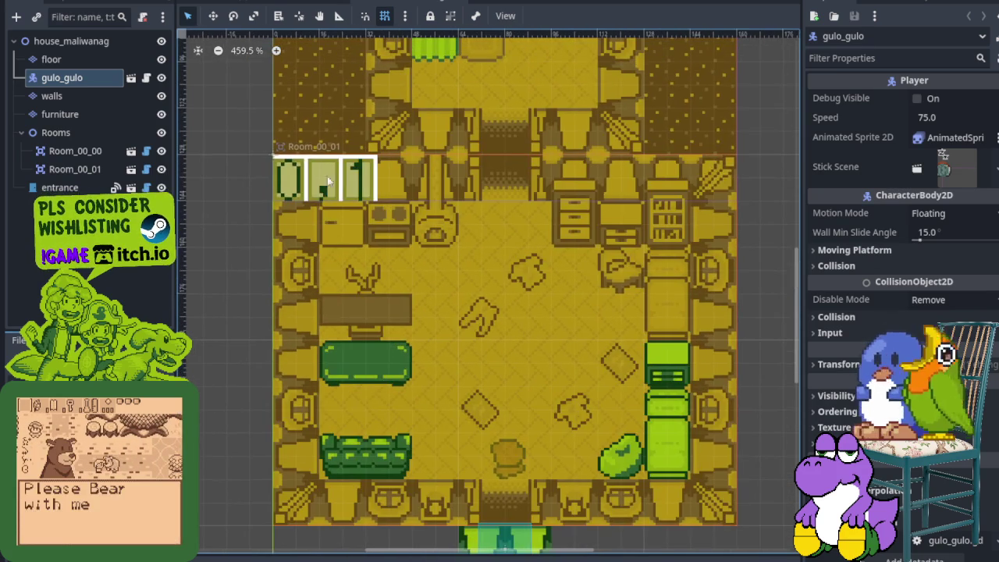
mouse_move(401, 179)
left_mouse_down()
mouse_move(348, 323)
mouse_move(349, 214)
left_mouse_up()
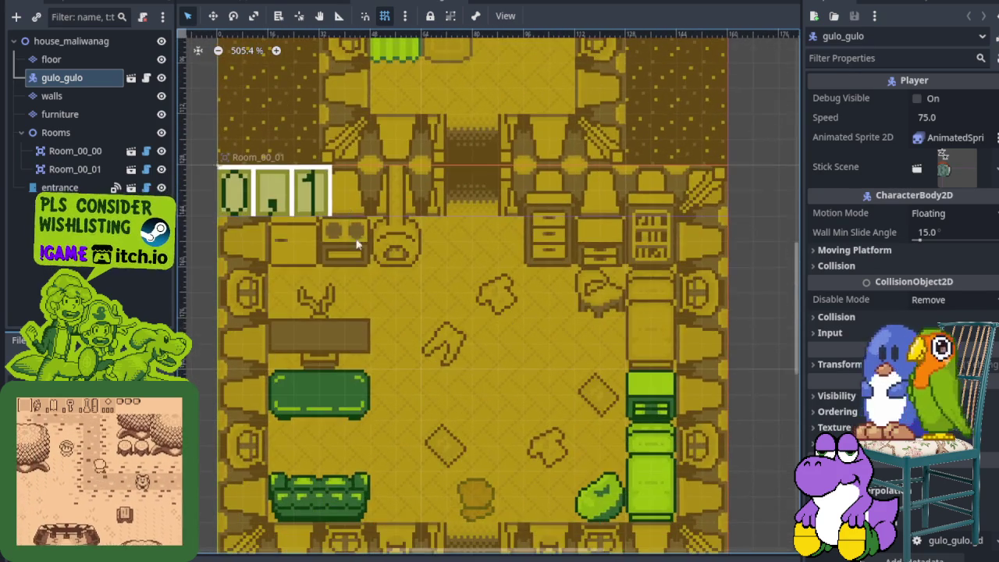
left_click_drag(390, 340, 390, 195)
scroll(232, 315, "up", 2)
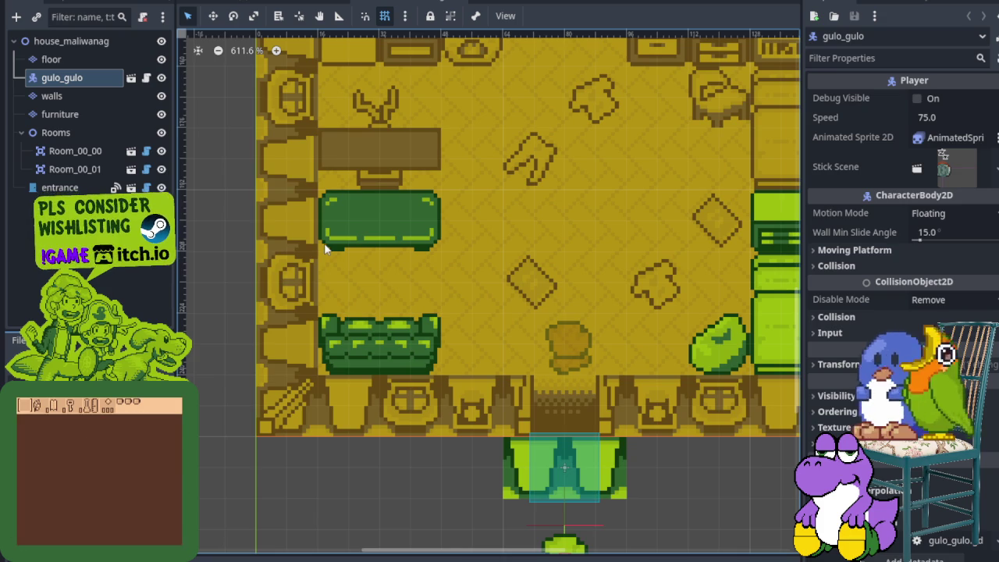
scroll(365, 143, "down", 1)
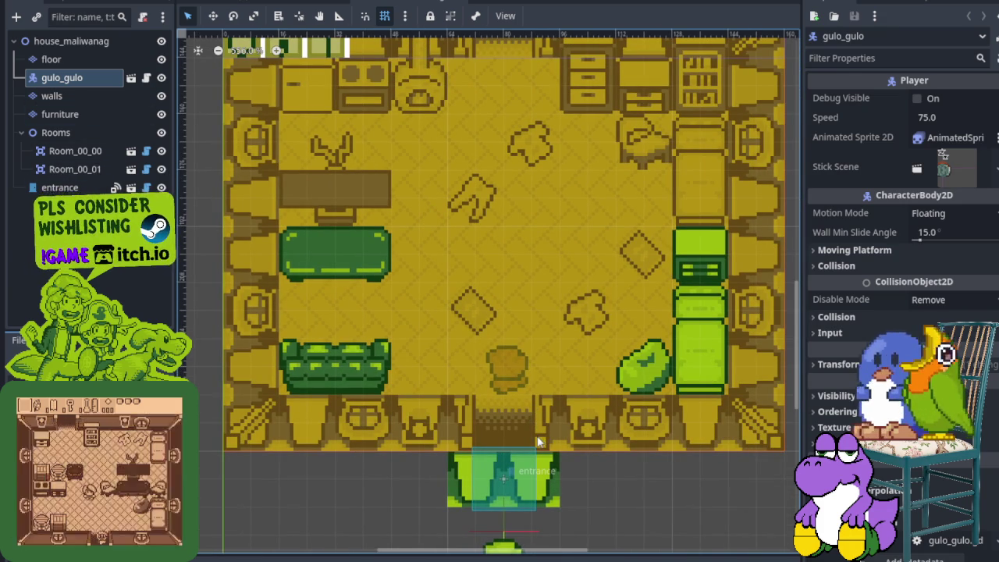
left_click_drag(507, 437, 466, 451)
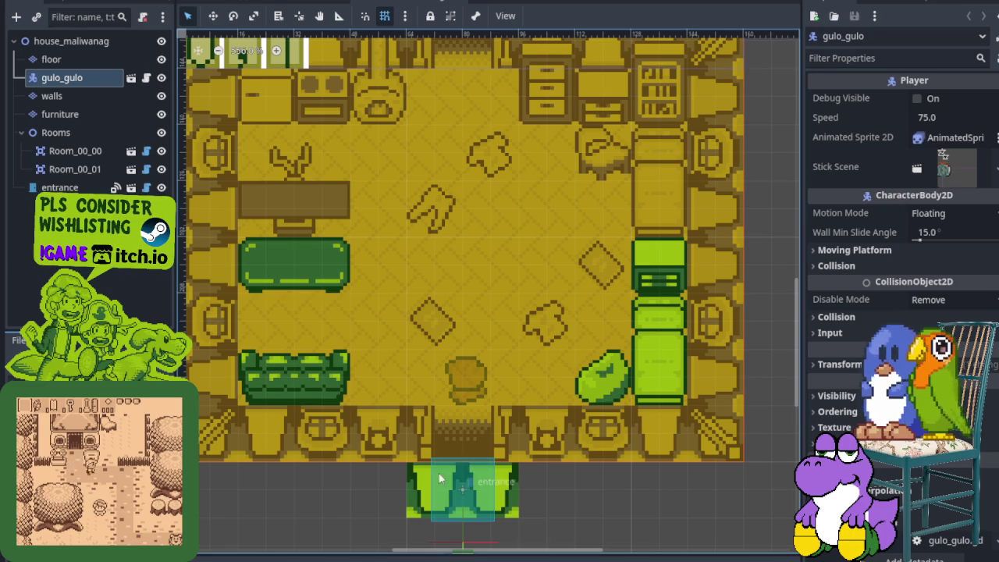
left_click(63, 188)
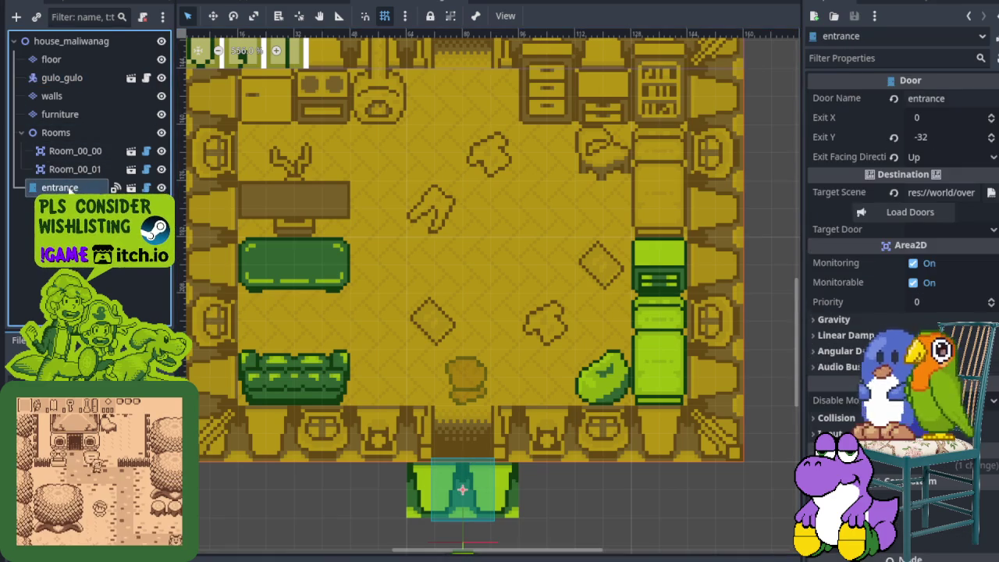
Load doors, set the entrance's Target Door to may_maliwanag, then save and run with F5
left_click(936, 210)
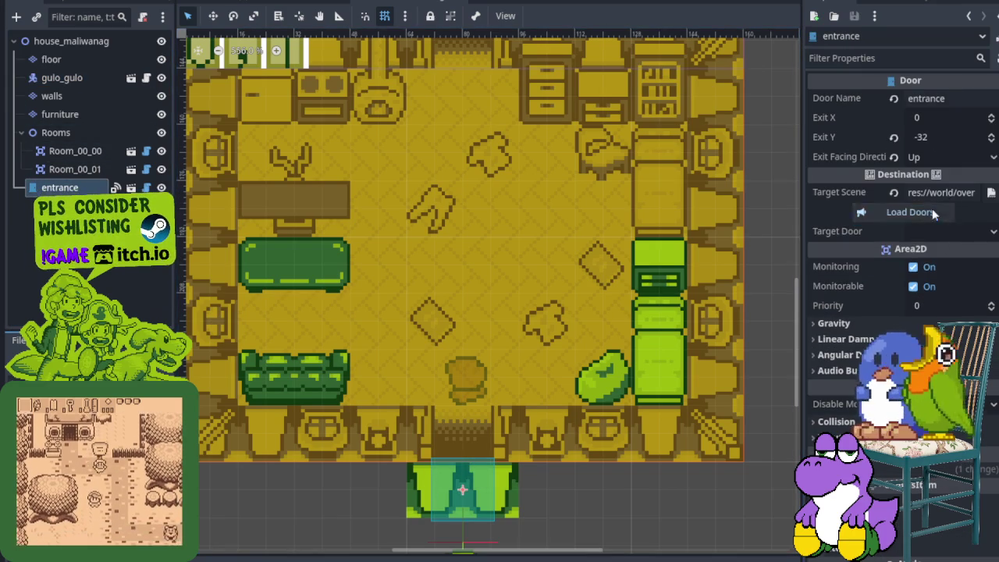
left_click(970, 233)
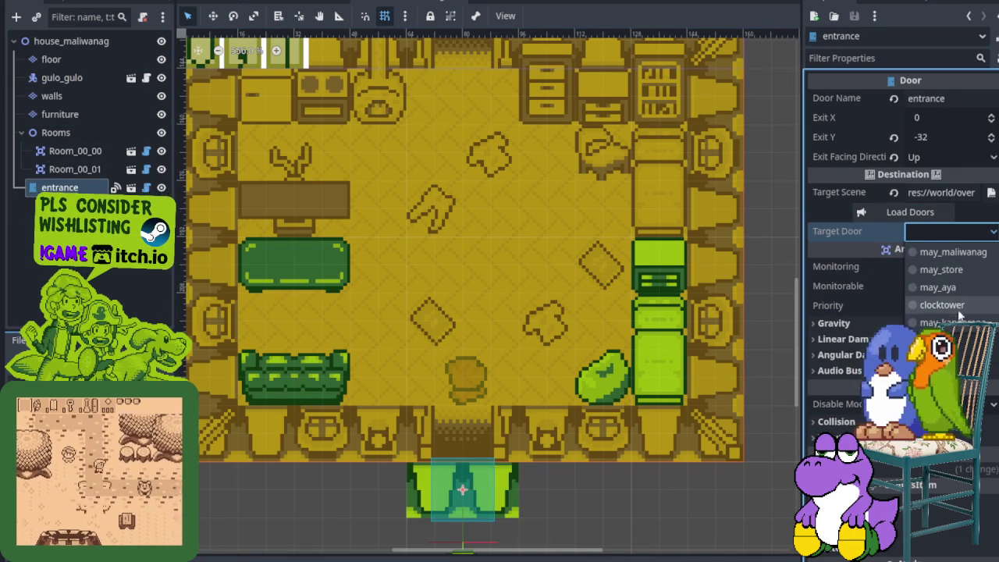
left_click(964, 253)
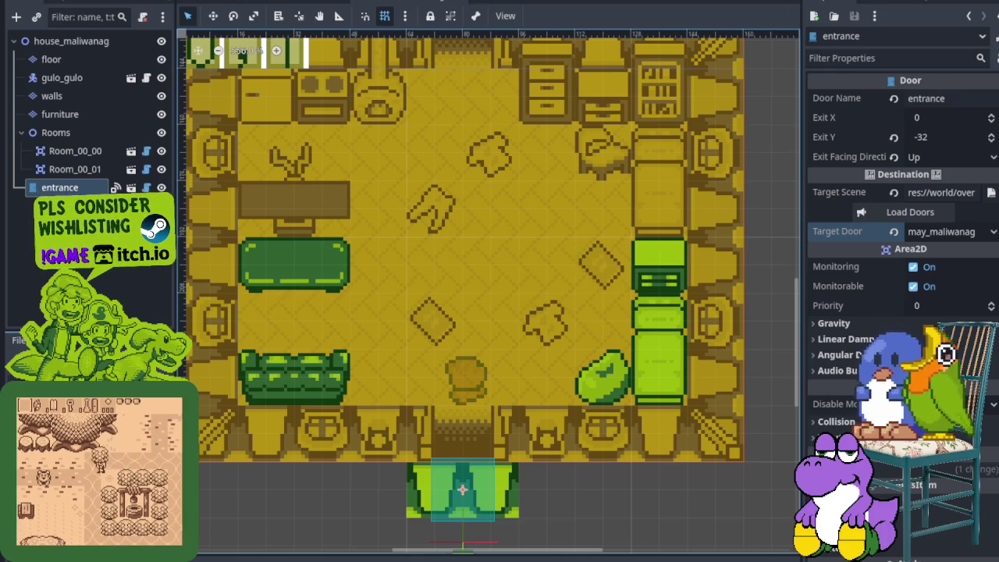
key("F5")
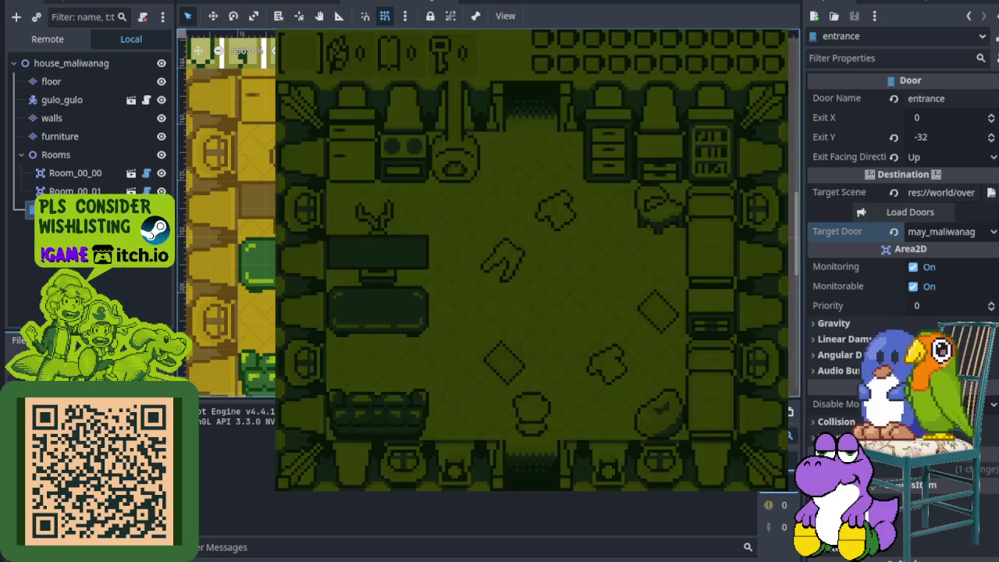
Walk out of the house and back in twice to test the door both ways
key("Down")
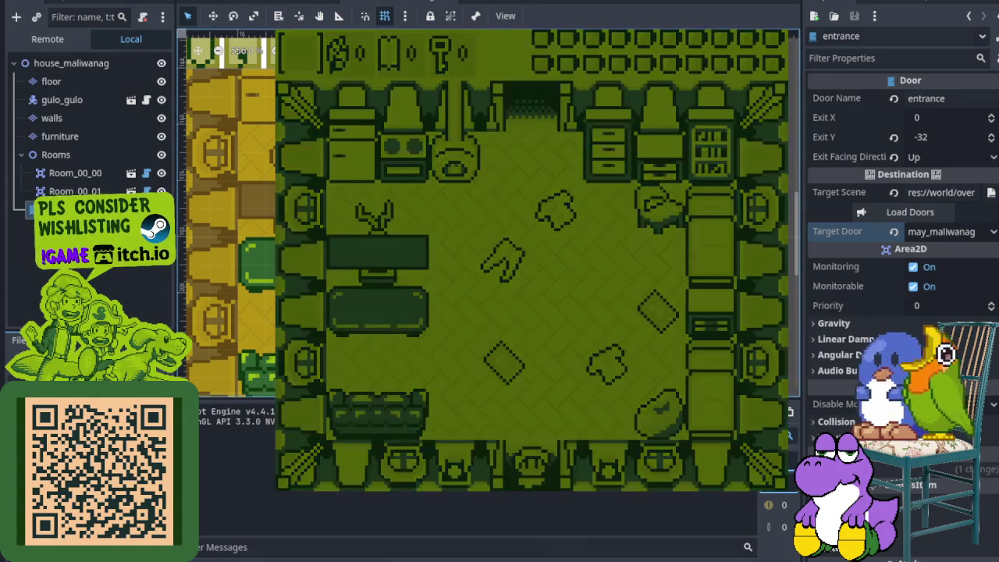
key("Up")
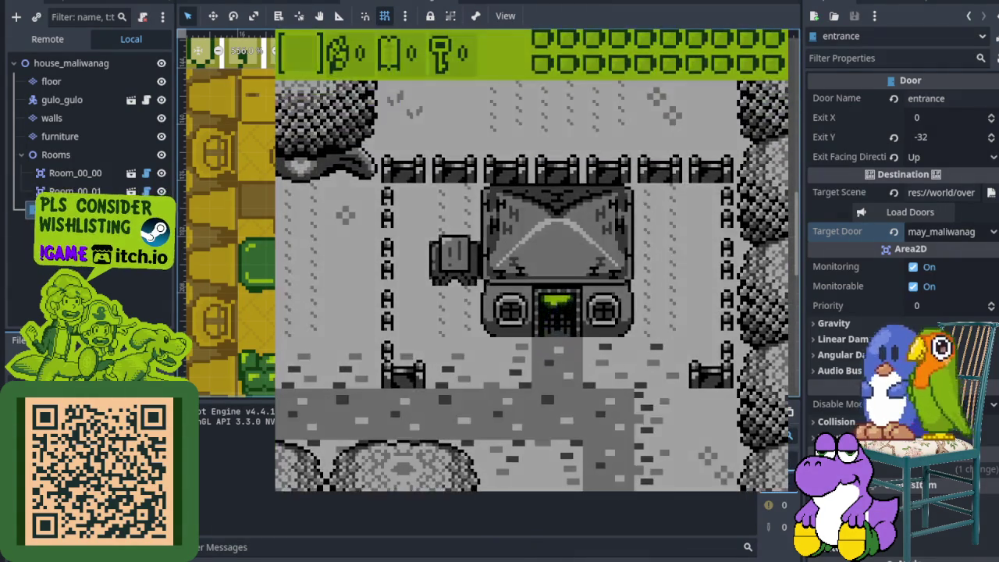
key("Down")
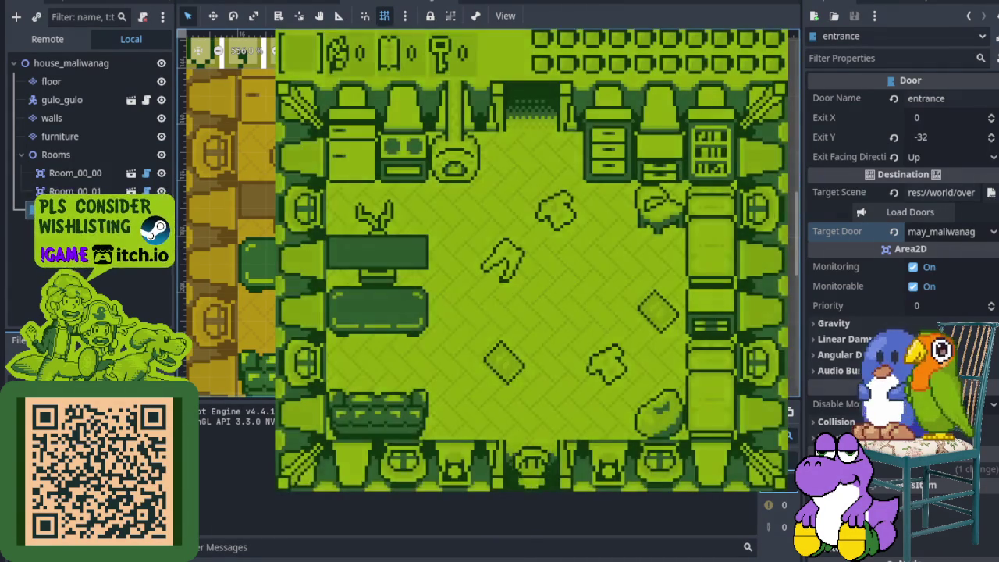
key("Up")
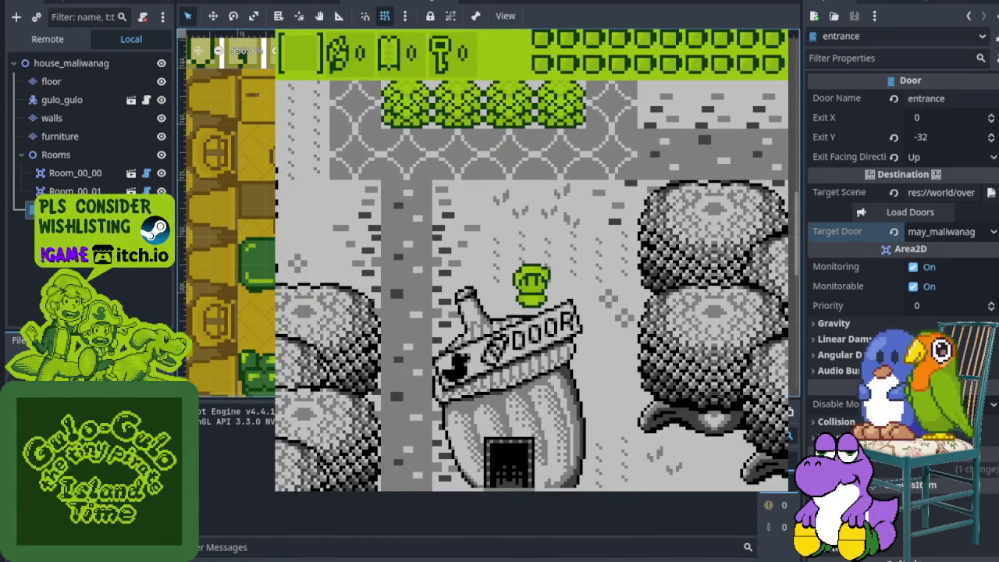
Walk up and left away from the house into a new area, picking up a key
key("Up")
key("Left")
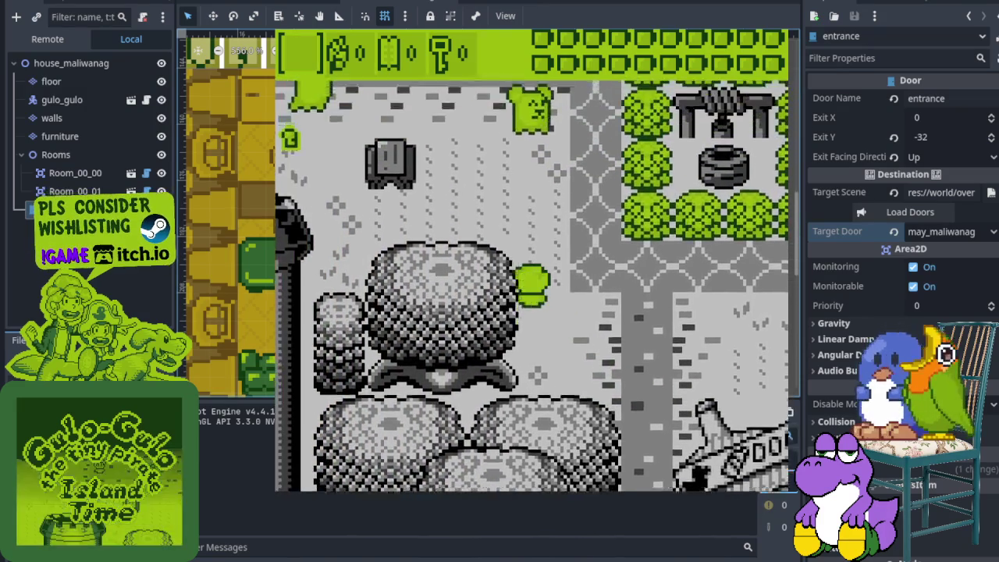
key("Up")
key("Left")
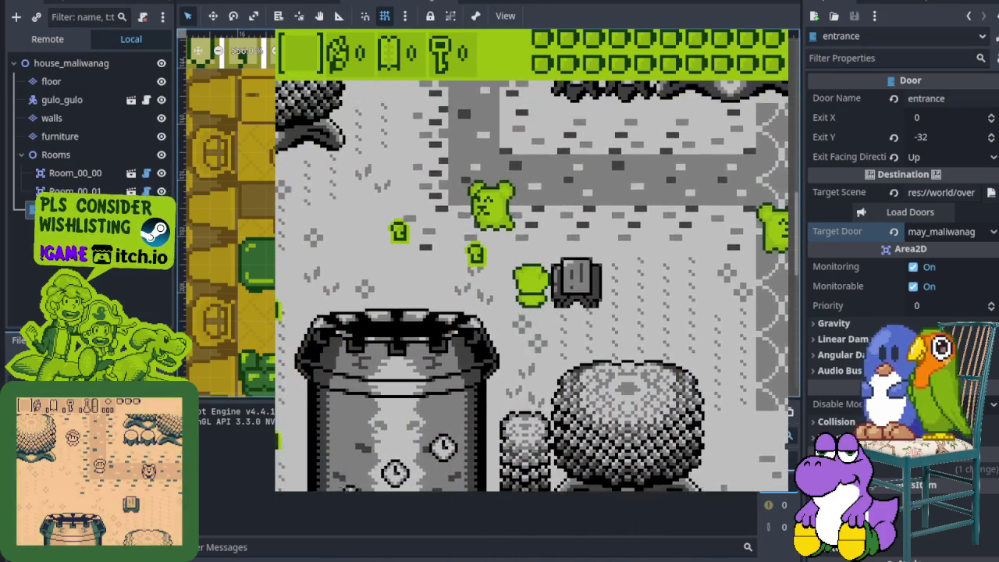
key("Up")
key("Down")
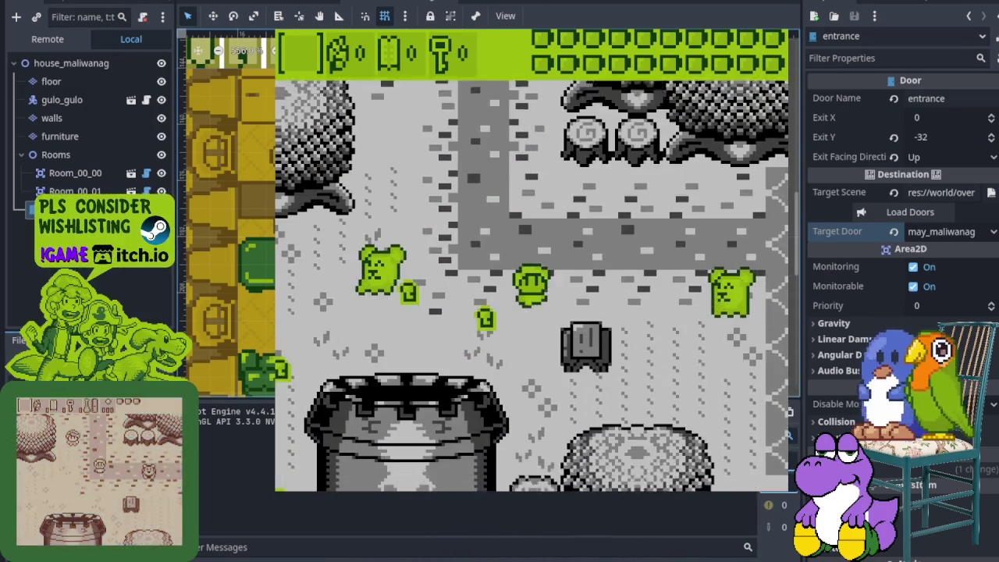
key("Left")
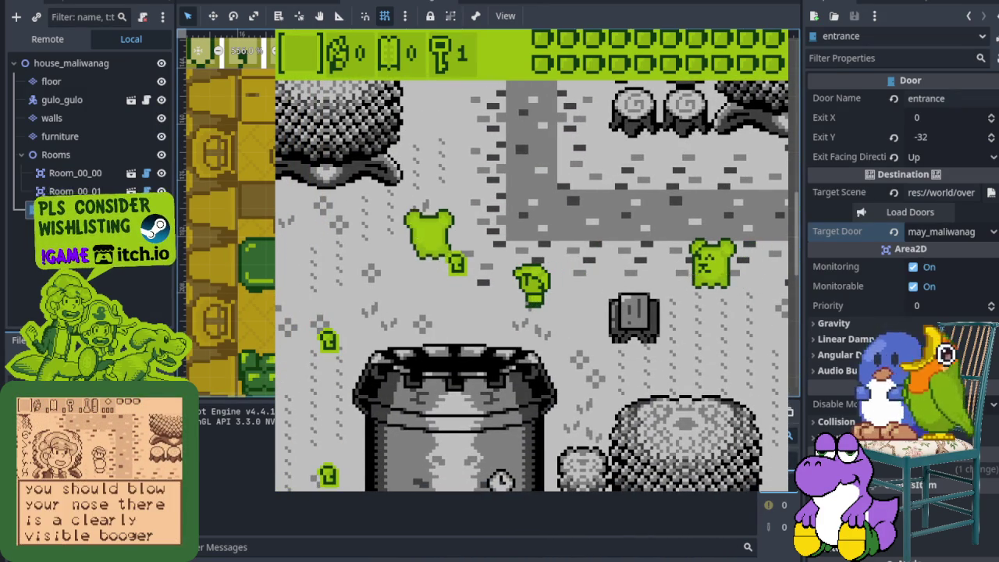
Head down to the clocktower, collecting items, and step into its doorway
key("Up")
key("Up")
key("Left")
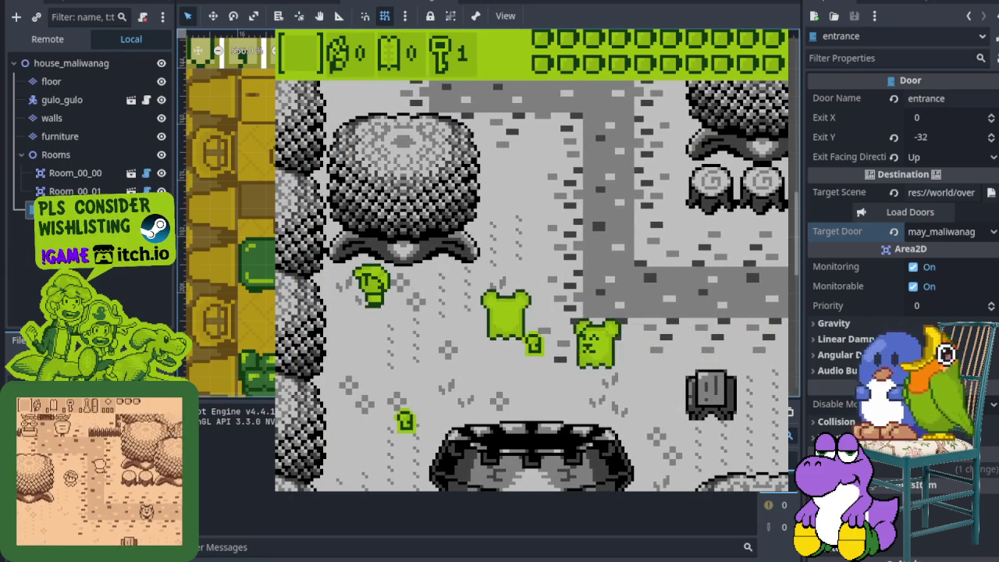
key("Down")
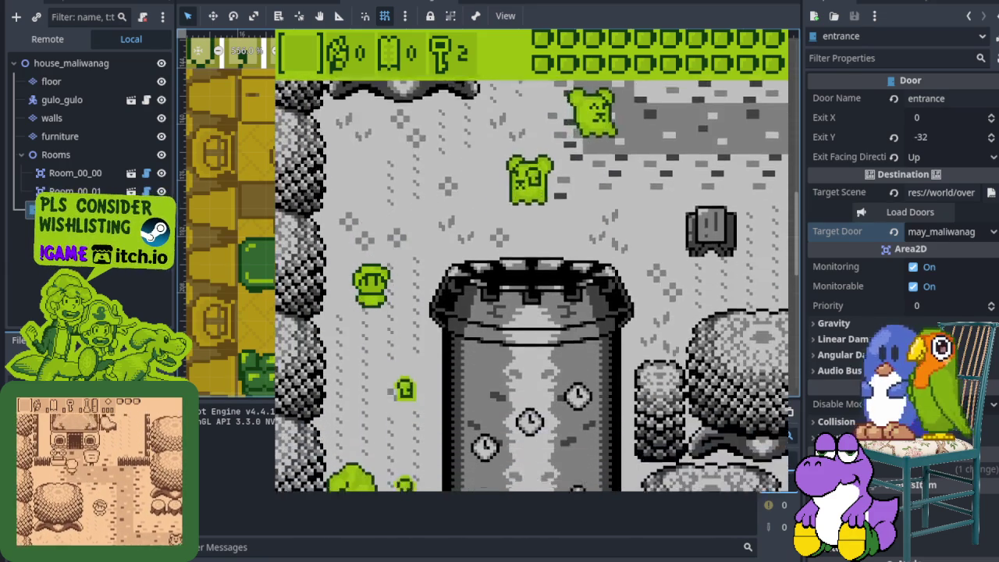
key("Down")
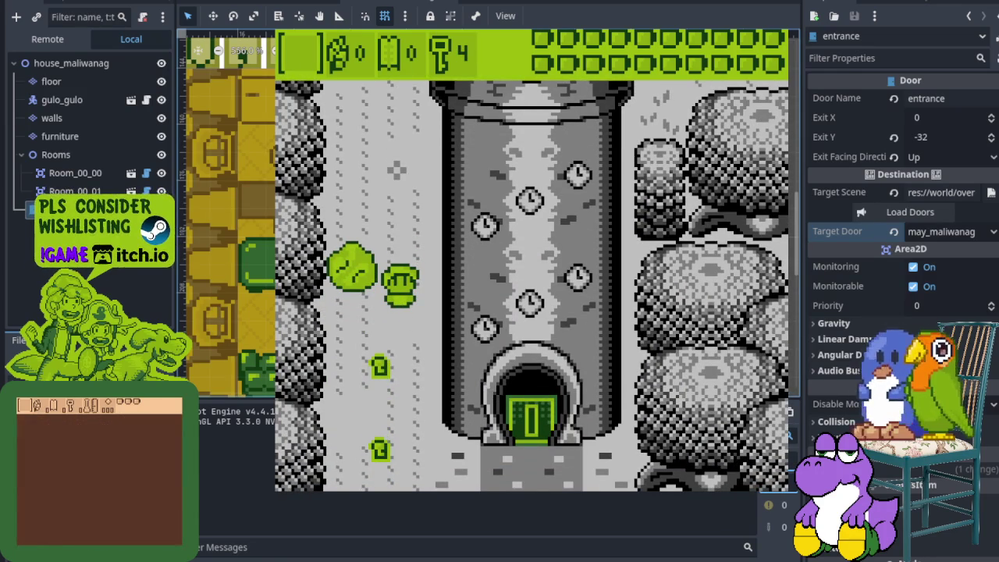
key("Down")
key("Right")
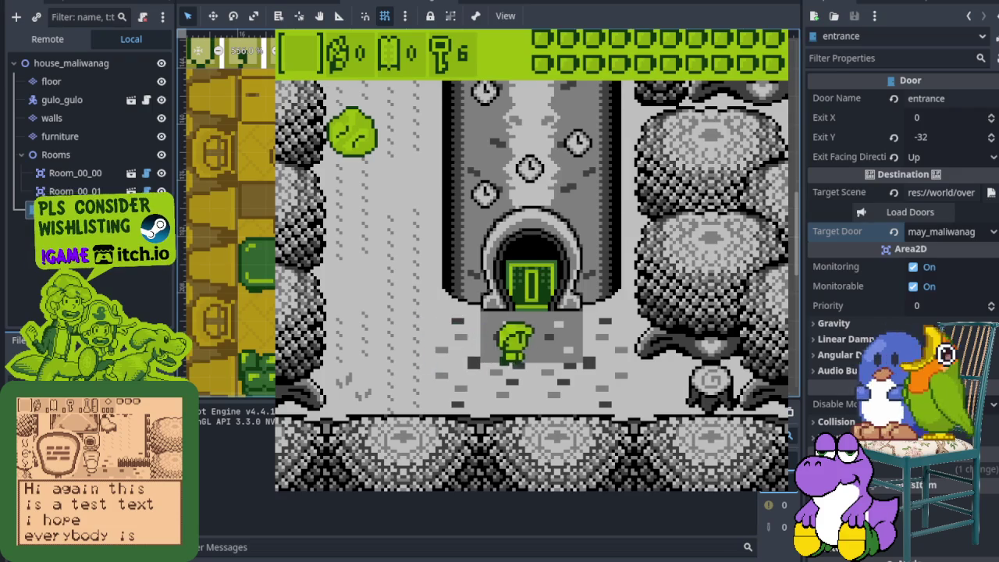
key("Up")
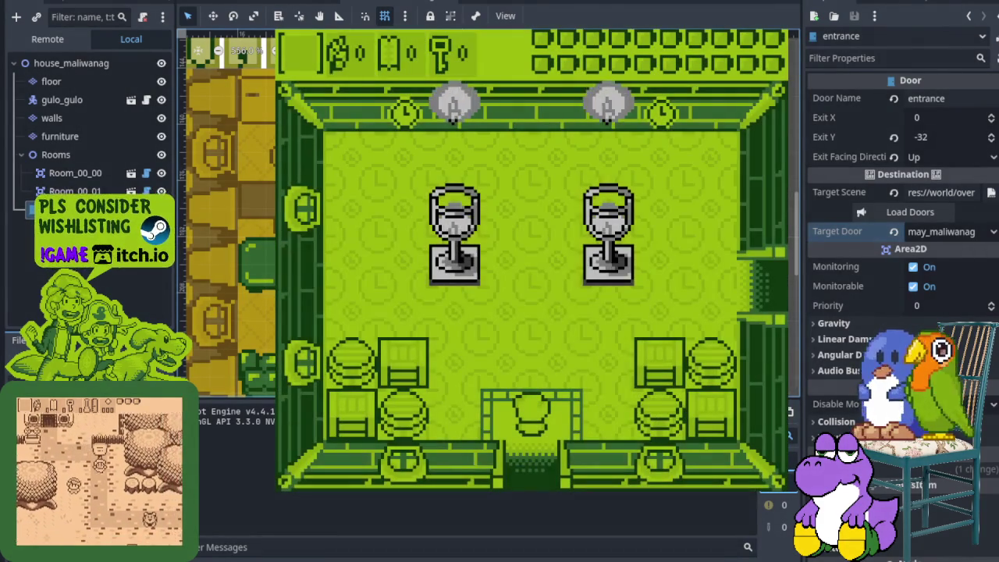
Cross the first tower room and attack the enemies in the next room
key("Up")
key("Right")
key("Right")
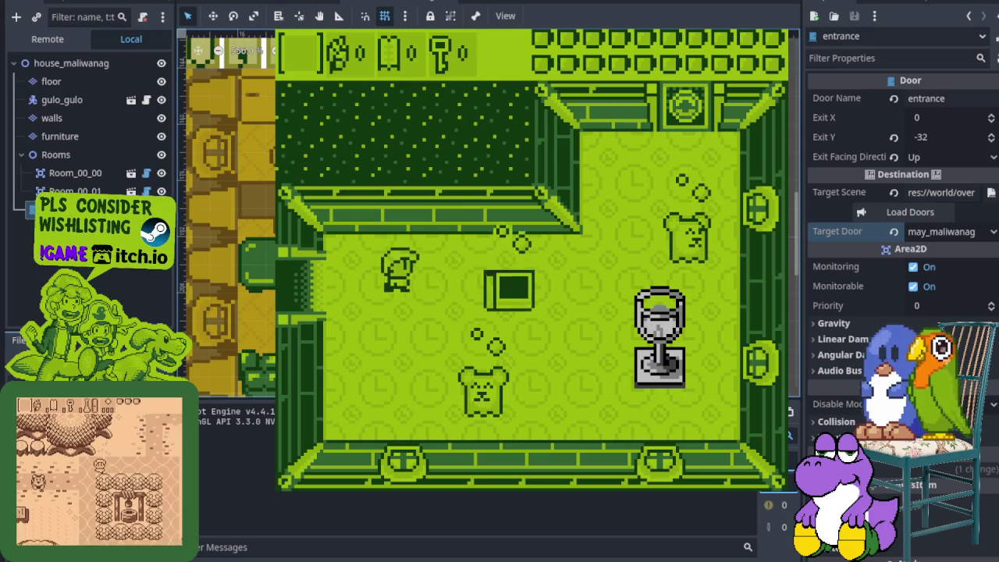
key("x")
key("Right")
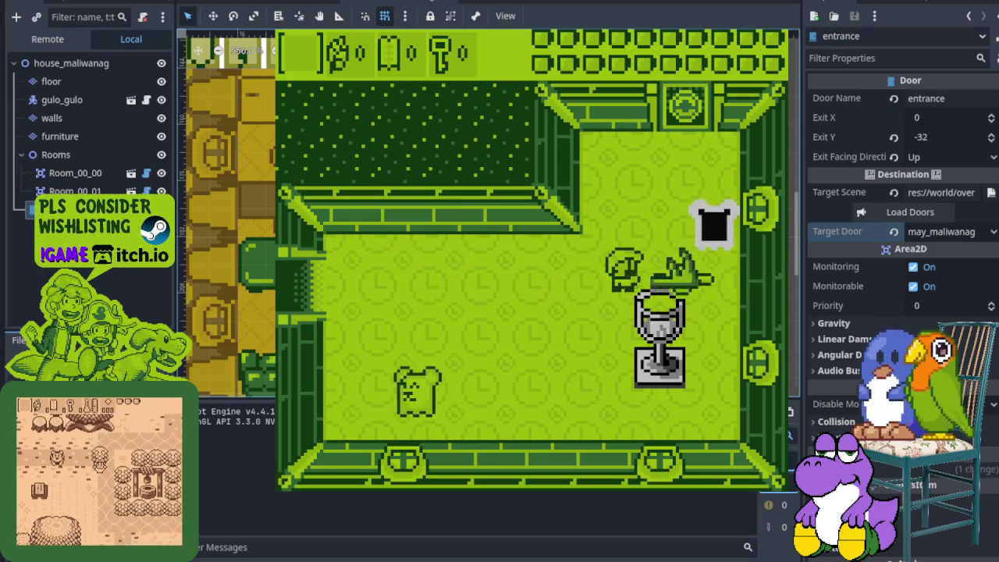
key("Up")
key("Left")
key("Down")
key("Left")
key("x")
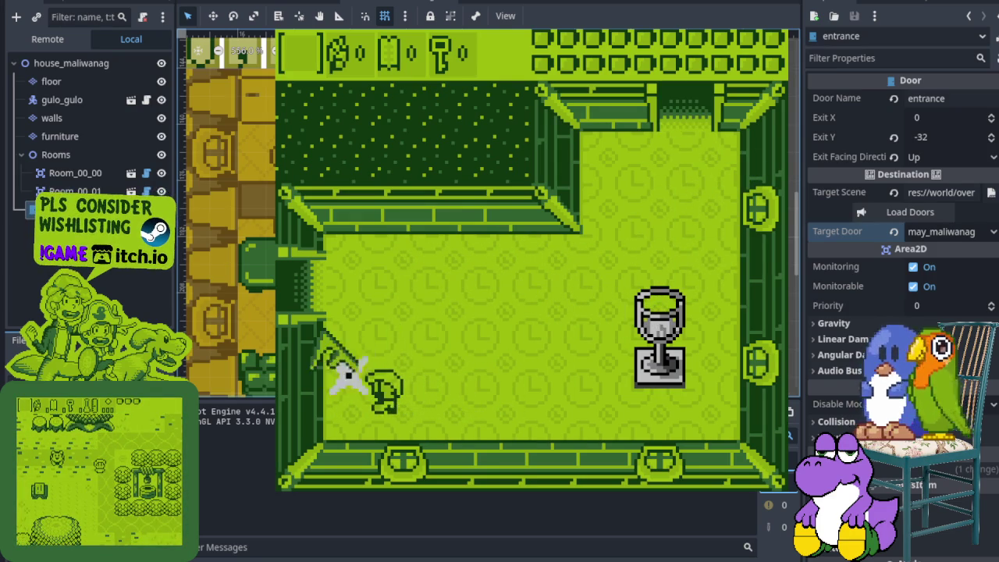
Walk the hero around the room and into the room on the left
key("Up")
key("Right")
key("Up")
key("Up")
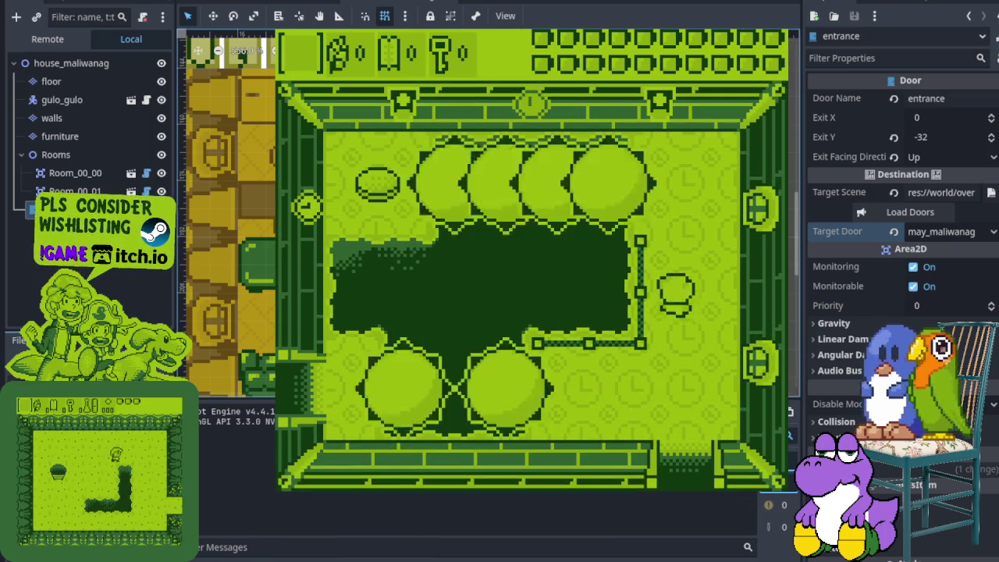
key("Left")
key("Right")
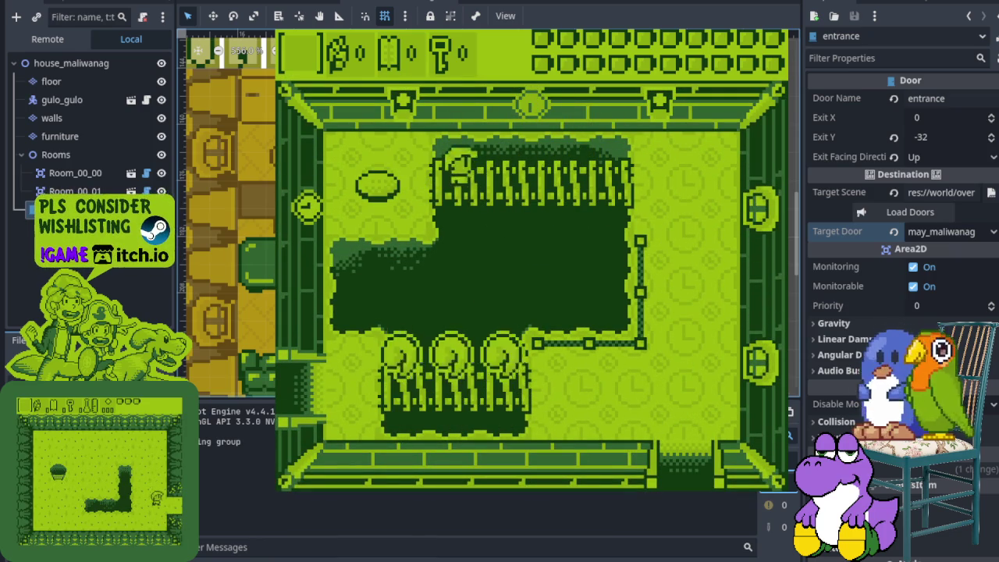
key("Down")
key("Down")
key("Left")
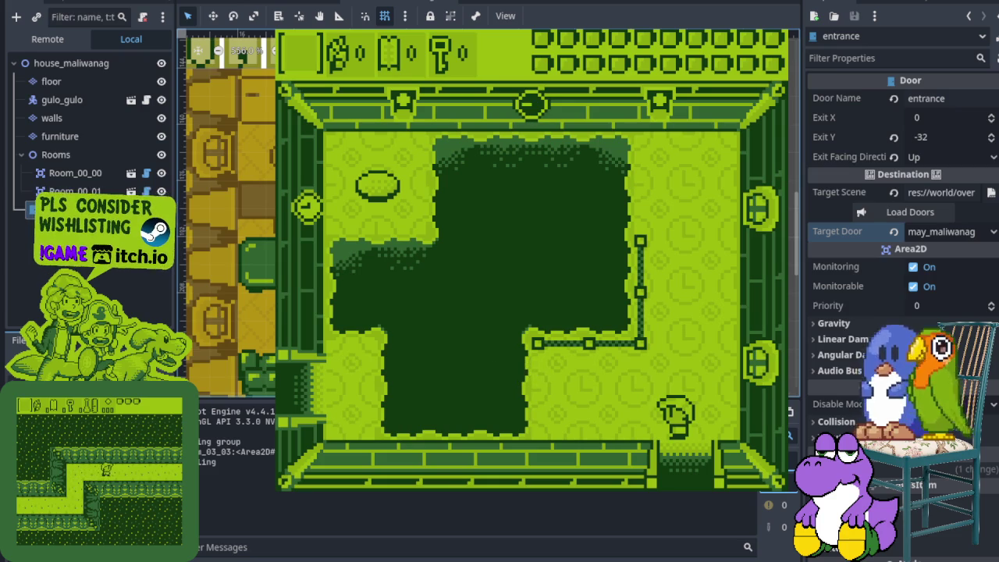
key("Left")
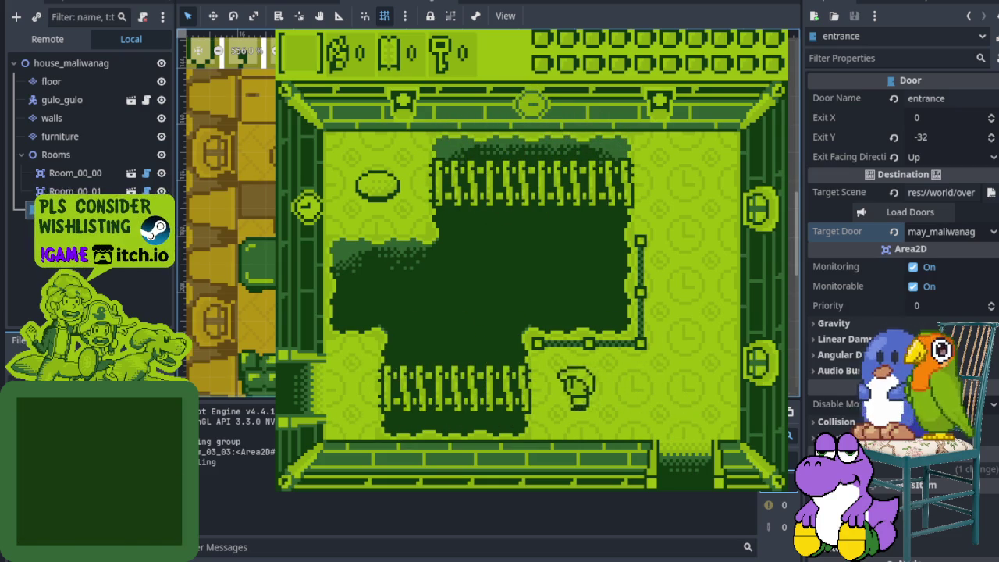
key("Left")
key("Up")
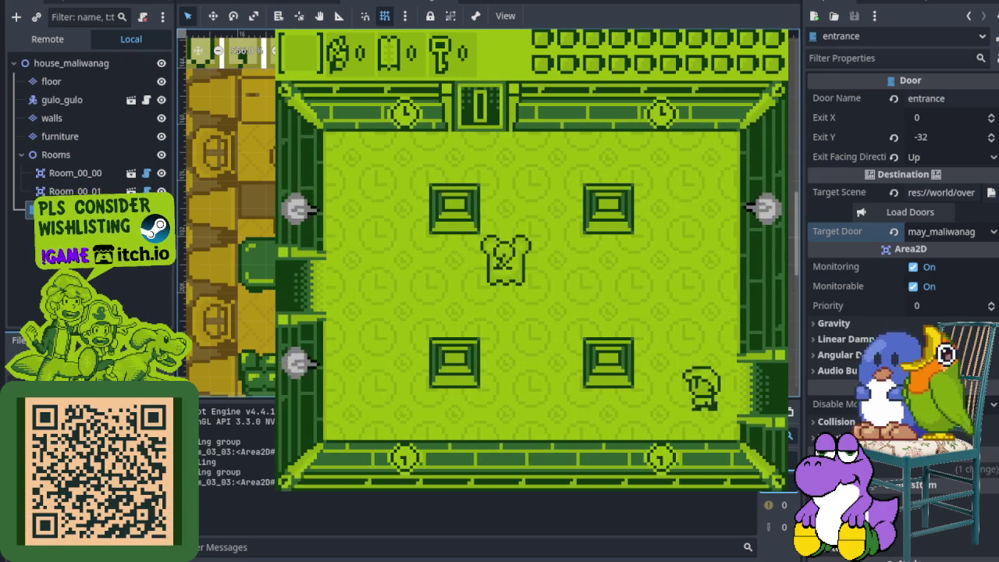
Defeat the enemies there with the sword, then walk past the furniture to leave
key("Up")
key("x")
key("Left")
key("Left")
key("Up")
key("Down")
key("Left")
key("Left")
key("x")
key("Down")
key("x")
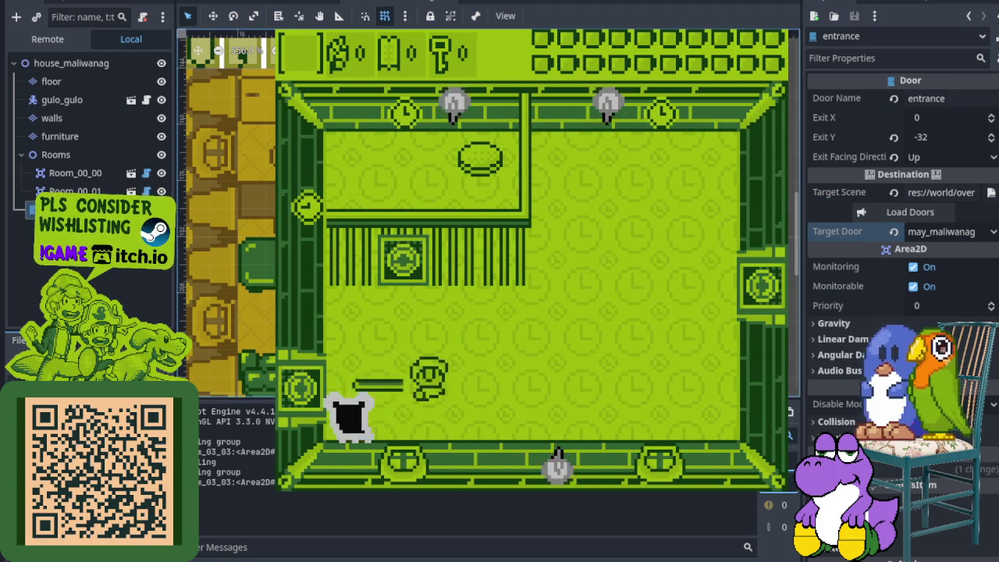
key("Up")
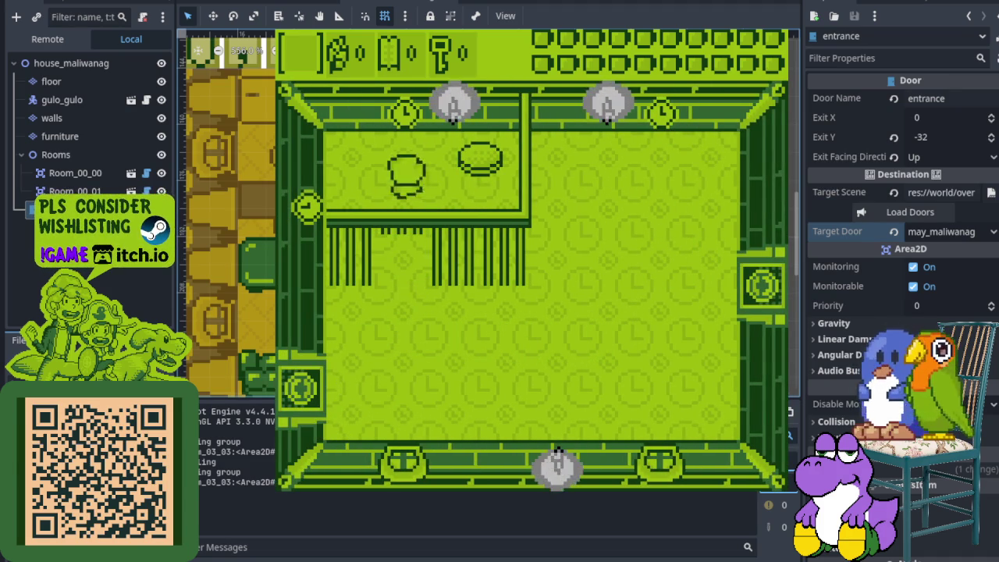
key("Right")
key("Left")
key("Down")
Walk the hero to collect the key, stop the game with F8, and switch to Aseprite
key("Left")
key("Left")
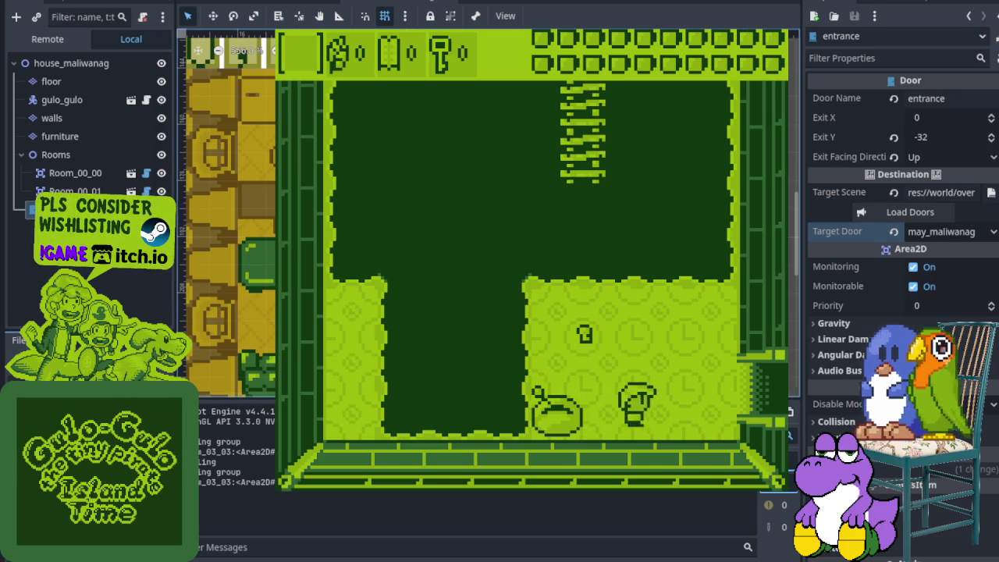
key("Up")
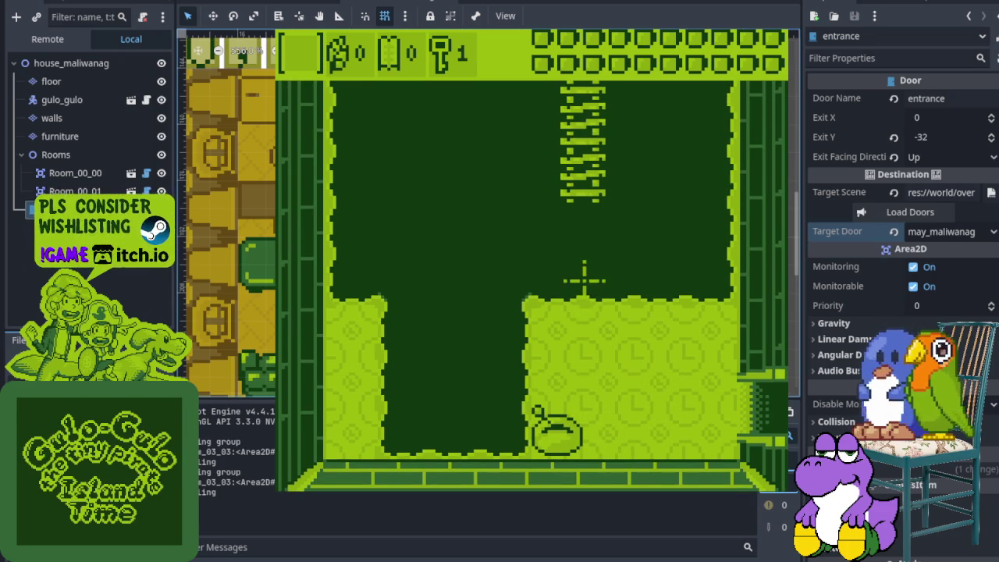
key("Left")
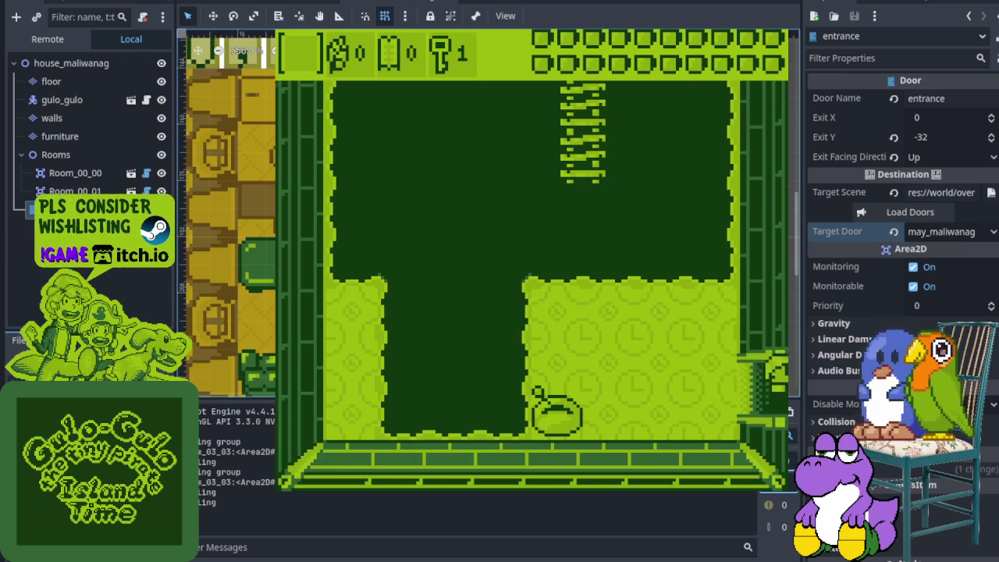
key("Right")
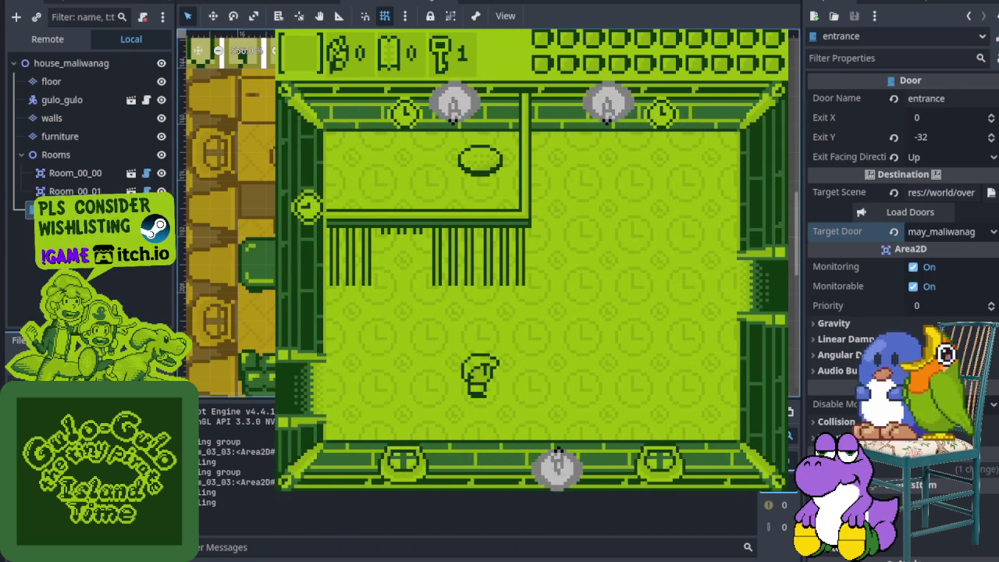
key("F8")
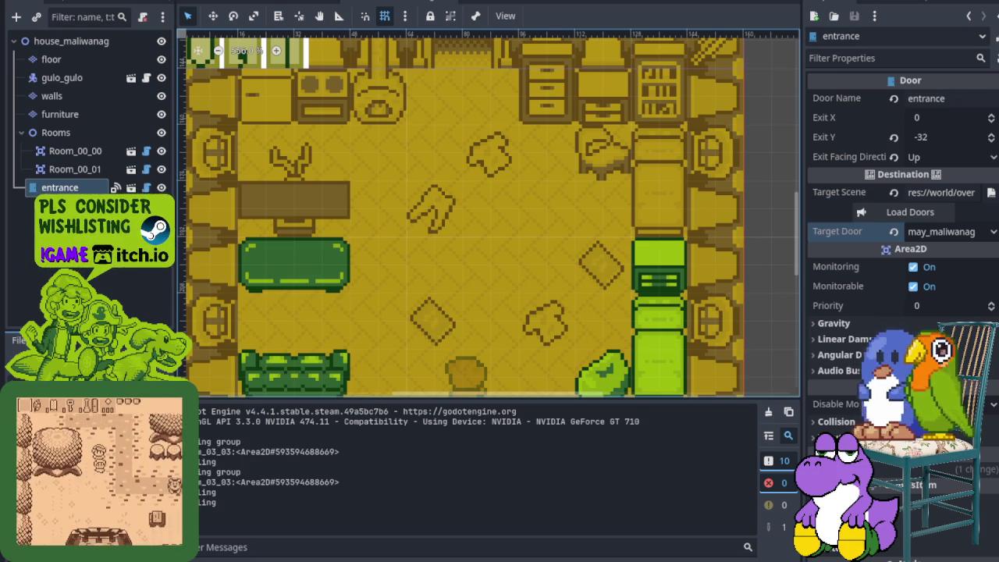
key("alt+Tab")
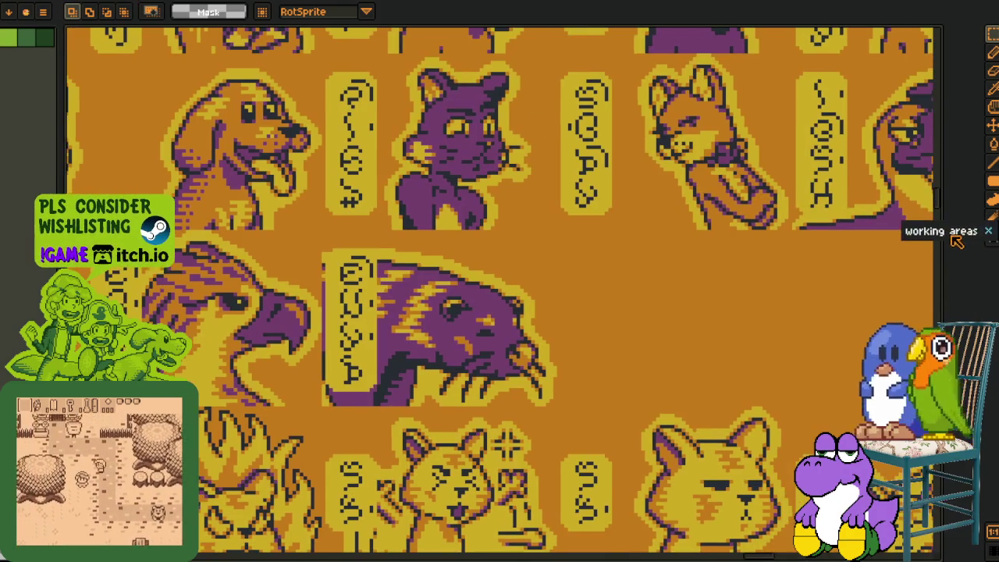
Dock the reference sheet and zoom in on the underside of the chest lid
left_click(960, 235)
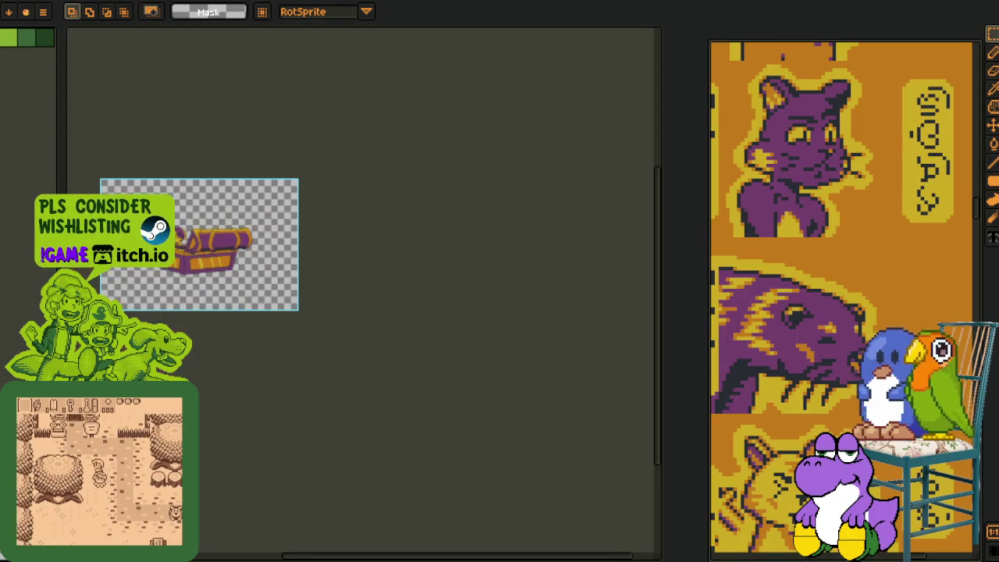
scroll(425, 291, "up", 3)
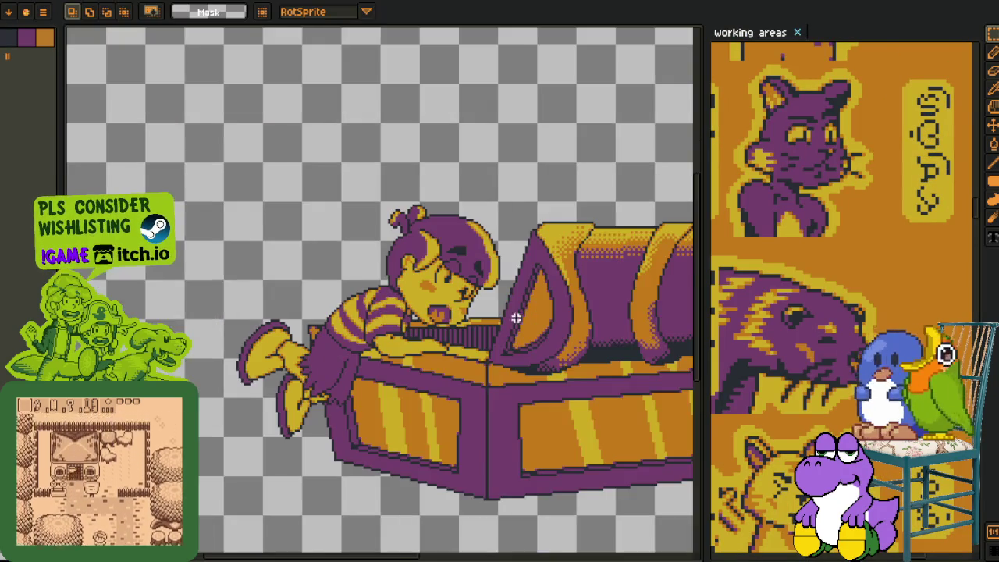
scroll(425, 291, "up", 2)
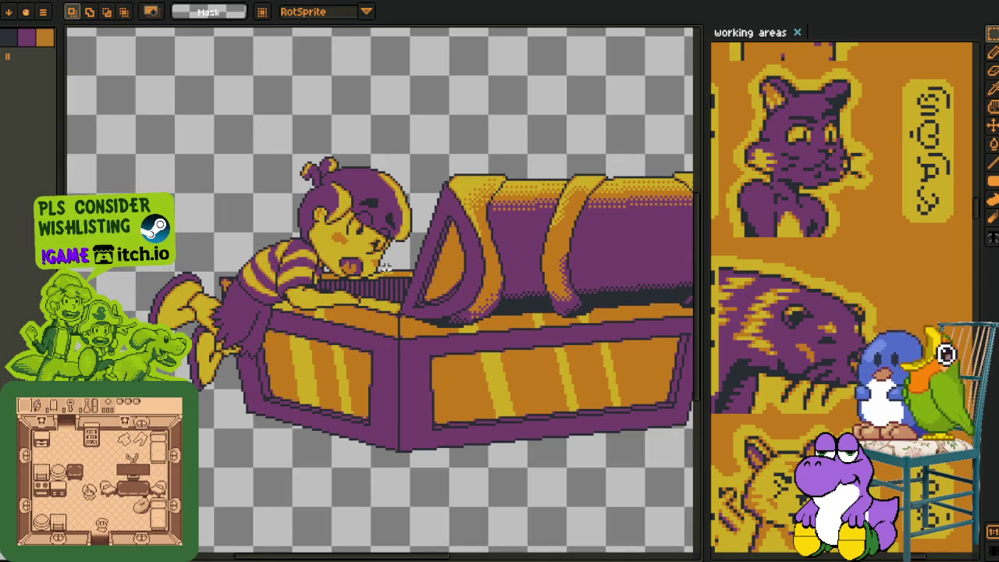
left_click_drag(374, 286, 328, 235)
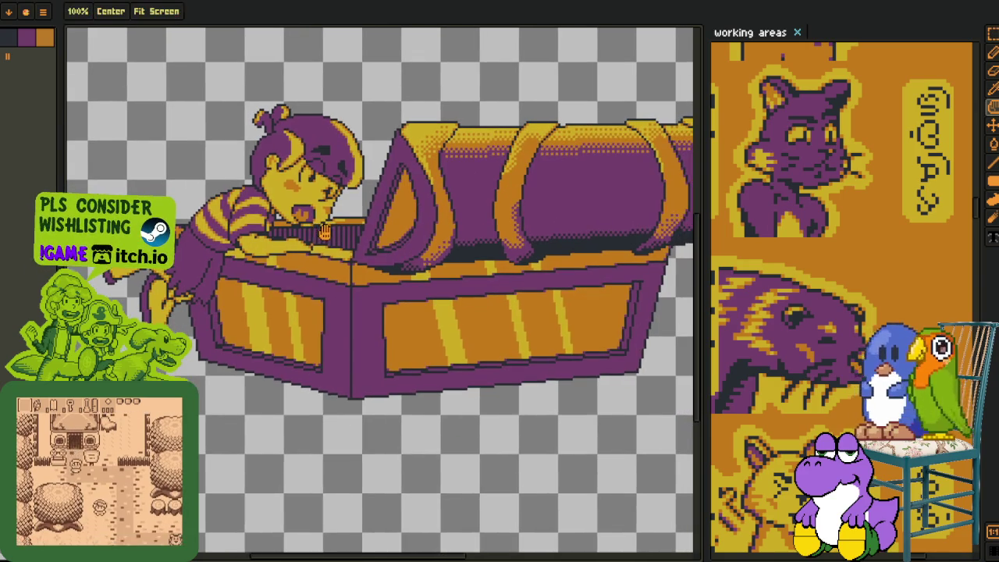
key("Tab")
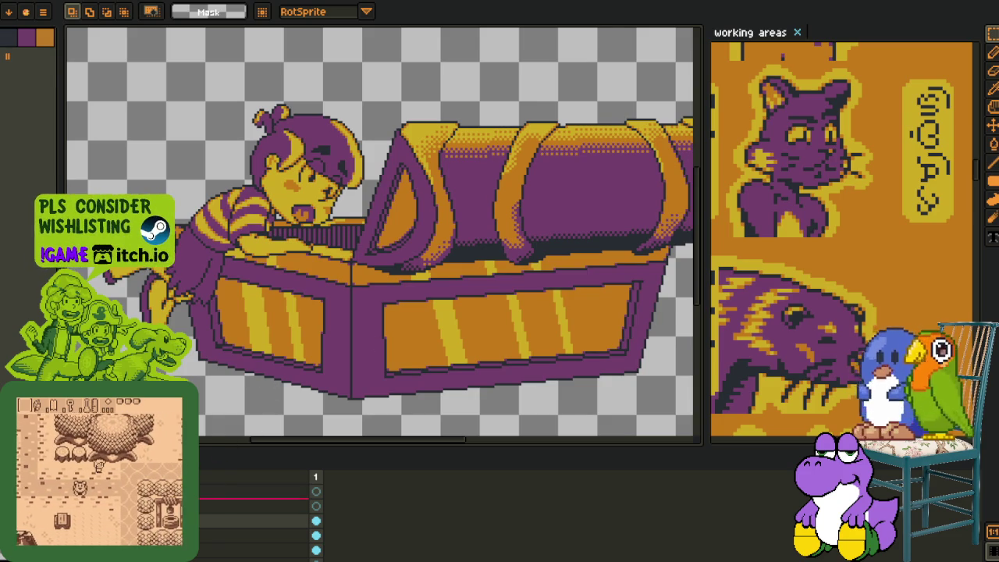
left_click_drag(423, 322, 244, 353)
Pick the dark colour and dot the first dither pixels under the lid with the pencil
key("i")
scroll(285, 257, "up", 2)
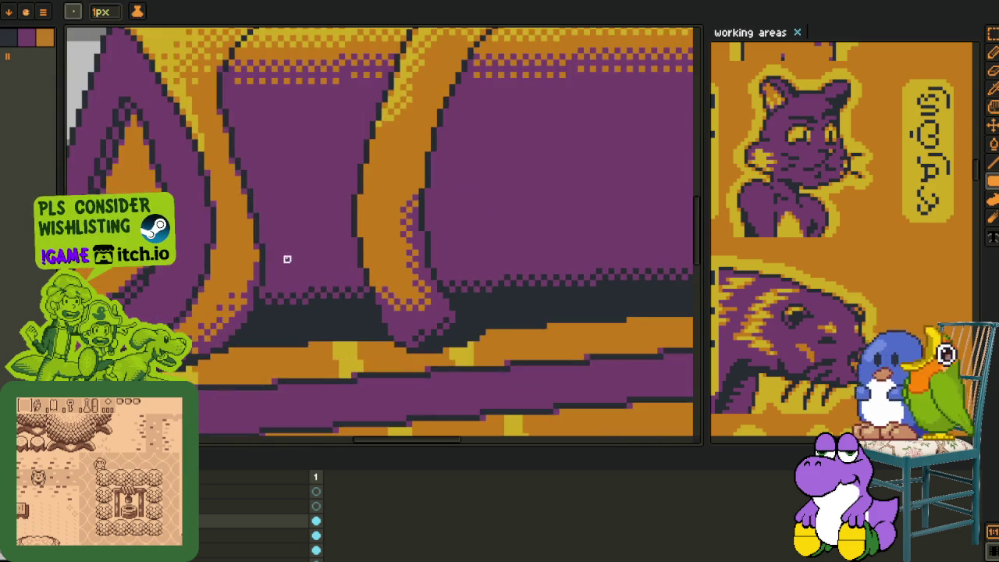
scroll(320, 278, "up", 2)
scroll(328, 277, "up", 1)
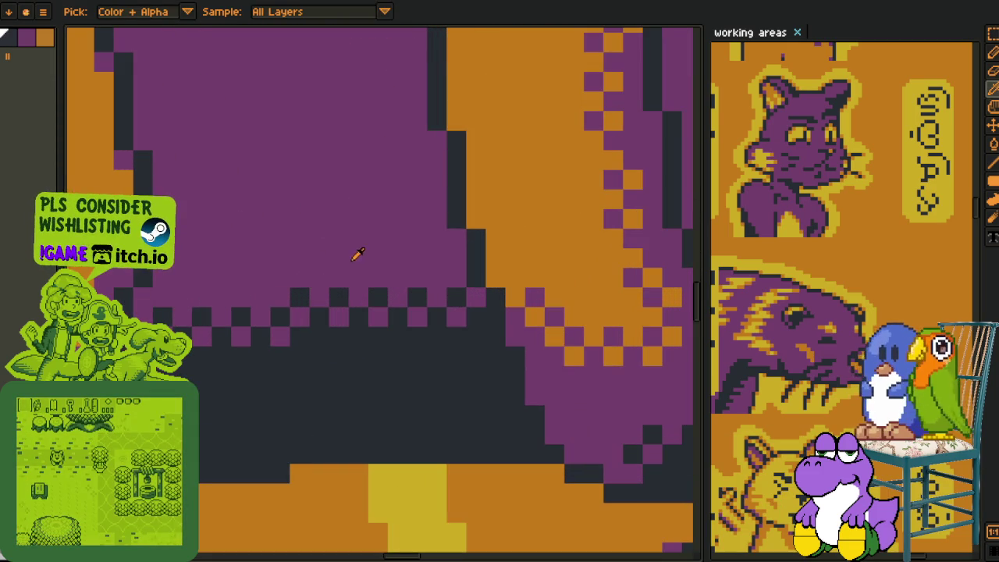
key("b")
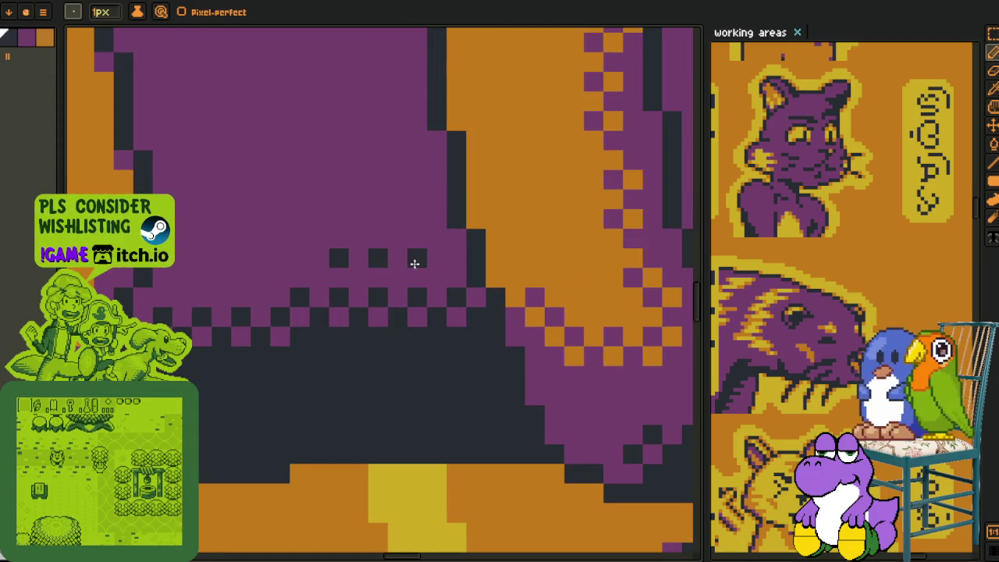
key("ctrl+z")
left_click(299, 260)
left_click(241, 278)
left_click(202, 278)
On the right part of the lid shadow, add dark dither pixels along the edge
key("h")
mouse_move(417, 217)
left_mouse_down()
mouse_move(356, 277)
mouse_move(281, 296)
left_mouse_up()
key("b")
left_click(259, 318)
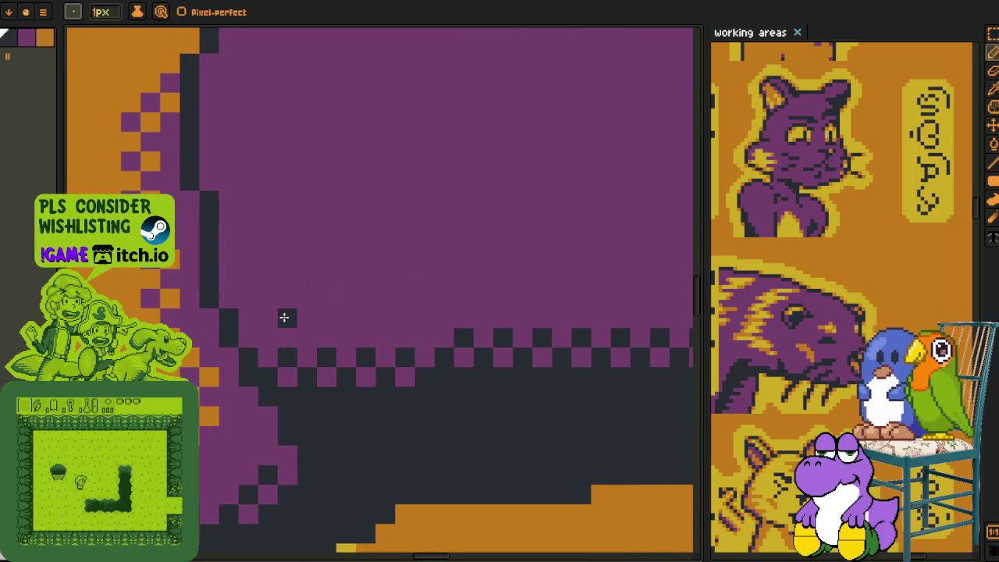
key("ctrl+z")
left_click(364, 316)
left_click(405, 316)
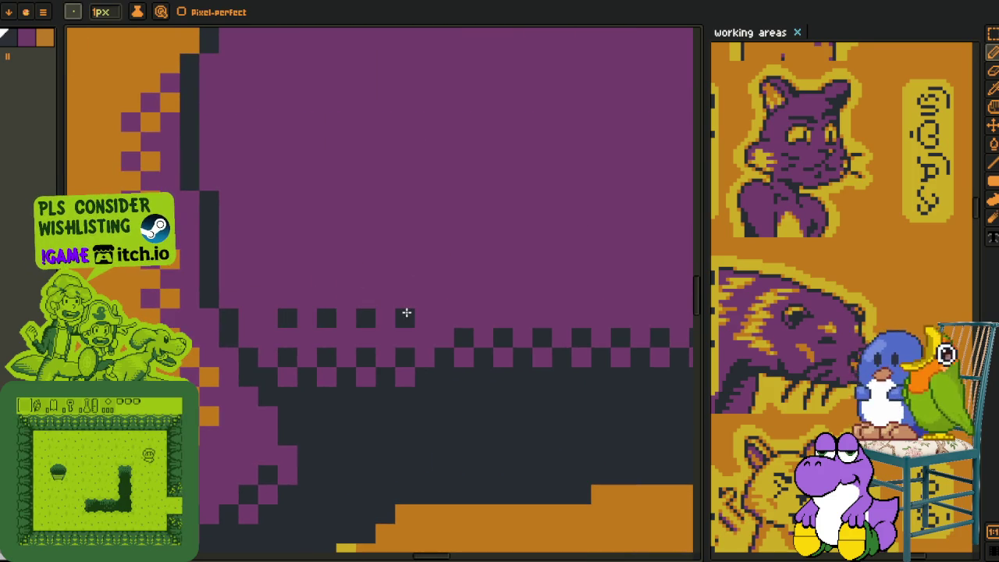
left_click(464, 298)
left_click(503, 299)
left_click(542, 298)
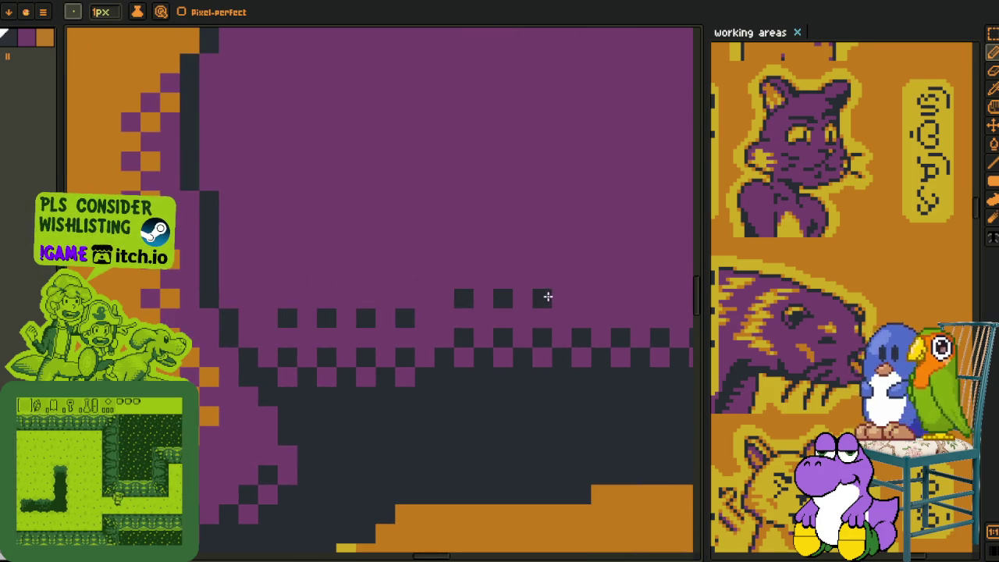
left_click(581, 298)
On the left part of the lid shadow, dot more dark pixels along the edge
key("h")
left_click_drag(598, 299, 312, 299)
key("b")
left_click(334, 298)
left_click(374, 299)
left_click(412, 298)
left_click(453, 279)
left_click(471, 279)
left_click(510, 279)
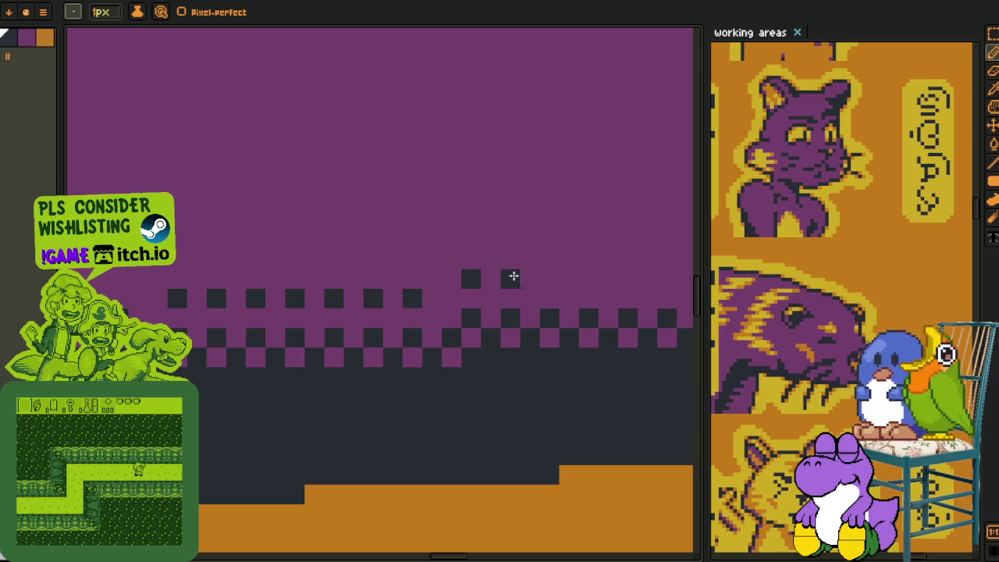
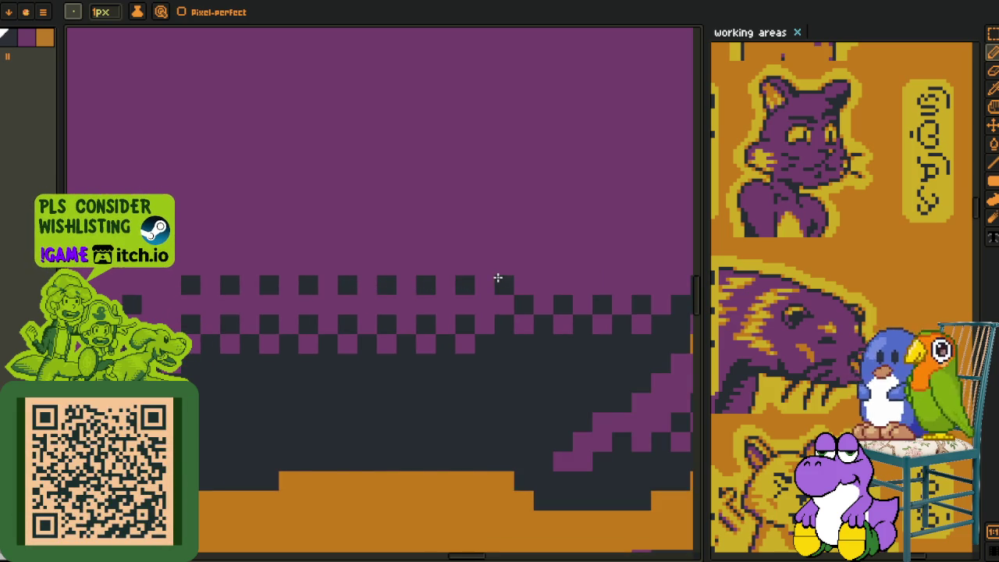
Add dark pixels along the left stretch of the checker dither row under the purple area
left_click(522, 264)
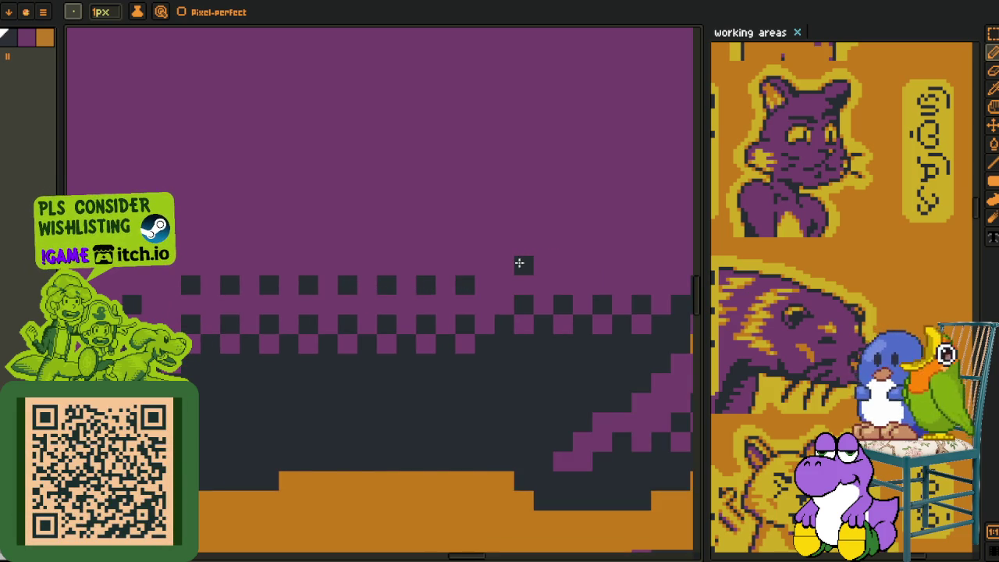
left_click_drag(562, 263, 250, 271)
left_click(245, 273)
left_click(283, 273)
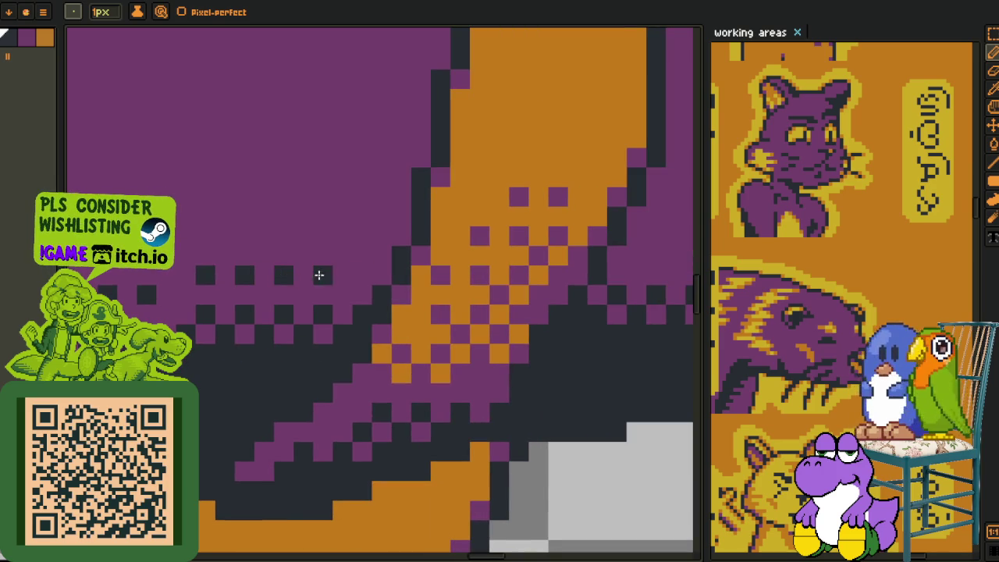
left_click(322, 273)
scroll(352, 271, "down", 3)
scroll(352, 297, "up", 3)
Fill in the remaining dark dither pixels along the row out to its right end
left_click(355, 289)
left_click(355, 309)
left_click(316, 309)
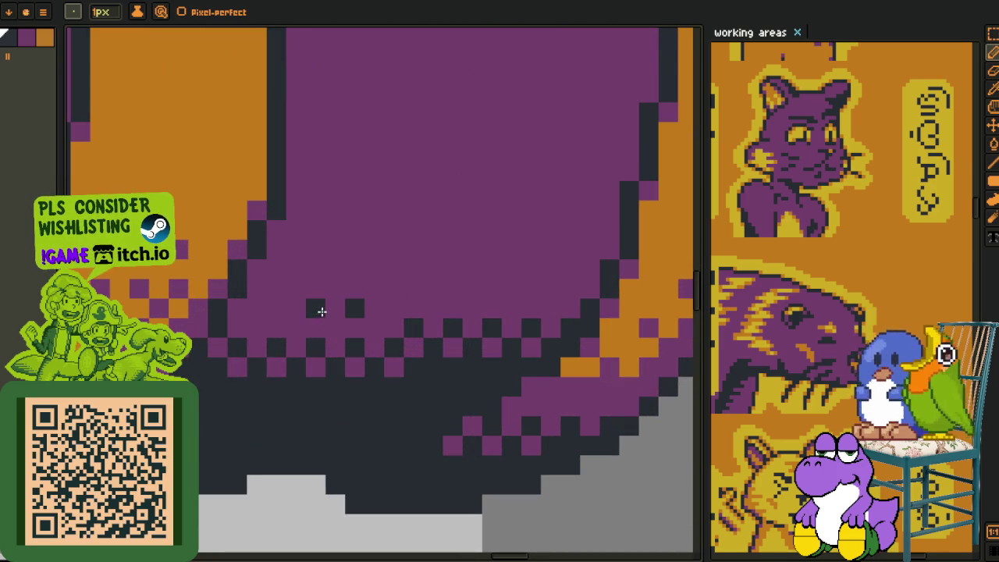
left_click(276, 308)
left_click(414, 289)
left_click(453, 289)
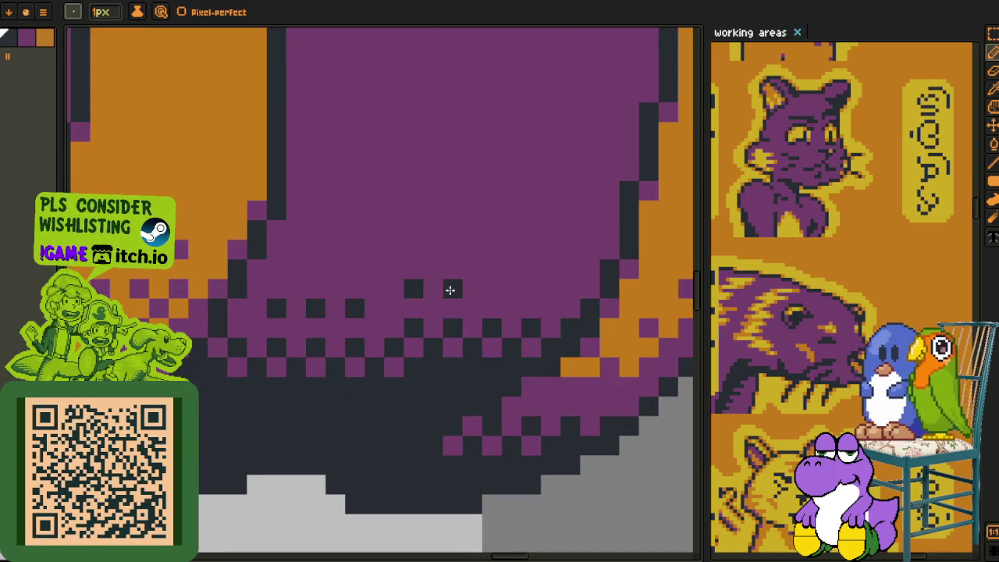
left_click(491, 289)
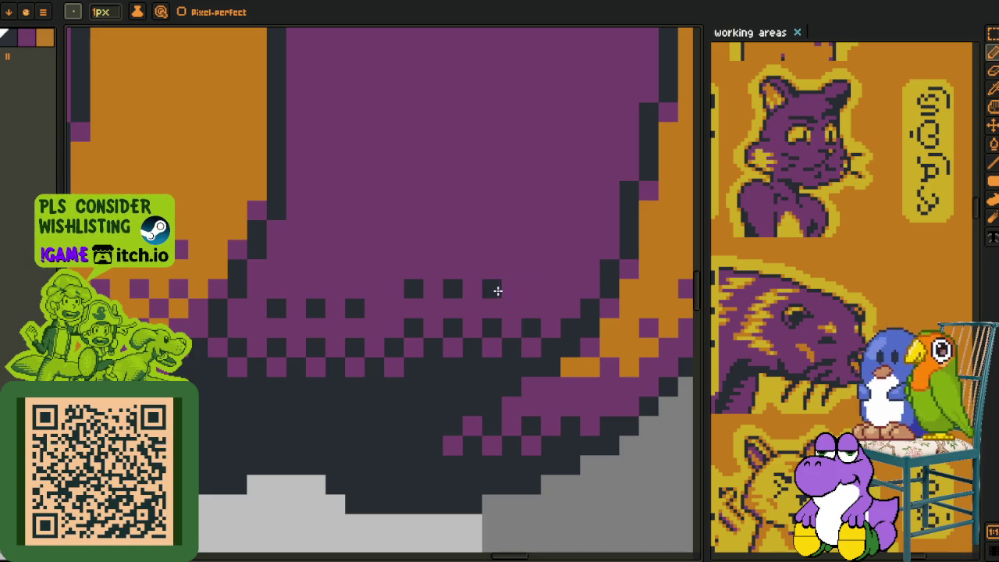
left_click(531, 289)
left_click(569, 291)
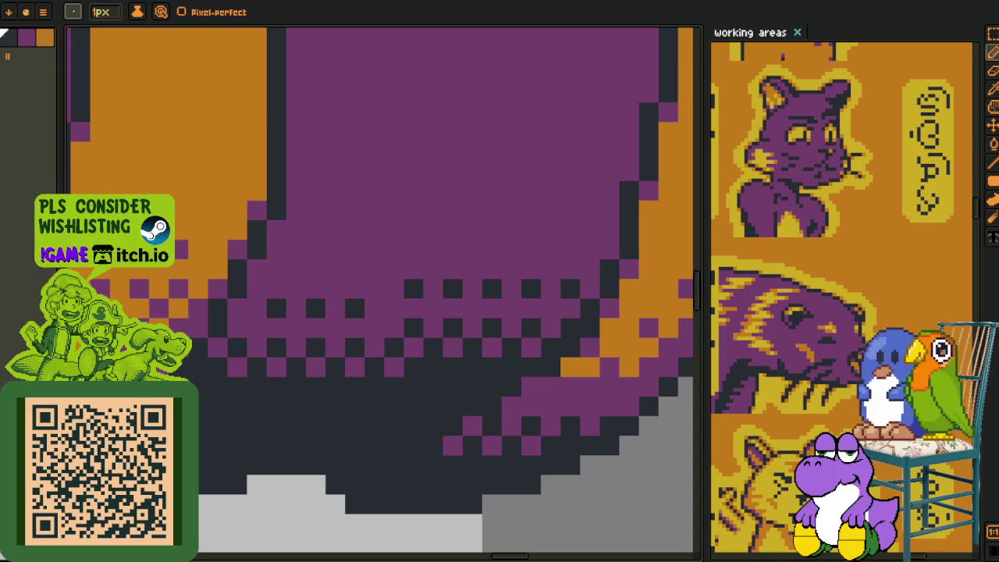
scroll(330, 216, "down", 3)
Save the illustration
scroll(330, 217, "down", 2)
scroll(312, 257, "up", 1)
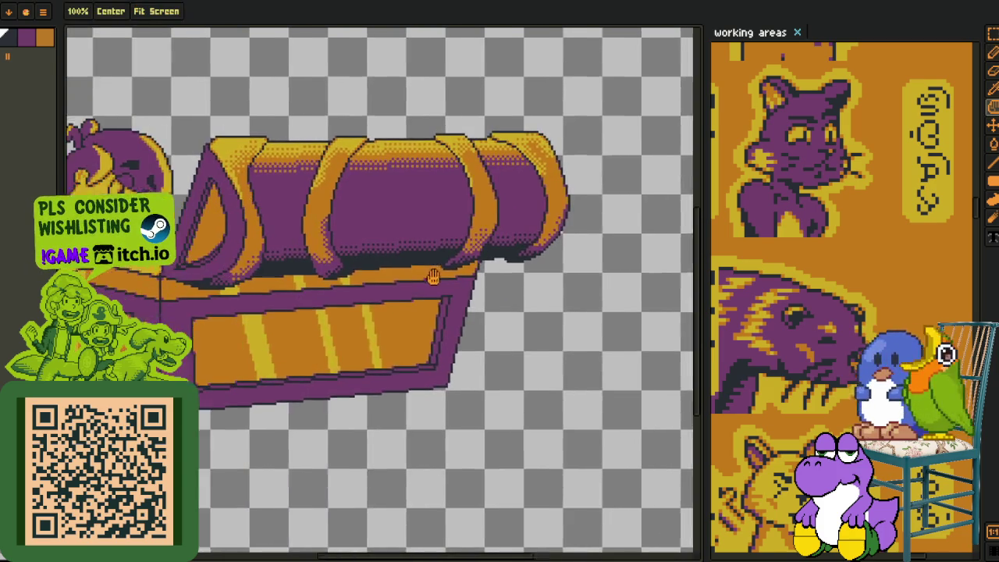
scroll(312, 266, "up", 2)
scroll(312, 266, "up", 2)
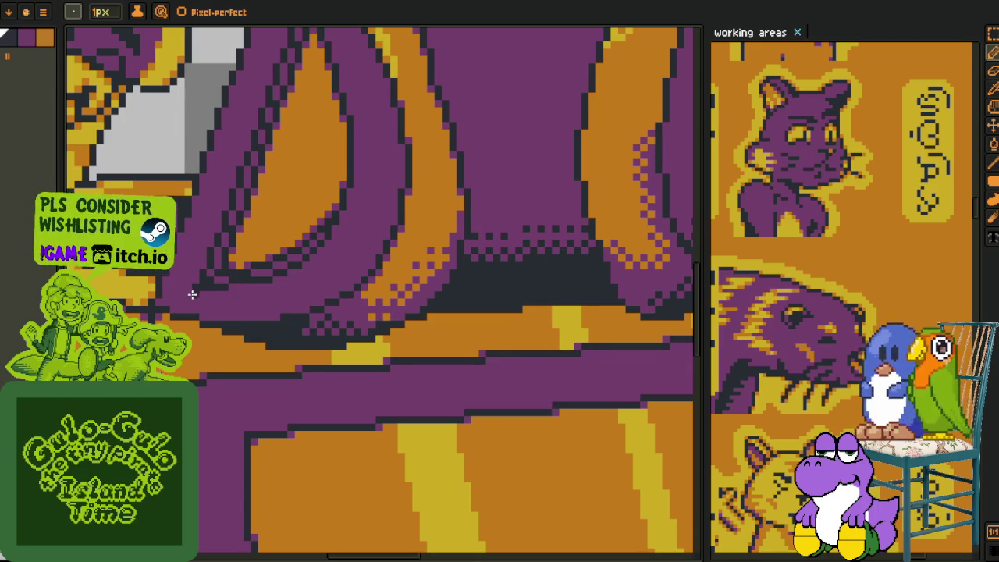
scroll(189, 294, "down", 3)
scroll(289, 371, "up", 1)
scroll(289, 371, "down", 1)
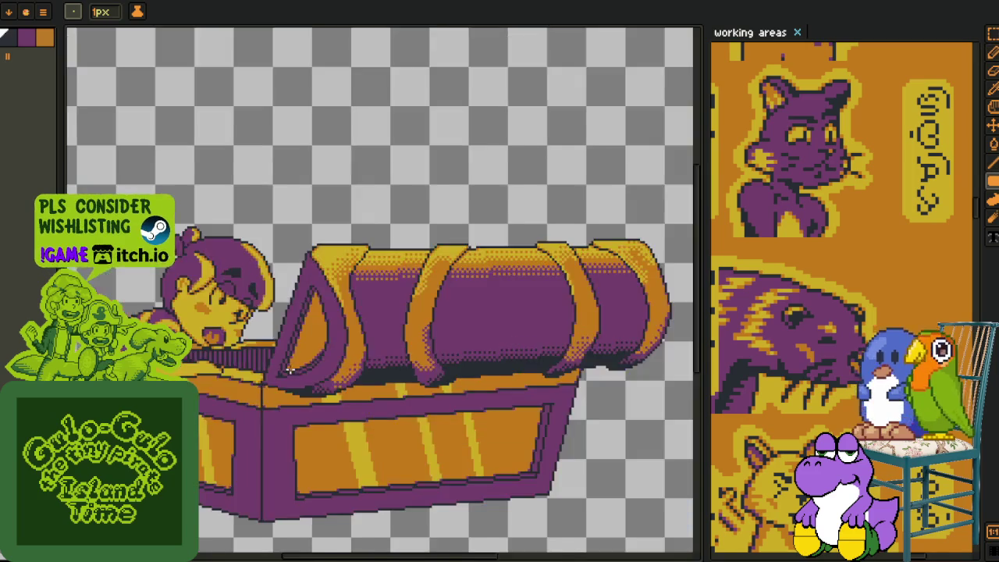
scroll(289, 371, "down", 1)
scroll(310, 369, "up", 1)
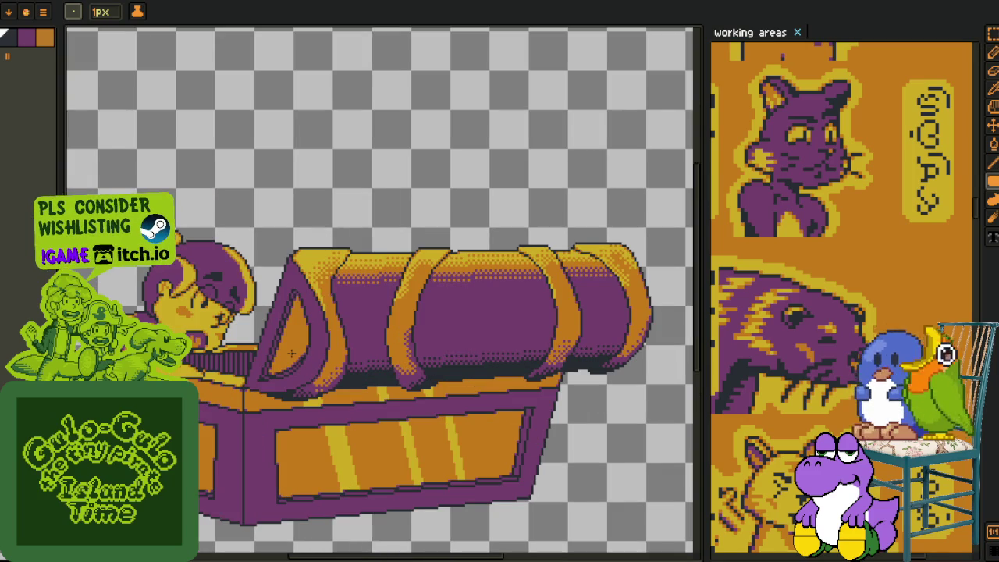
key("o")
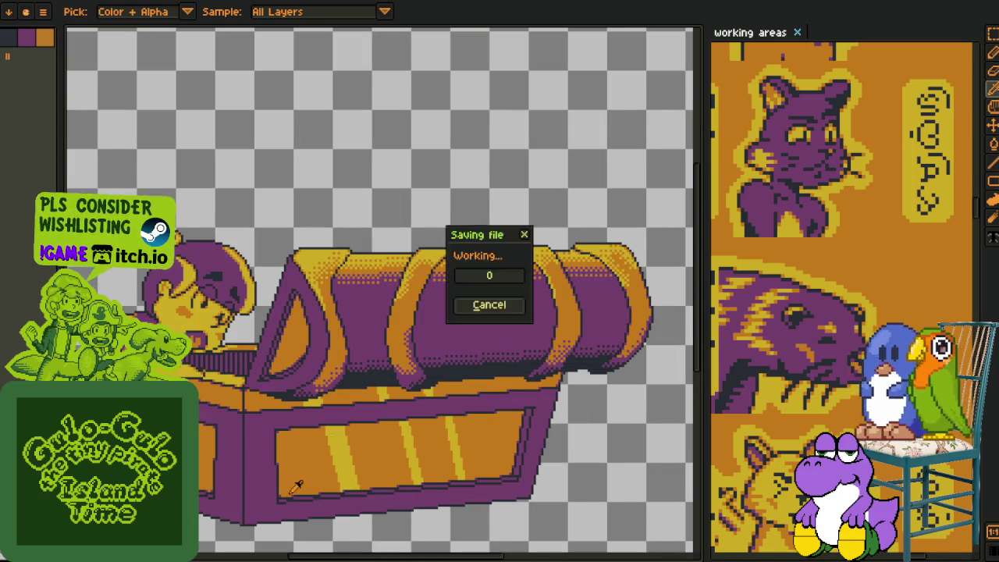
key("Tab")
Add a new empty layer and draw a red slanted guide line, undoing the extra lines
right_click(211, 492)
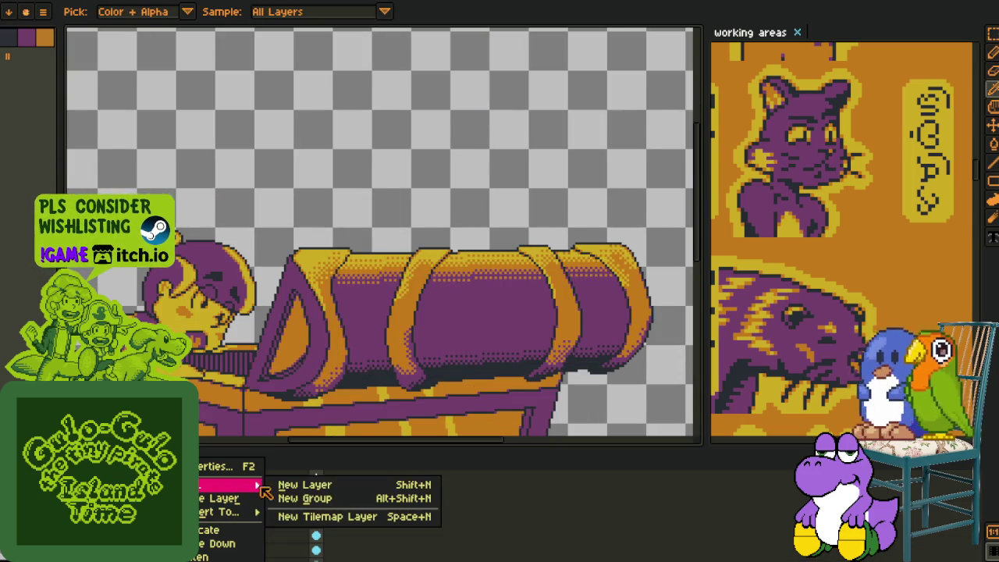
left_click(281, 479)
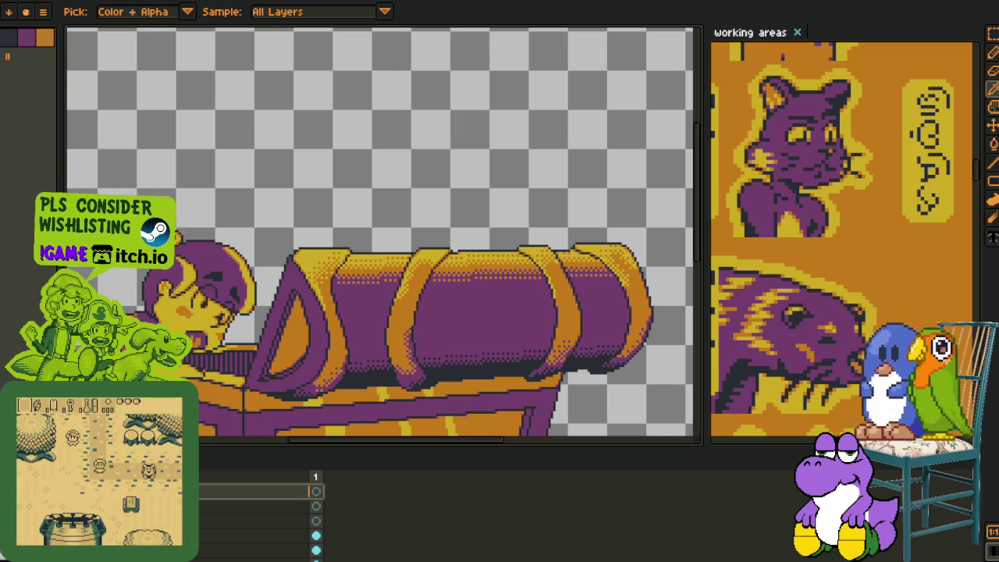
key("b")
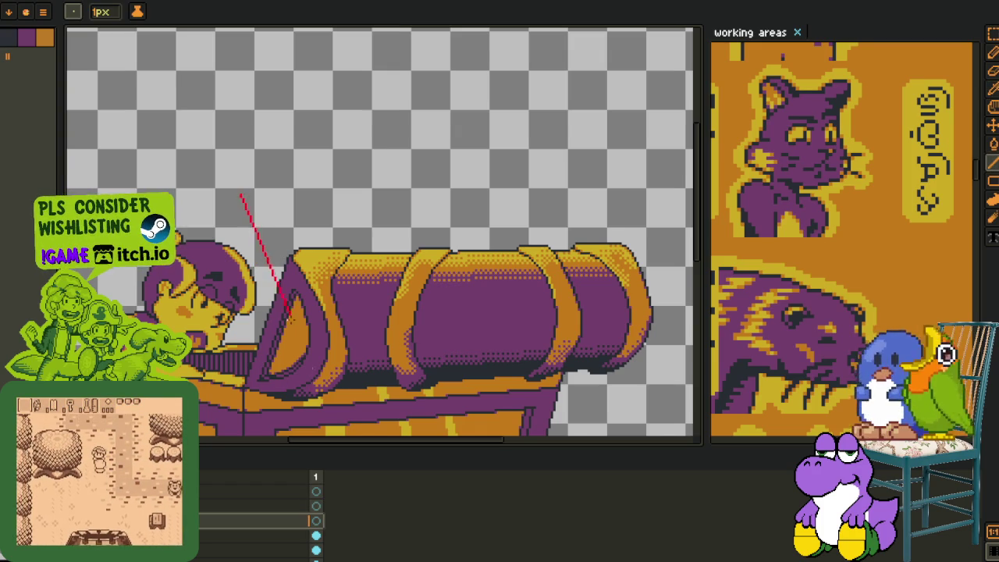
scroll(342, 435, "down", 3)
left_click(342, 435, "shift")
key("ctrl+z")
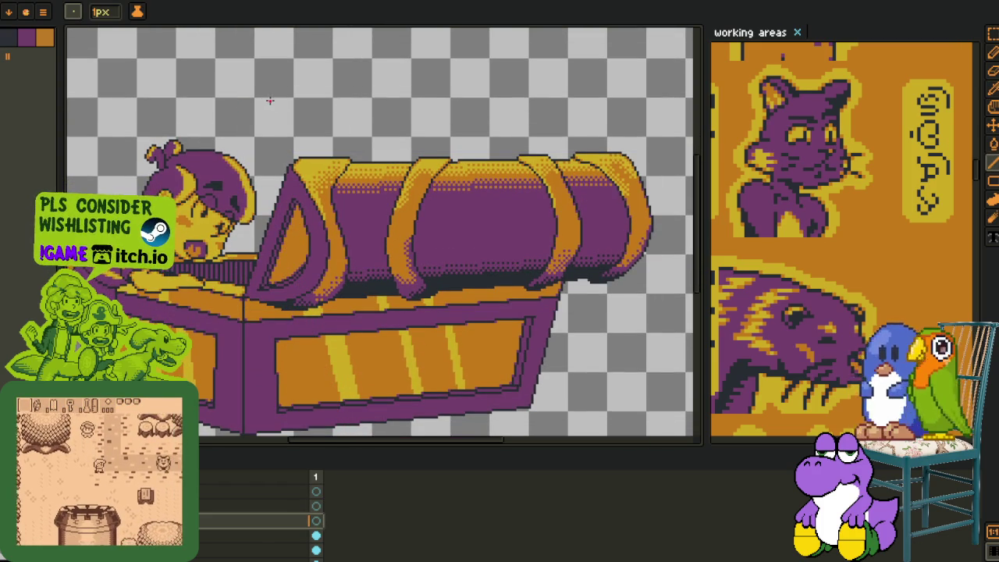
scroll(341, 434, "down", 1)
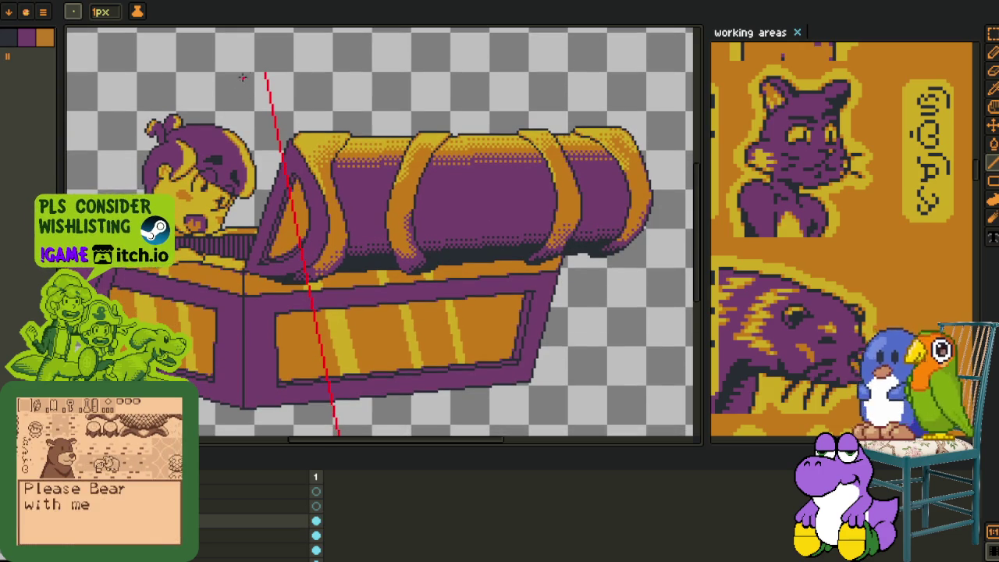
scroll(320, 375, "down", 1)
key("ctrl+z")
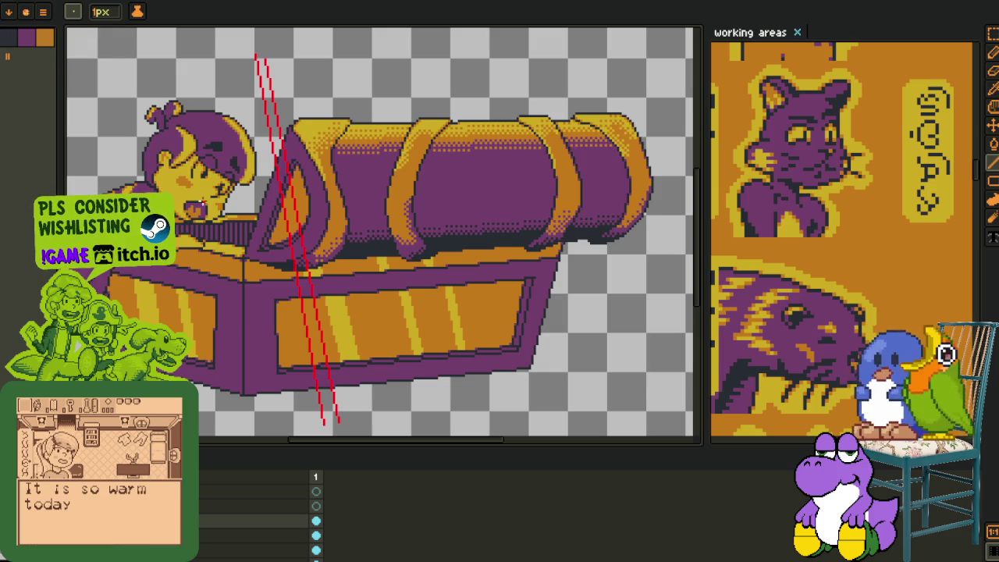
key("ctrl+z")
Copy the red guide line alongside itself and shift the copy slightly left
key("r")
scroll(357, 335, "down", 1)
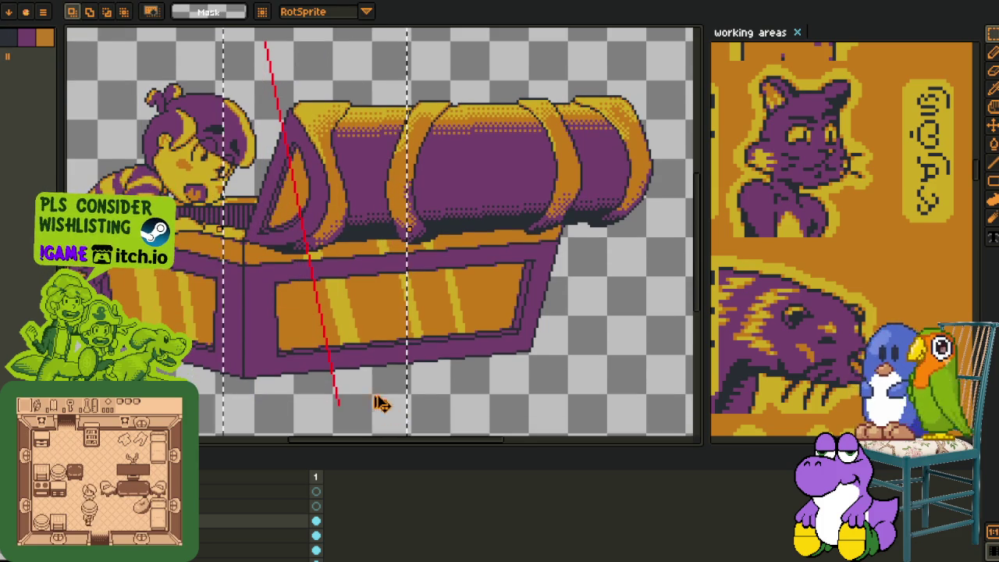
left_click_drag(390, 413, 344, 391)
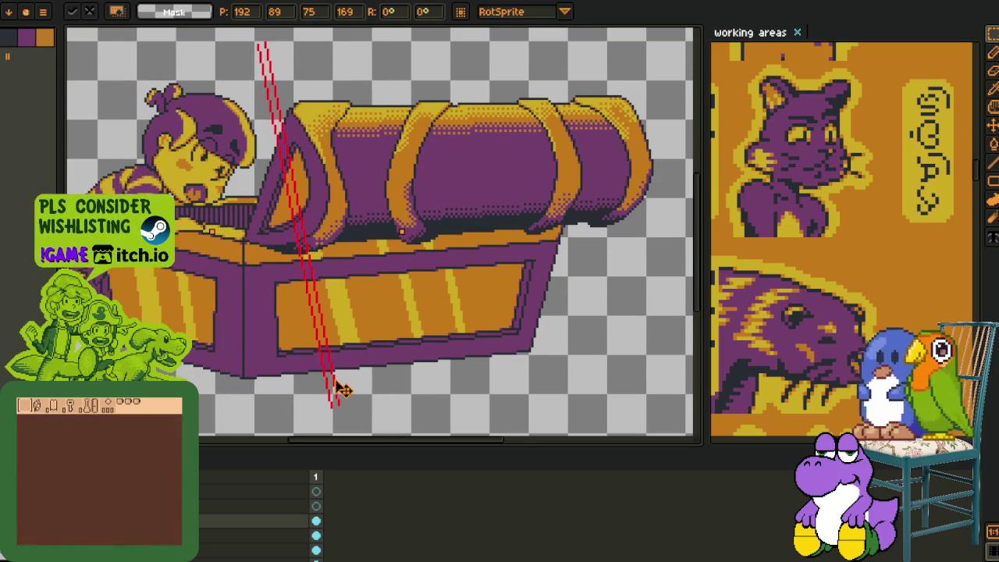
left_click(509, 330)
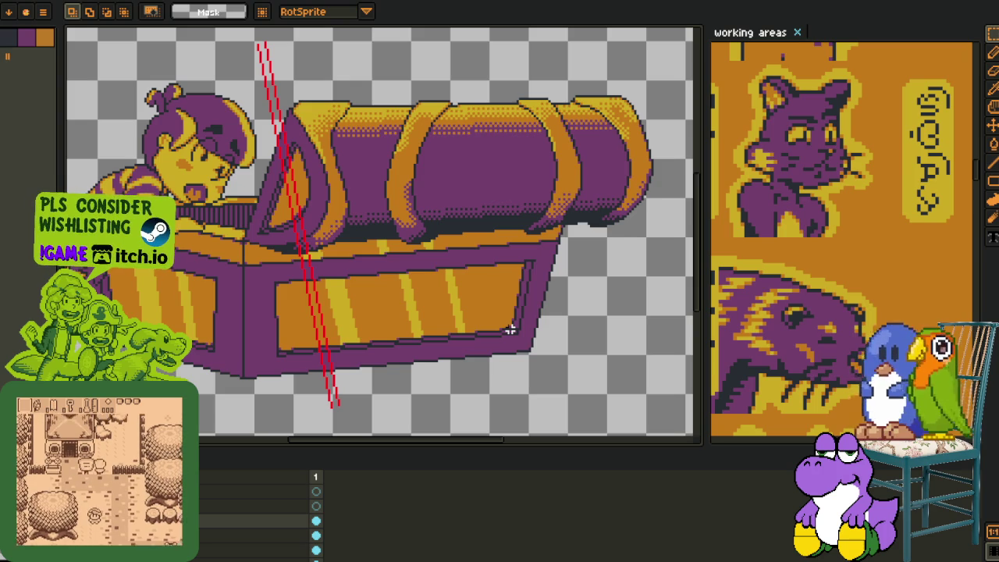
scroll(274, 242, "down", 2)
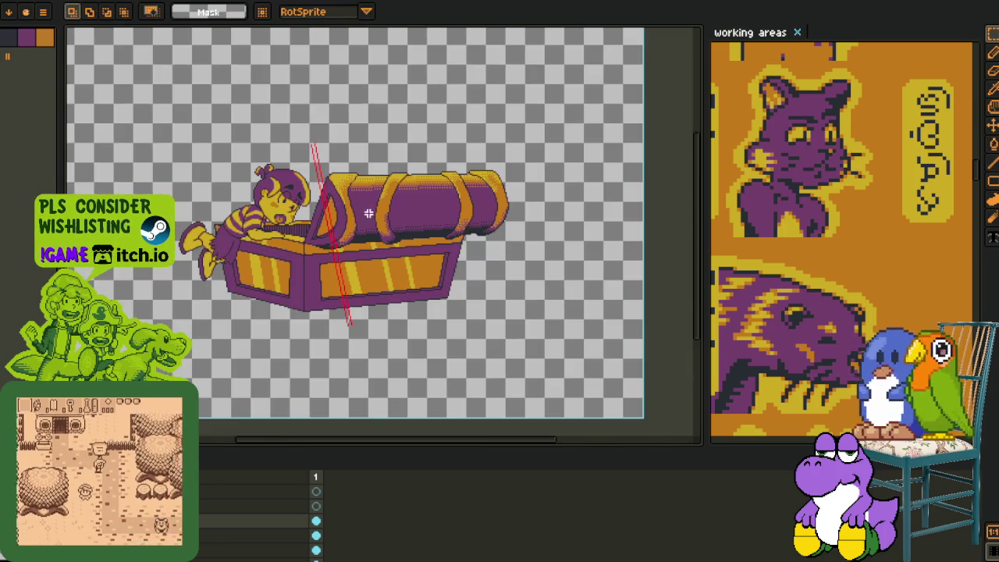
key("ctrl+z")
scroll(357, 241, "up", 3)
scroll(356, 287, "up", 2)
scroll(355, 288, "down", 2)
left_click_drag(351, 285, 331, 285)
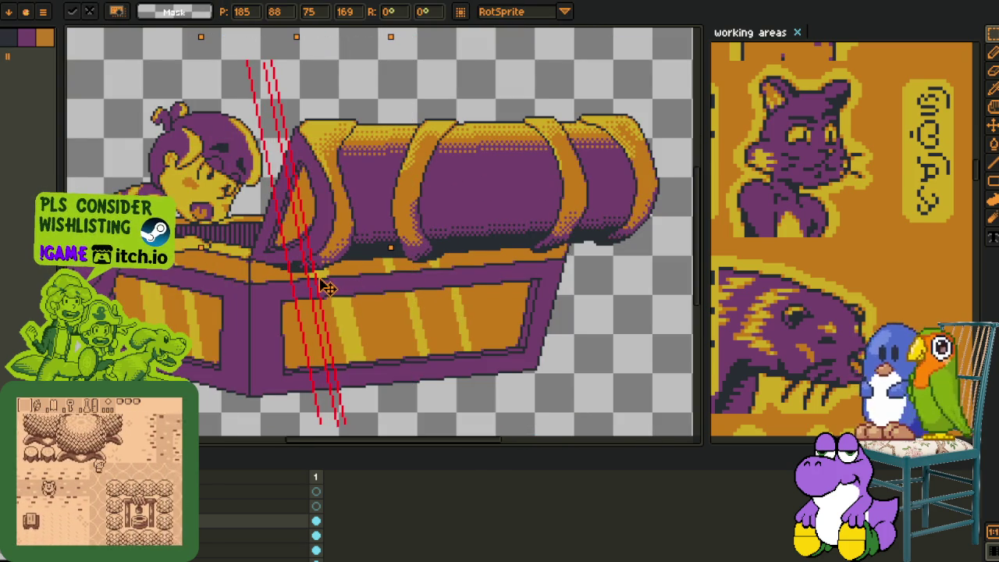
left_click(421, 178)
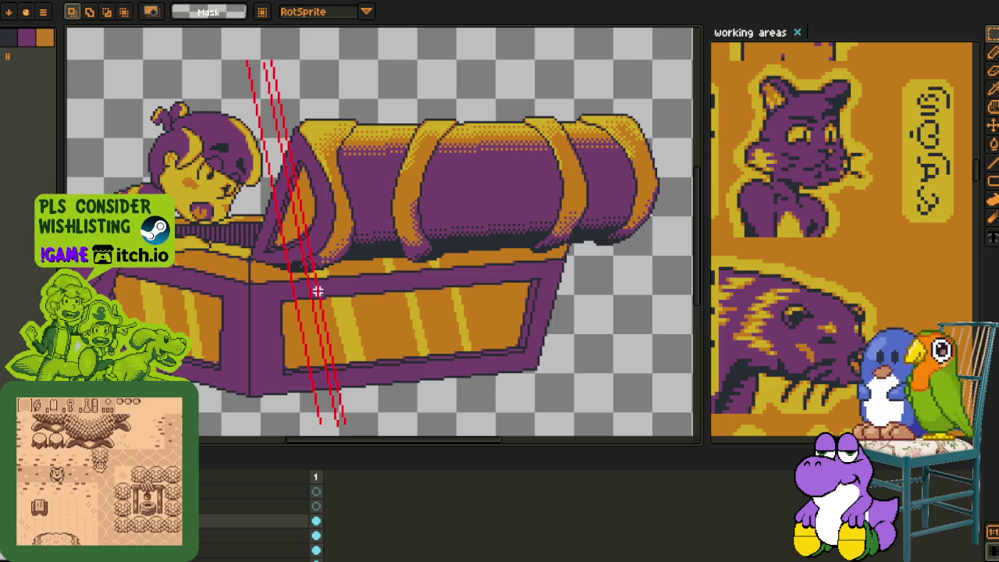
Select the left half of the chest area, then drop the selection to commit
scroll(361, 152, "down", 2)
left_click_drag(418, 76, 252, 347)
scroll(252, 347, "up", 2)
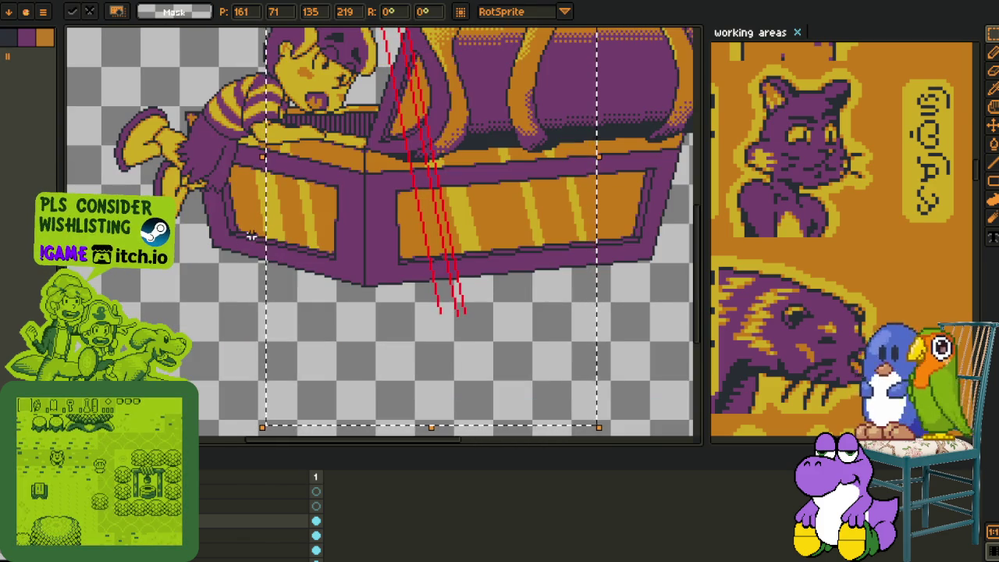
left_click(199, 262)
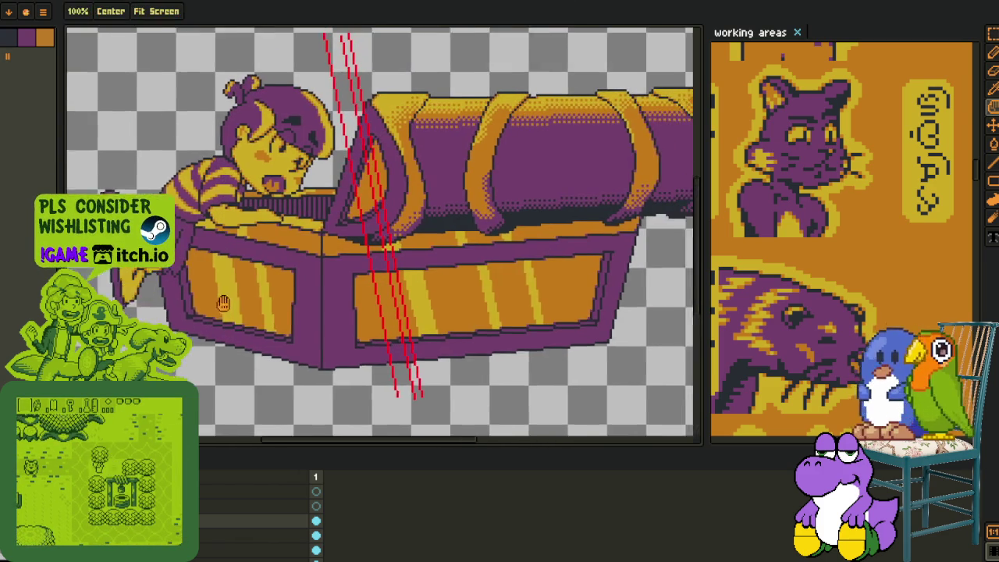
scroll(343, 183, "up", 1)
scroll(342, 182, "up", 1)
scroll(343, 182, "up", 1)
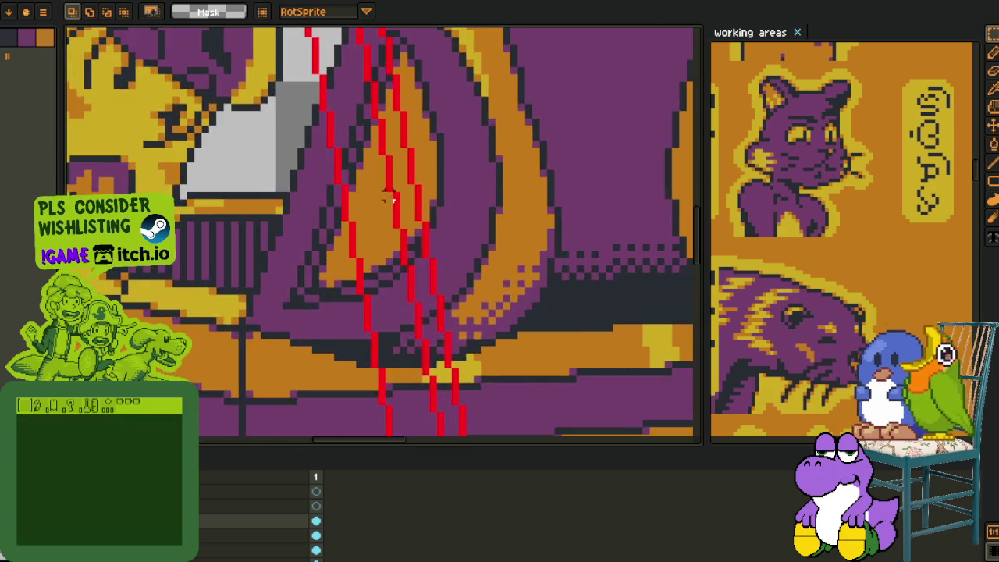
Fill the orange strip between the red lines with red
key("b")
scroll(396, 212, "up", 1)
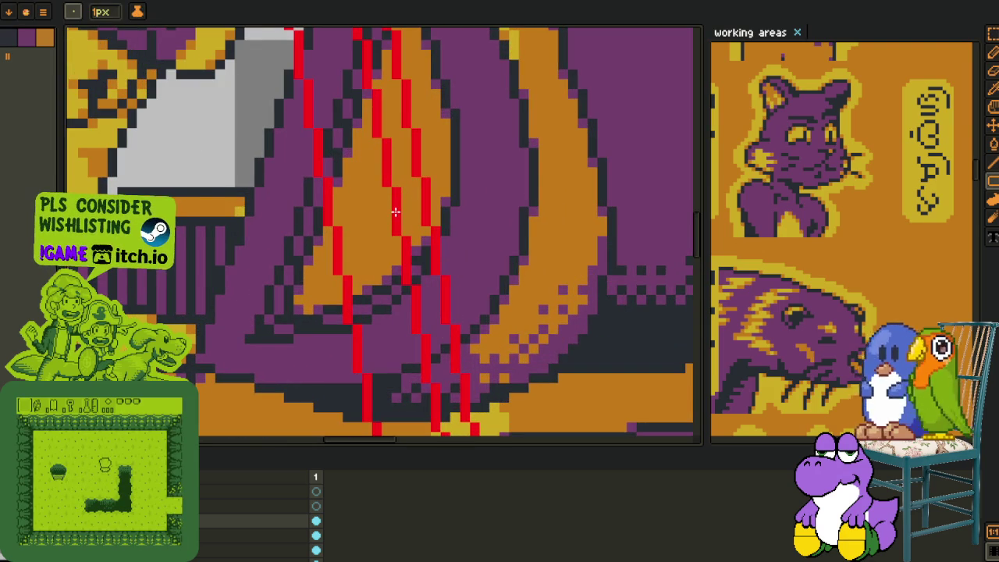
key("g")
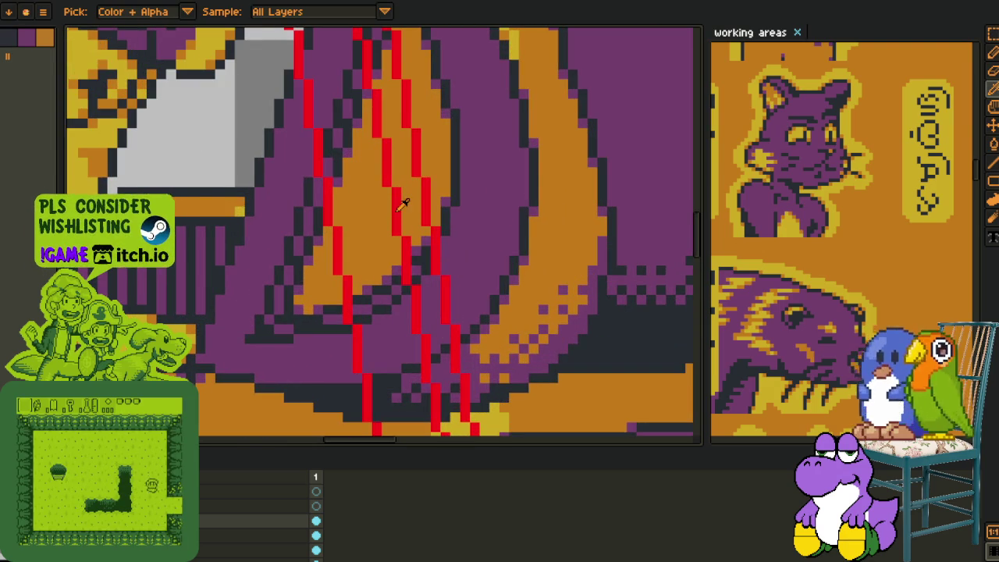
left_click(410, 207)
scroll(410, 207, "down", 1)
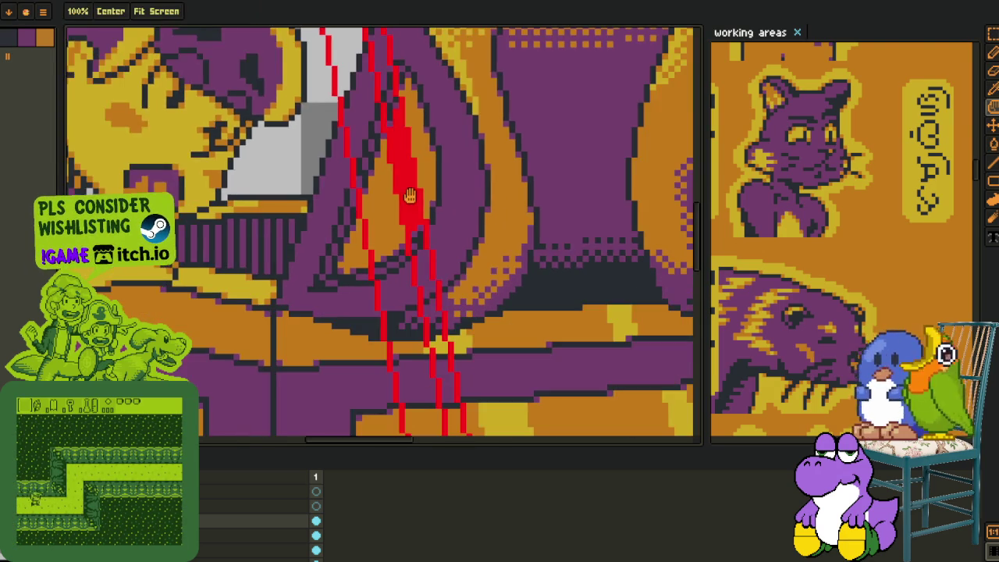
scroll(406, 191, "down", 1)
scroll(400, 176, "down", 1)
Make a rectangular selection over the lid opening area
key("i")
scroll(351, 256, "up", 1)
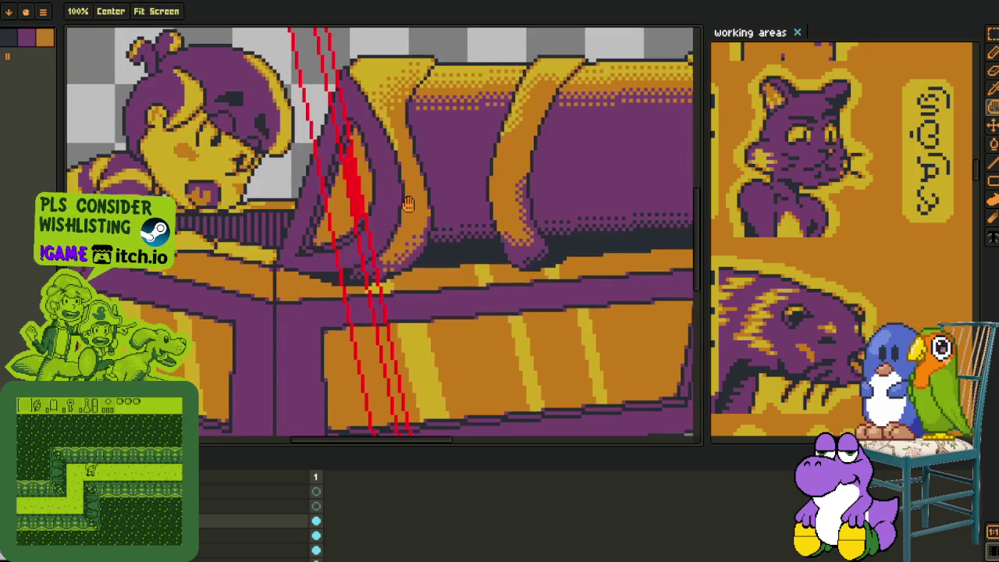
key("m")
scroll(343, 250, "up", 1)
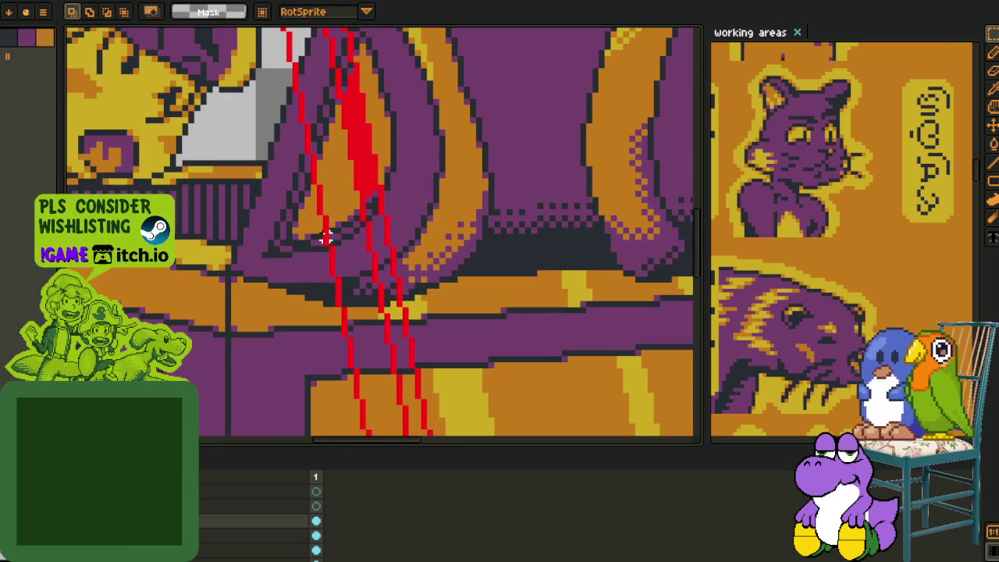
left_click_drag(331, 236, 528, 351)
scroll(430, 96, "down", 1)
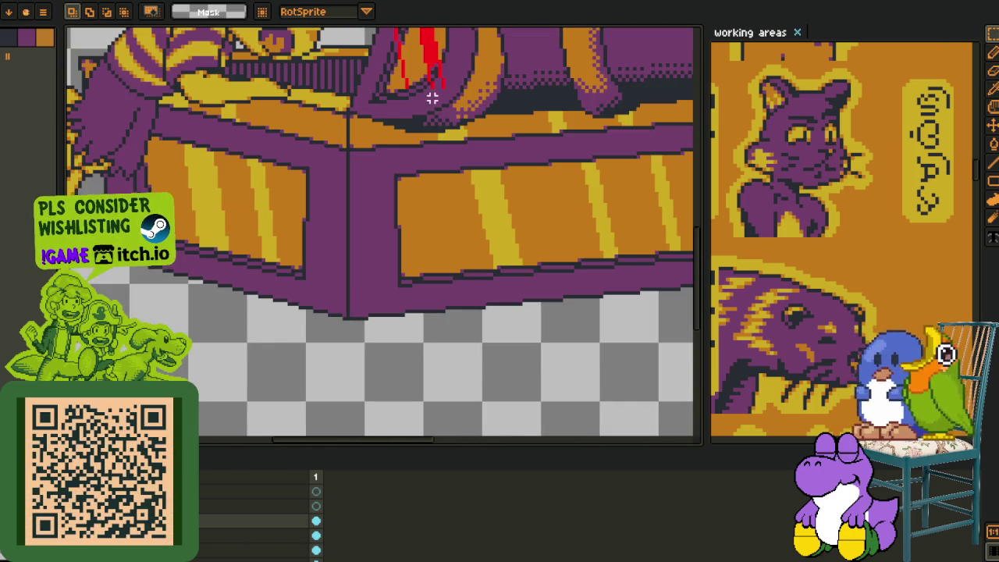
scroll(401, 194, "down", 1)
scroll(402, 200, "up", 2)
scroll(377, 207, "up", 1)
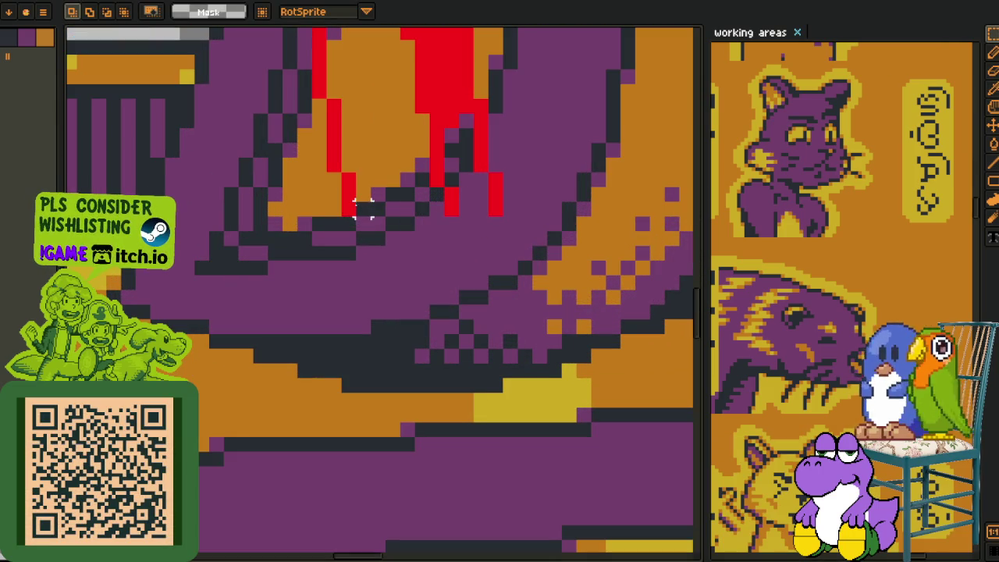
Paint over the red sketch columns on the lid with the surrounding dark and purple colours
key("b")
left_click_drag(437, 152, 406, 234)
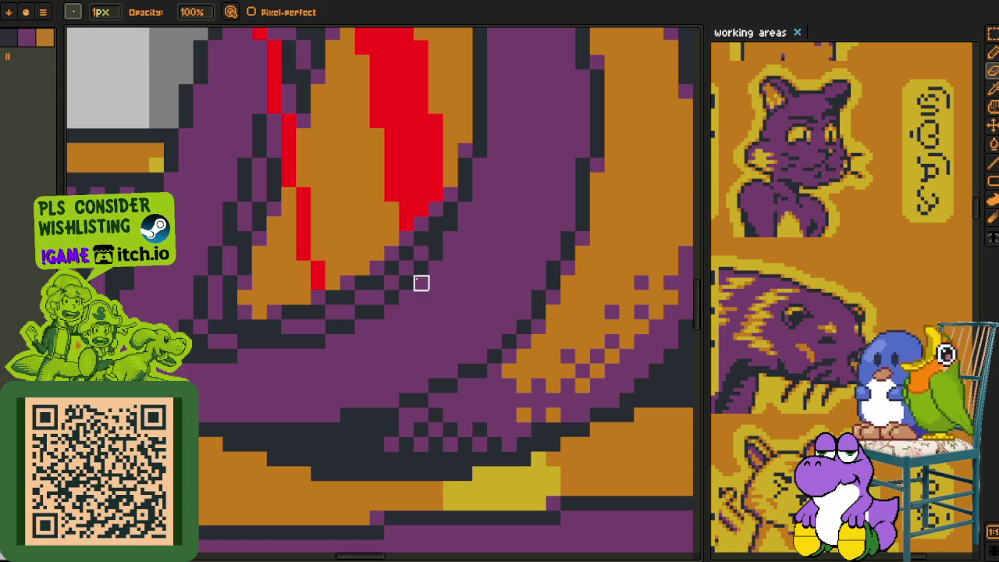
scroll(406, 282, "down", 2)
scroll(348, 285, "up", 3)
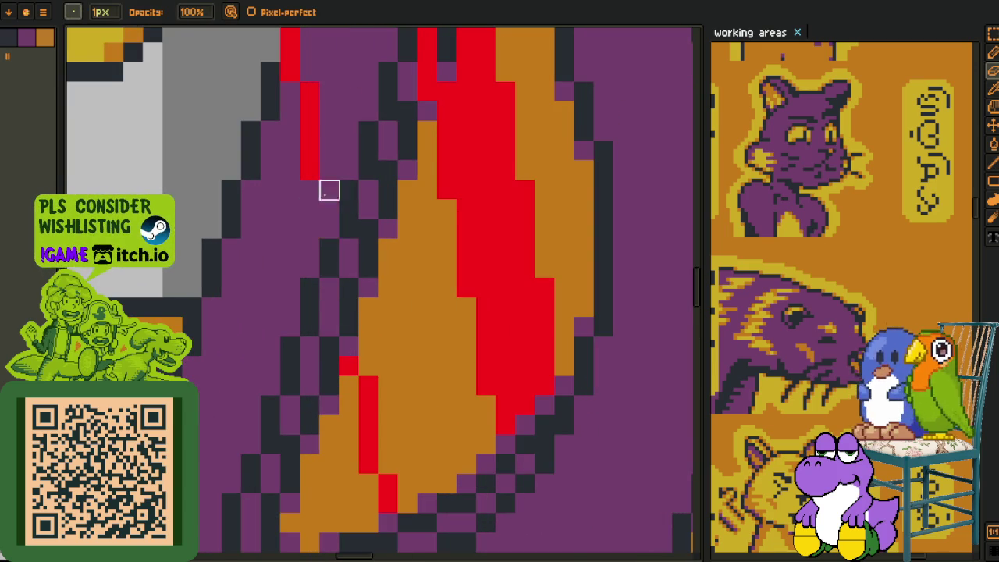
mouse_move(330, 107)
left_mouse_down()
mouse_move(408, 250)
mouse_move(452, 78)
mouse_move(430, 239)
left_mouse_up()
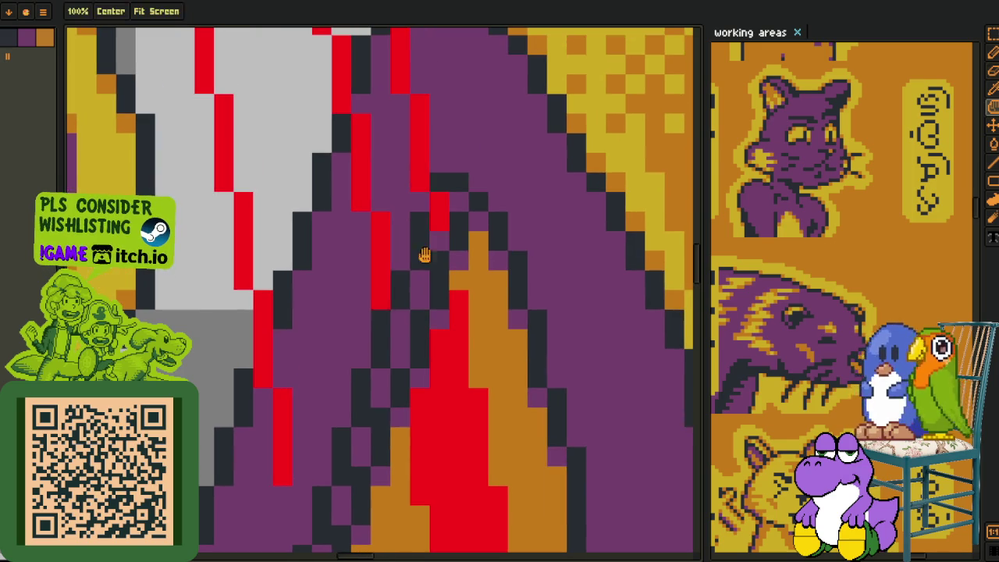
mouse_move(281, 458)
left_mouse_down()
mouse_move(283, 394)
mouse_move(261, 357)
left_mouse_up()
mouse_move(361, 301)
left_mouse_down()
mouse_move(399, 221)
mouse_move(440, 227)
left_mouse_up()
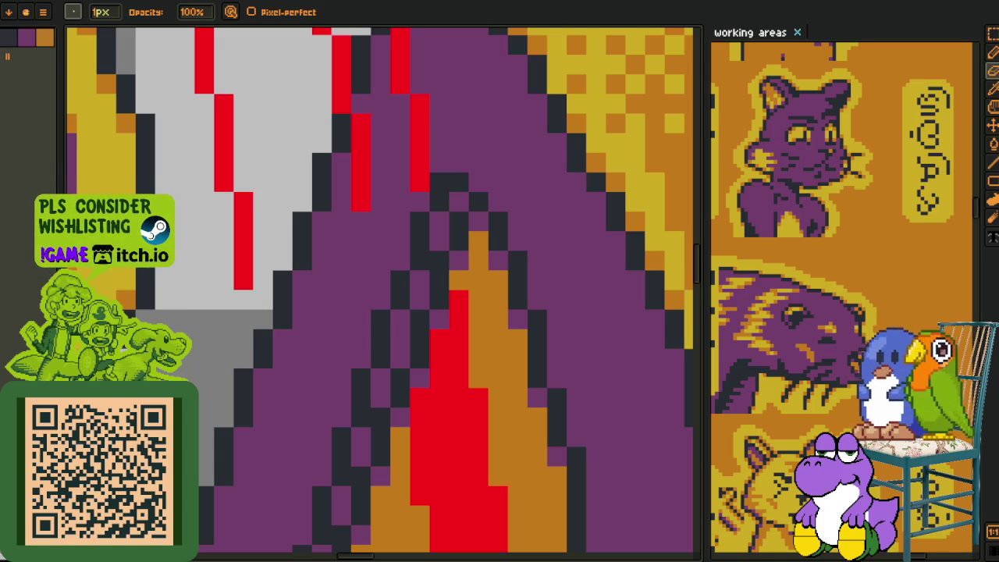
scroll(223, 281, "down", 3)
scroll(281, 250, "up", 2)
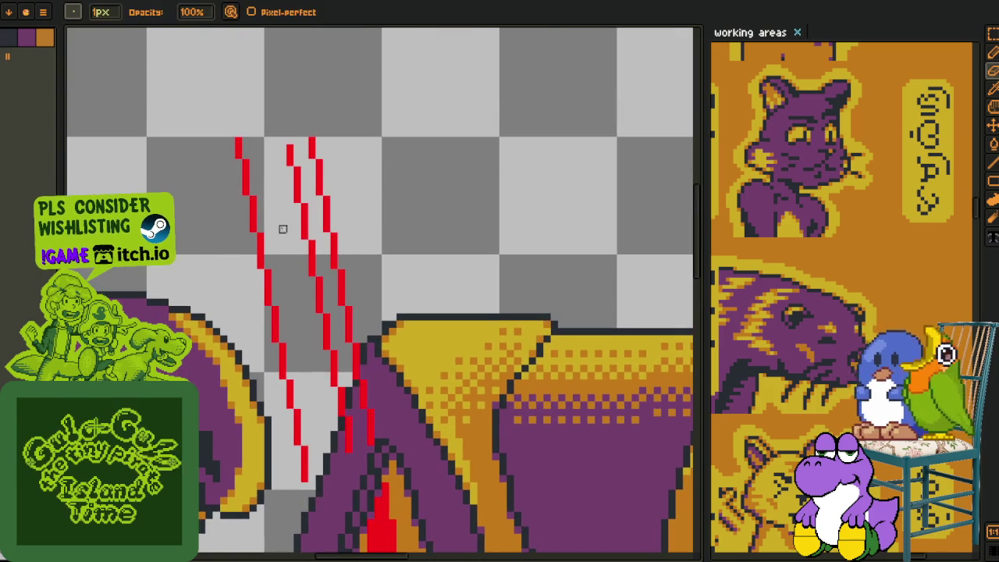
Lasso the red sketch lines above the chest and delete them
key("m")
mouse_move(333, 117)
left_mouse_down()
mouse_move(379, 149)
mouse_move(320, 156)
left_mouse_up()
key("Delete")
scroll(308, 298, "down", 2)
scroll(308, 299, "up", 1)
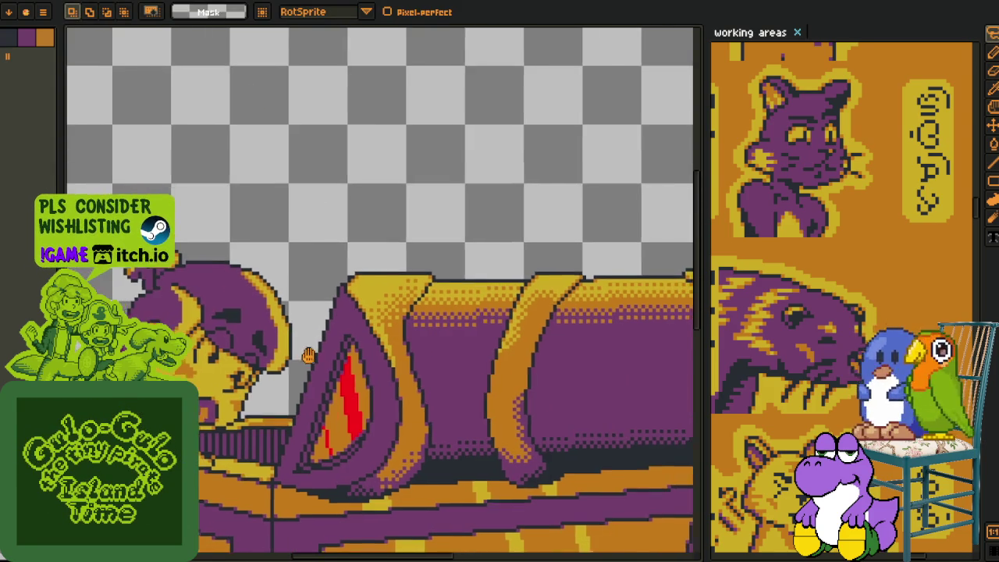
scroll(396, 412, "up", 1)
Fill the red column, the stray red pixels and the large red stripe with yellow
key("i")
scroll(395, 422, "up", 1)
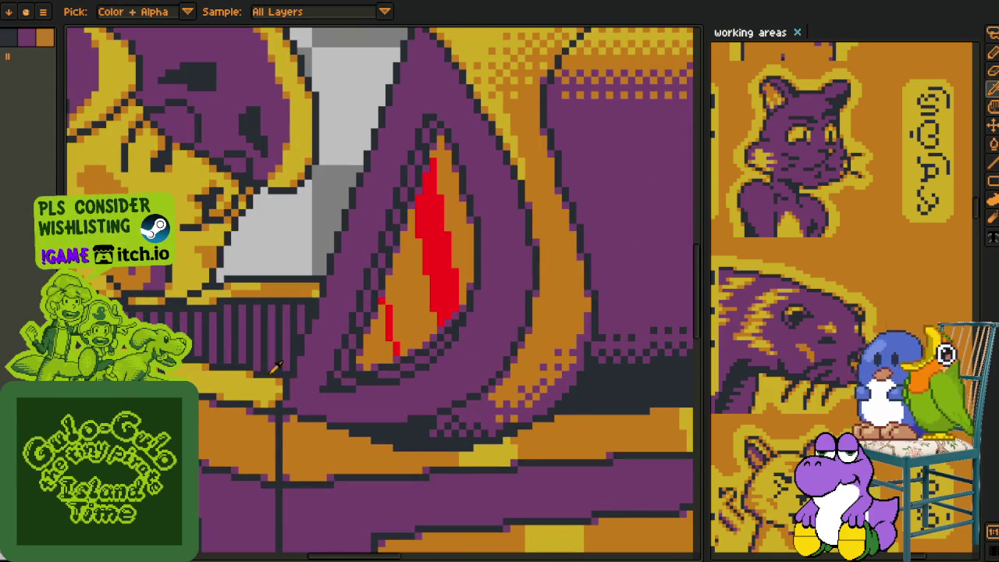
key("g")
scroll(390, 318, "up", 2)
left_click(389, 318)
left_click(369, 260)
left_click(408, 388)
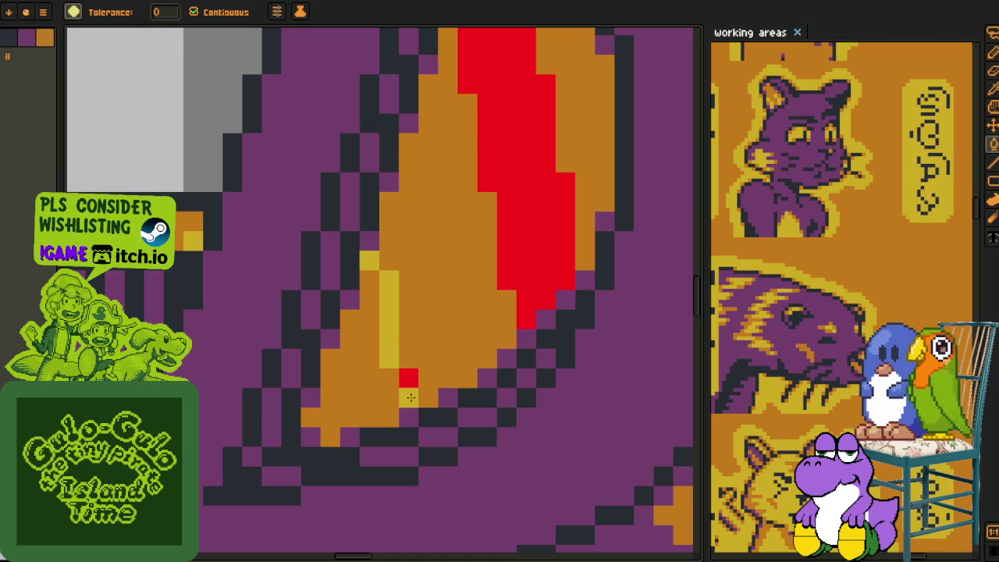
left_click(509, 241)
scroll(508, 248, "down", 1)
scroll(508, 247, "down", 2)
scroll(406, 359, "down", 1)
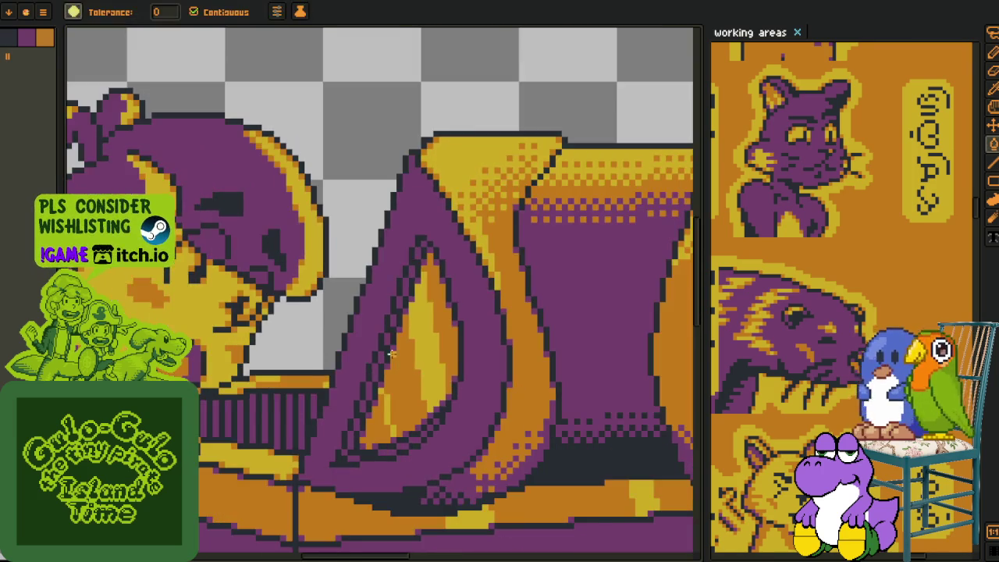
key("i")
key("ctrl+z")
key("ctrl+y")
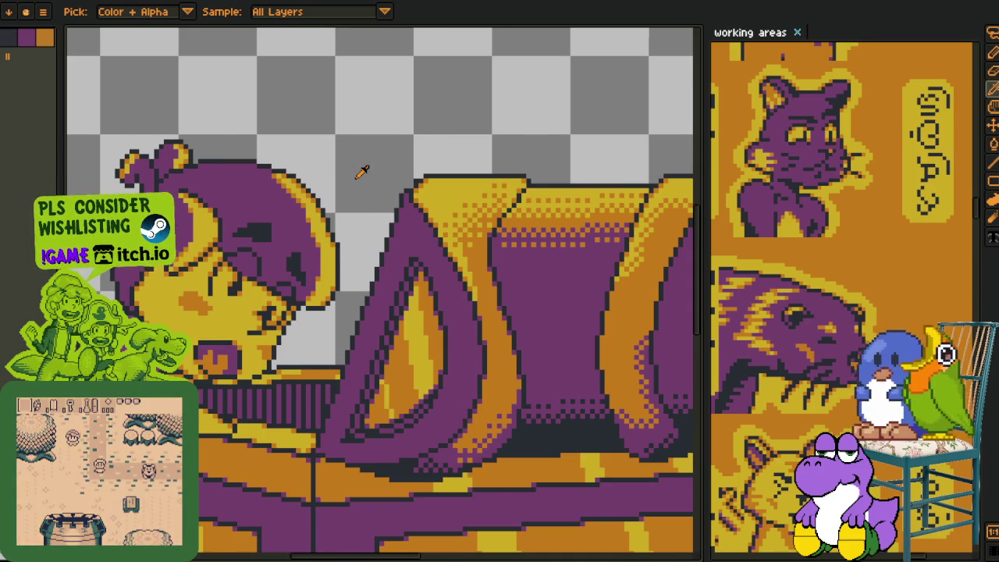
Pan over the child and chest to inspect the result, then bring up the layer timeline
scroll(362, 172, "down", 1)
mouse_move(372, 208)
left_mouse_down()
mouse_move(328, 172)
mouse_move(359, 195)
left_mouse_up()
scroll(353, 256, "up", 1)
scroll(352, 256, "down", 3)
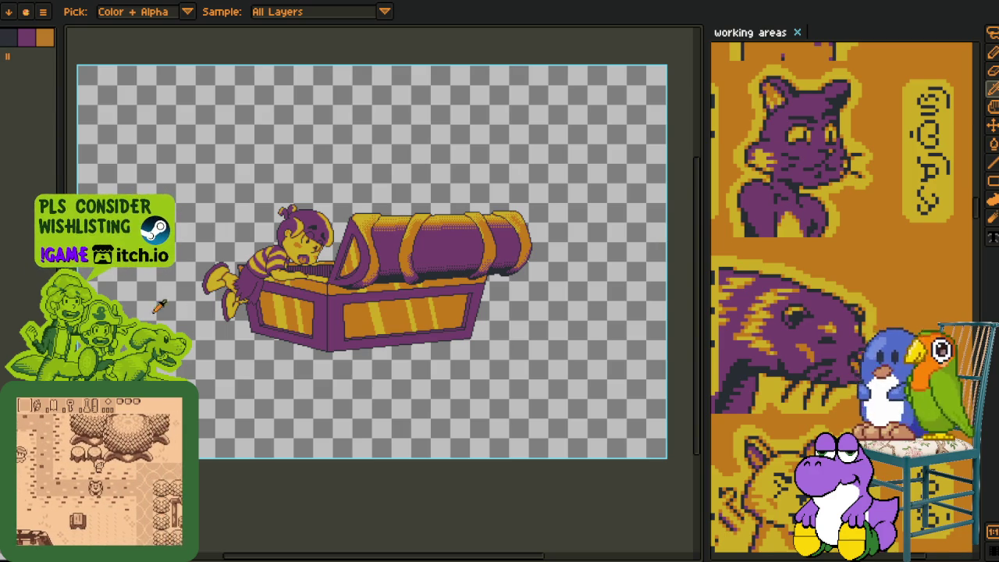
scroll(294, 316, "up", 2)
left_click_drag(289, 356, 349, 434)
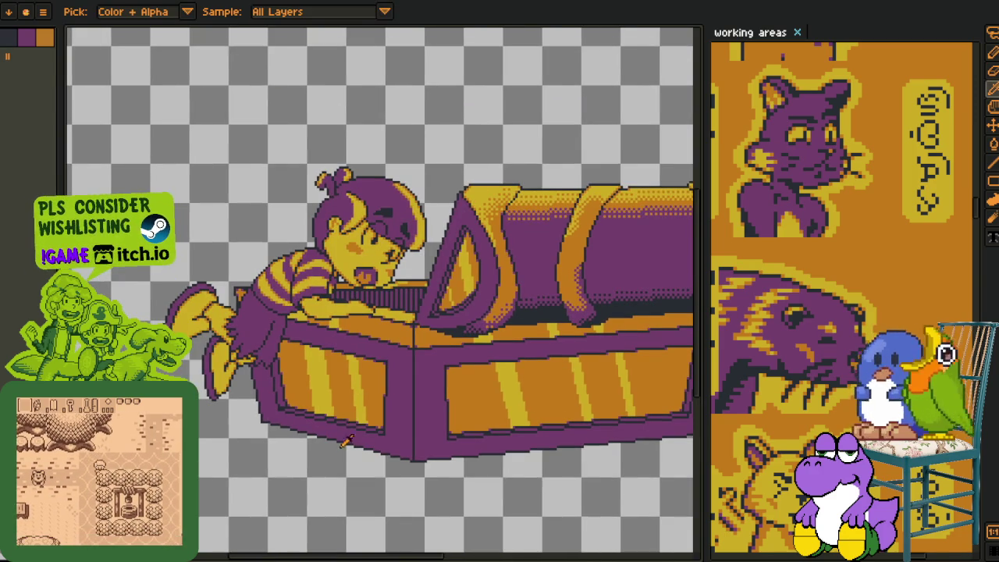
scroll(382, 366, "up", 1)
left_click_drag(141, 387, 245, 424)
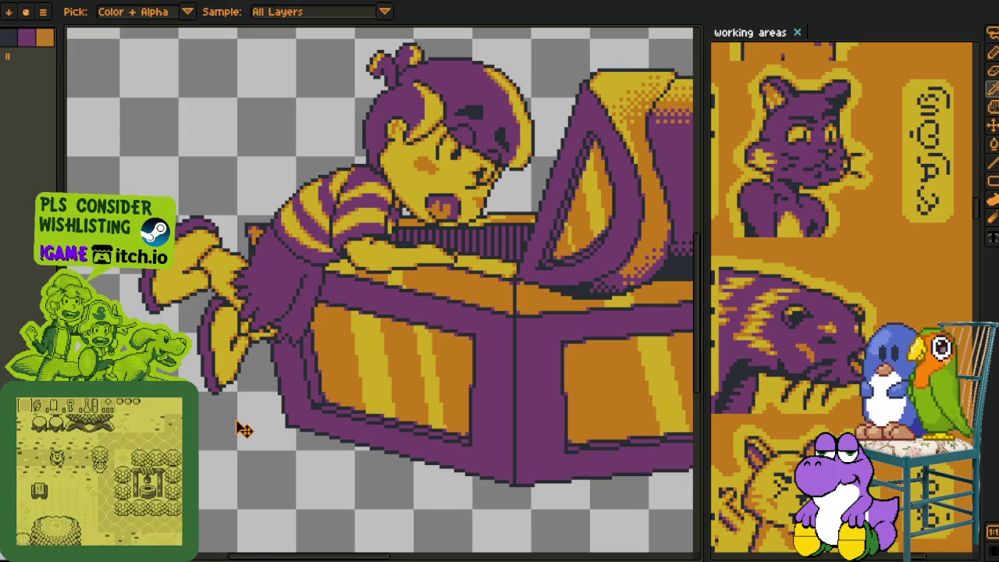
key("Tab")
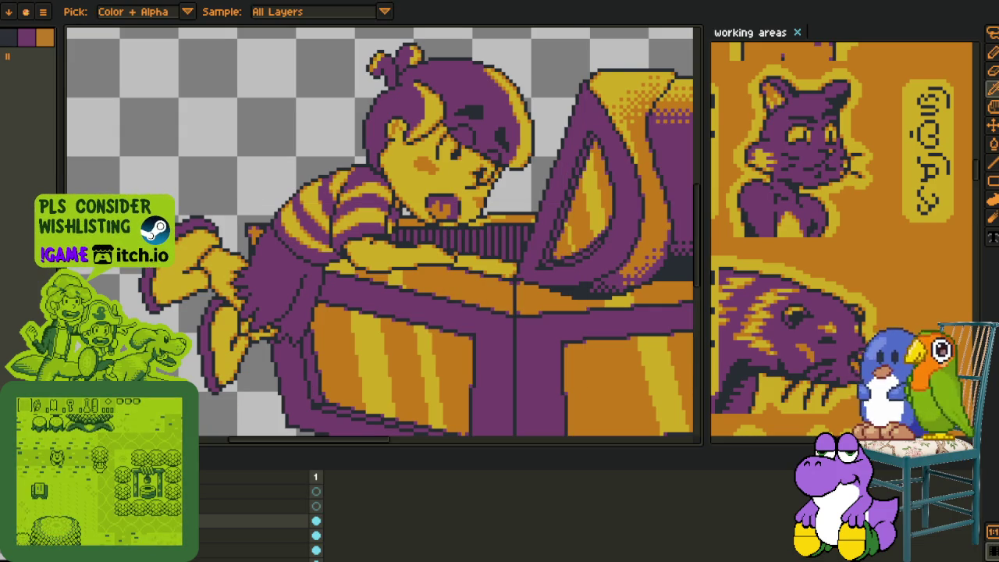
right_click(227, 521)
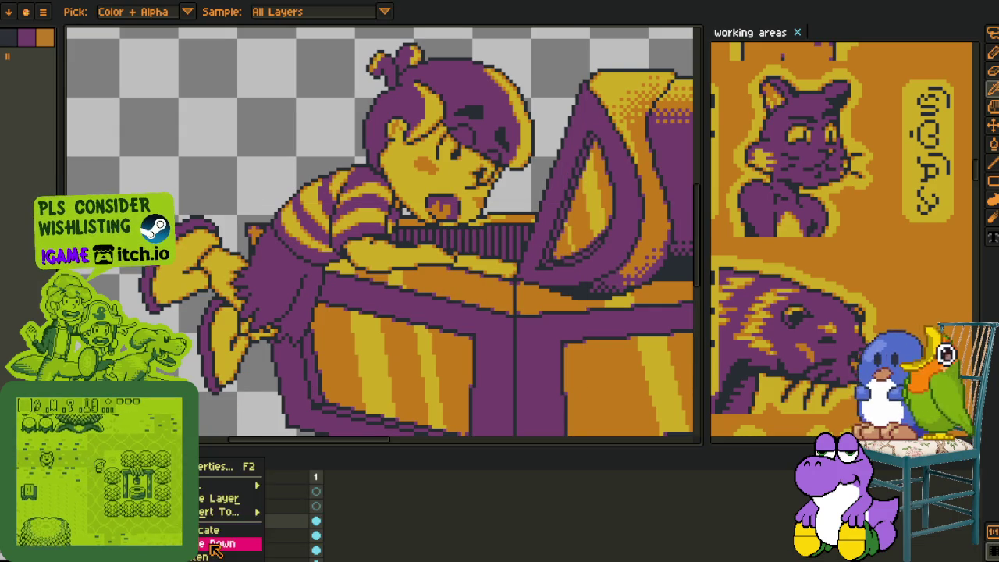
Merge the layer down, undoing the second merge that removed the lid band
left_click(234, 541)
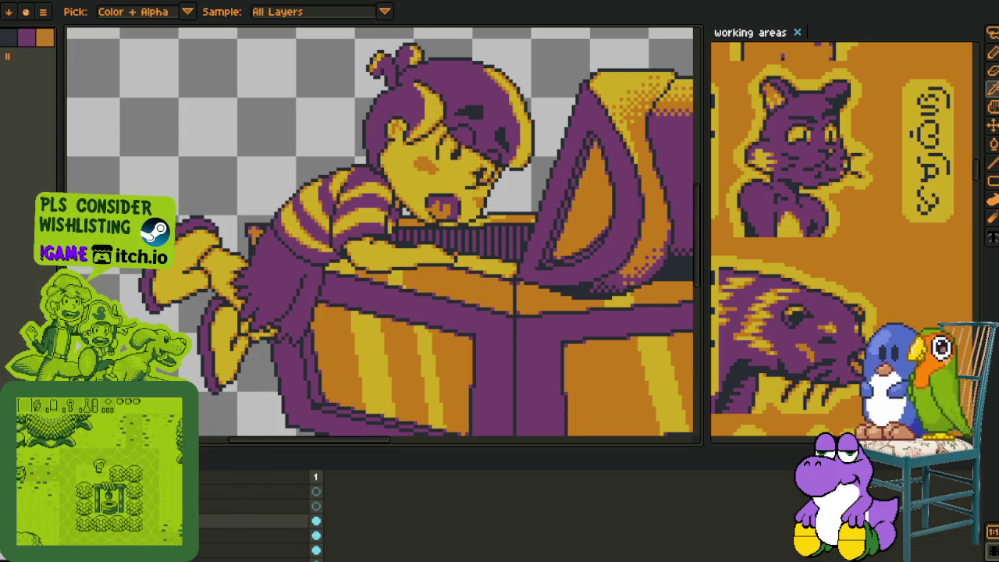
scroll(402, 269, "down", 3)
scroll(402, 269, "up", 2)
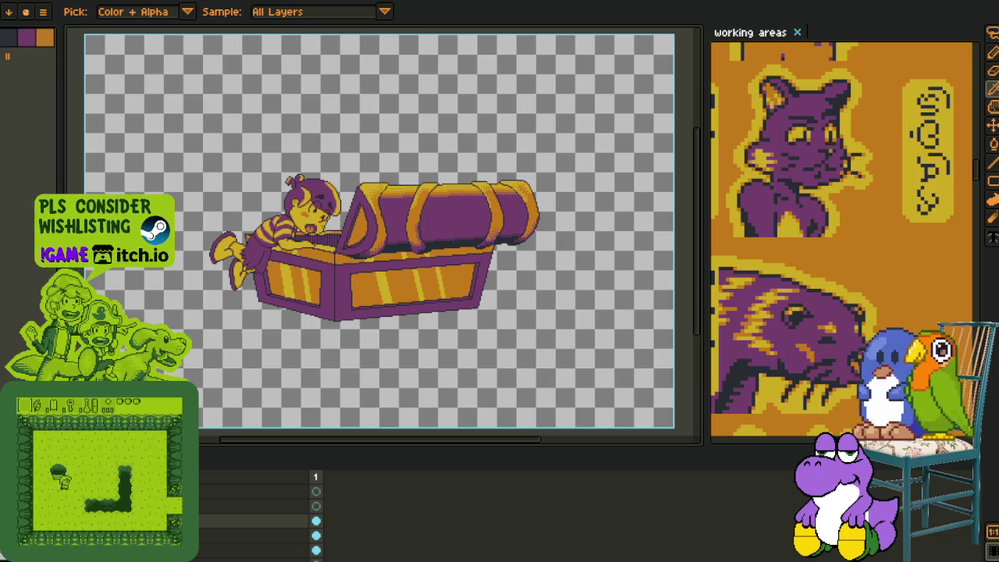
right_click(195, 547)
left_click(226, 539)
key("ctrl+z")
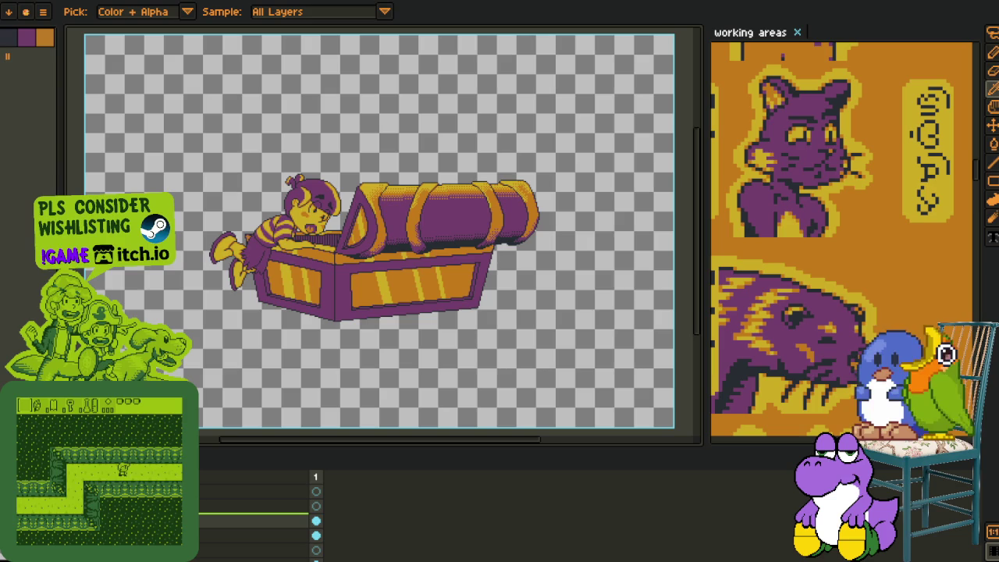
Zoom back in on the chest lid and hide the timeline to enlarge the canvas
scroll(511, 240, "up", 2)
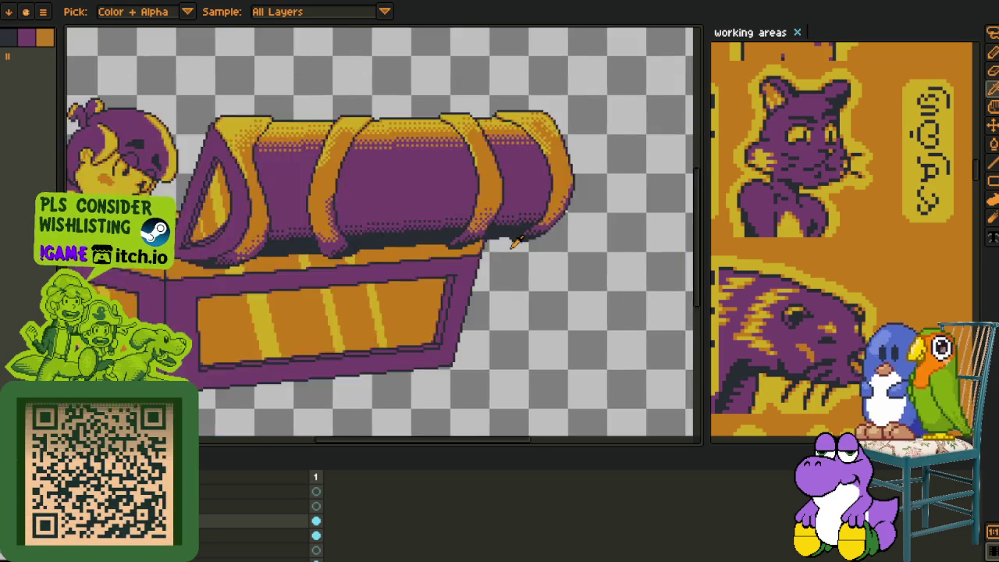
scroll(512, 240, "up", 1)
scroll(515, 218, "up", 1)
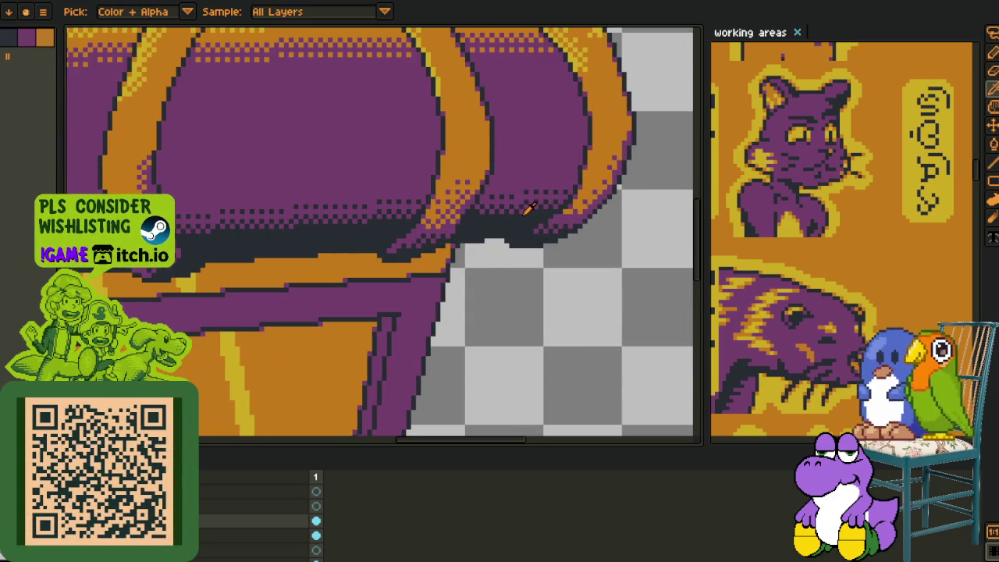
scroll(479, 211, "down", 2)
scroll(478, 231, "down", 1)
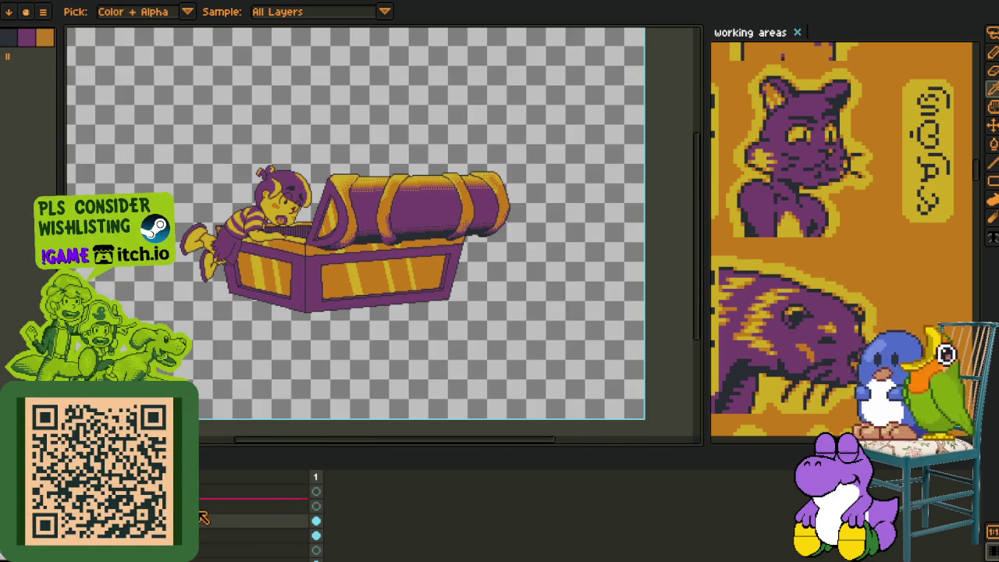
scroll(515, 267, "up", 2)
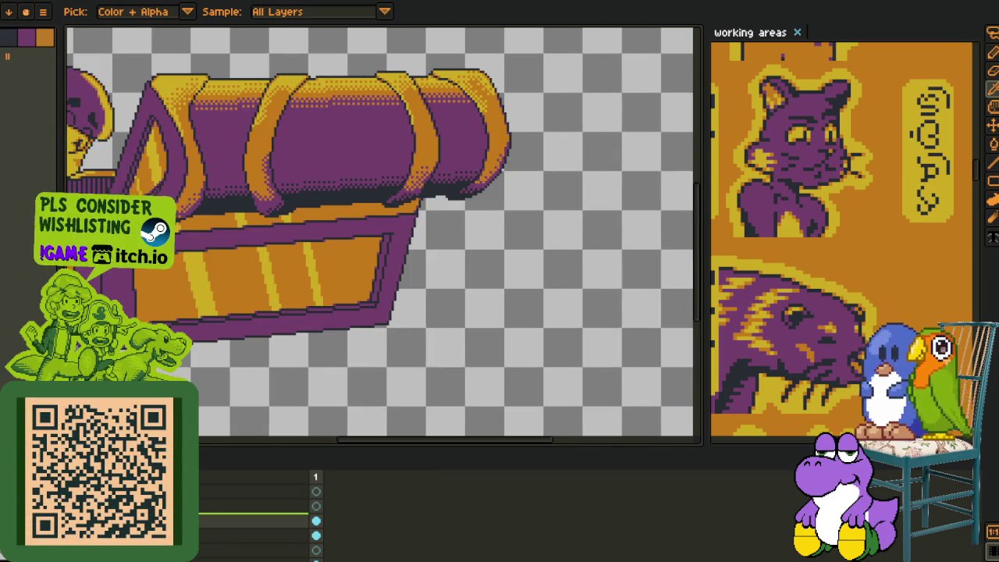
scroll(470, 164, "up", 1)
scroll(467, 165, "up", 3)
key("Tab")
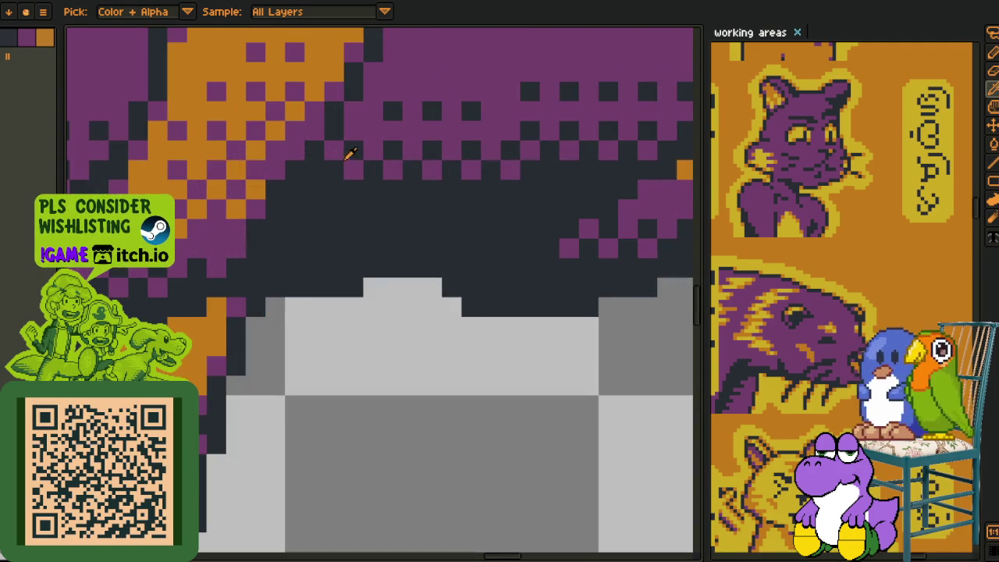
Repaint a few pixels along the lid's lower edge dark purple with the pencil
key("b")
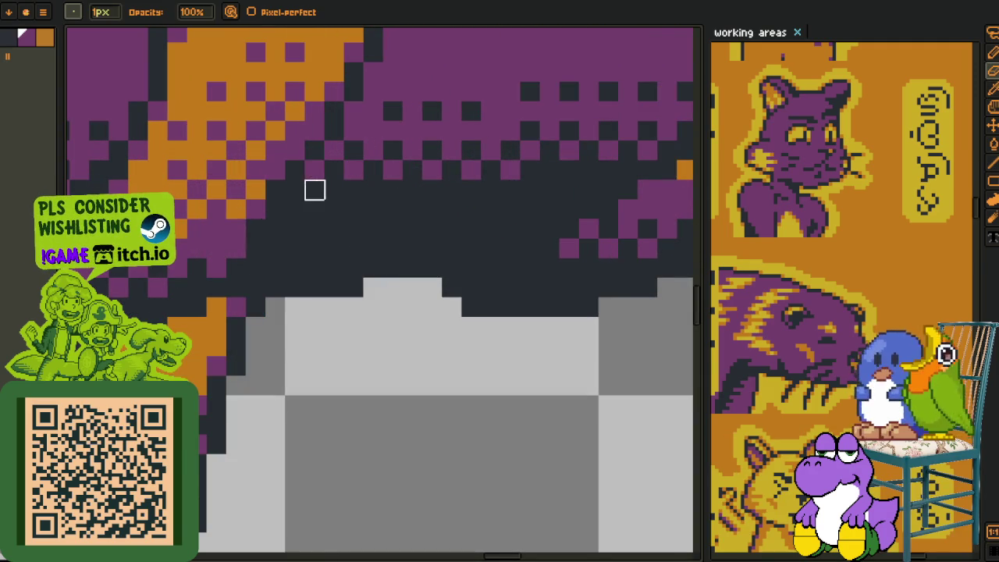
scroll(315, 189, "down", 2)
scroll(368, 205, "up", 2)
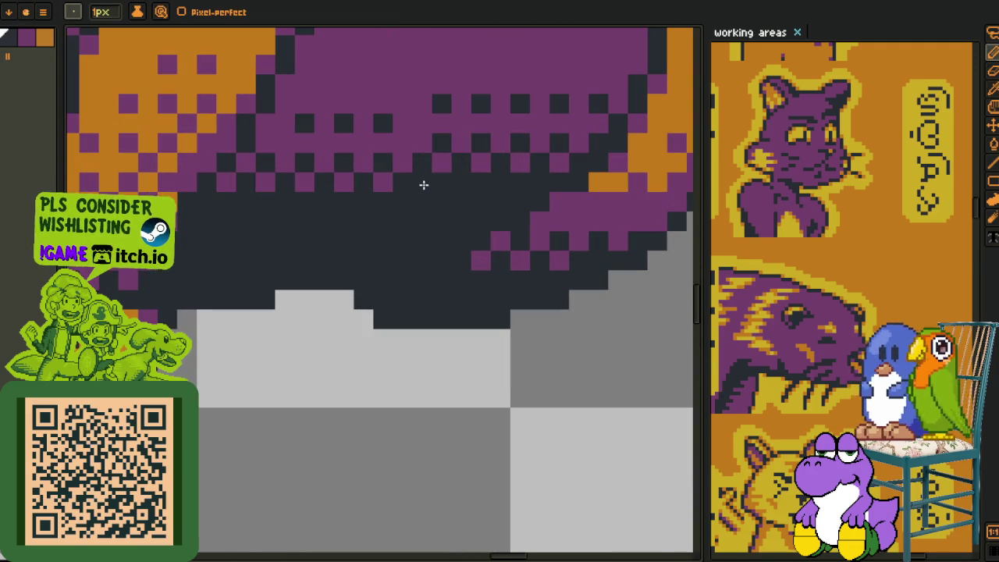
left_click_drag(421, 176, 410, 133)
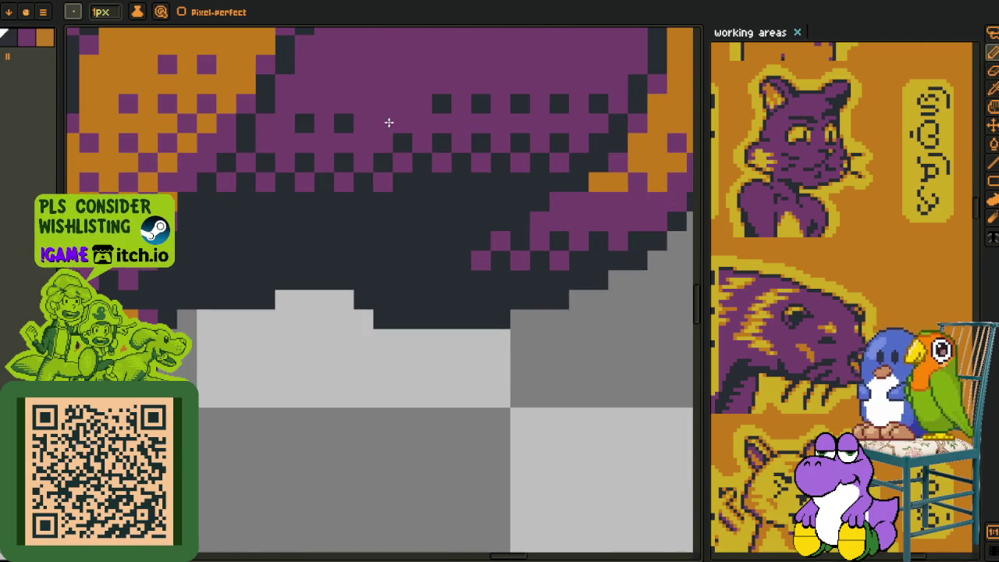
scroll(401, 151, "down", 2)
scroll(401, 151, "down", 3)
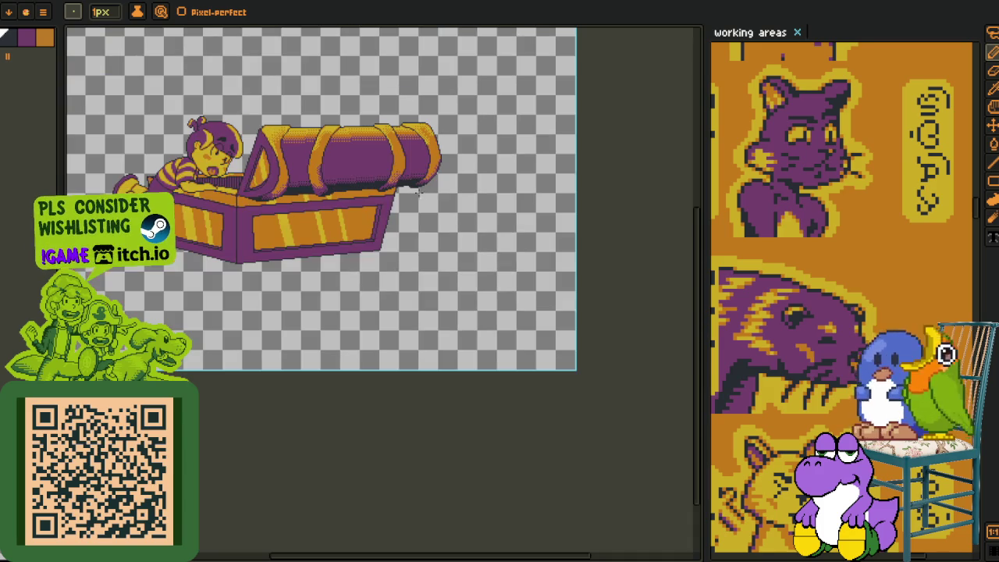
left_click(437, 214, "alt")
Save the illustration and glance at the current layer's options without changes
key("ctrl+s")
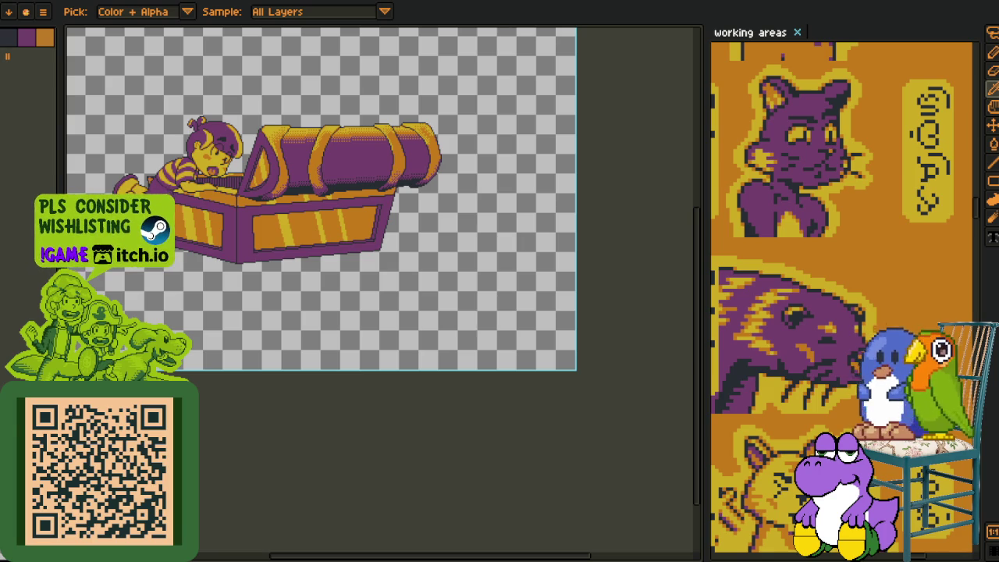
scroll(283, 205, "up", 3)
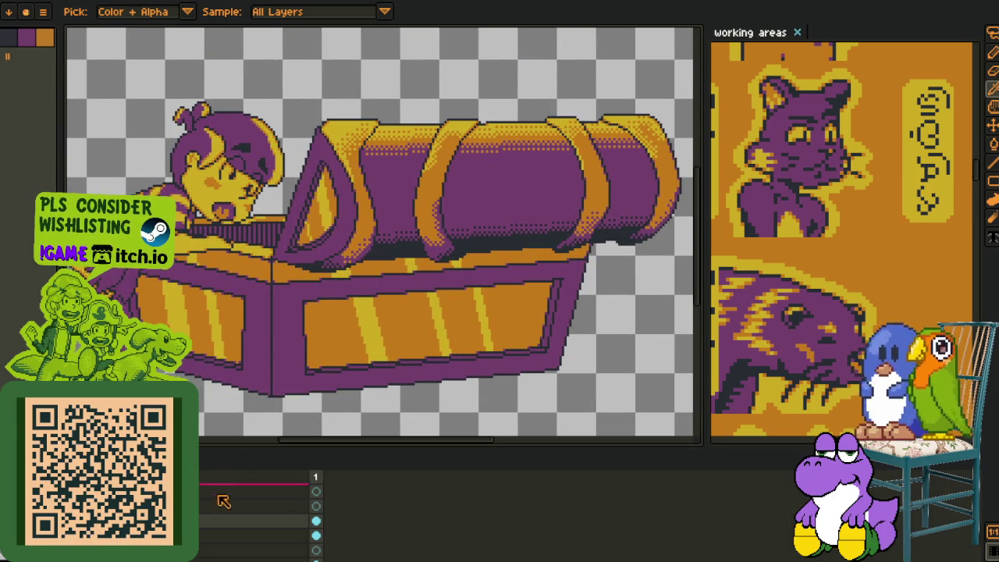
right_click(196, 492)
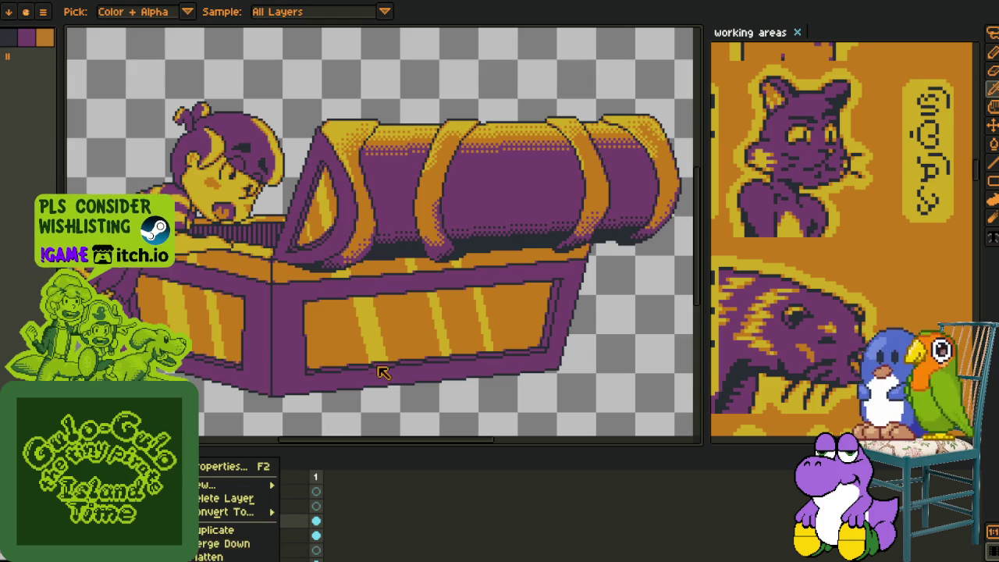
left_click(364, 386)
scroll(295, 240, "up", 2)
Add a new Layer 2 and hide the timeline so the whole chest fills the view
key("m")
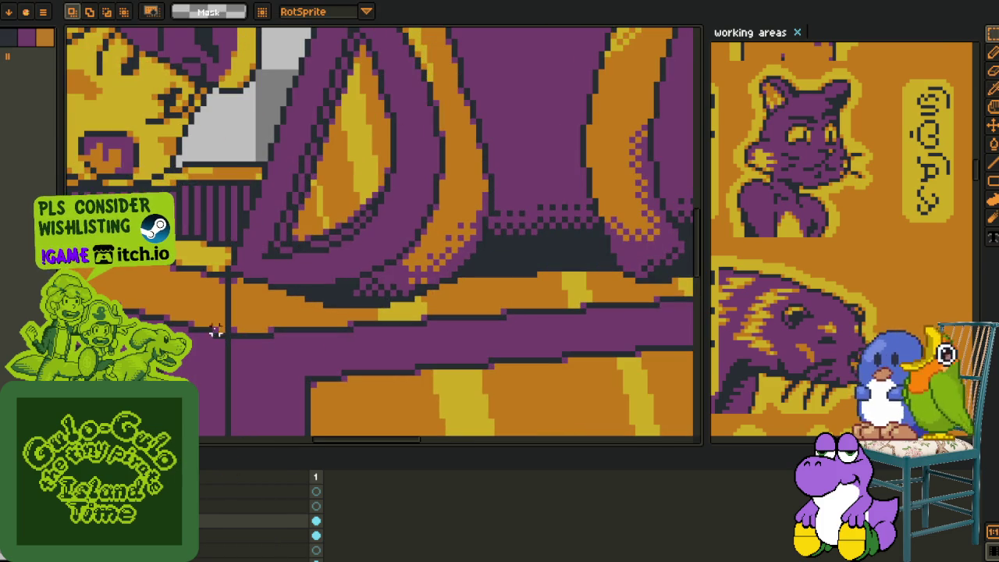
right_click(195, 520)
left_click(312, 480)
key("Tab")
scroll(312, 384, "down", 3)
left_click_drag(374, 234, 373, 313)
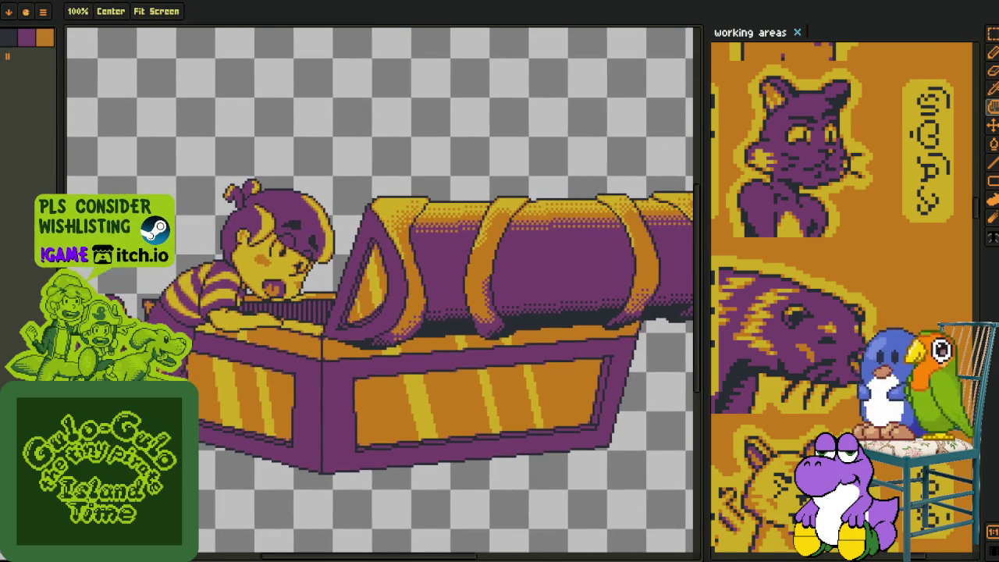
scroll(373, 312, "up", 3)
scroll(286, 346, "up", 3)
Draw two rows of dark outline pixels beneath the open chest lid
key("b")
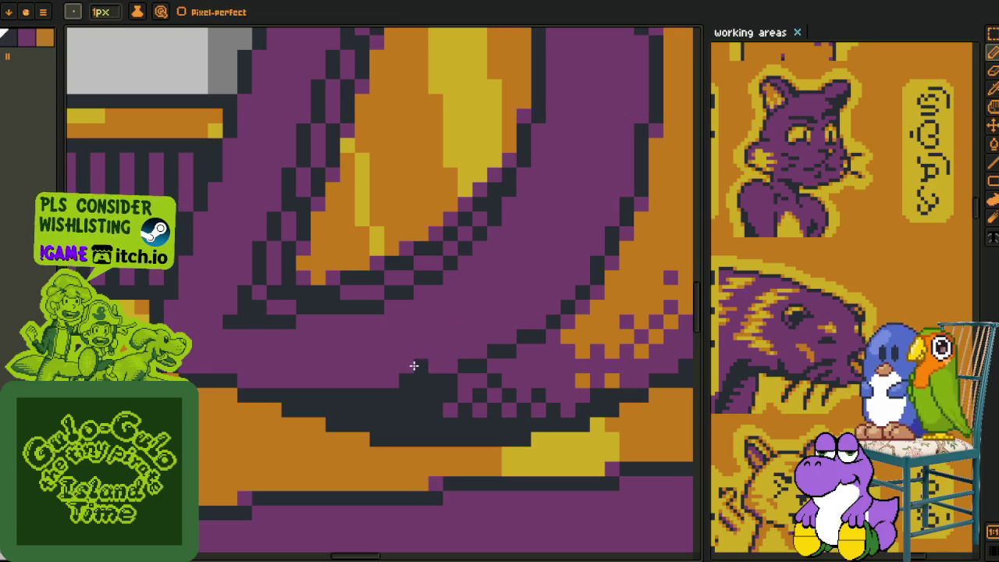
left_click_drag(389, 377, 238, 381)
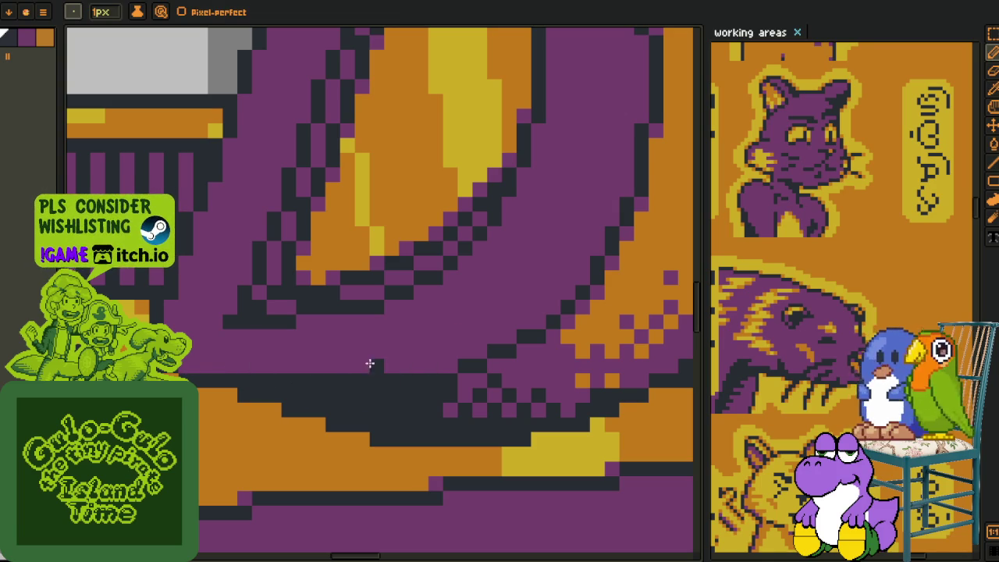
left_click_drag(370, 363, 228, 367)
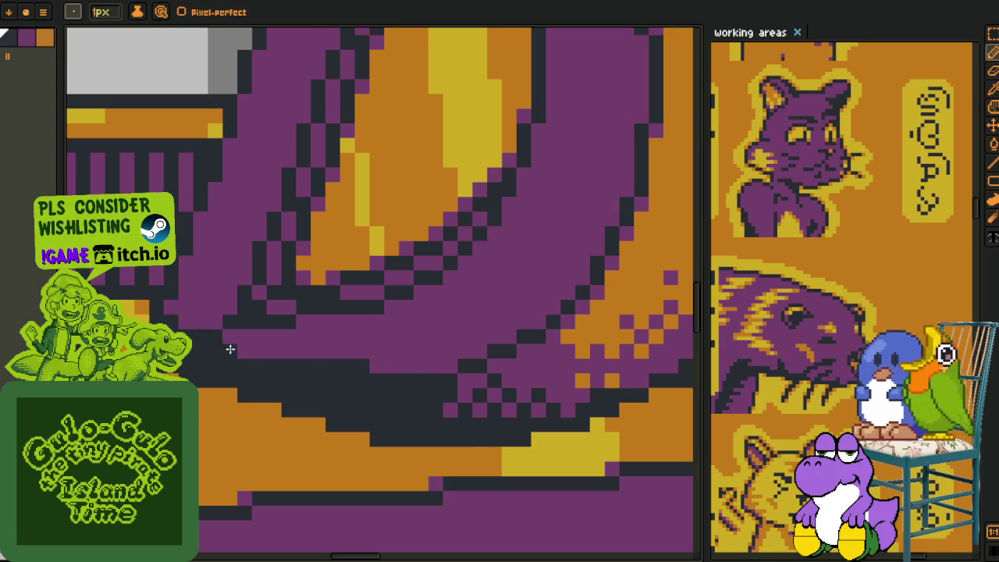
scroll(230, 351, "down", 3)
scroll(298, 377, "down", 2)
scroll(312, 382, "down", 1)
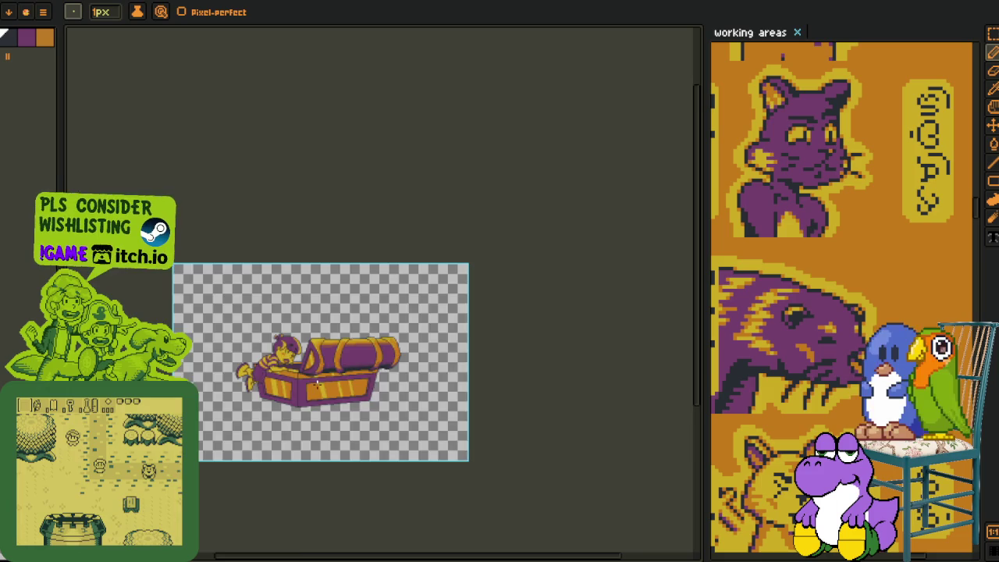
scroll(316, 384, "up", 2)
scroll(296, 367, "up", 2)
scroll(289, 363, "up", 1)
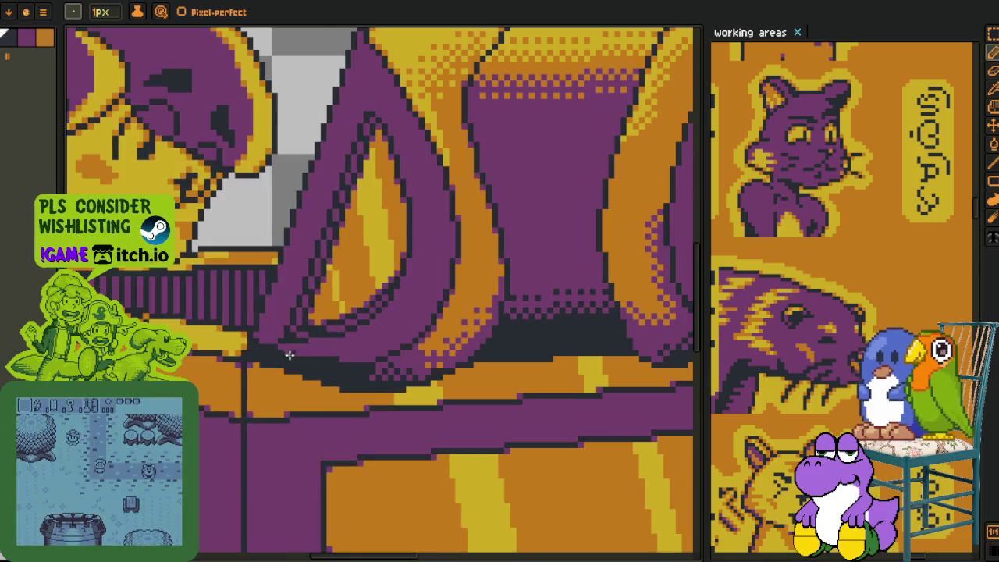
Return to the pencil and bring the timeline panel back
key("w")
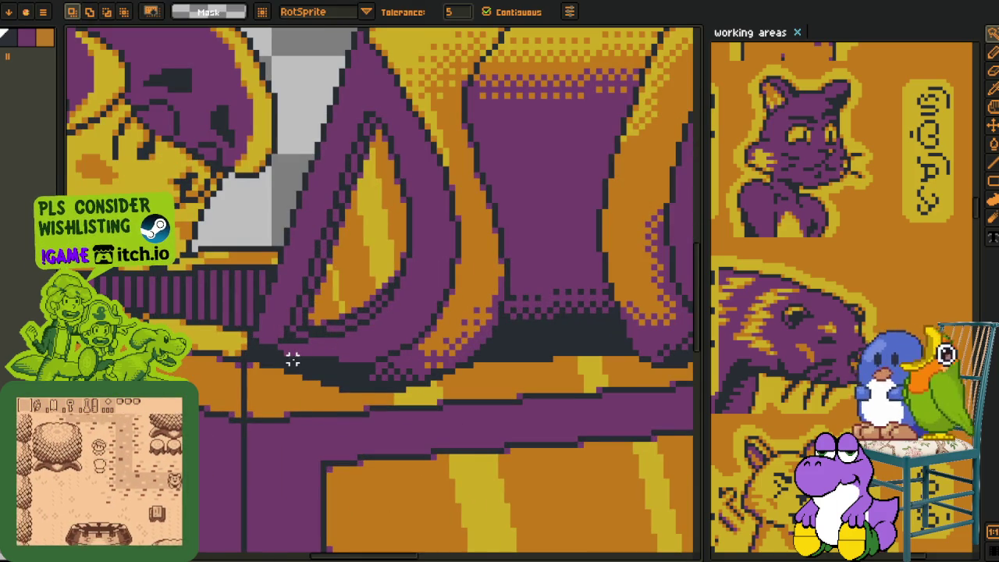
key("b")
scroll(290, 365, "down", 3)
scroll(290, 365, "down", 1)
key("Tab")
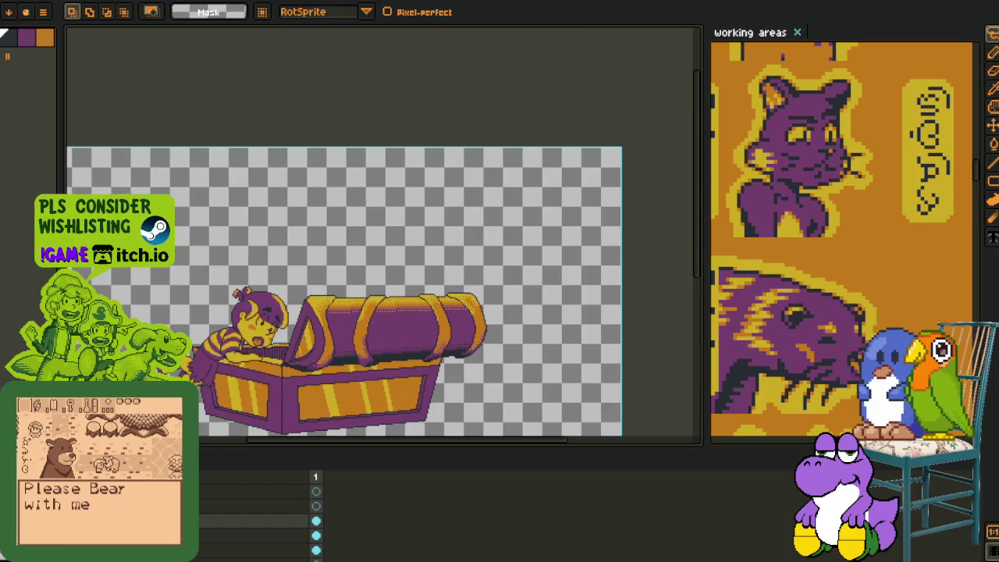
Hide the timeline, dismiss the Replace Color settings unchanged, and save the chest illustration
key("Tab")
key("shift+r")
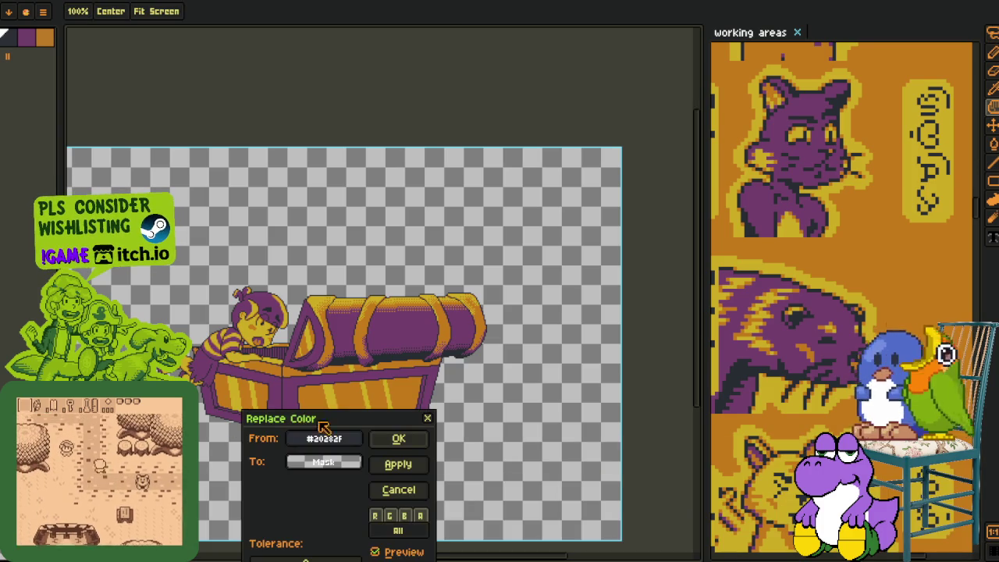
left_click(401, 441)
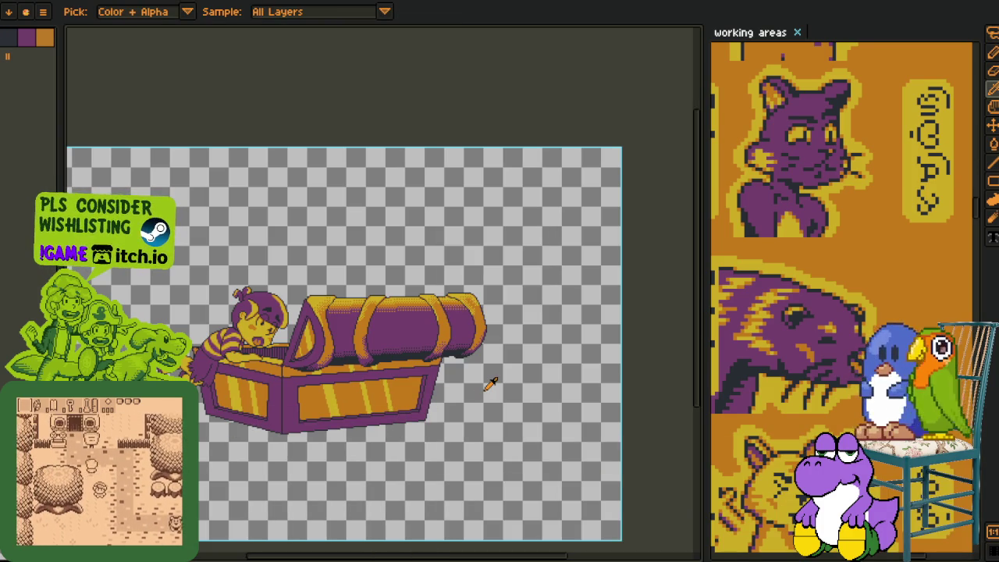
key("ctrl+s")
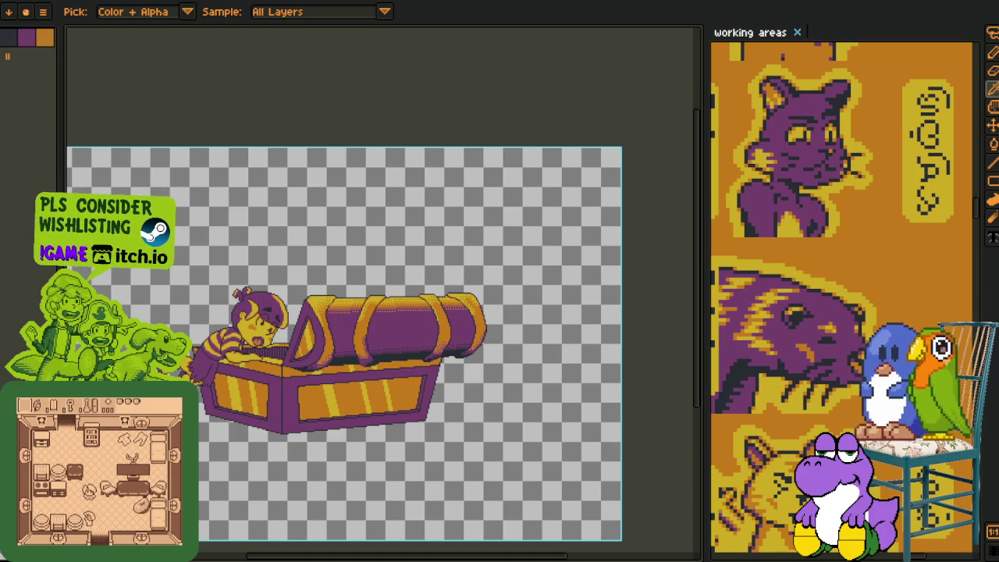
scroll(304, 357, "up", 2)
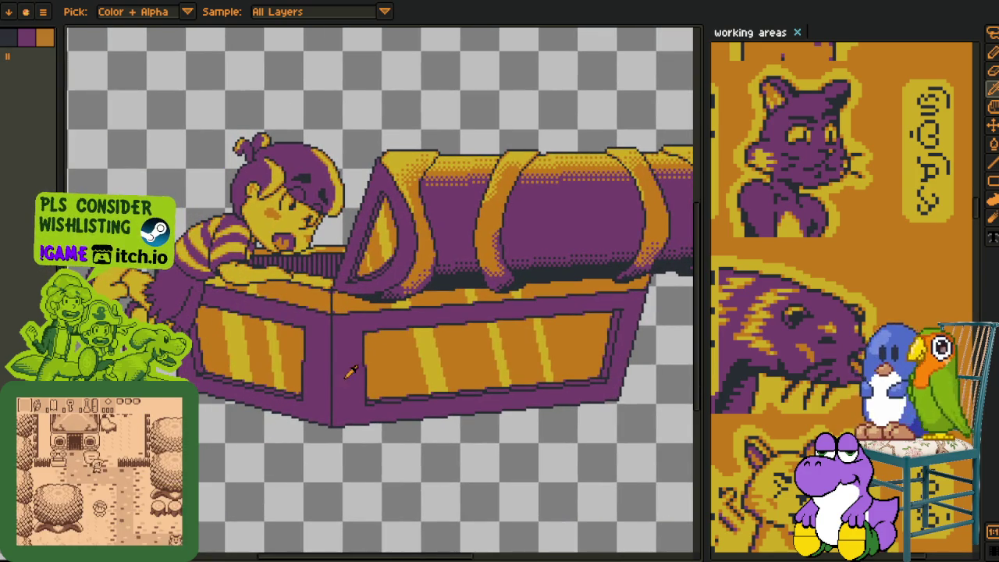
left_click_drag(290, 435, 335, 416)
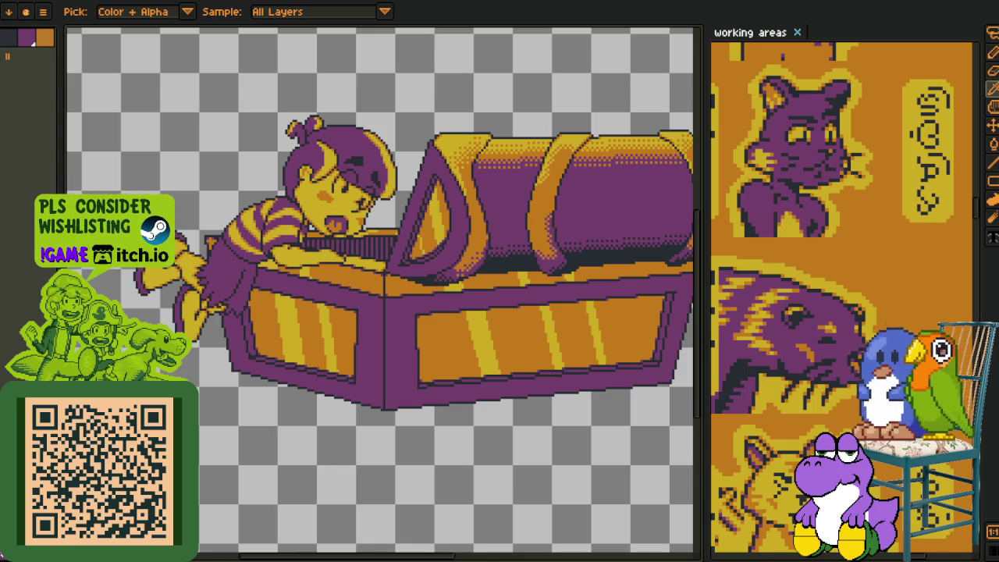
key("h")
mouse_move(452, 279)
left_mouse_down()
mouse_move(254, 285)
mouse_move(332, 277)
left_mouse_up()
key("o")
scroll(380, 375, "down", 2)
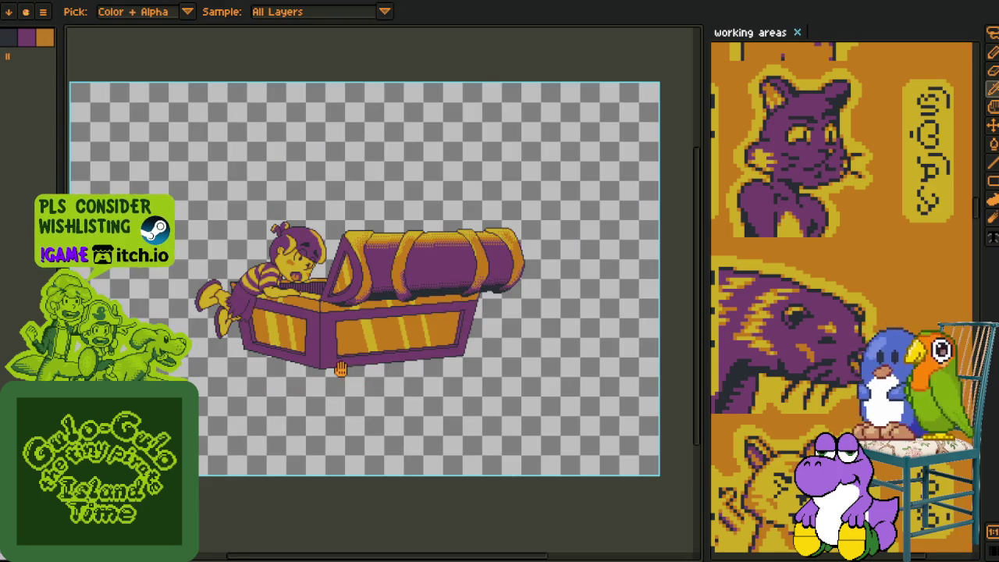
Check frame 1 in the timeline, save the illustration, then hide the timeline
left_click_drag(348, 380, 351, 409)
left_click(315, 491)
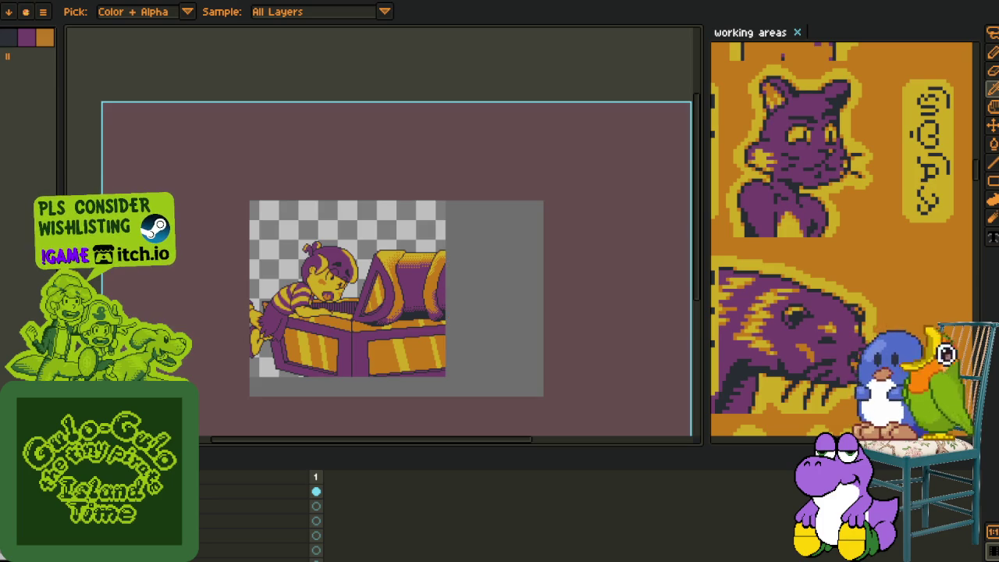
scroll(258, 515, "down", 2)
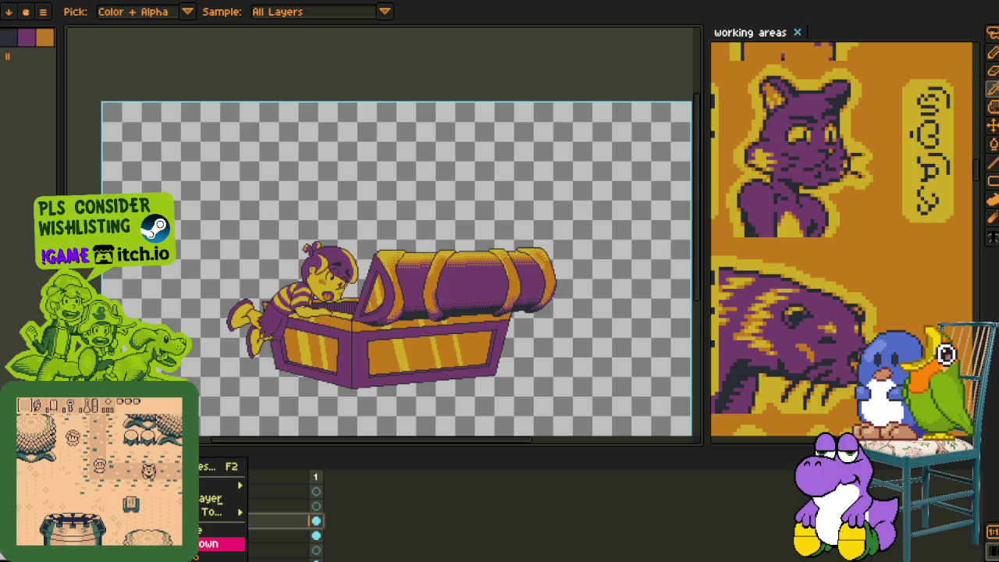
key("ctrl+s")
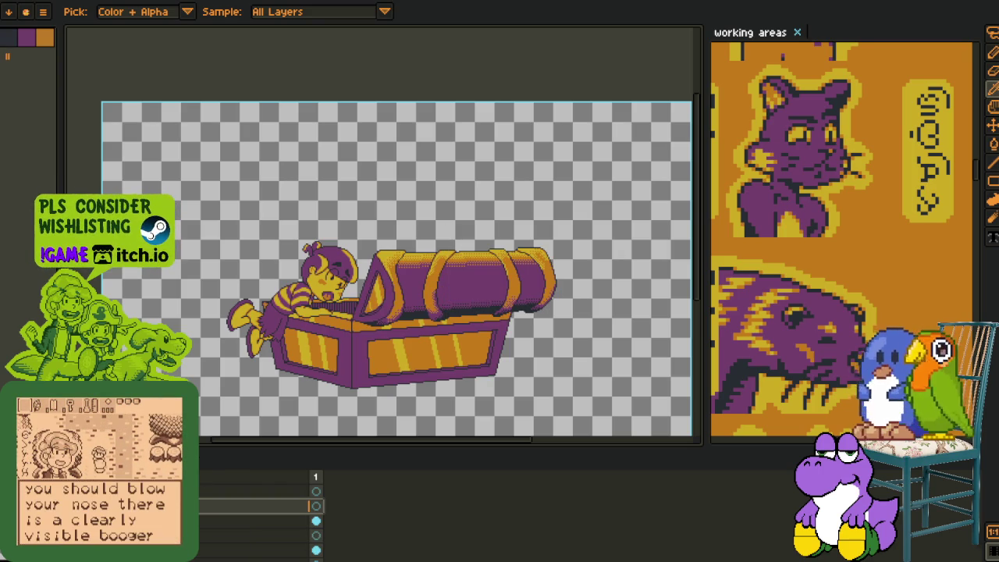
scroll(269, 351, "up", 2)
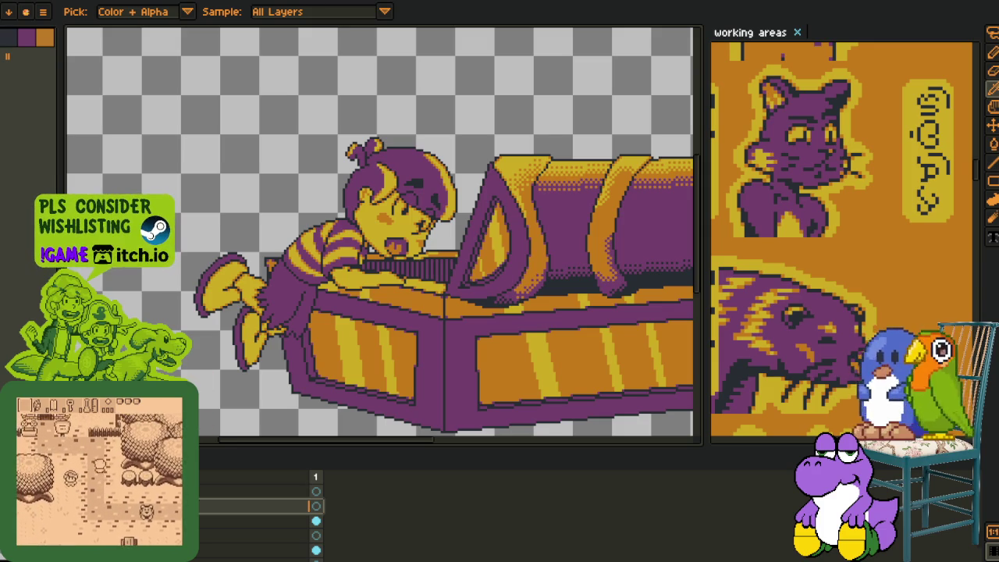
key("Tab")
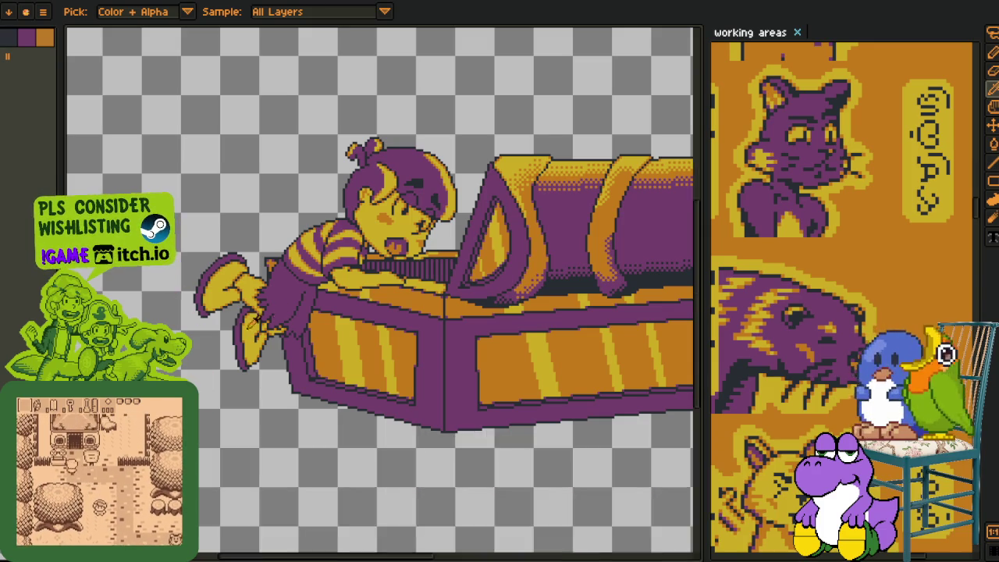
scroll(260, 324, "up", 2)
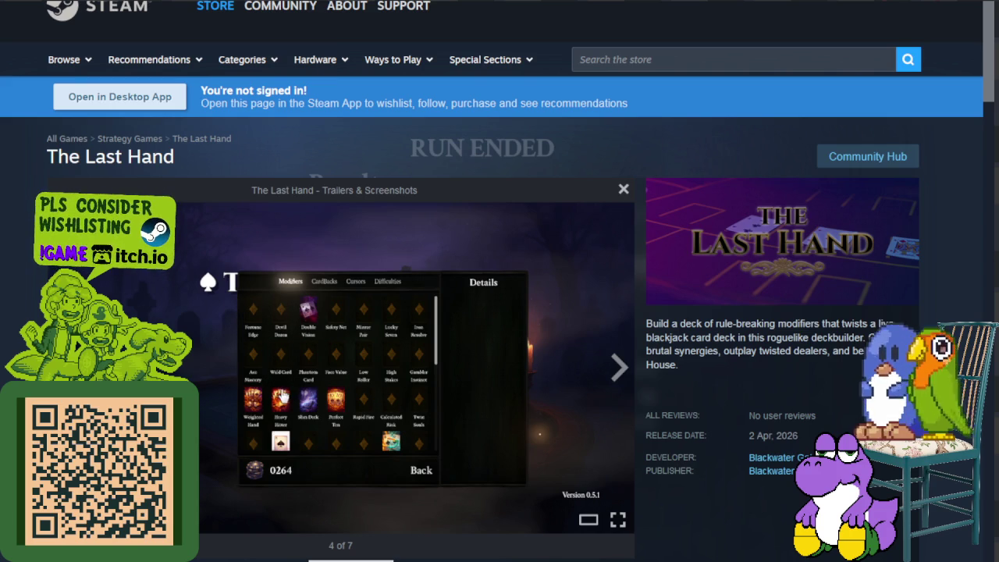
Page through The Last Hand's screenshots, wrapping around past the modifiers menu to the Run Ended screen
left_click(618, 368)
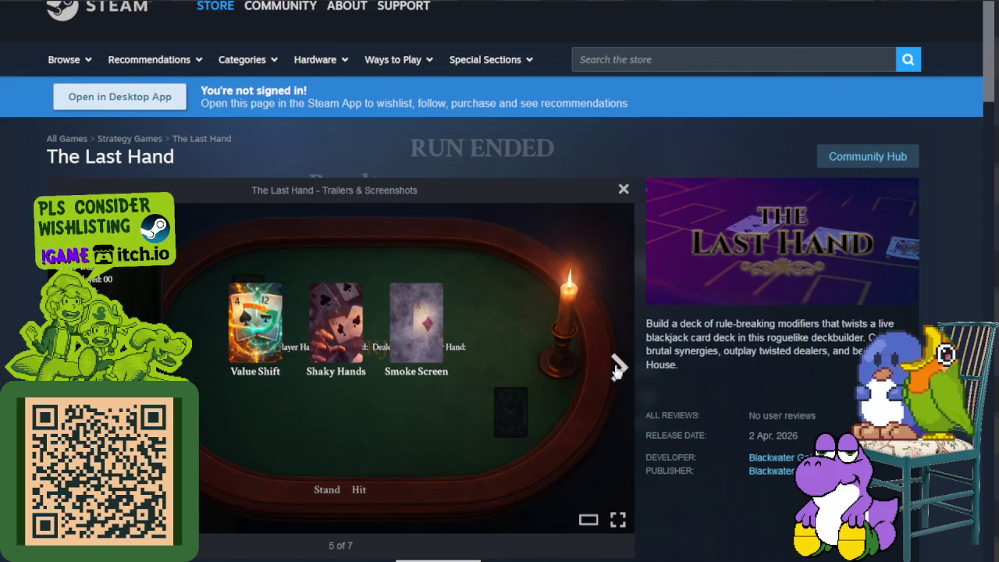
left_click(619, 367)
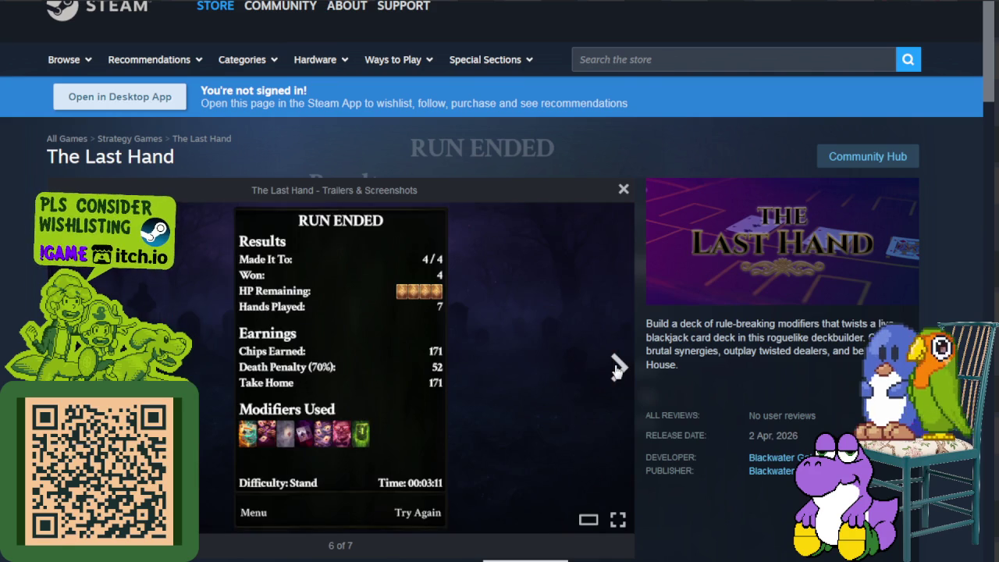
left_click(618, 368)
left_click(618, 368)
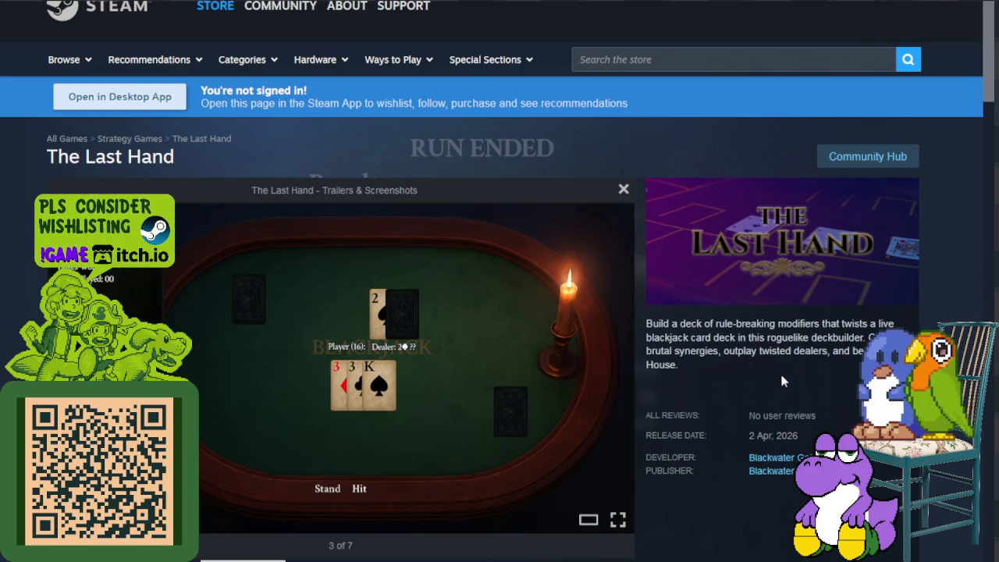
key("Right")
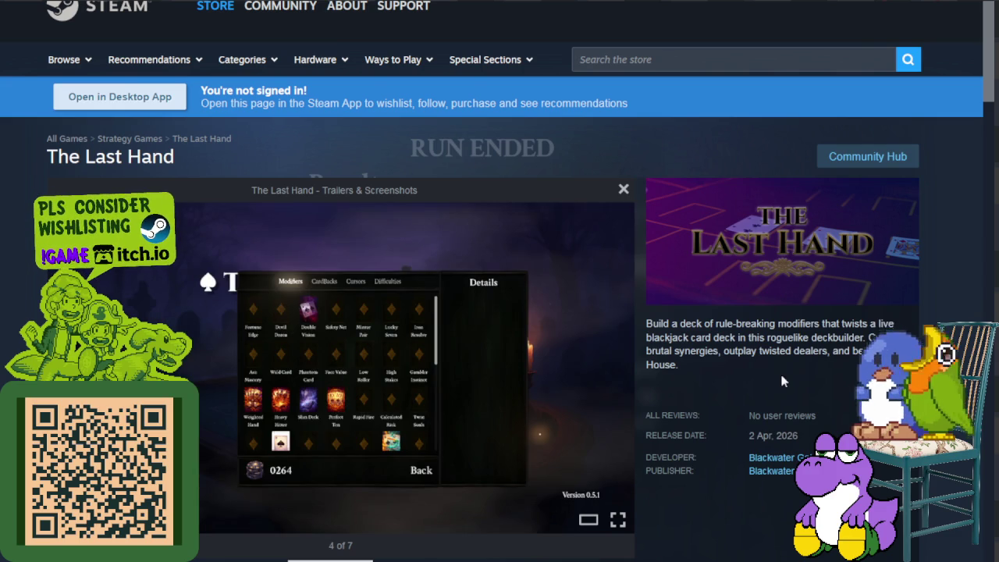
left_click(624, 366)
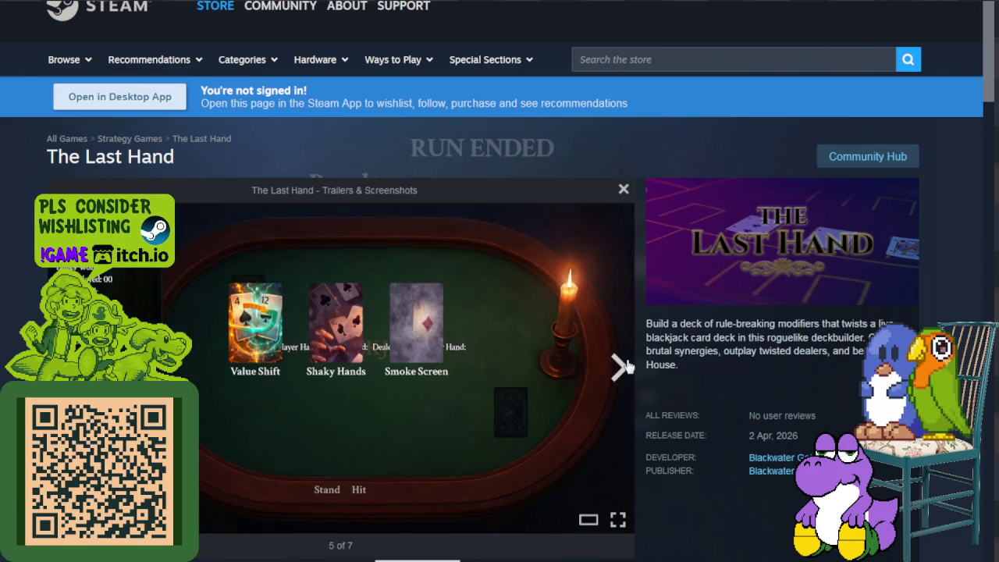
left_click(622, 368)
left_click(619, 372)
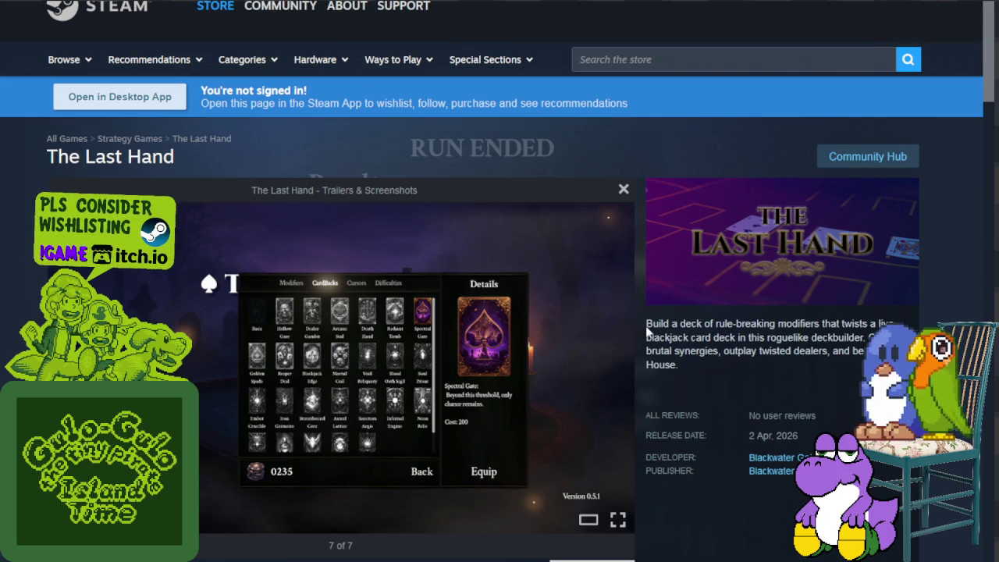
mouse_move(547, 367)
left_click(615, 370)
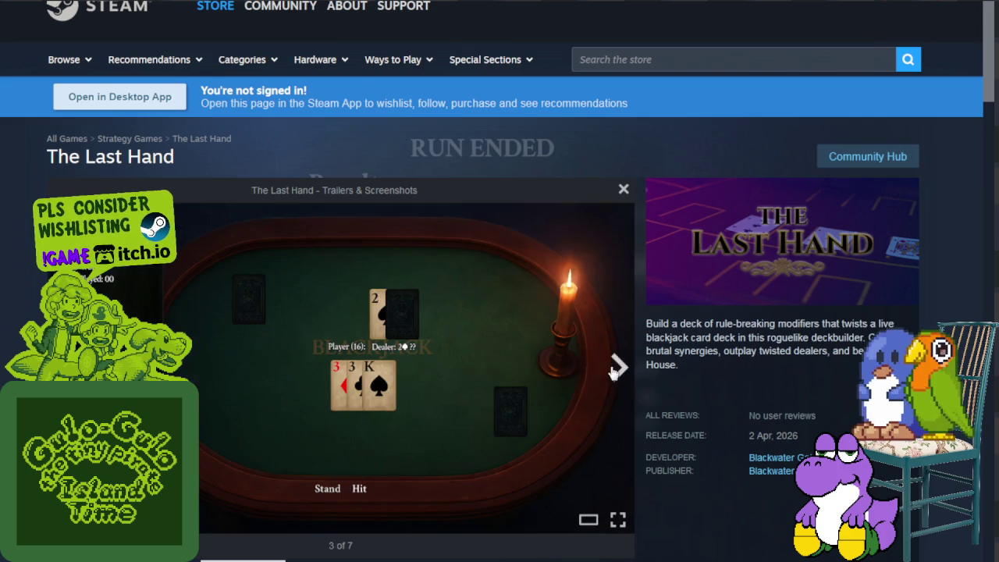
left_click(616, 370)
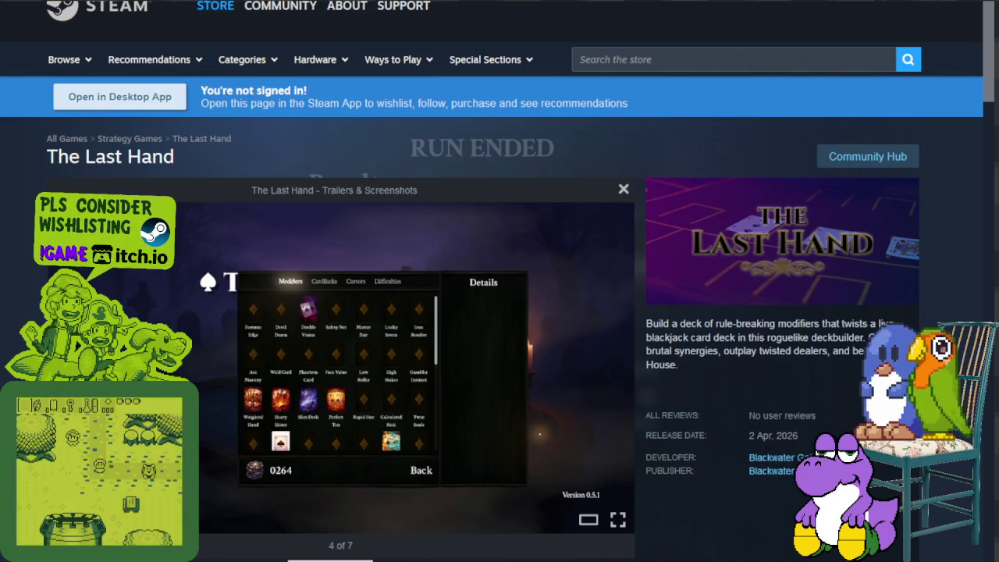
key("Right")
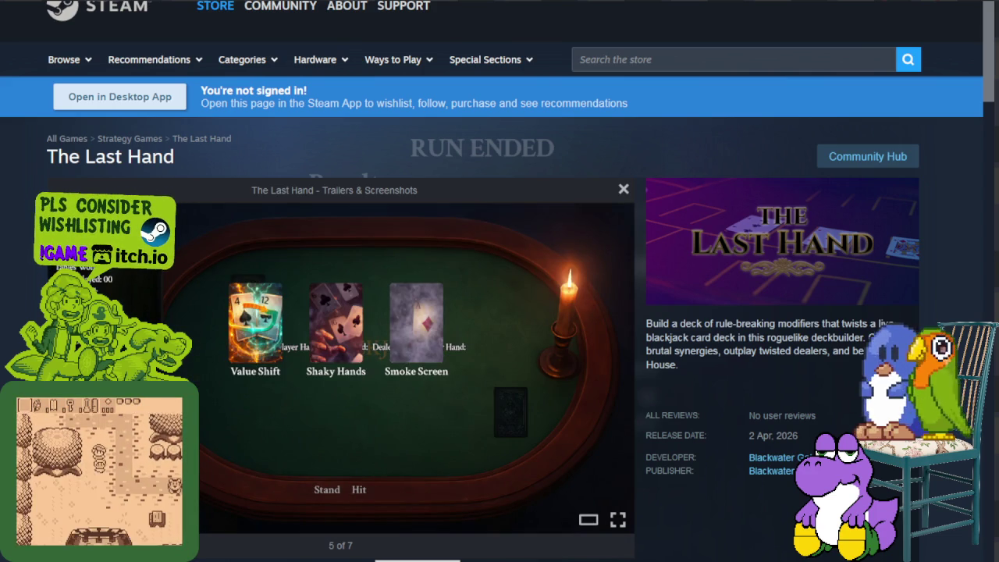
key("Right")
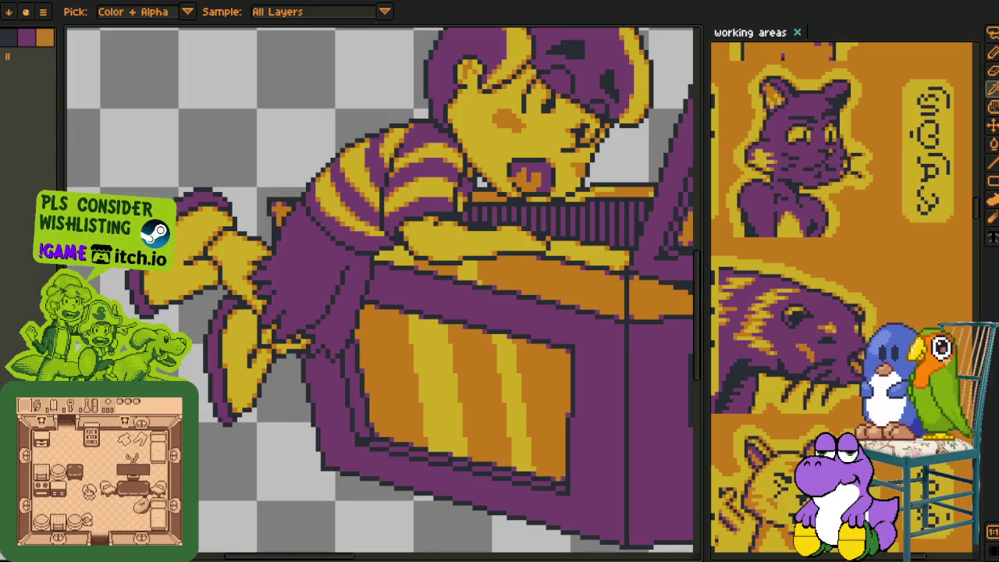
Draw a red guide line running diagonally down-left along the child's purple trouser leg
scroll(336, 356, "down", 2)
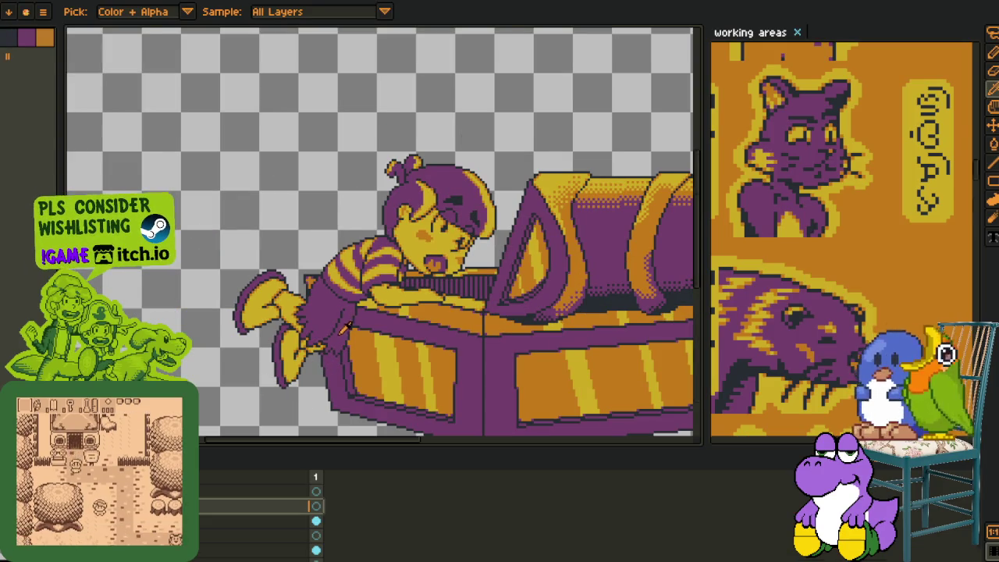
scroll(334, 328, "up", 1)
scroll(335, 328, "up", 2)
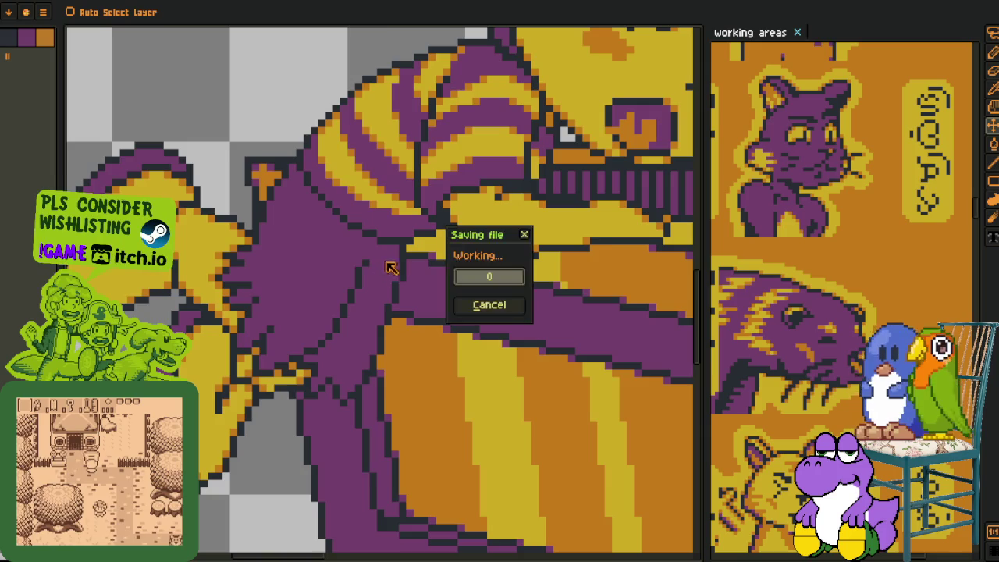
scroll(383, 266, "up", 1)
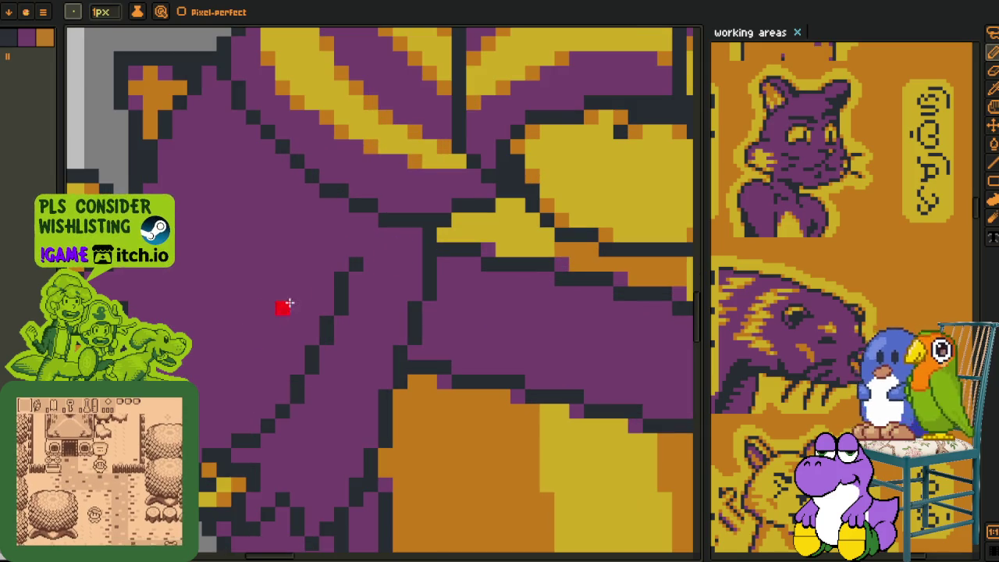
scroll(288, 354, "down", 2)
left_click_drag(301, 320, 289, 363)
left_click(250, 419, "shift")
scroll(306, 316, "up", 2)
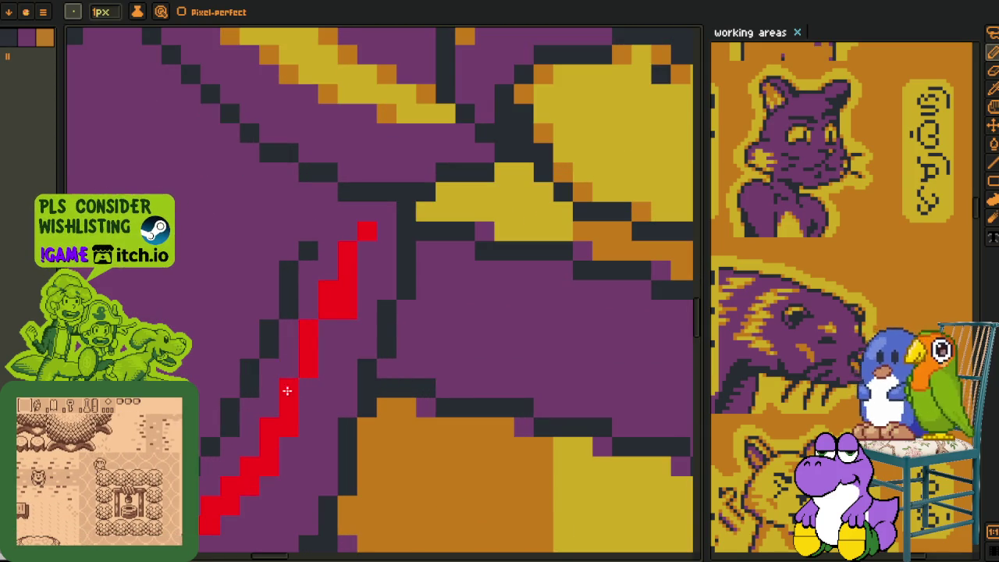
mouse_move(326, 326)
left_mouse_down()
mouse_move(331, 293)
mouse_move(364, 243)
left_mouse_up()
Bucket-fill the strip beside the red guide and save the file
key("g")
left_click(346, 351)
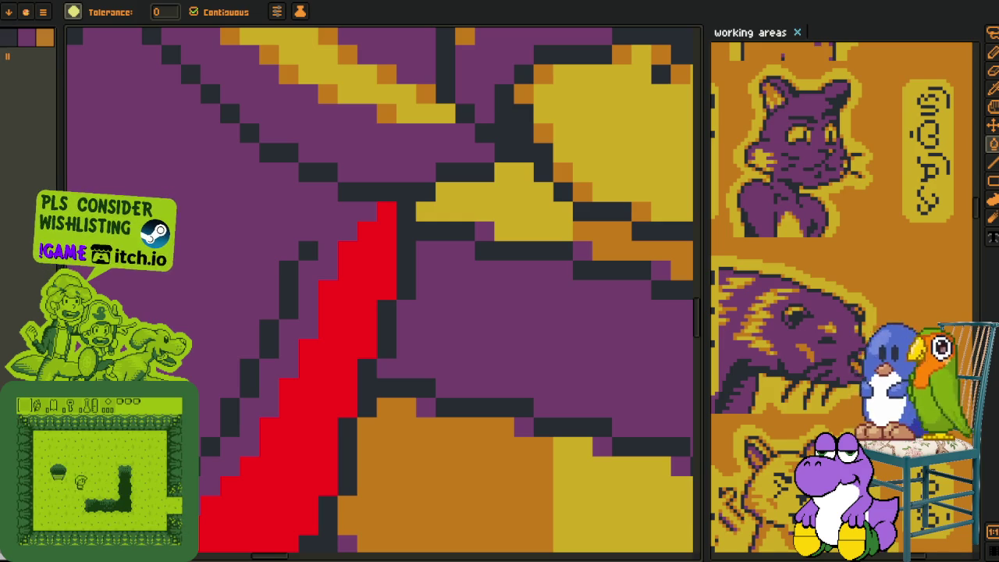
scroll(300, 257, "down", 3)
key("v")
scroll(313, 328, "down", 1)
key("ctrl+s")
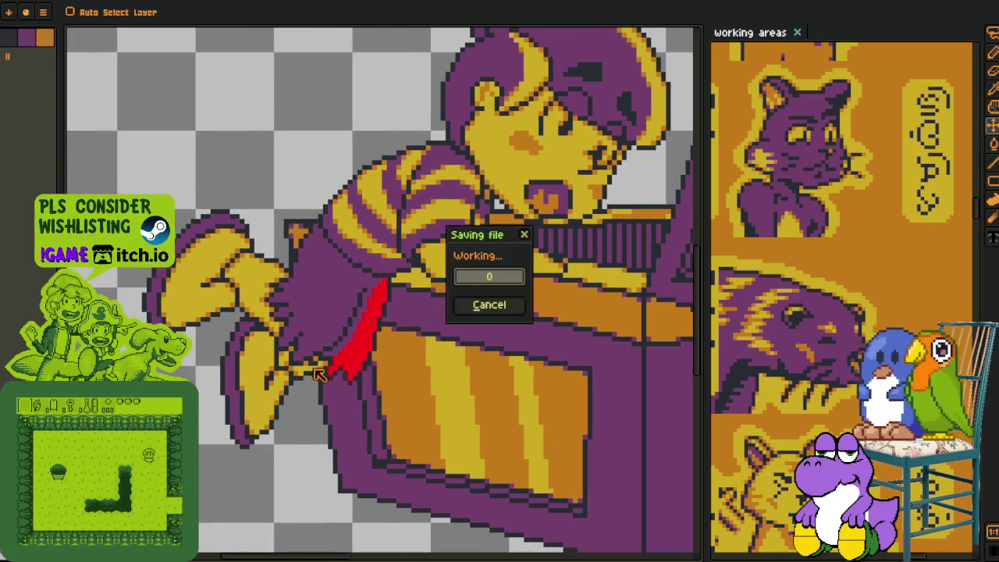
Bucket-fill the lower band and another leg region red
key("g")
scroll(322, 375, "up", 2)
scroll(320, 367, "up", 1)
left_click(300, 366)
left_click(341, 350)
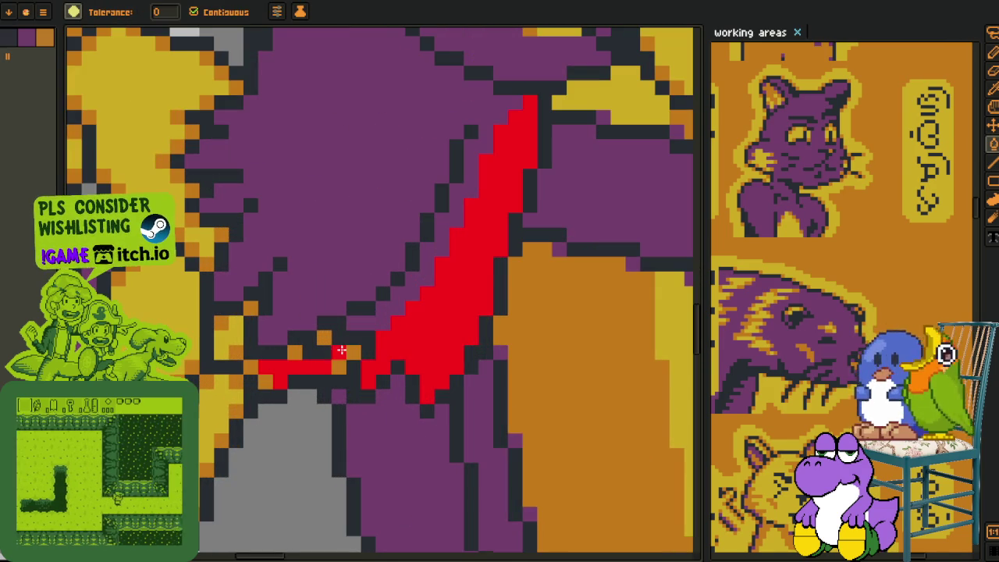
scroll(341, 351, "down", 3)
key("z")
scroll(272, 395, "up", 3)
key("b")
Add a guide across the yellow shape, fill its lower-left part red, then recolour the red areas orange
left_click_drag(275, 375, 231, 429)
key("g")
left_click(259, 426)
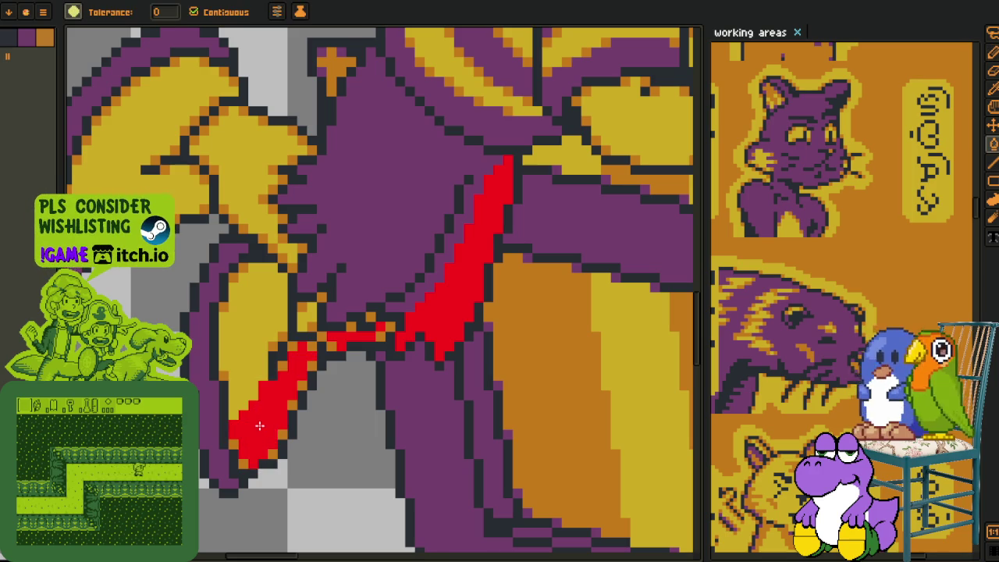
key("o")
key("g")
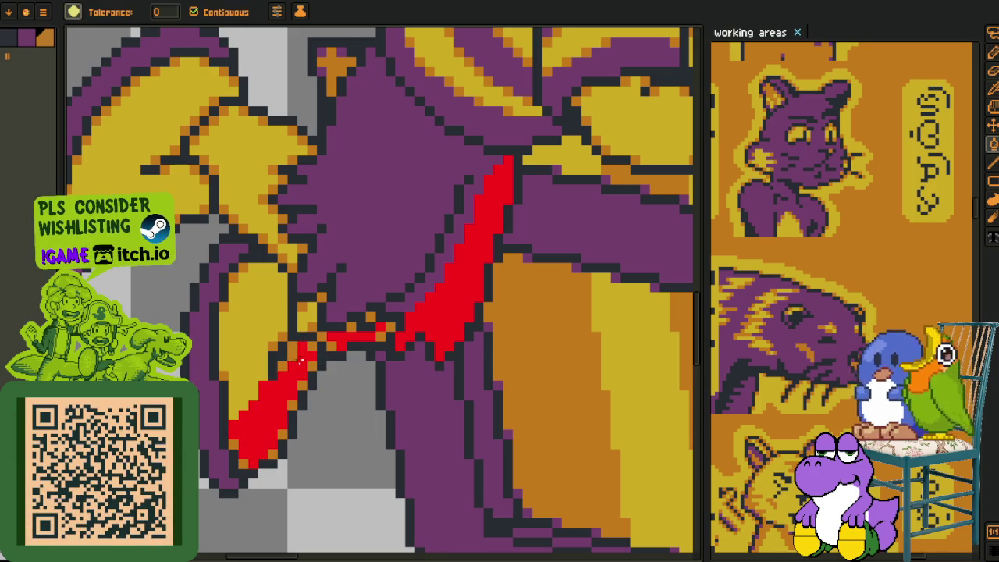
left_click_drag(298, 361, 400, 328)
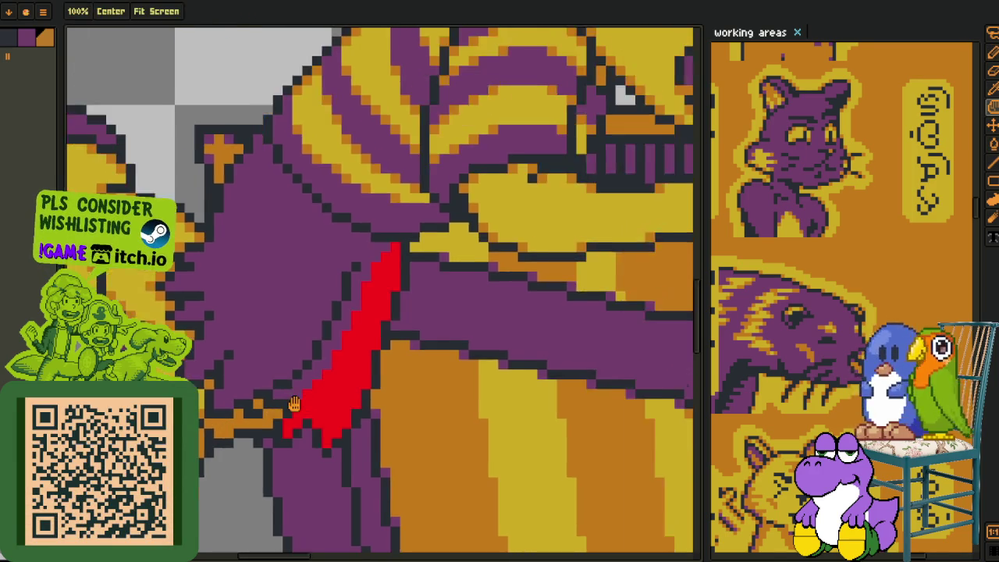
Fill the red stroke with the dark outline colour, sample a colour from the artwork, and return to the pencil
scroll(381, 325, "up", 2)
key("o")
key("g")
key("o")
key("g")
left_click(297, 403)
scroll(296, 403, "down", 1)
scroll(299, 408, "down", 2)
key("o")
left_click(292, 434)
scroll(288, 400, "up", 3)
scroll(284, 390, "up", 1)
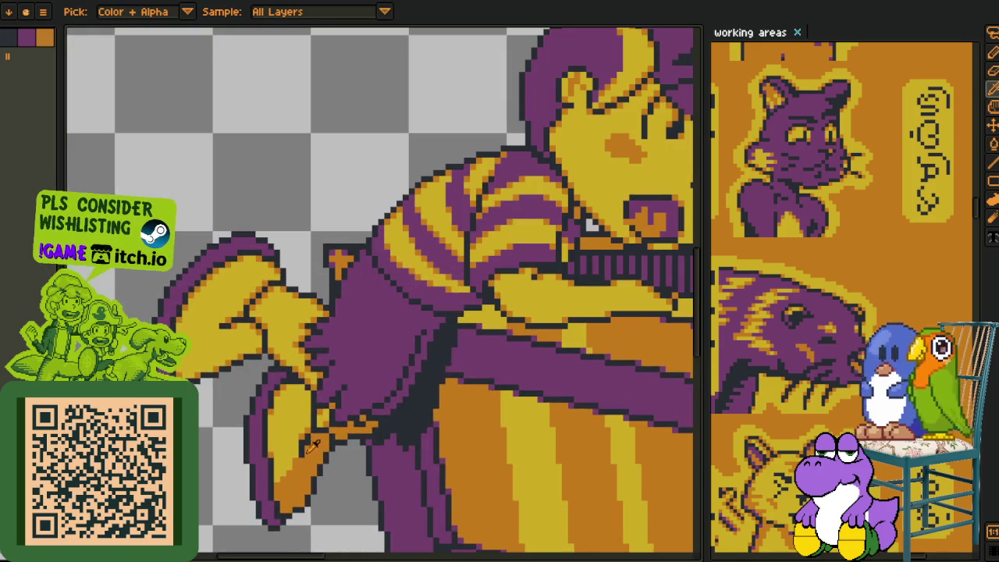
key("b")
scroll(233, 380, "up", 1)
scroll(233, 379, "up", 1)
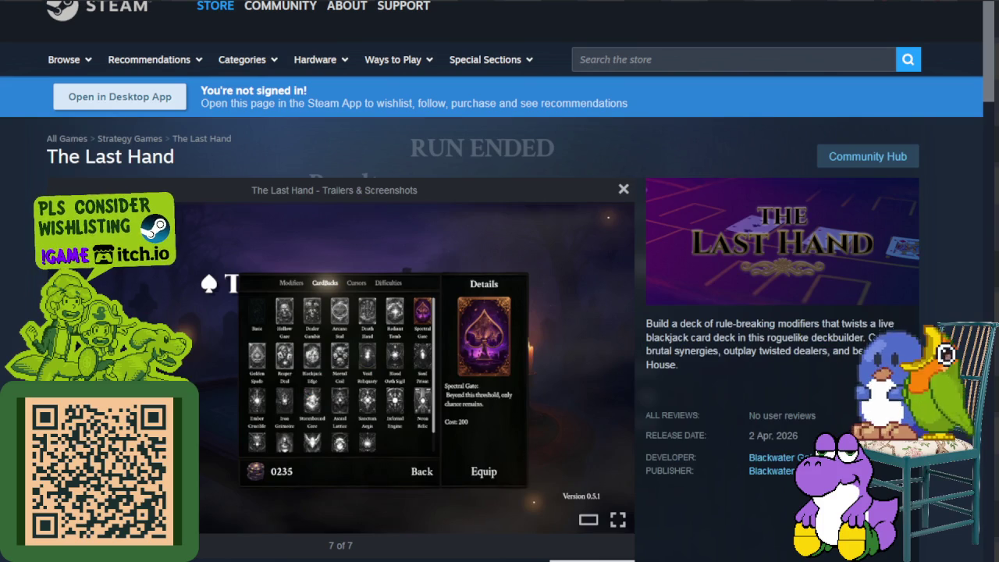
mouse_move(437, 257)
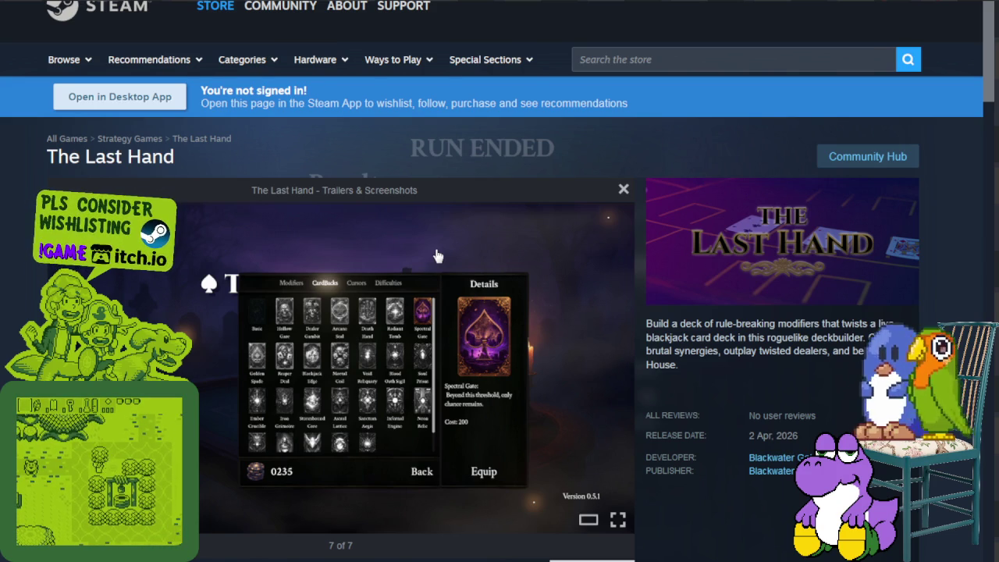
Highlight 'roguelike deckbuilder' in the description and advance the screenshots to 5 of 7
left_click_drag(766, 337, 854, 337)
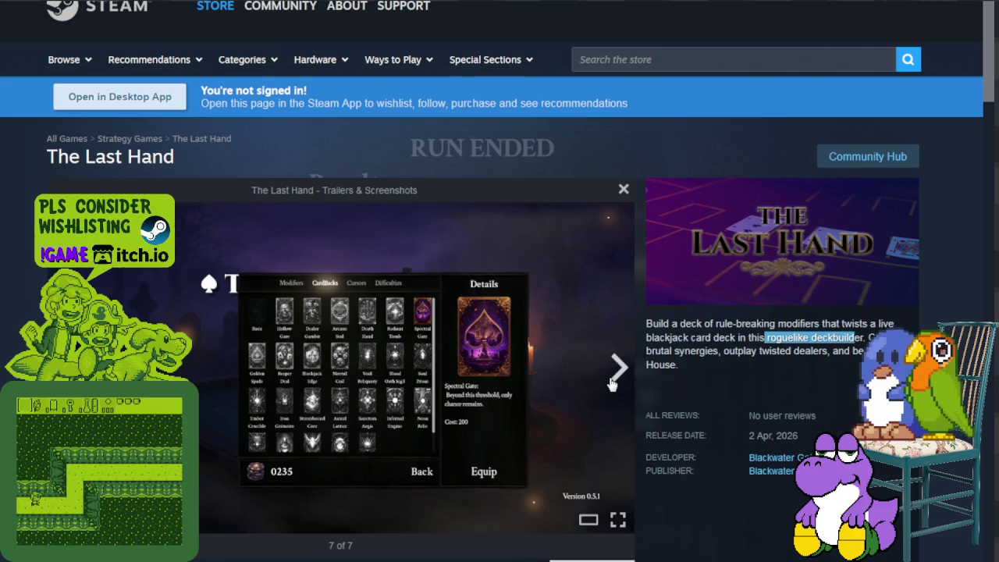
left_click(611, 384)
left_click(608, 384)
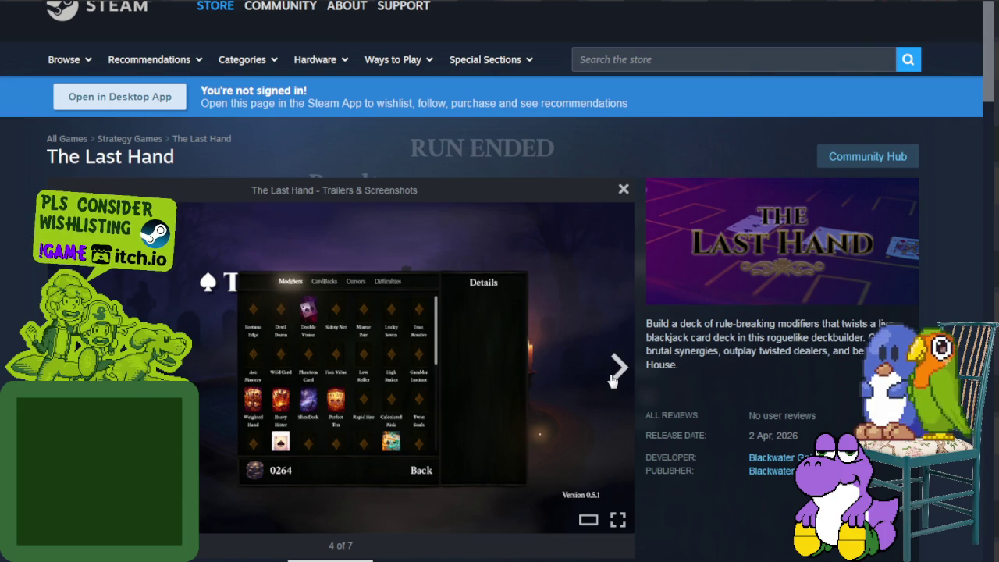
left_click(613, 380)
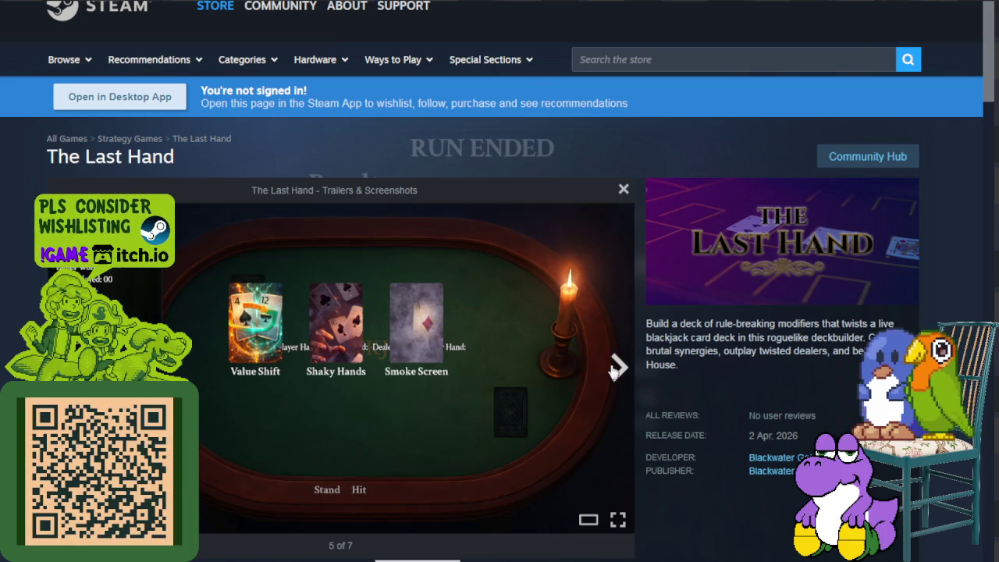
Step through the Run Ended, Modifiers and card backs screenshots, ending on the blackjack table
left_click(617, 371)
left_click(618, 369)
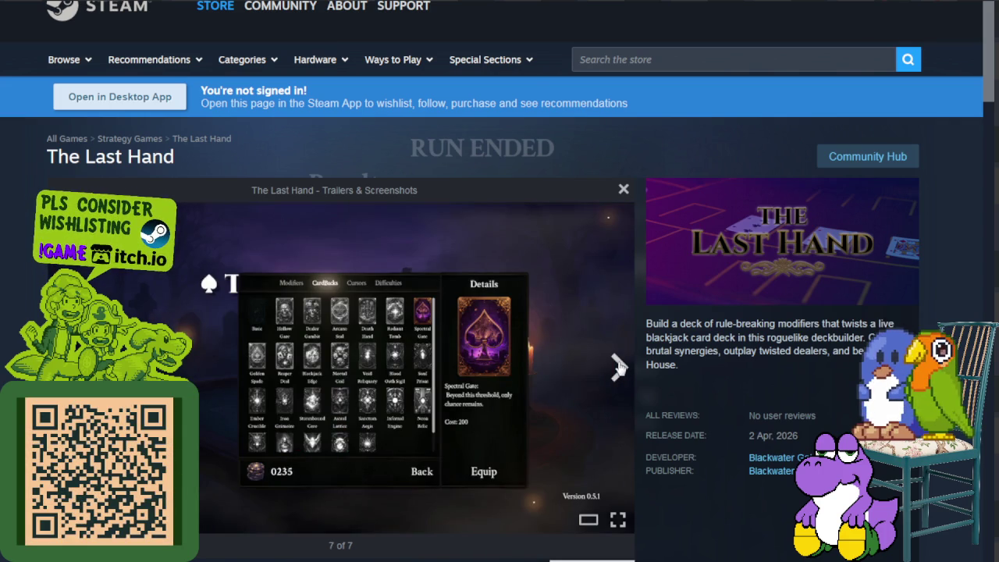
key("Left")
key("Left")
key("Left")
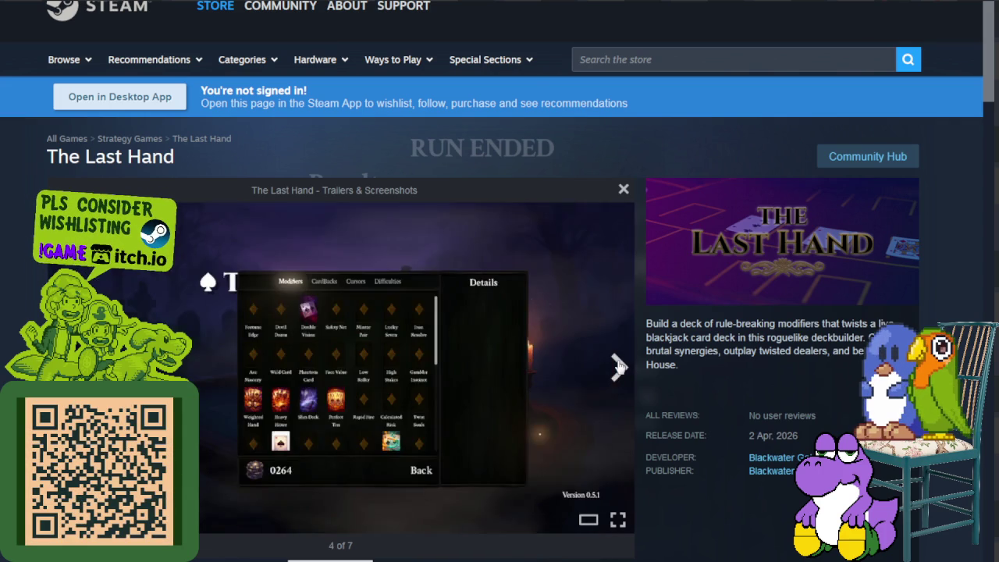
left_click(617, 367)
left_click(618, 367)
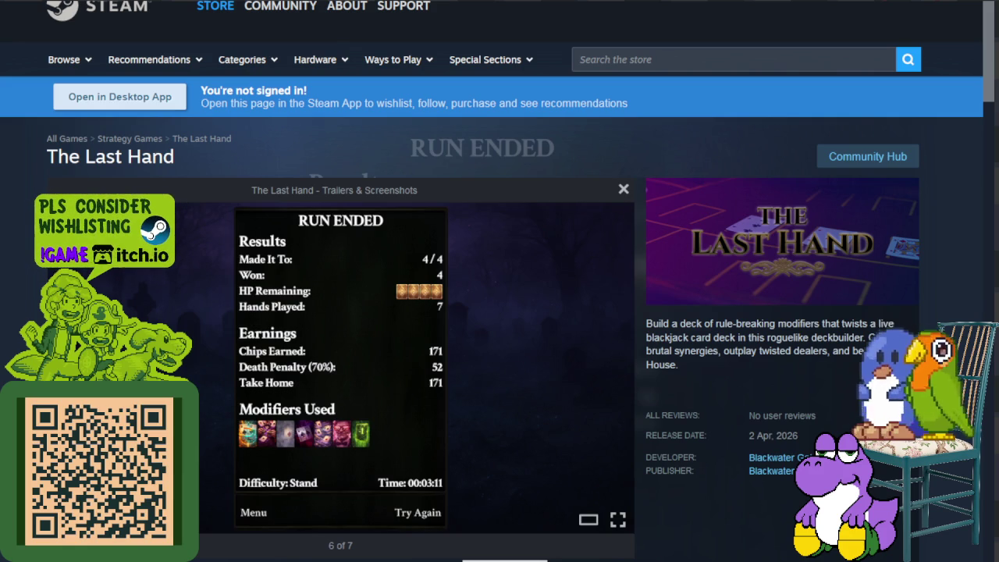
key("Right")
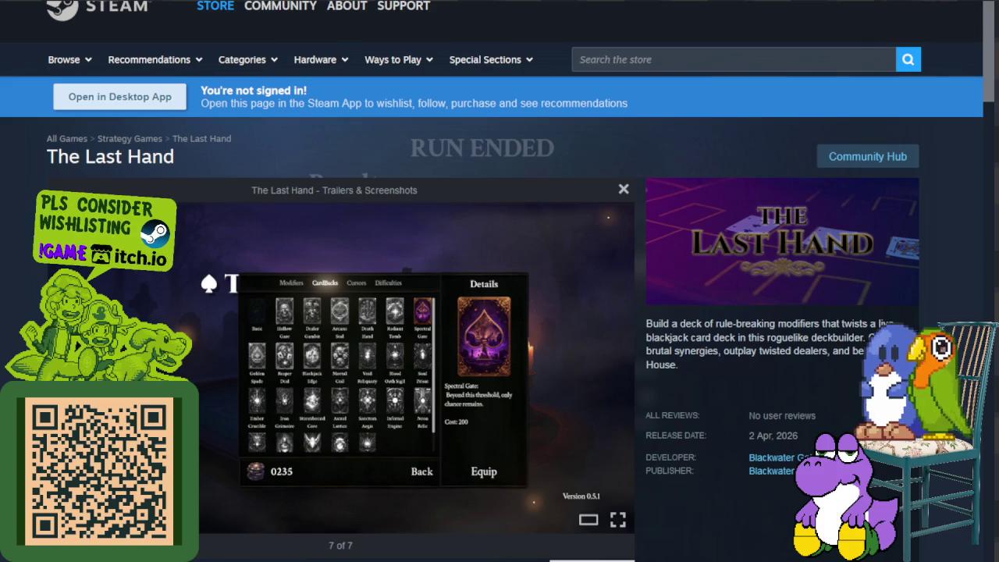
key("Right")
key("Right")
key("Right")
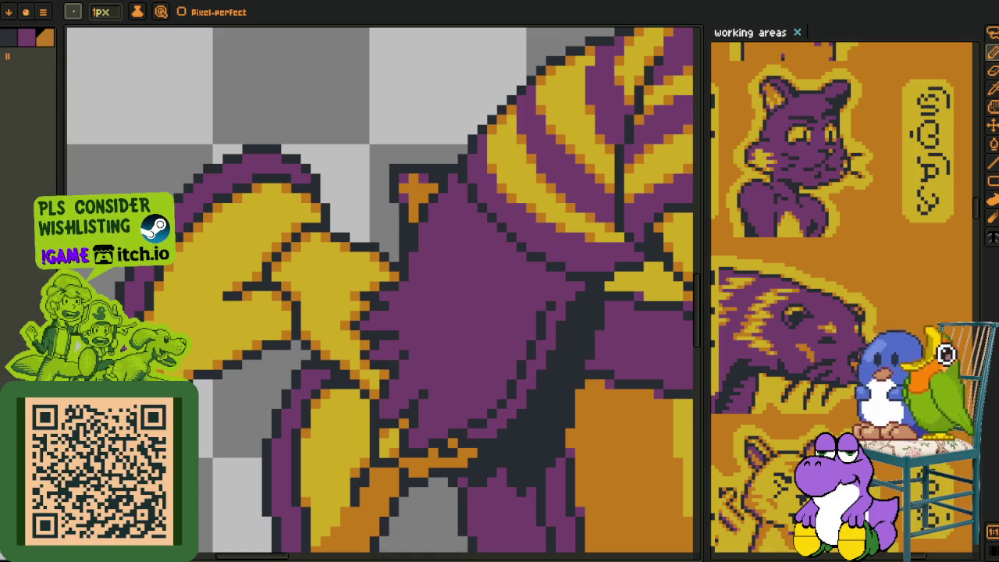
Outline the yellow foot in orange and bucket-fill the enclosed area orange
scroll(209, 403, "down", 3)
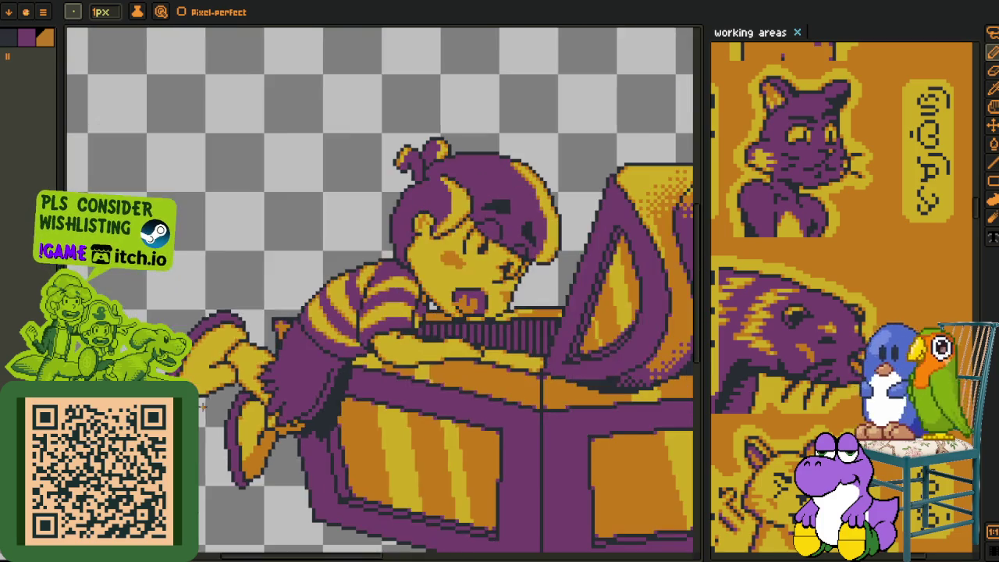
scroll(209, 402, "up", 3)
scroll(388, 332, "up", 2)
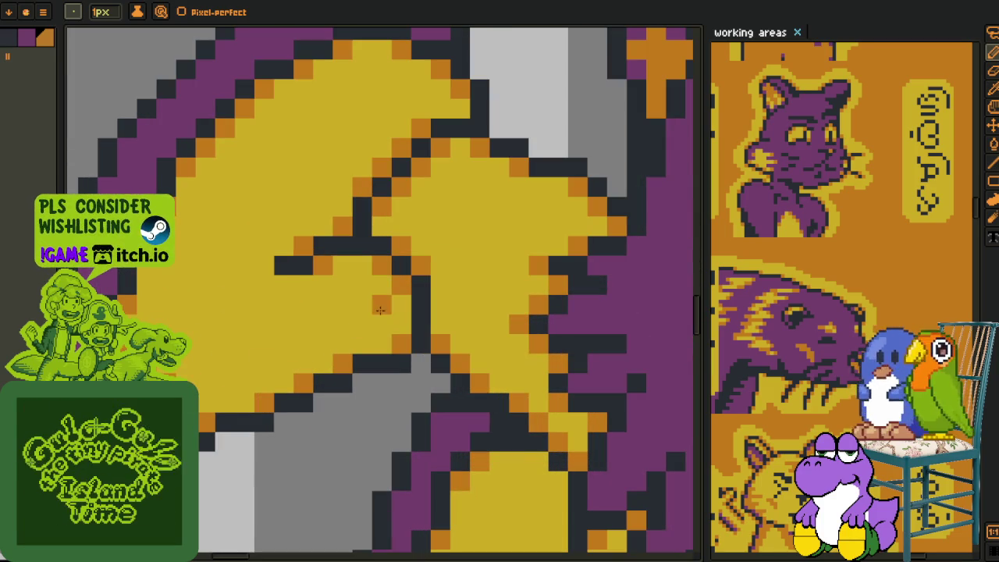
mouse_move(388, 332)
left_mouse_down()
mouse_move(382, 344)
mouse_move(304, 305)
mouse_move(344, 304)
mouse_move(291, 310)
mouse_move(363, 305)
left_mouse_up()
left_click(264, 325)
left_click_drag(269, 330, 172, 363)
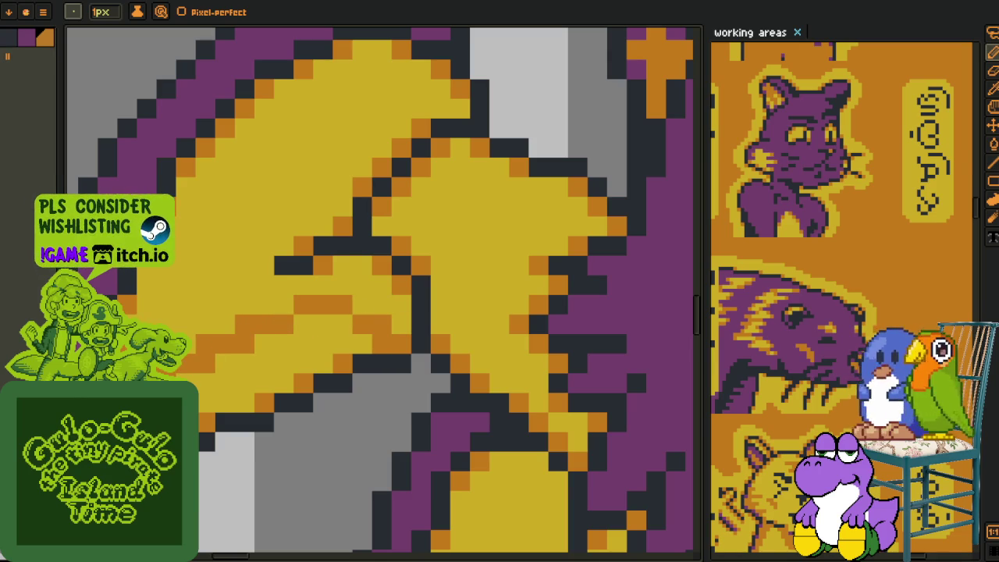
key("g")
left_click(201, 390)
Pencil a diagonal run of orange shading over the remaining yellow
scroll(201, 390, "down", 3)
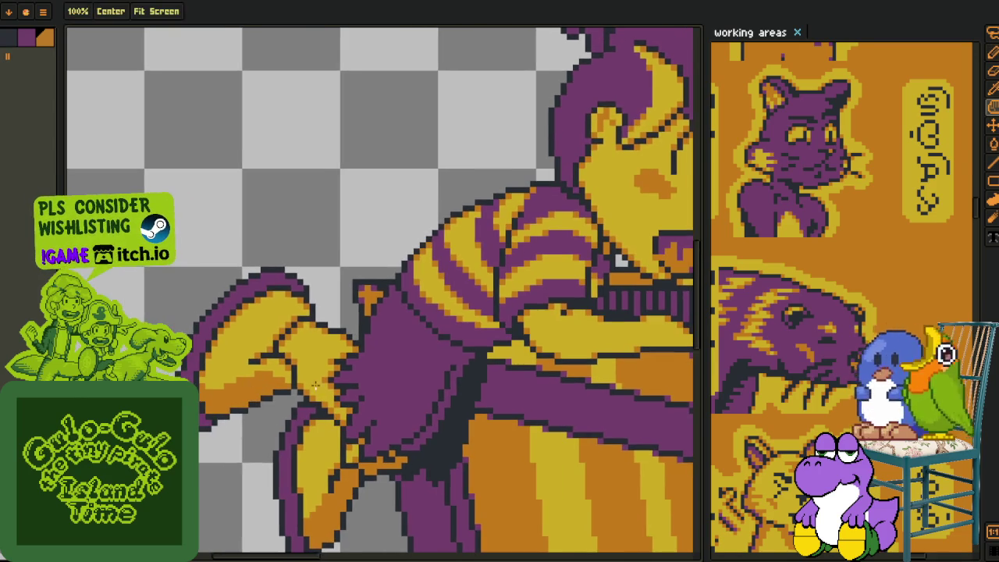
scroll(340, 415, "up", 2)
scroll(339, 415, "up", 2)
key("b")
mouse_move(394, 459)
left_mouse_down()
mouse_move(381, 459)
mouse_move(340, 415)
mouse_move(351, 400)
mouse_move(342, 396)
left_mouse_up()
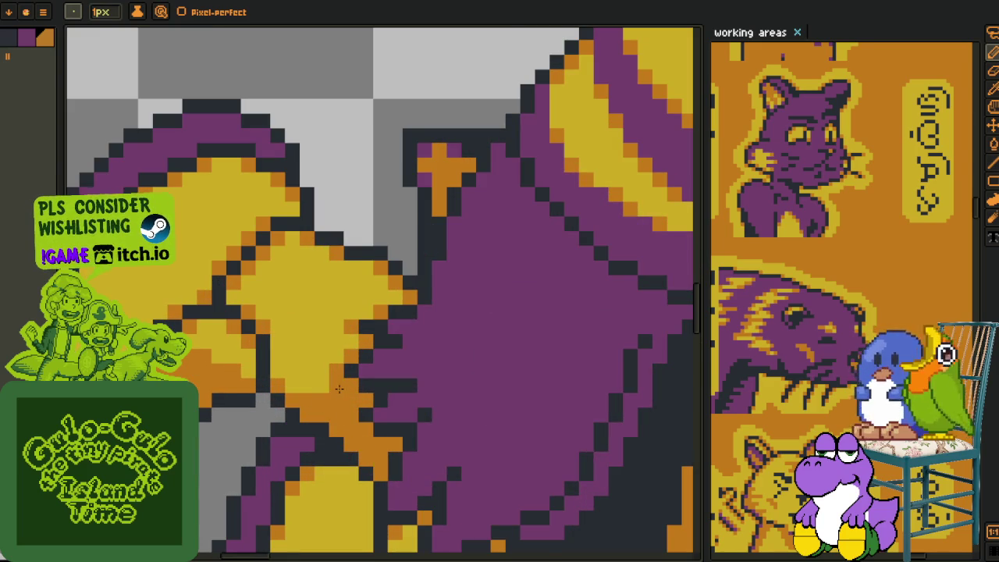
Sample the dark outline colour from the artwork near the arm and leg
scroll(320, 400, "down", 2)
scroll(328, 390, "up", 3)
scroll(333, 377, "down", 1)
scroll(333, 377, "down", 2)
scroll(336, 391, "up", 1)
scroll(340, 406, "up", 1)
key("alt")
scroll(342, 422, "down", 3)
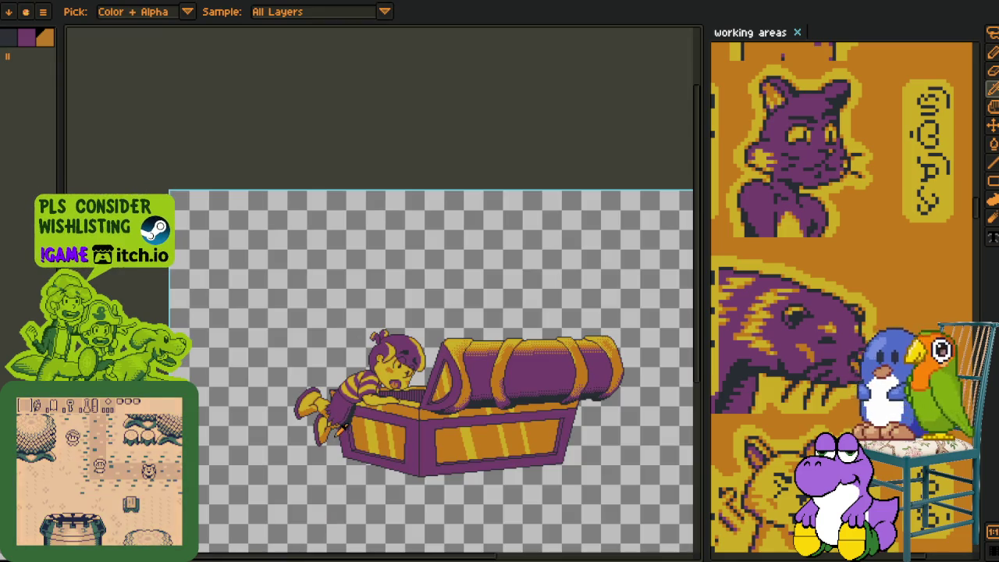
scroll(349, 423, "up", 3)
scroll(316, 486, "up", 1)
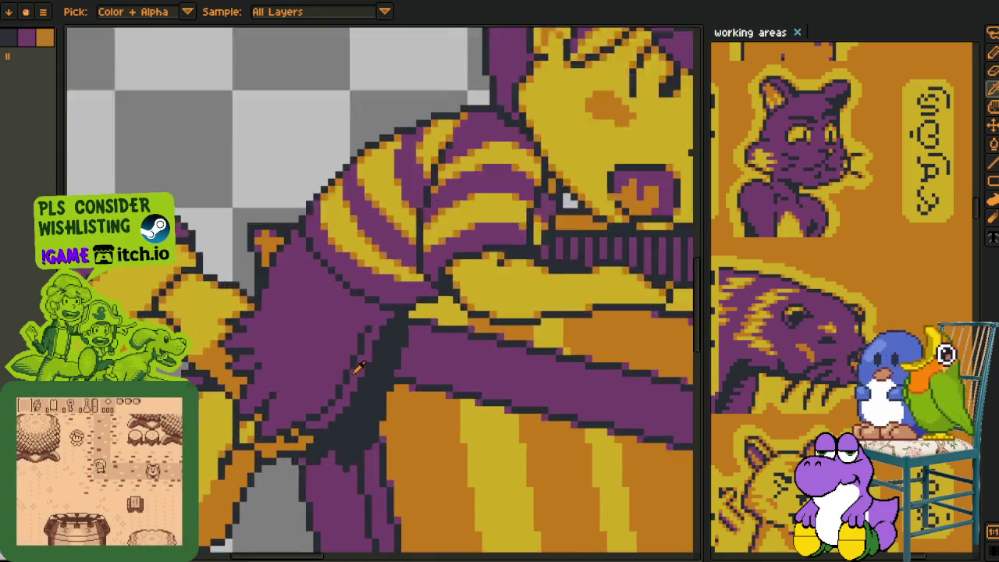
scroll(297, 453, "up", 1)
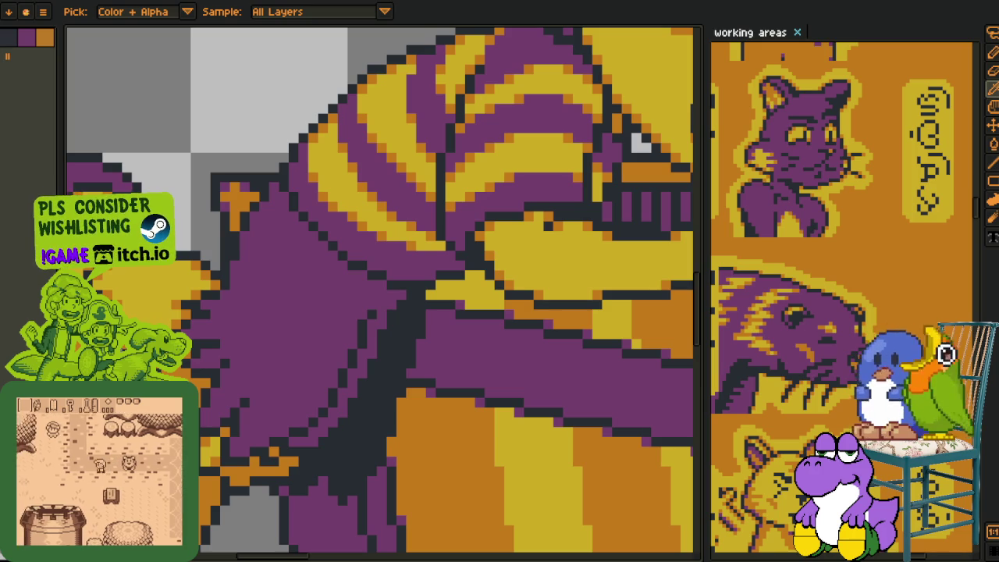
mouse_move(330, 453)
left_mouse_down()
mouse_move(296, 362)
mouse_move(367, 409)
left_mouse_up()
left_click(318, 337, "alt")
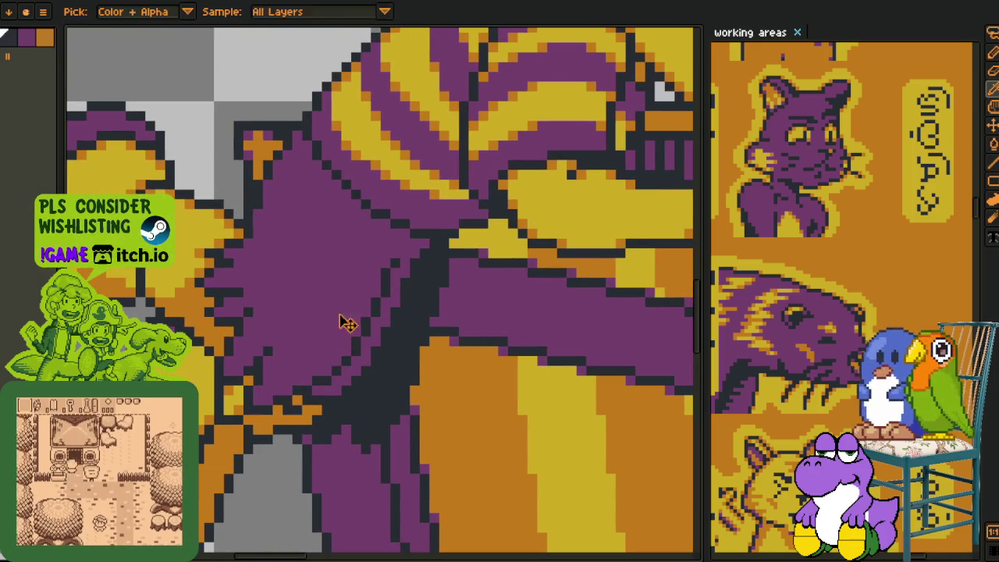
Draw dark diagonals across the purple leg, fill below them dark, and show the timeline
key("b")
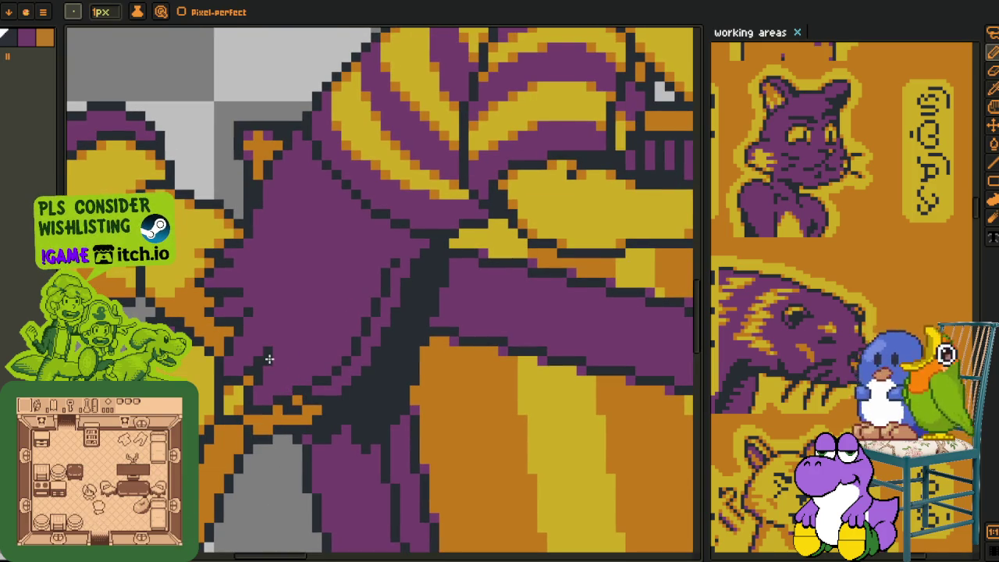
left_click_drag(269, 361, 317, 320)
left_click_drag(279, 348, 363, 278)
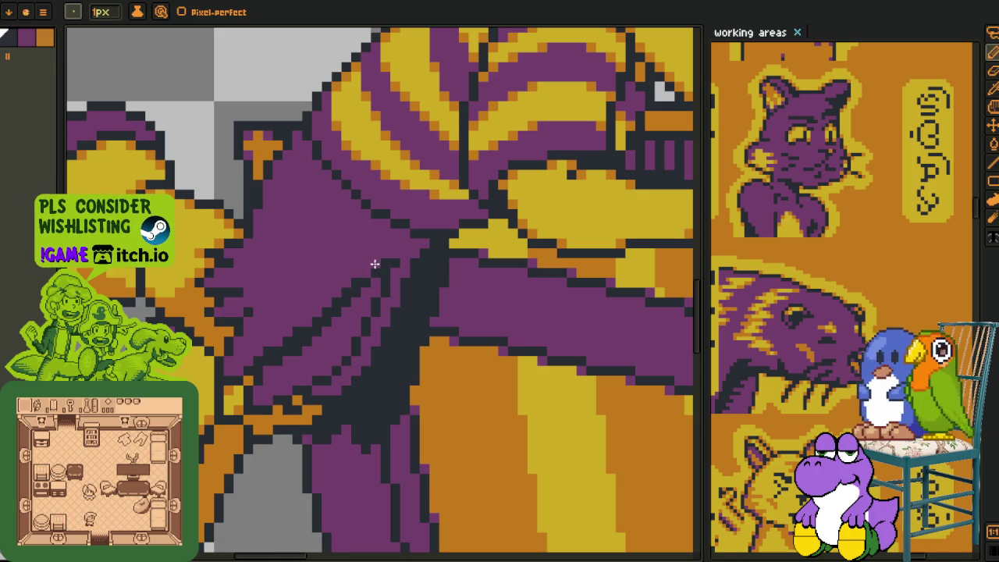
key("g")
left_click(328, 348)
left_click(361, 311)
scroll(361, 312, "down", 3)
key("o")
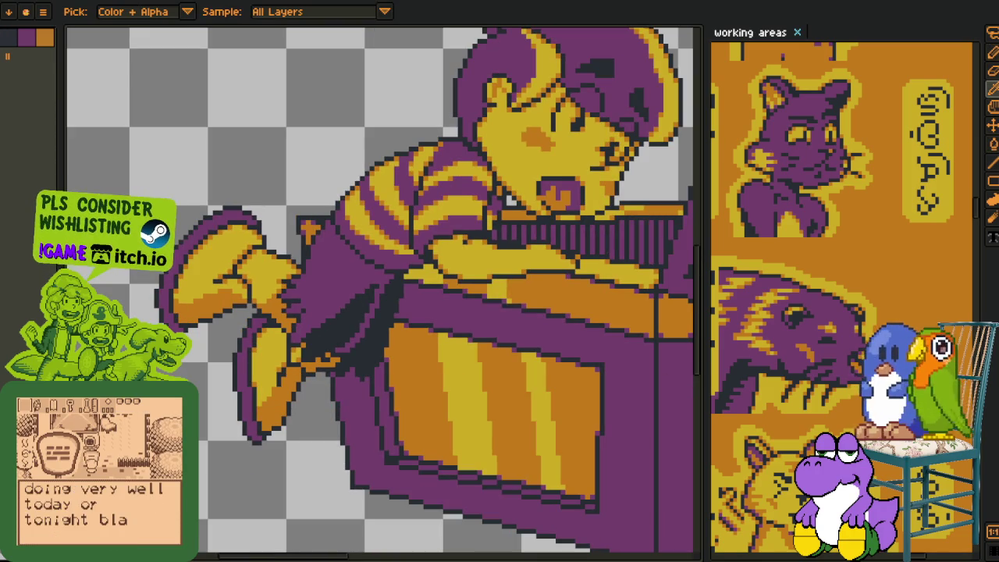
key("Tab")
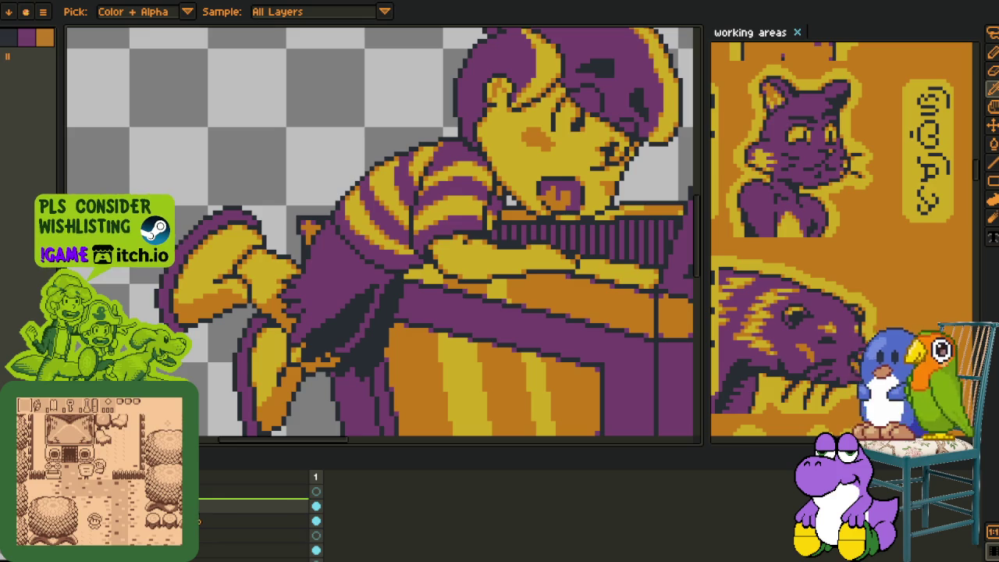
Add a new layer for the hatching
right_click(199, 460)
left_click(332, 483)
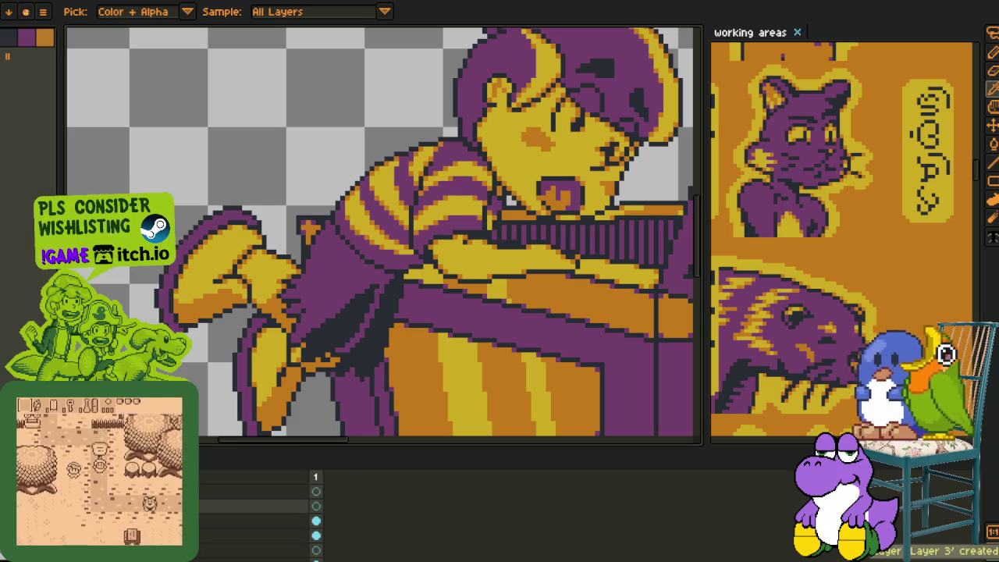
key("Tab")
scroll(310, 330, "up", 3)
Draw a red diagonal line across the shadow with the Line tool
key("l")
left_click_drag(273, 301, 349, 467)
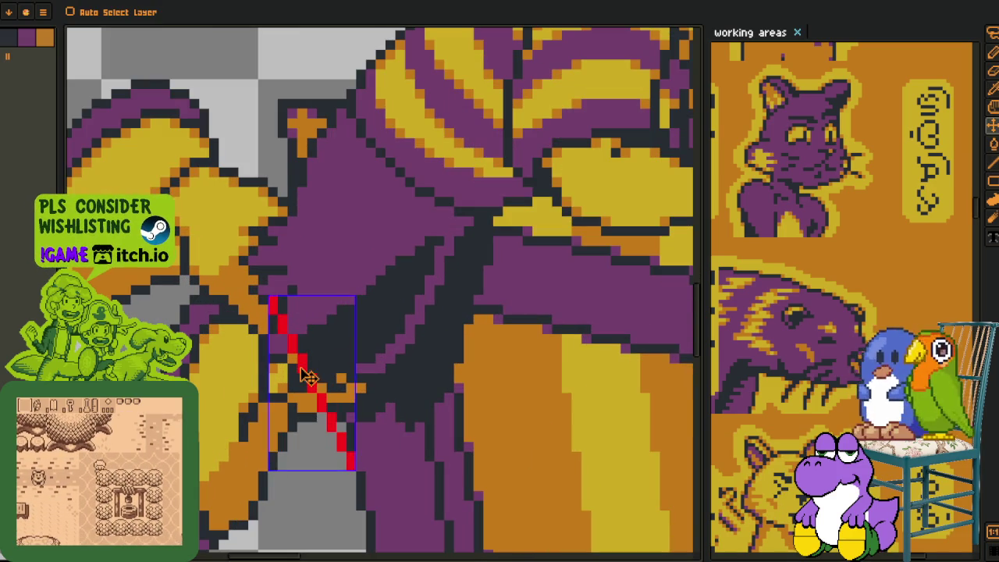
key("ctrl+z")
mouse_move(263, 341)
left_mouse_down()
mouse_move(412, 441)
mouse_move(332, 418)
mouse_move(341, 420)
left_mouse_up()
Duplicate the red line just above the first, nudged up one pixel
key("m")
left_click_drag(241, 315, 397, 491)
left_click_drag(319, 420, 355, 413)
key("Up")
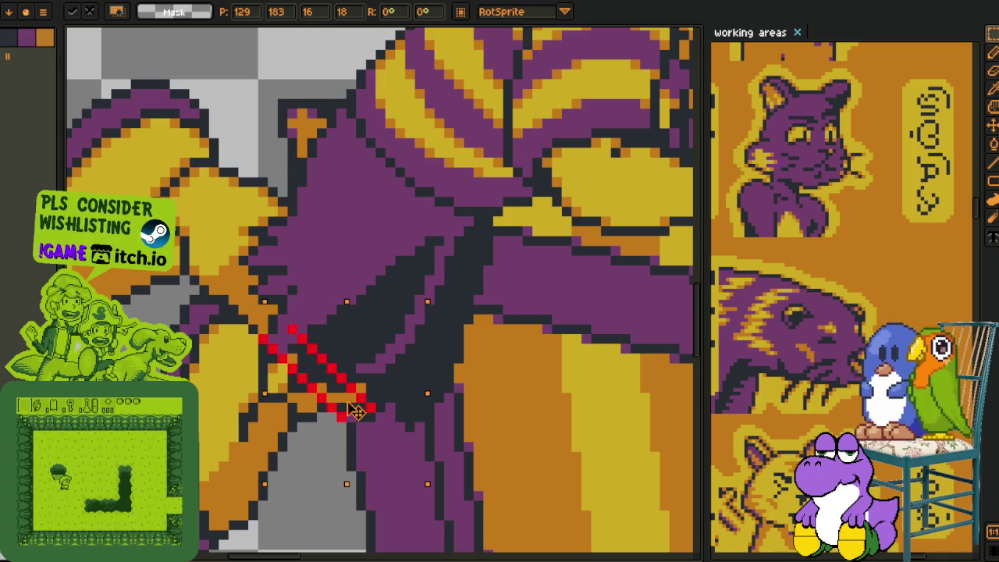
key("Return")
Move both red lines right onto the dark shadow
left_click_drag(209, 266, 496, 540)
key("m")
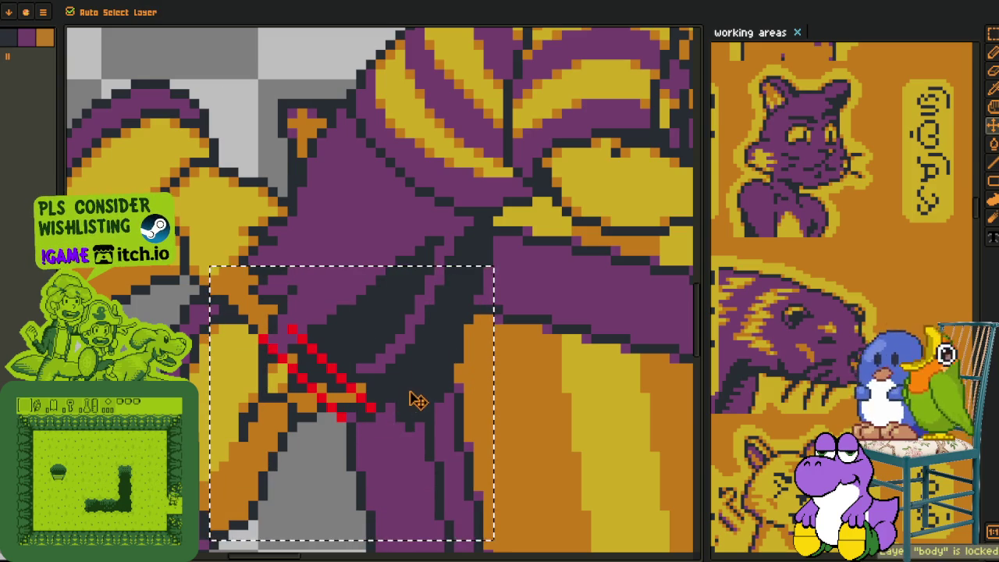
mouse_move(346, 396)
left_mouse_down()
mouse_move(414, 387)
mouse_move(356, 396)
mouse_move(334, 384)
mouse_move(408, 365)
mouse_move(398, 365)
left_mouse_up()
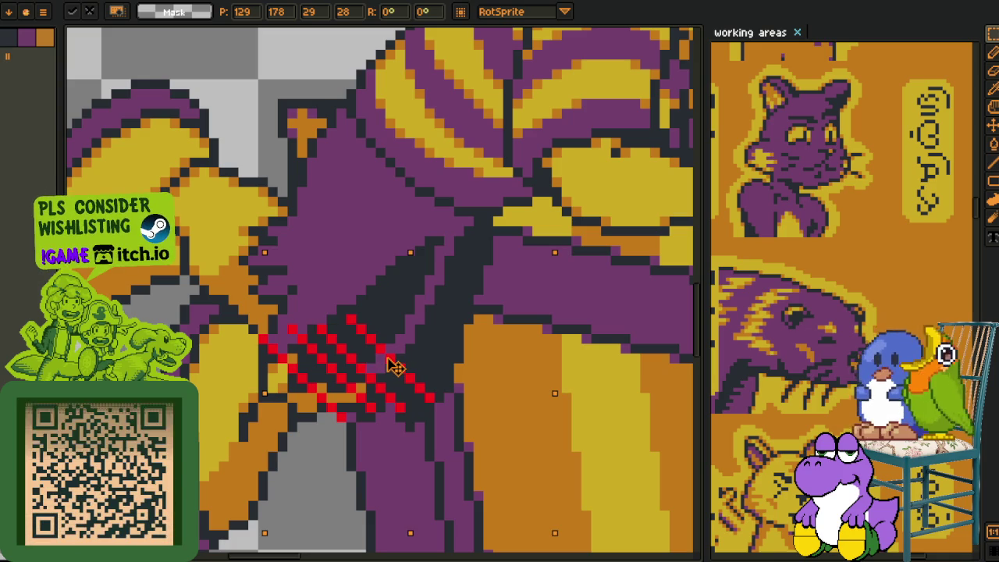
left_click(331, 196)
Lasso the red stripes and nudge them one pixel left
scroll(312, 375, "up", 1)
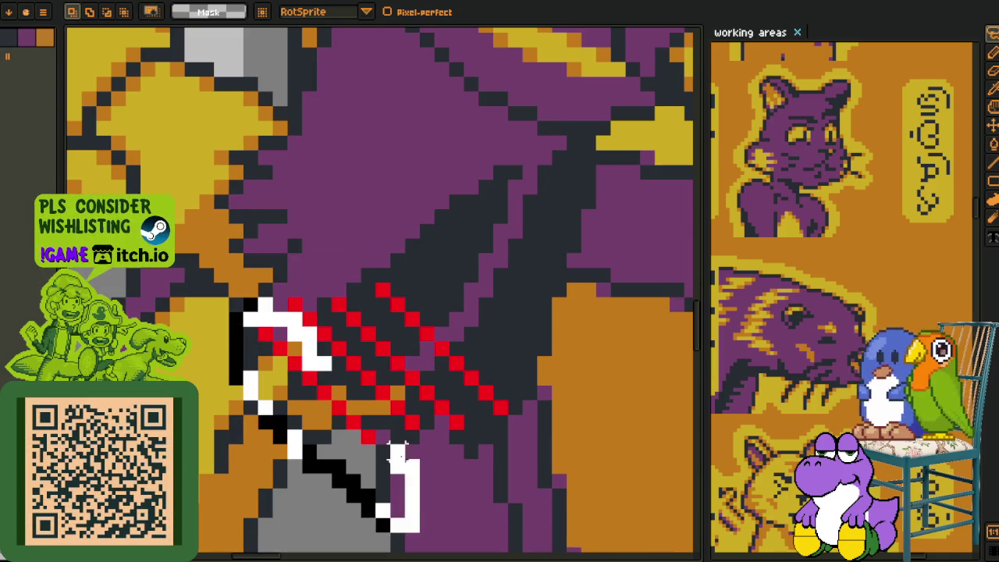
left_click_drag(324, 362, 449, 365)
left_click(449, 365)
left_click(471, 349)
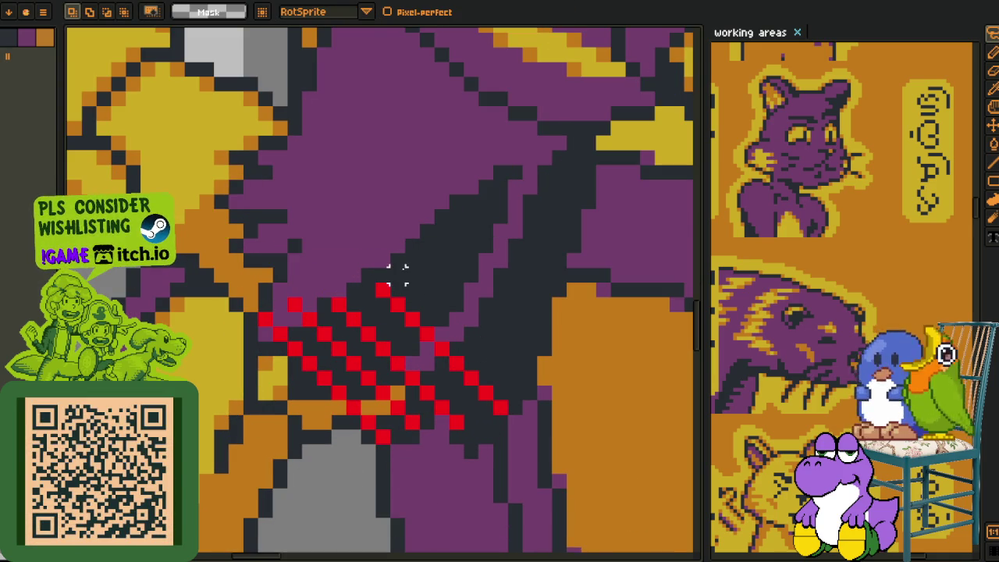
left_click_drag(361, 260, 502, 238)
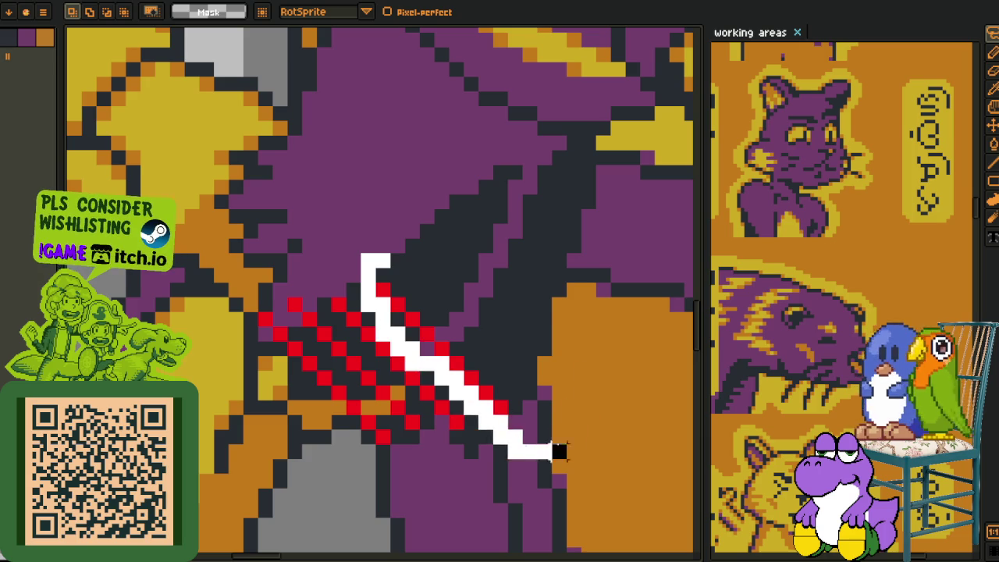
key("Left")
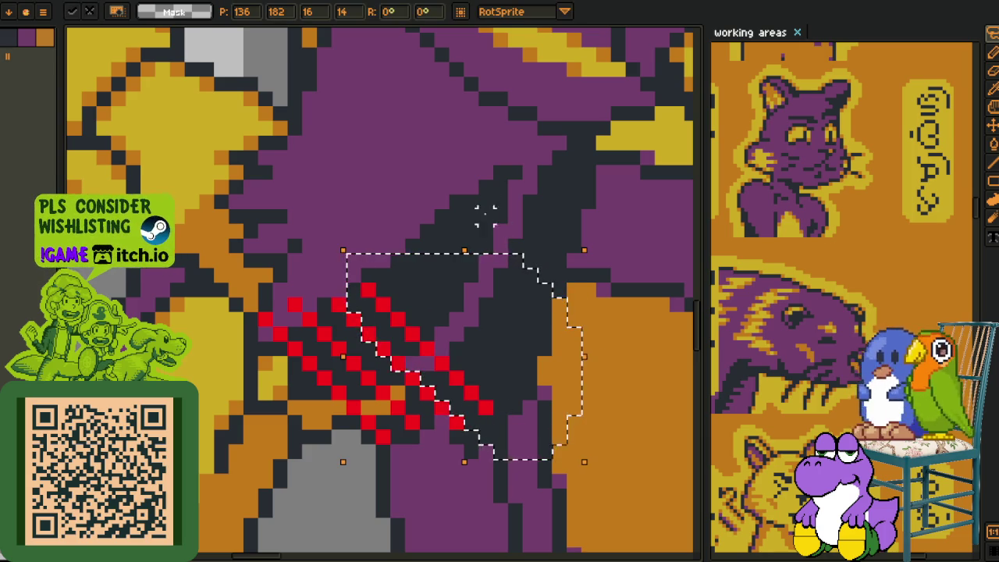
key("ctrl+d")
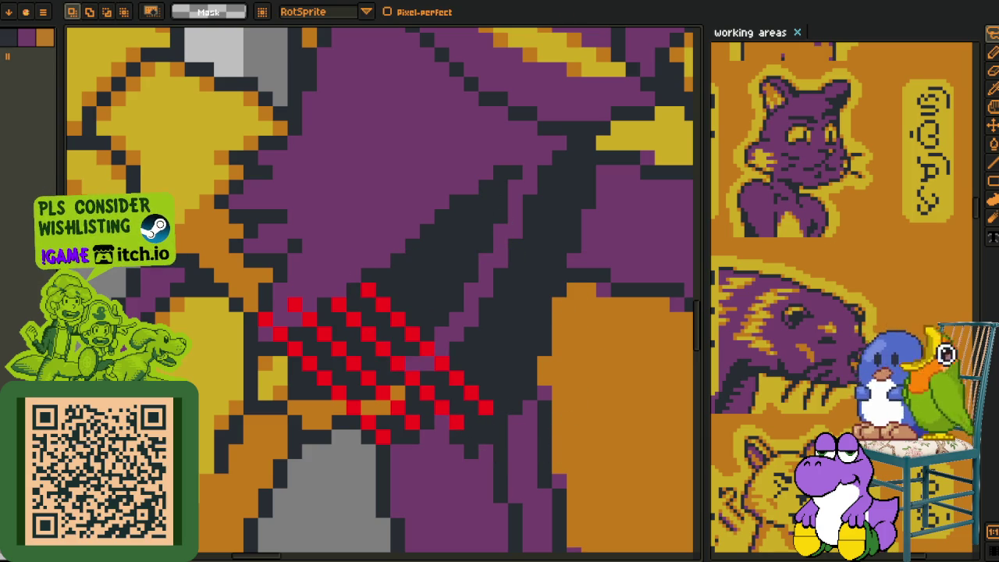
scroll(292, 402, "down", 3)
scroll(292, 402, "up", 2)
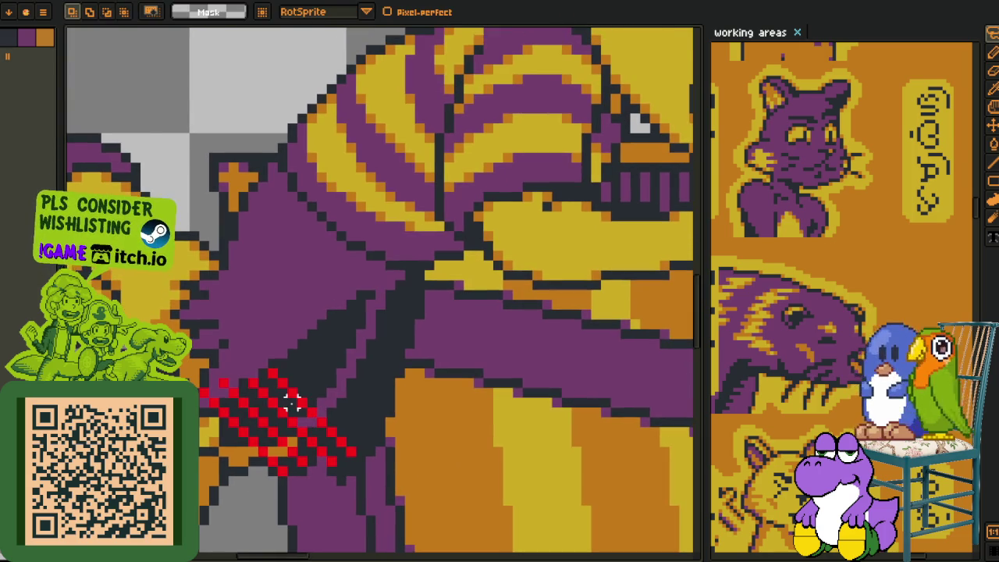
Copy the red stripes up and to the right to widen the hatch
mouse_move(302, 344)
left_mouse_down()
mouse_move(189, 334)
mouse_move(367, 223)
mouse_move(273, 372)
mouse_move(354, 352)
mouse_move(326, 328)
mouse_move(334, 462)
mouse_move(367, 369)
mouse_move(348, 350)
mouse_move(406, 337)
mouse_move(394, 337)
left_mouse_up()
key("Up")
key("Down")
key("Down")
key("Return")
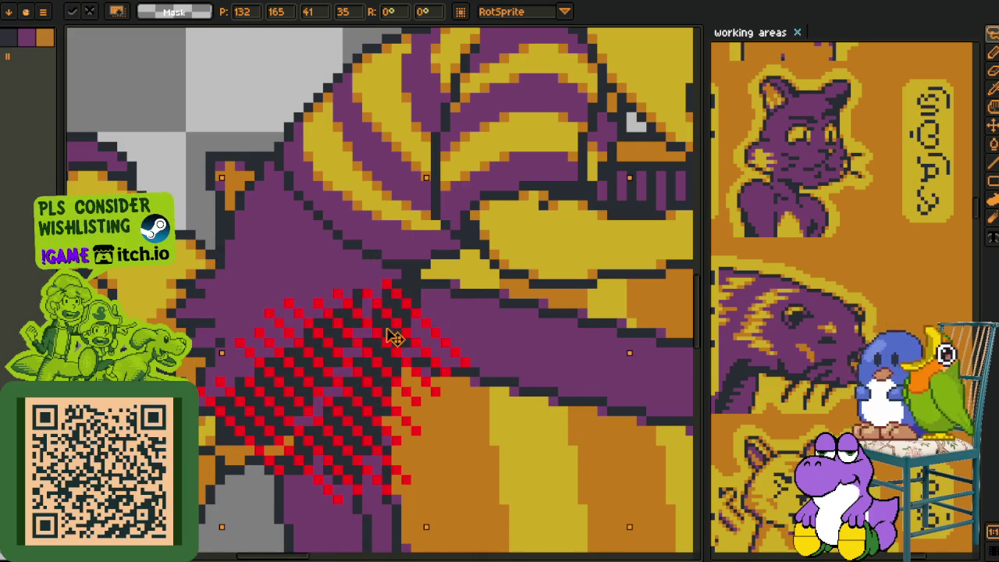
key("Return")
key("ctrl+d")
Compare the shadow with the hatch hidden, then preview replacing the red with darker crimson
scroll(326, 372, "down", 2)
key("b")
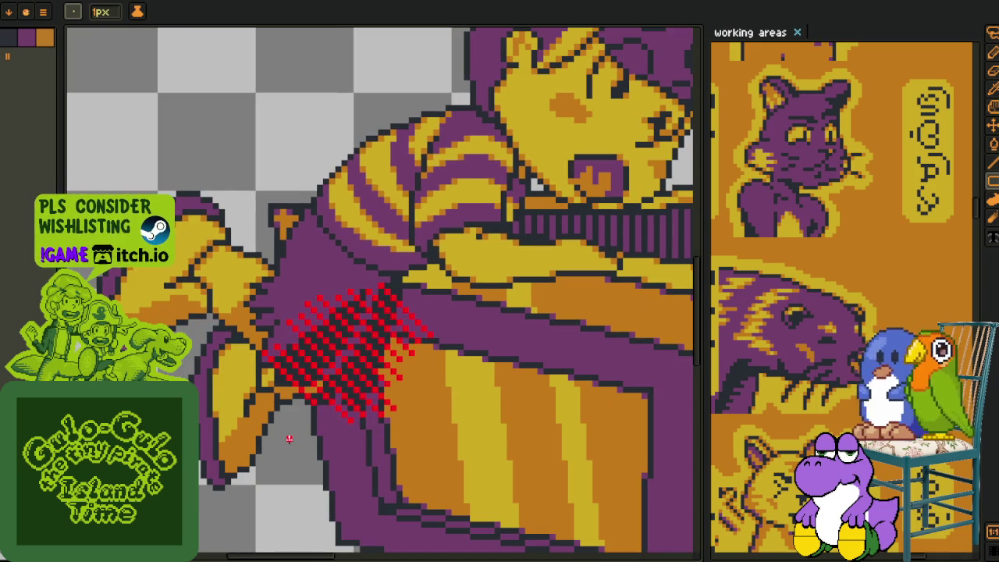
scroll(293, 435, "up", 4)
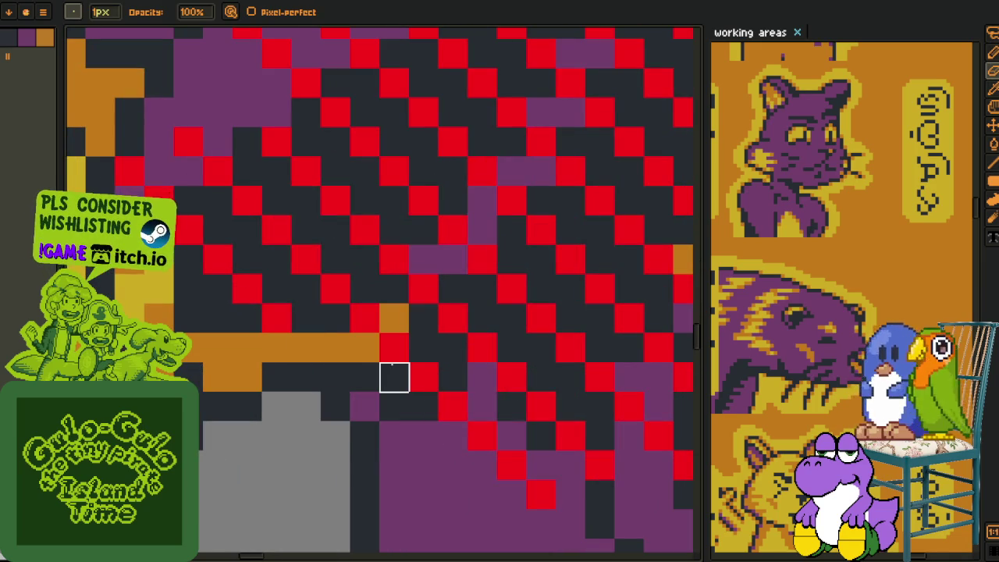
key("Tab")
key("Tab")
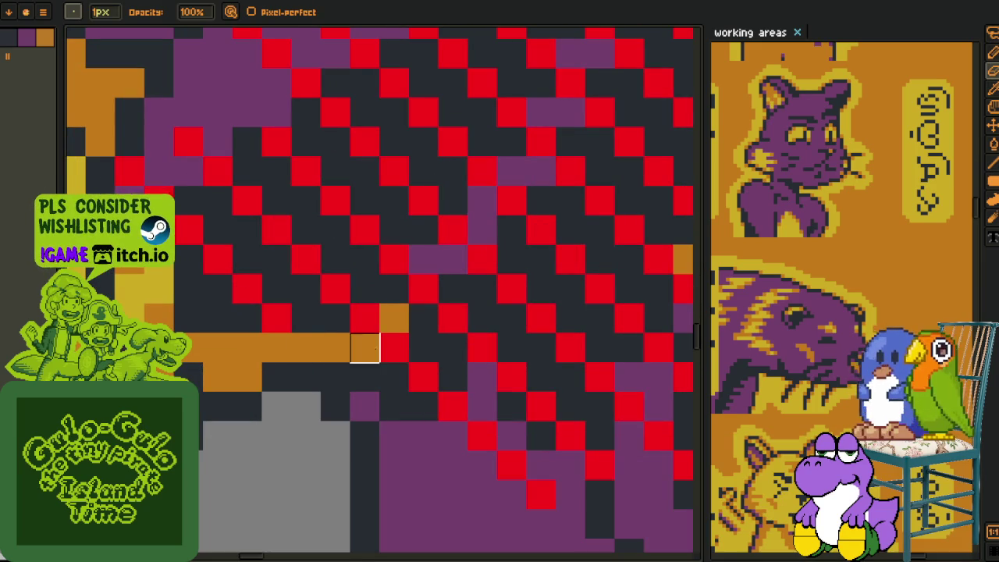
scroll(395, 346, "down", 3)
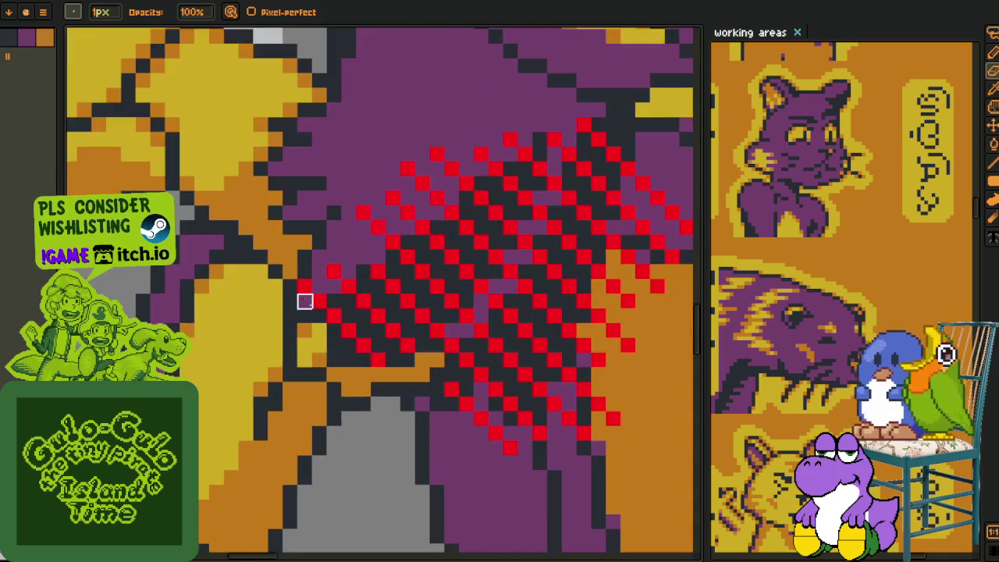
scroll(334, 331, "up", 3)
key("Tab")
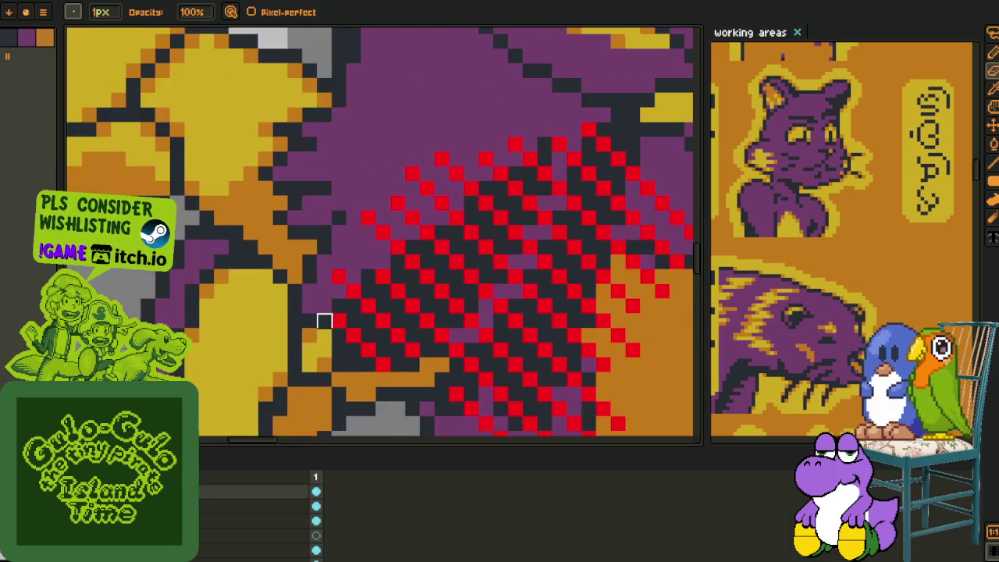
scroll(326, 304, "down", 2)
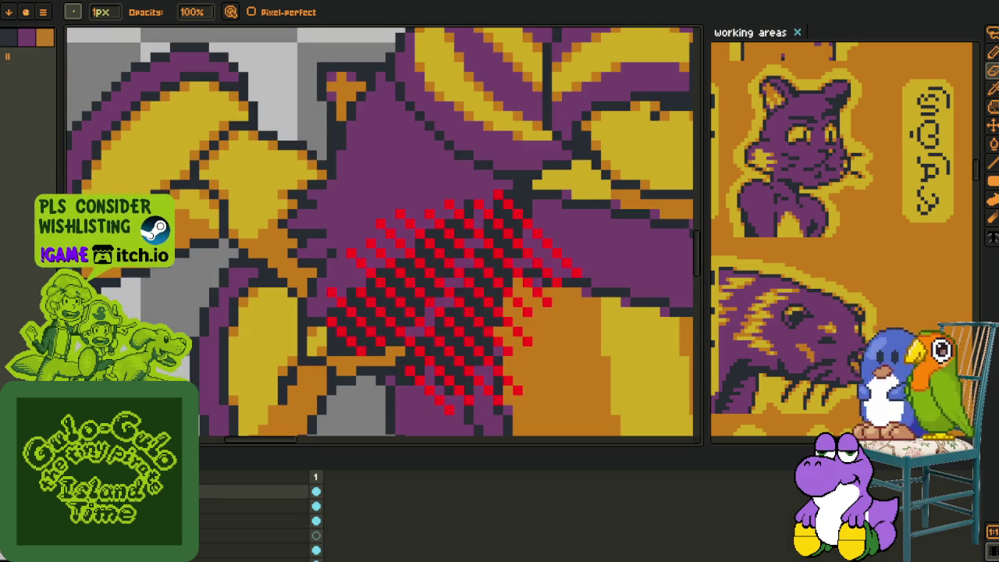
scroll(383, 309, "up", 2)
scroll(384, 310, "up", 1)
key("i")
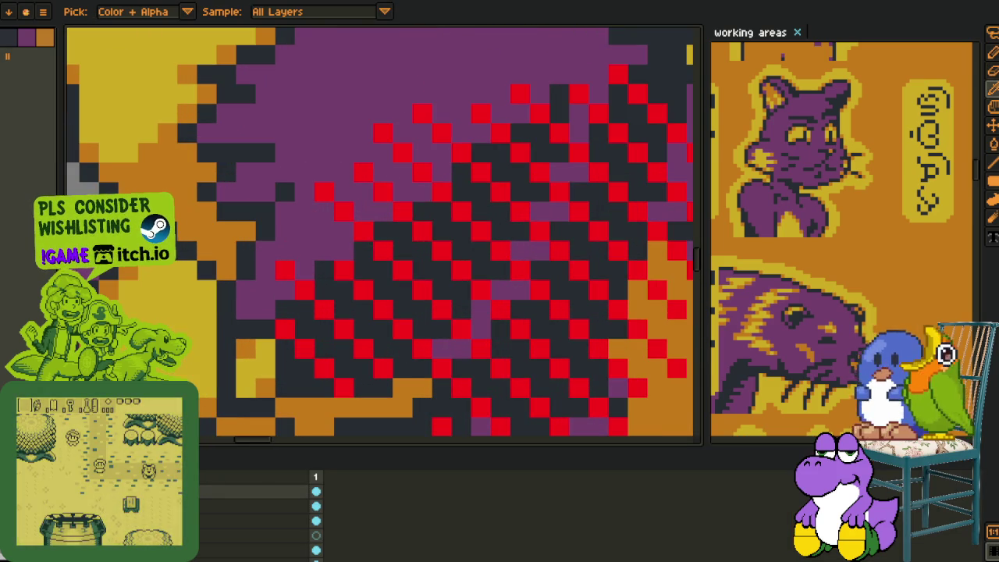
key("shift+r")
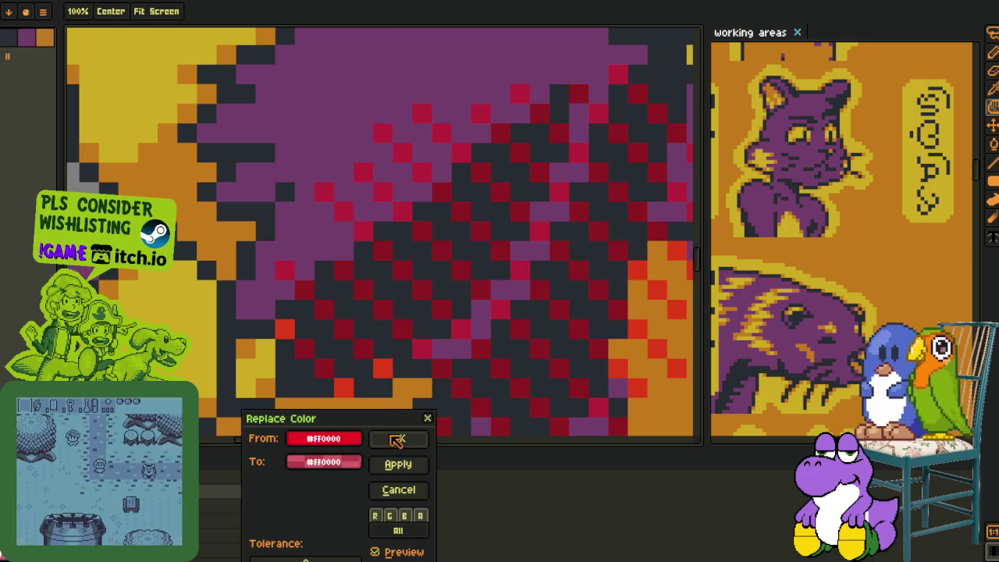
Apply the darker crimson replacement and pan to the checkered hatch
key("Return")
scroll(366, 380, "down", 4)
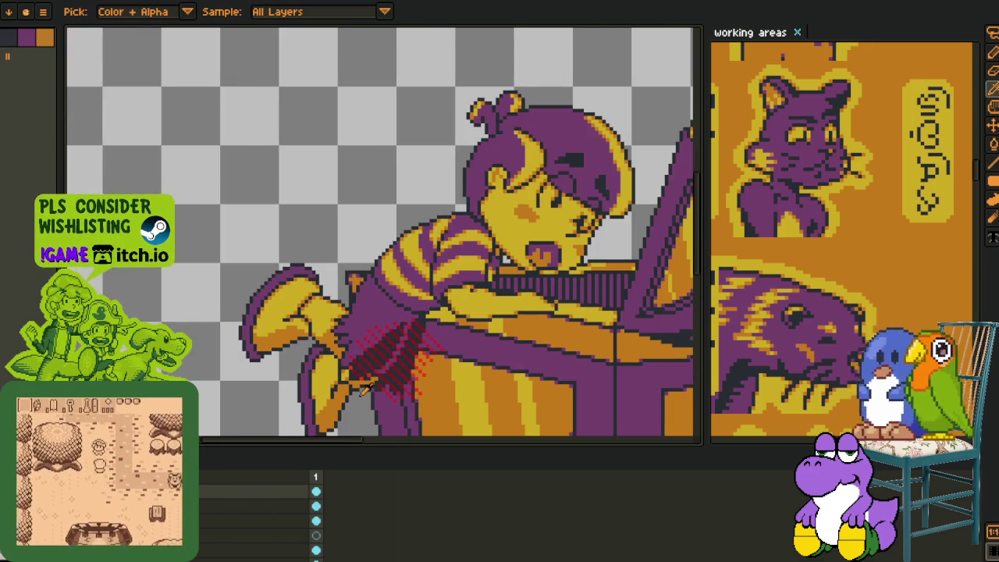
scroll(366, 380, "up", 2)
scroll(367, 359, "up", 3)
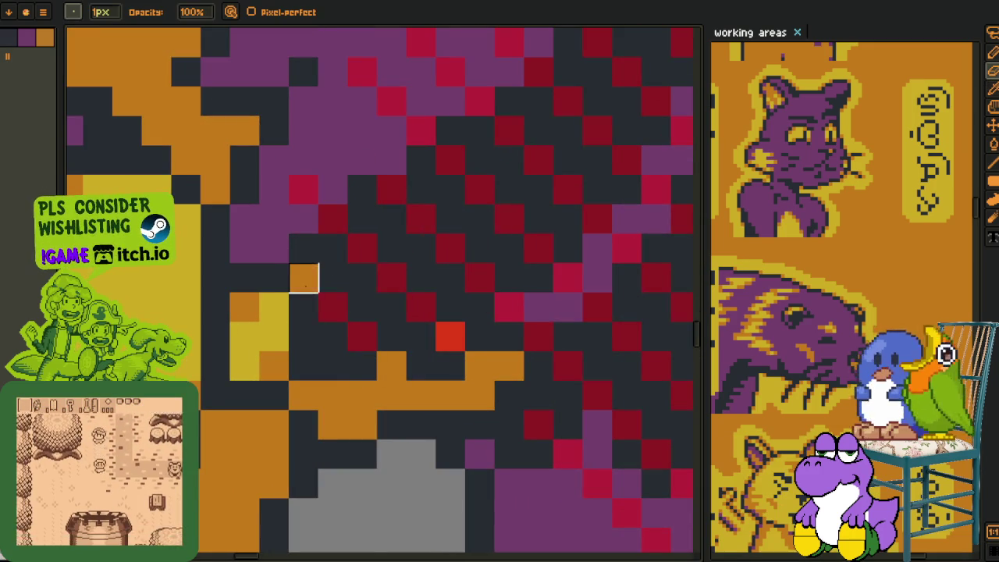
key("h")
left_click_drag(335, 367, 422, 463)
scroll(297, 250, "down", 1)
scroll(383, 439, "up", 1)
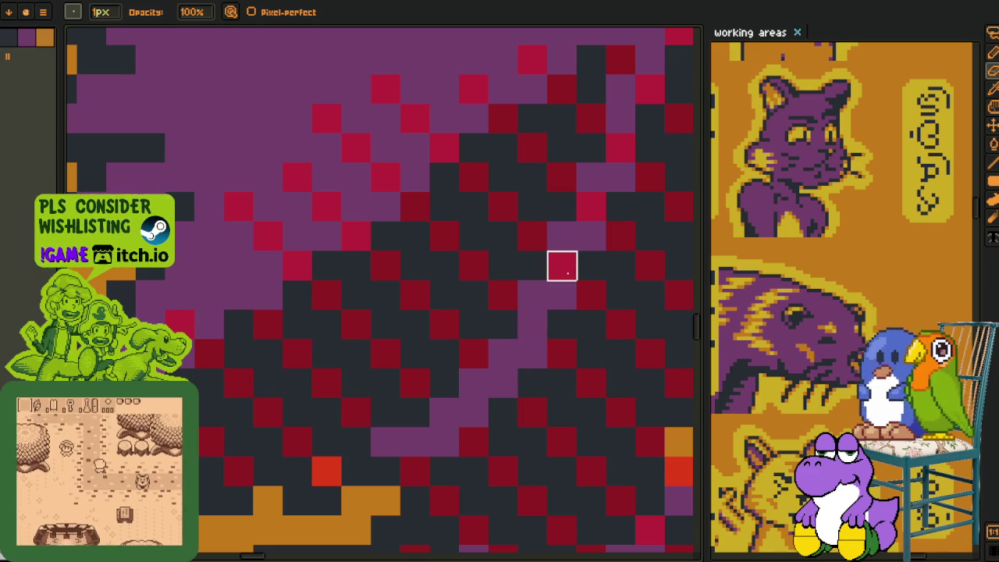
Paint over stray hatch pixels in purple and orange
left_click_drag(297, 265, 326, 119)
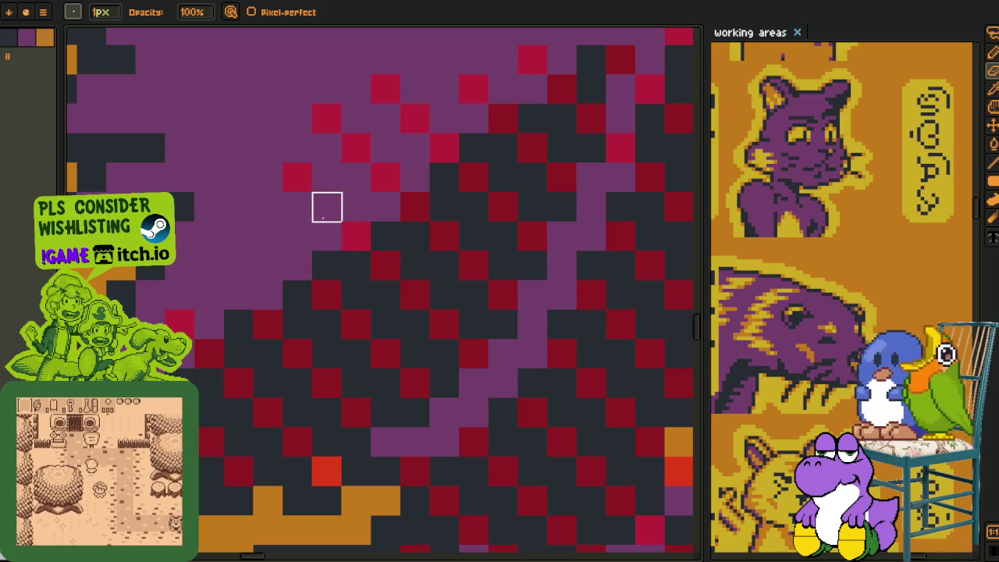
mouse_move(304, 205)
left_mouse_down()
mouse_move(211, 326)
mouse_move(212, 297)
mouse_move(360, 267)
mouse_move(418, 295)
mouse_move(449, 237)
left_mouse_up()
scroll(390, 356, "down", 2)
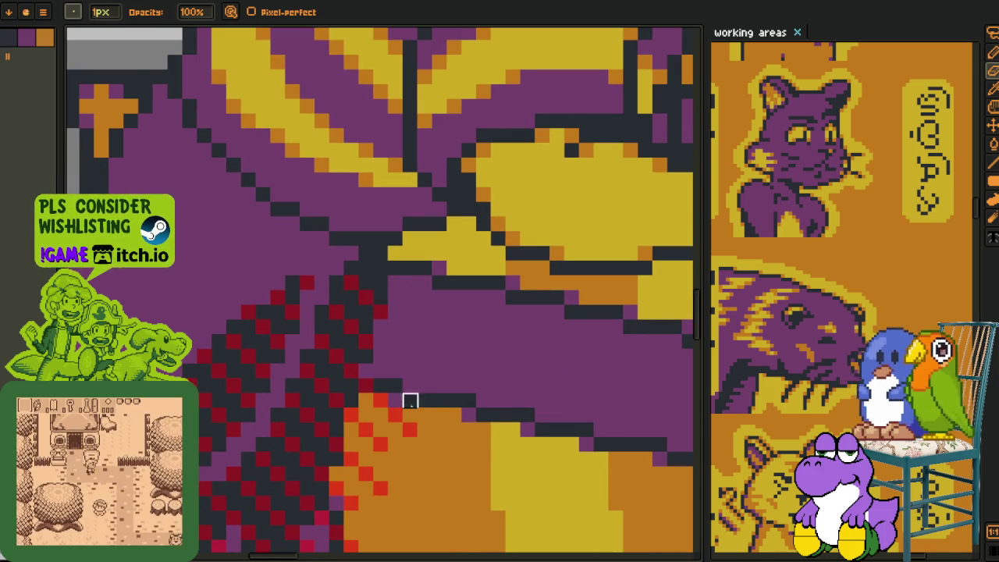
left_click_drag(367, 386, 410, 430)
left_click_drag(410, 429, 395, 401)
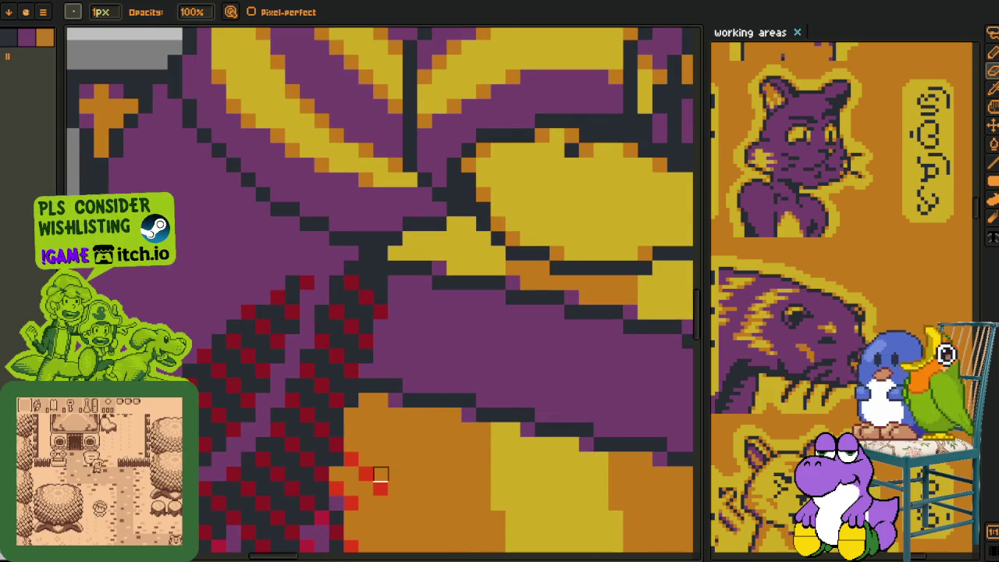
mouse_move(377, 502)
left_mouse_down()
mouse_move(374, 349)
mouse_move(343, 377)
mouse_move(343, 364)
mouse_move(344, 406)
mouse_move(328, 422)
mouse_move(285, 437)
left_mouse_up()
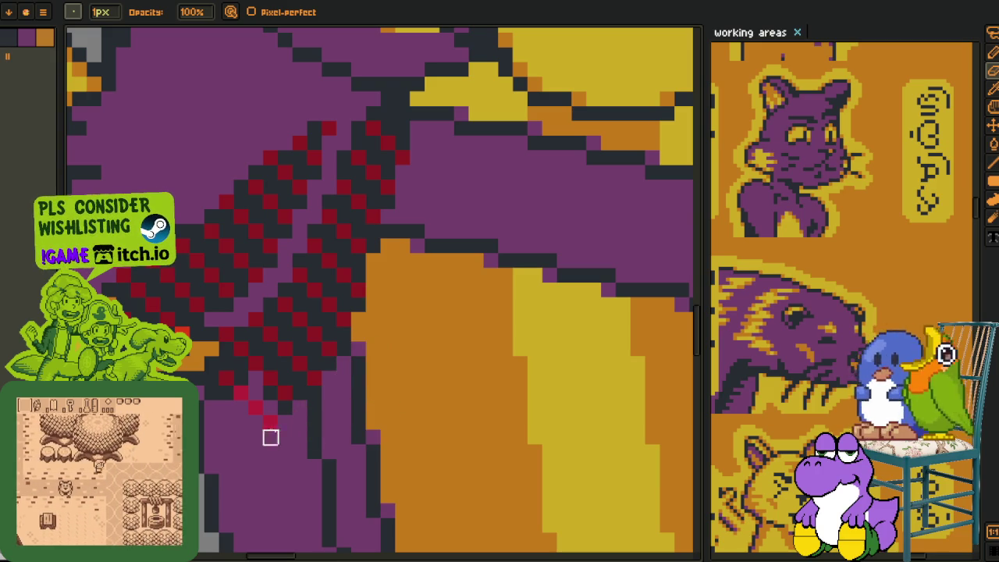
Hide the other artwork layers so only the hatch and lid remain
scroll(241, 406, "down", 3)
key("Tab")
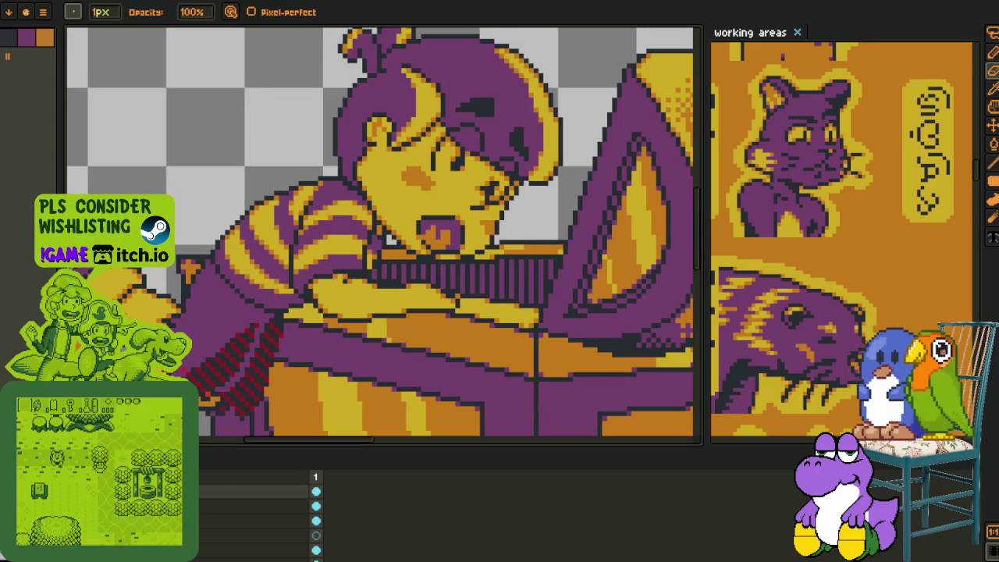
scroll(227, 382, "up", 2)
key("Tab")
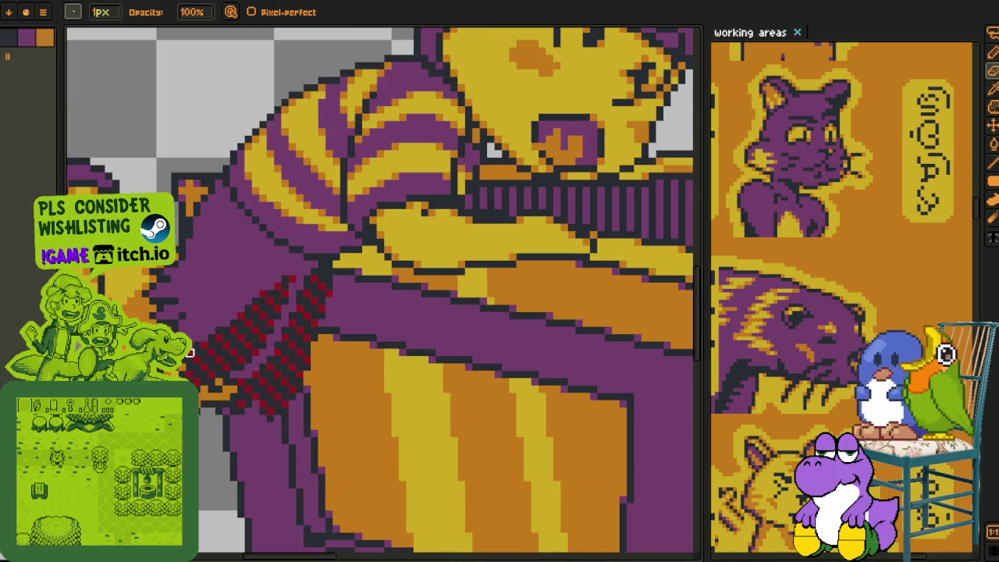
scroll(227, 374, "down", 1)
scroll(227, 375, "down", 1)
key("Tab")
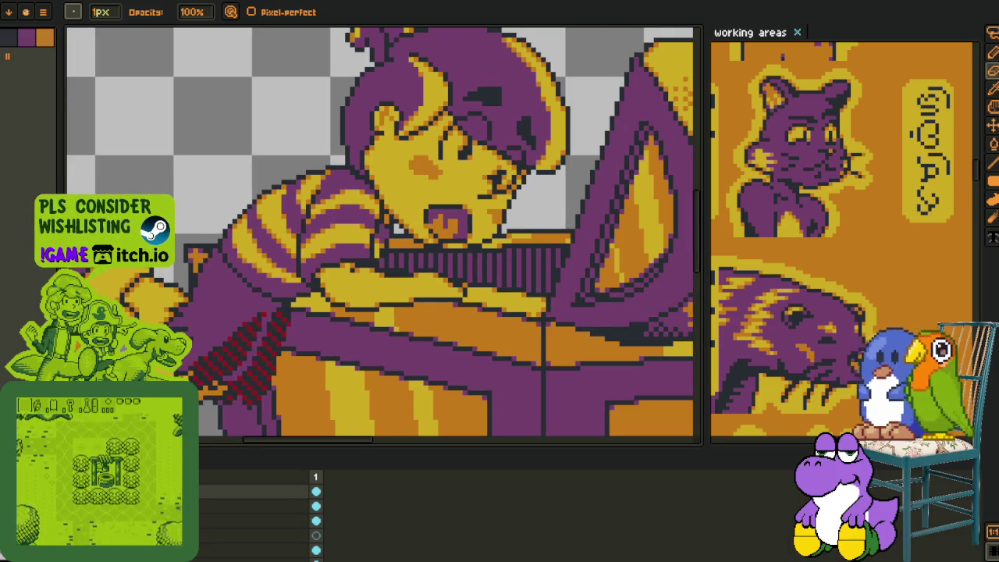
key("Delete")
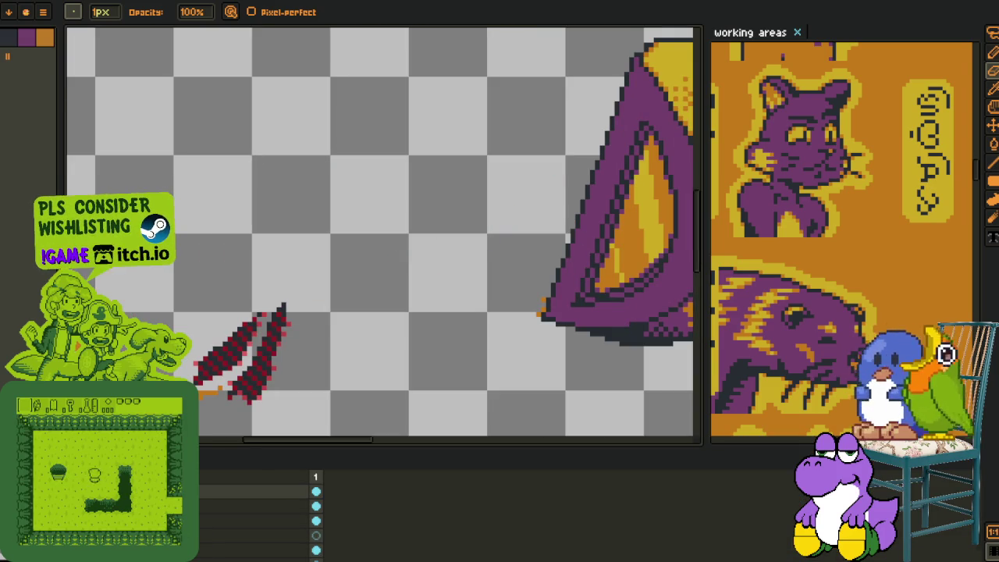
Hide the purple ear layer and show the claw-mark strokes layer
key("Delete")
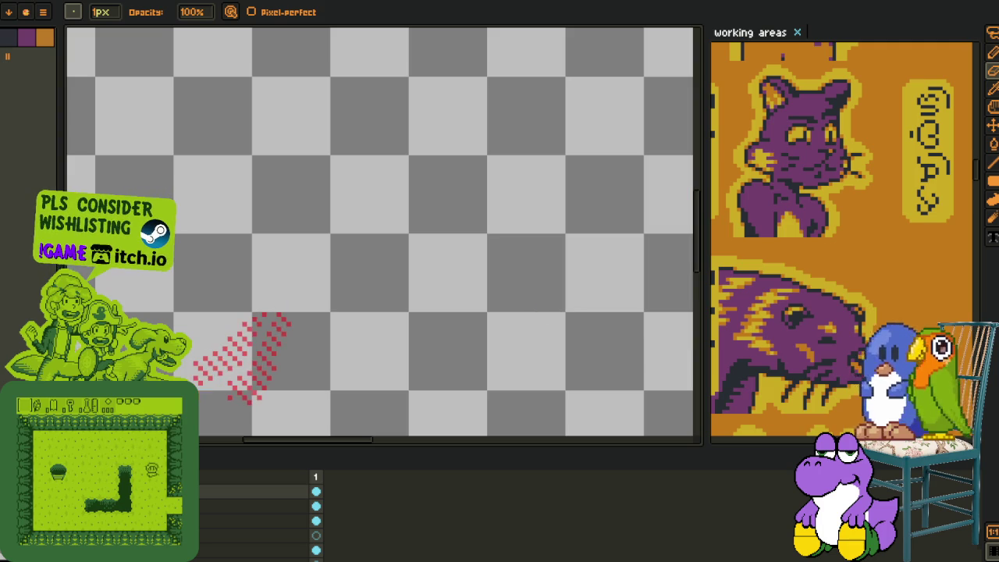
key("i")
scroll(232, 353, "up", 1)
key("ctrl+v")
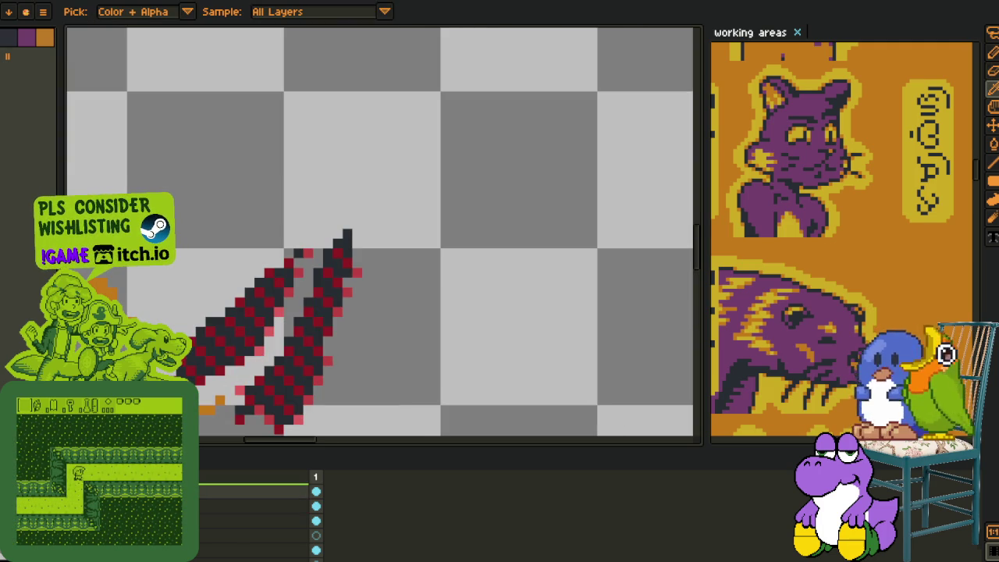
scroll(260, 346, "up", 1)
key("b")
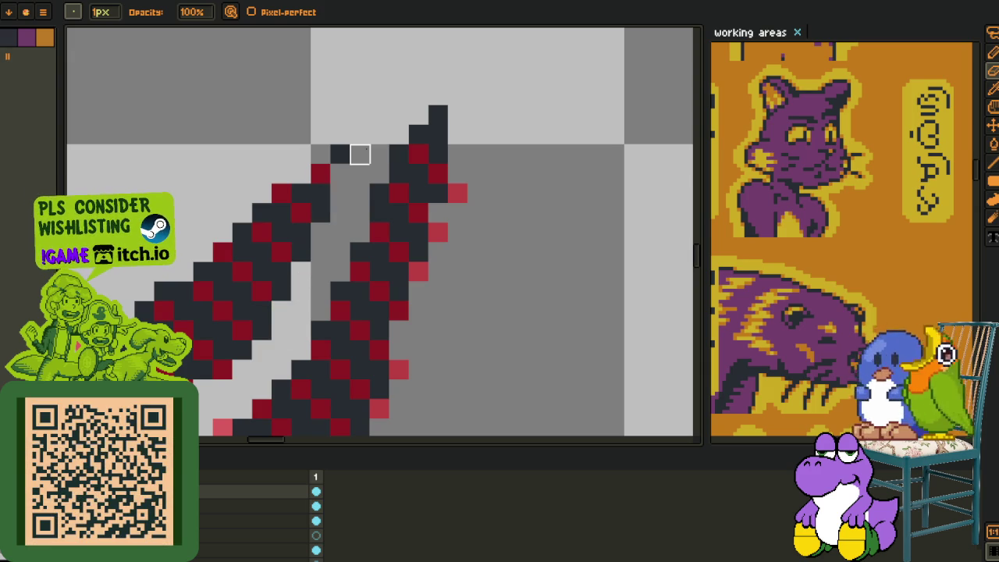
Pick the #941617 red from the strokes and set Replace Color to Mask (transparent)
scroll(169, 287, "down", 1)
scroll(213, 389, "down", 1)
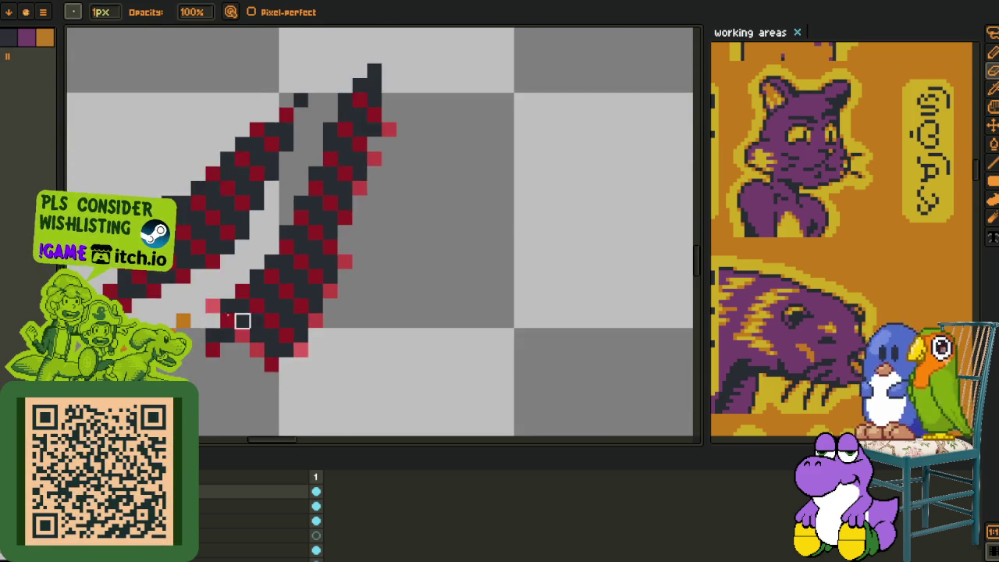
scroll(226, 375, "up", 2)
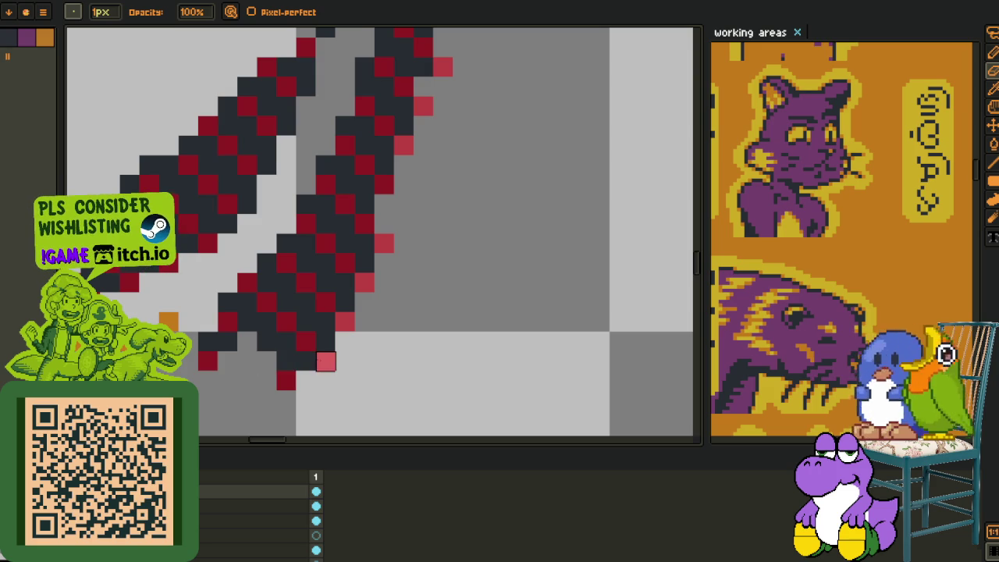
left_click_drag(385, 244, 348, 381)
key("i")
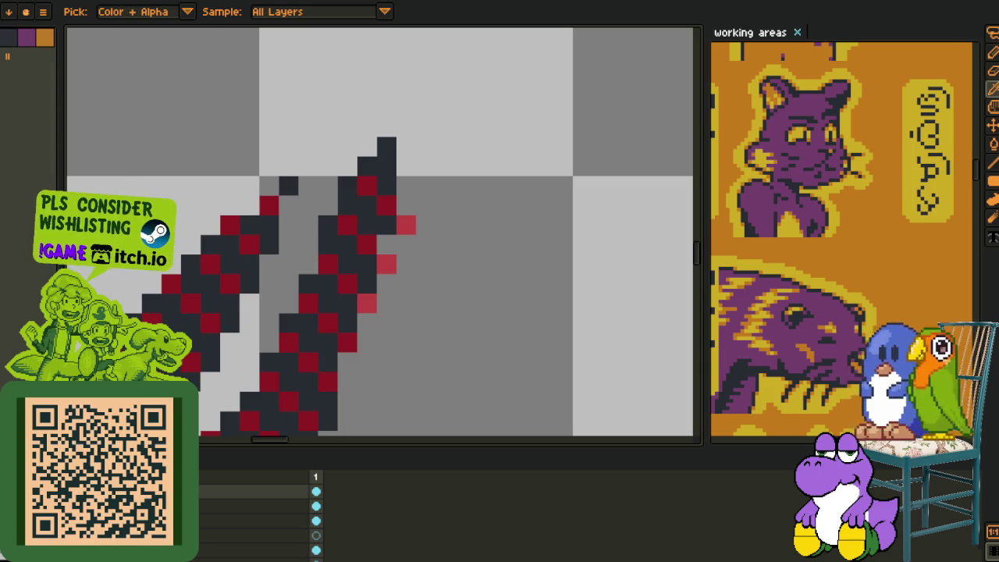
key("b")
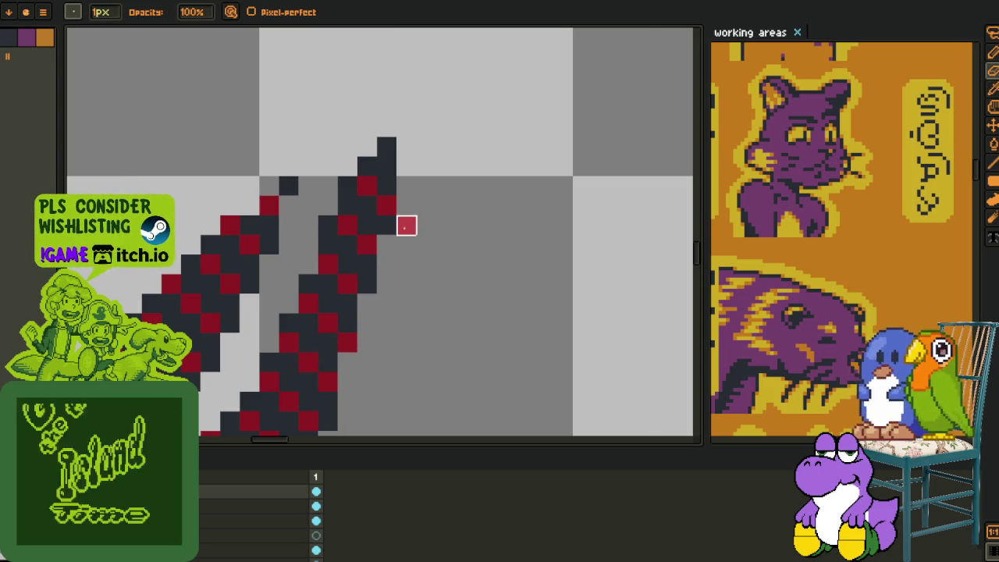
scroll(406, 225, "down", 4)
key("i")
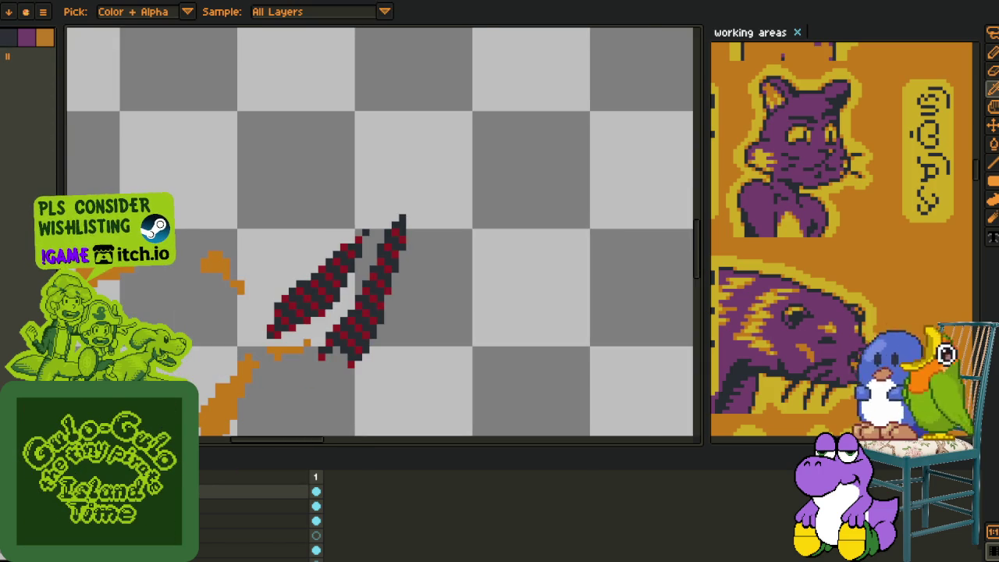
scroll(379, 357, "up", 3)
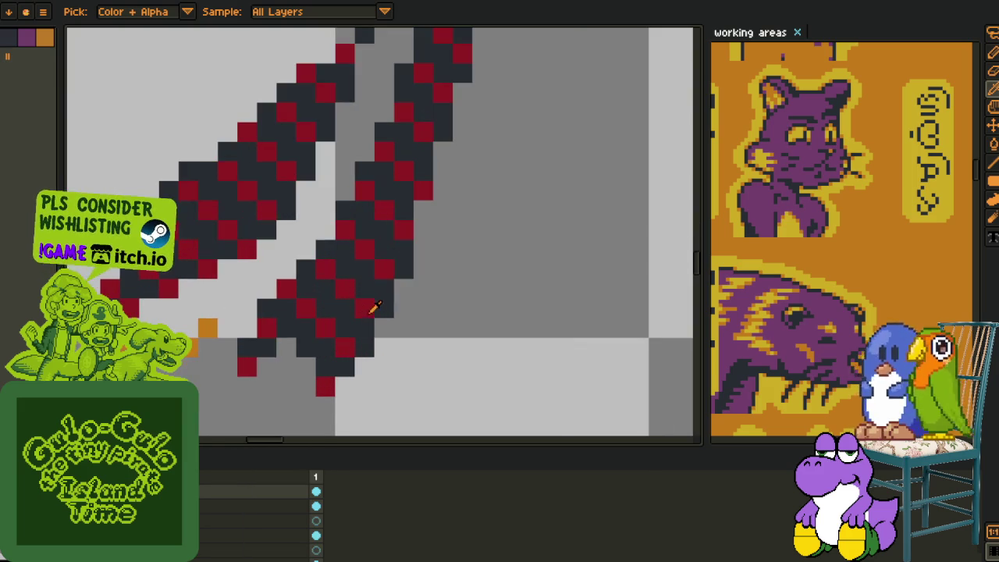
key("shift+r")
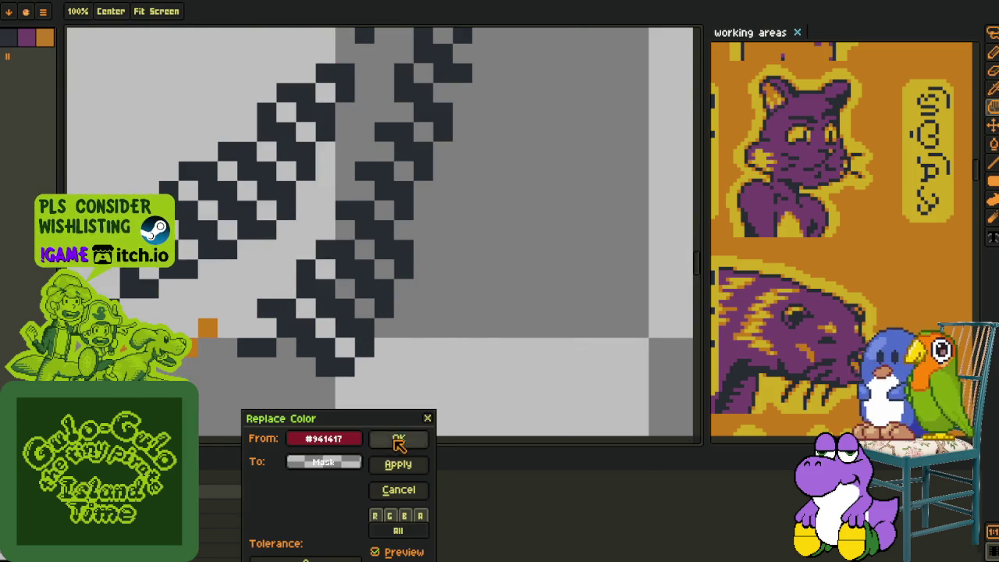
Apply the #941617-to-transparent replacement and check the strokes without red
left_click(399, 442)
scroll(449, 361, "down", 3)
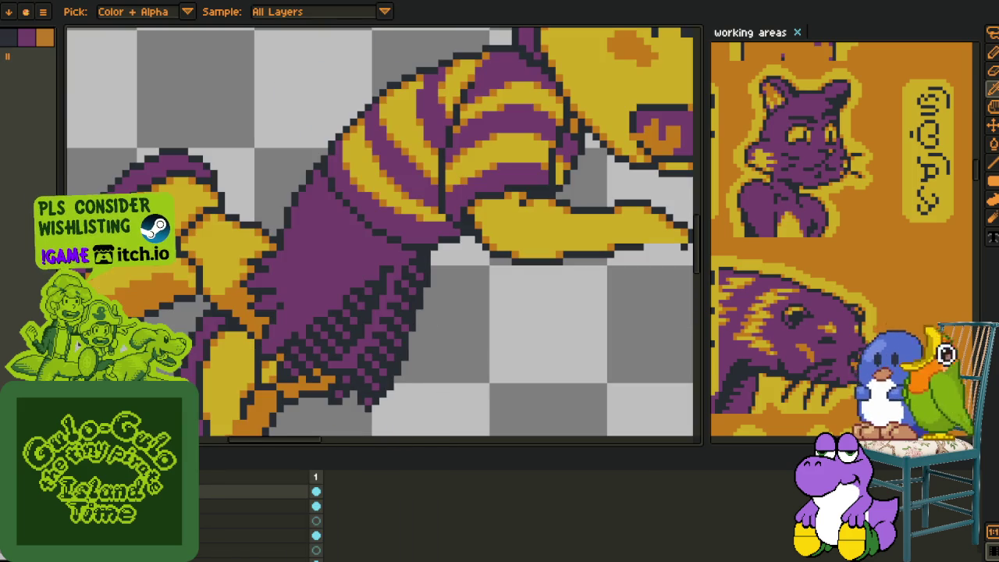
scroll(243, 389, "down", 2)
scroll(250, 387, "down", 2)
scroll(266, 383, "up", 1)
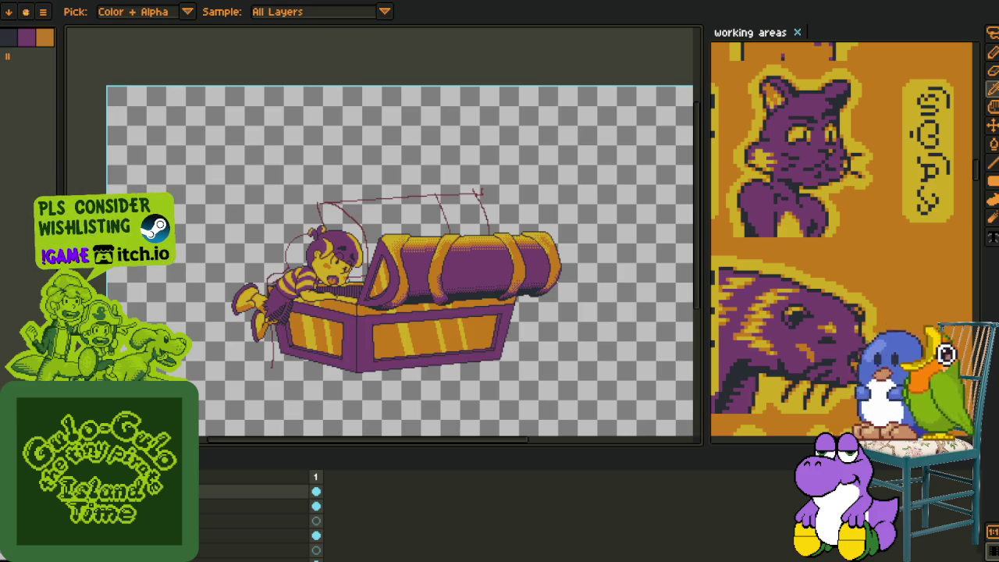
scroll(207, 391, "down", 1)
scroll(213, 363, "up", 2)
scroll(219, 355, "up", 2)
scroll(232, 331, "down", 1)
scroll(257, 331, "up", 3)
Save the illustration and bring the boy and chest back into view
key("ctrl+s")
scroll(250, 291, "down", 1)
left_click_drag(251, 291, 282, 349)
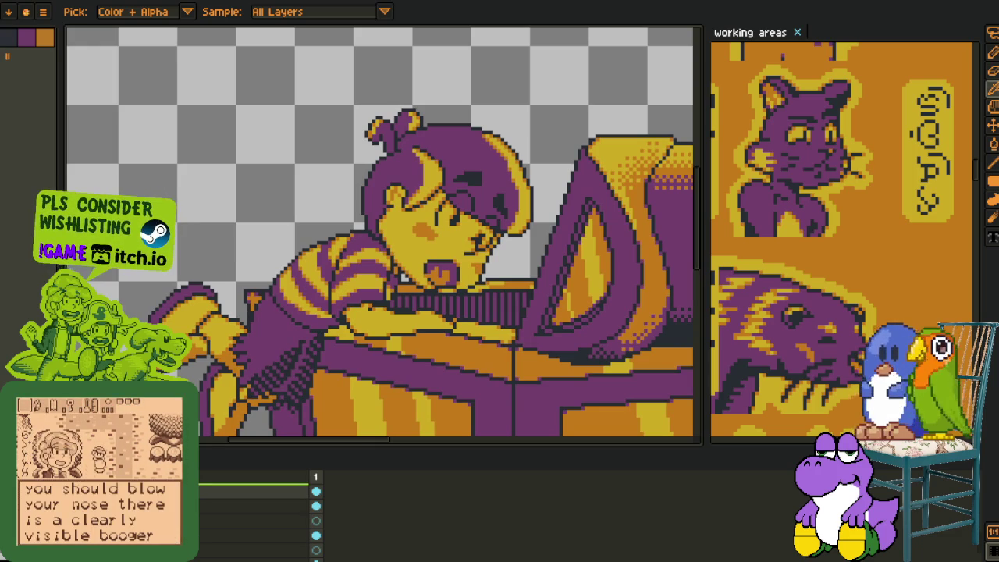
right_click(149, 490)
mouse_move(222, 485)
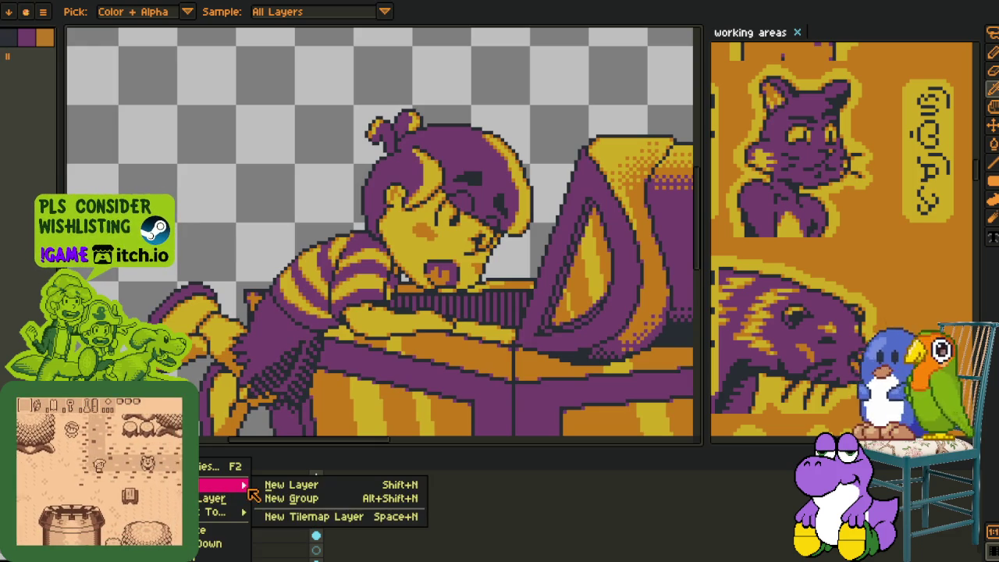
Add a new layer, draw a red stepped line up the sleeve, and fill a small patch red
left_click(275, 486)
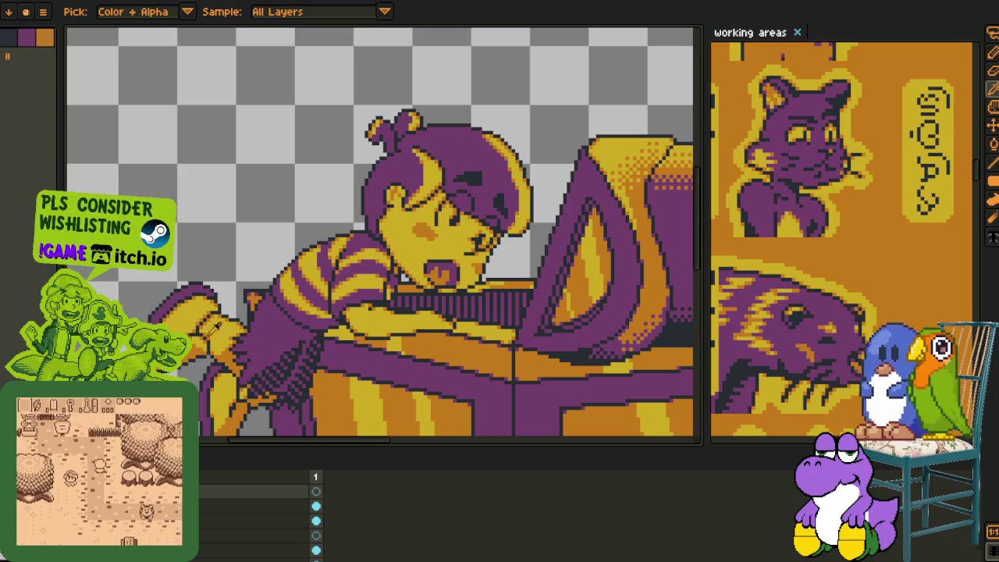
key("Tab")
scroll(328, 312, "up", 2)
scroll(294, 324, "up", 2)
scroll(295, 436, "up", 2)
key("b")
left_click(234, 435)
left_click(325, 383, "shift")
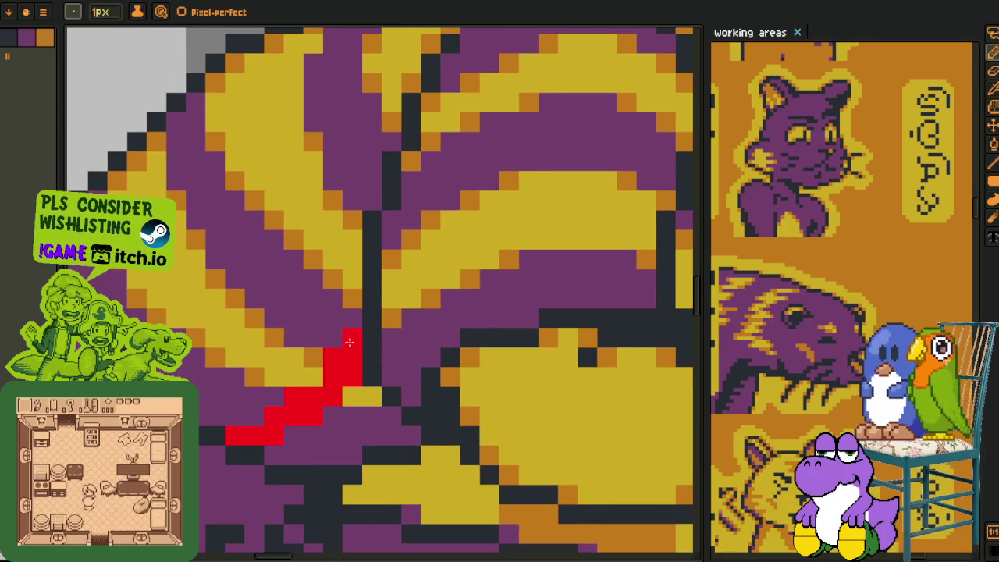
key("g")
left_click(353, 403)
Draw red lines along the arm outline and chest rim, with a red block above
scroll(352, 428, "down", 3)
scroll(340, 371, "up", 1)
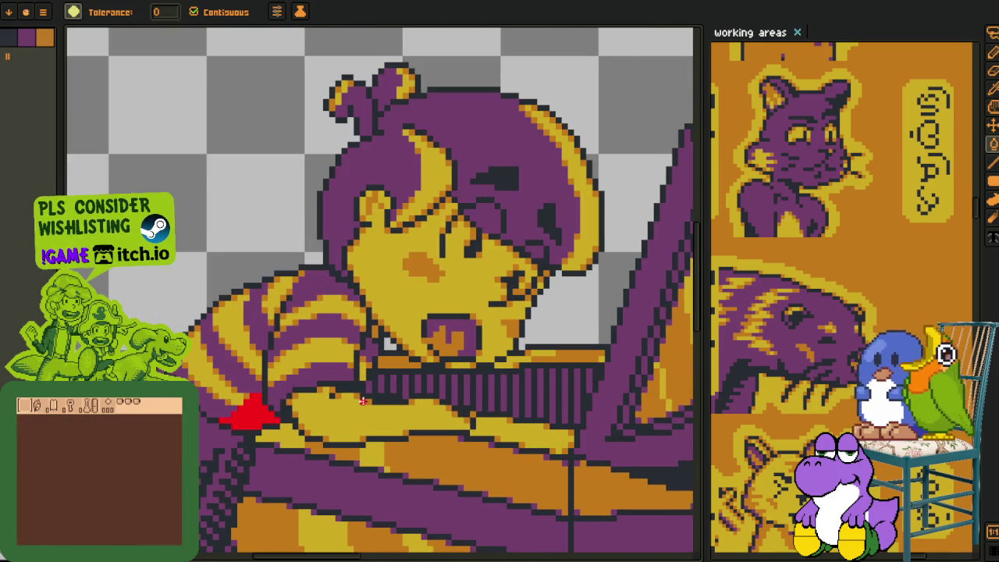
scroll(414, 421, "up", 2)
key("b")
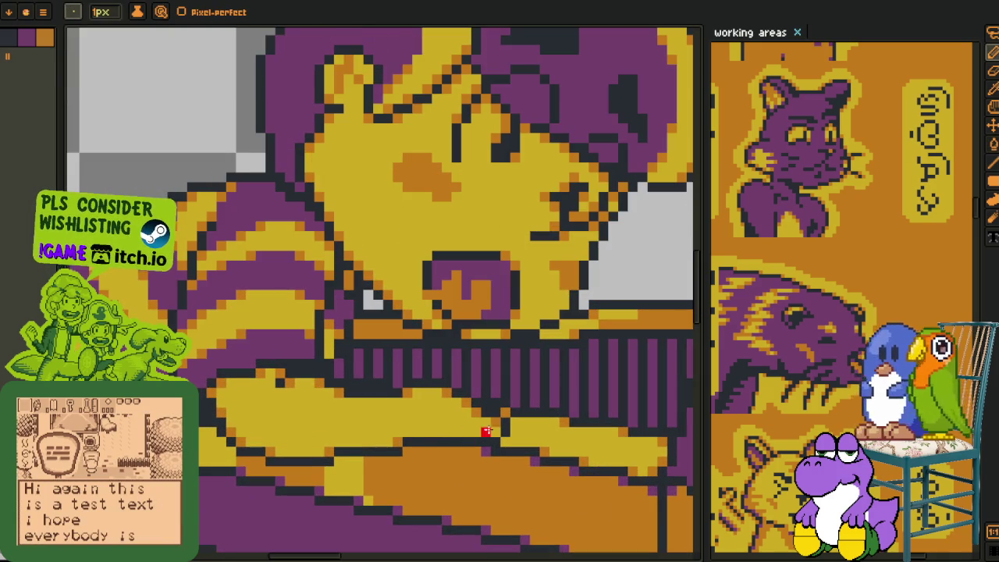
scroll(365, 441, "up", 3)
left_click_drag(304, 453, 519, 415)
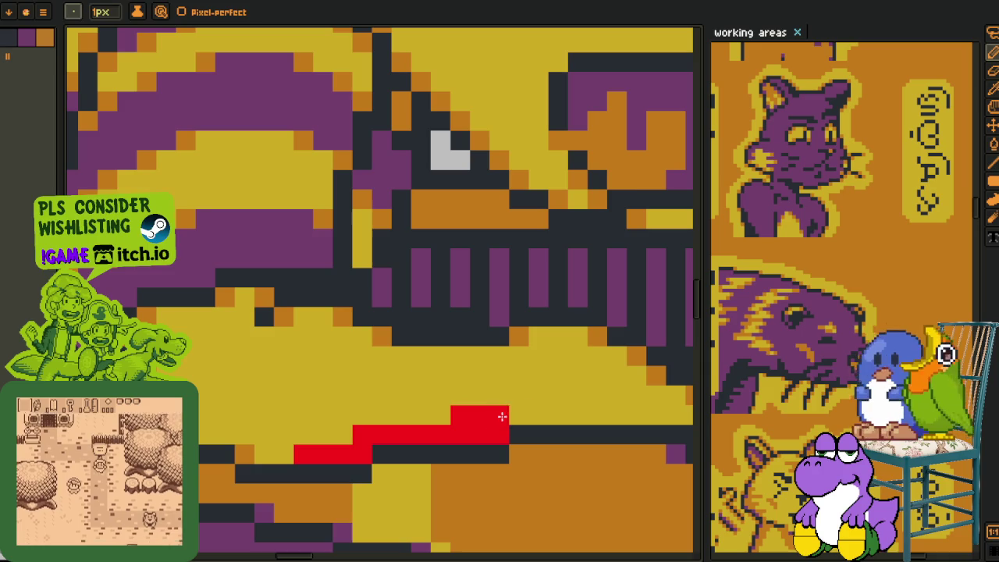
left_click_drag(466, 441, 184, 453)
left_click_drag(244, 427, 379, 428)
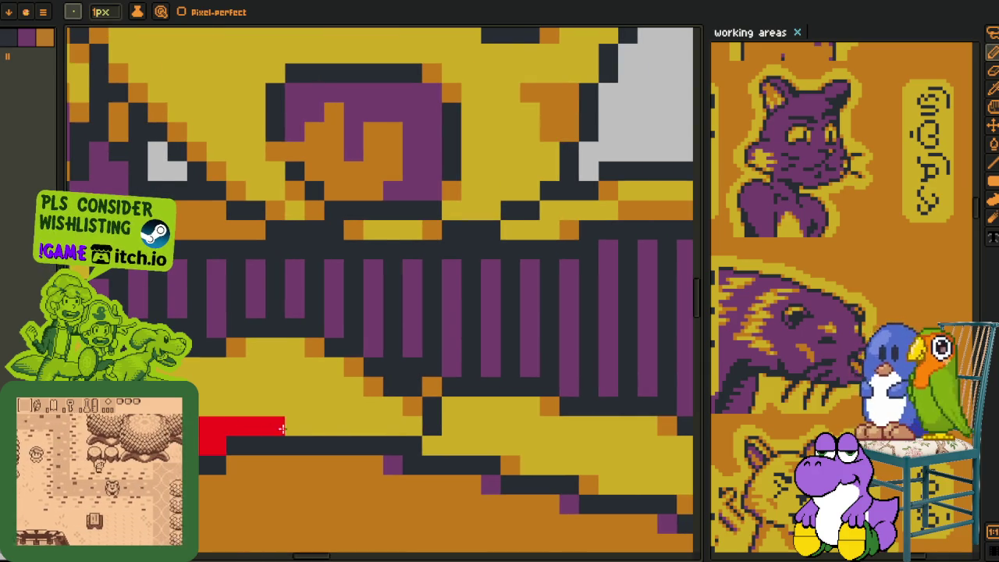
left_click(328, 404)
Retouch the pixels beside the mouth with dark and orange colours
scroll(266, 404, "down", 2)
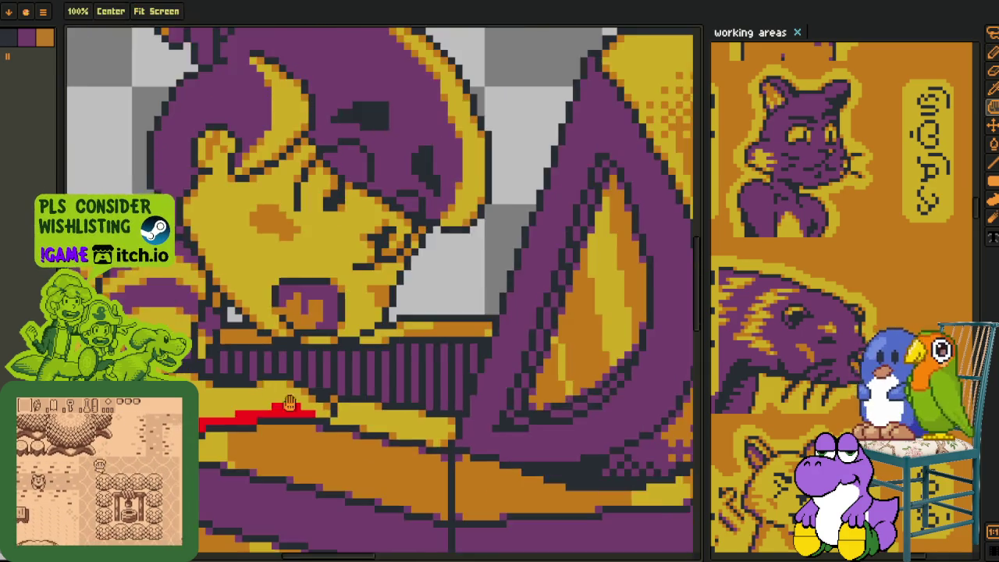
scroll(268, 394, "down", 1)
scroll(373, 380, "up", 2)
key("i")
scroll(373, 380, "down", 1)
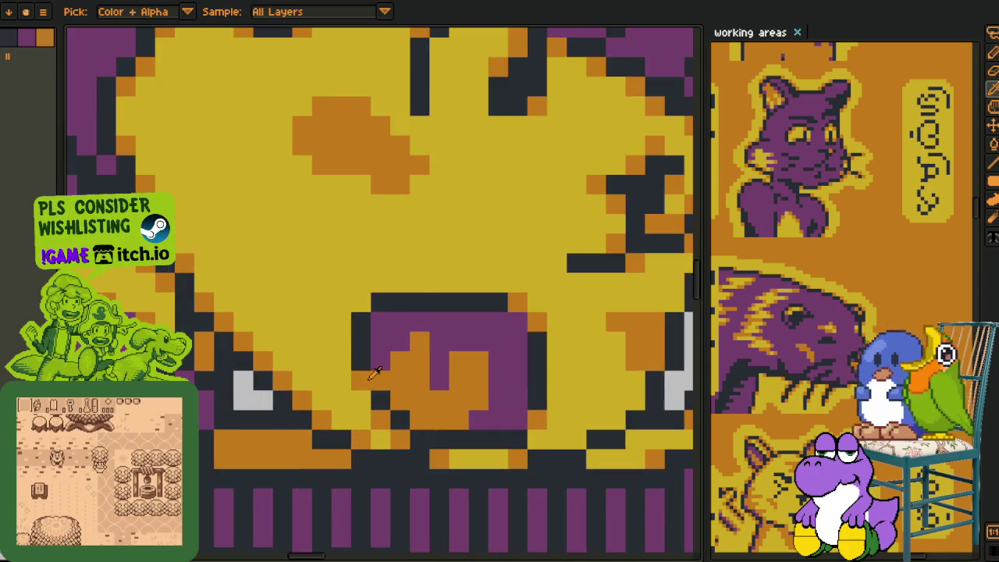
scroll(373, 380, "down", 1)
key("Tab")
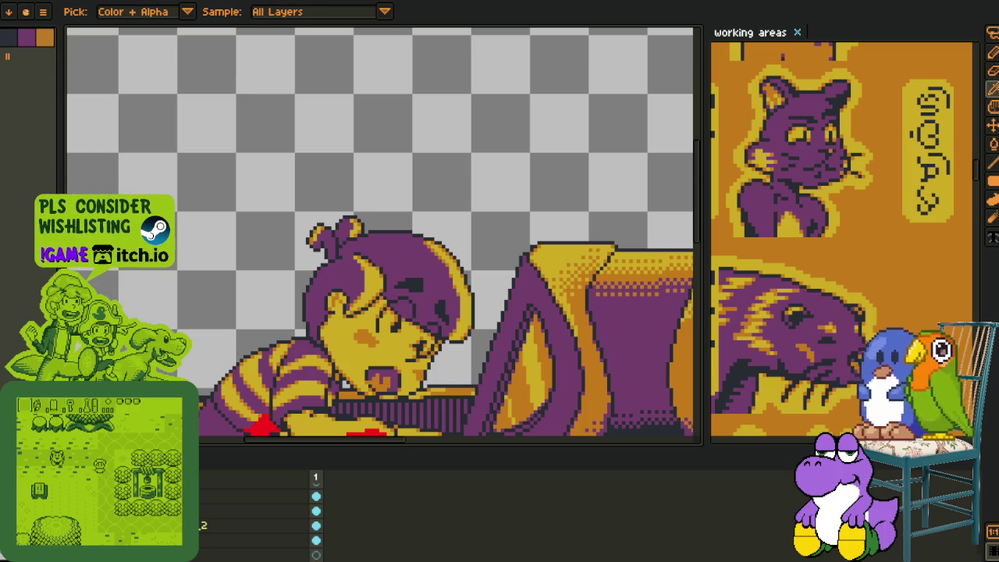
scroll(399, 376, "up", 2)
scroll(336, 378, "up", 2)
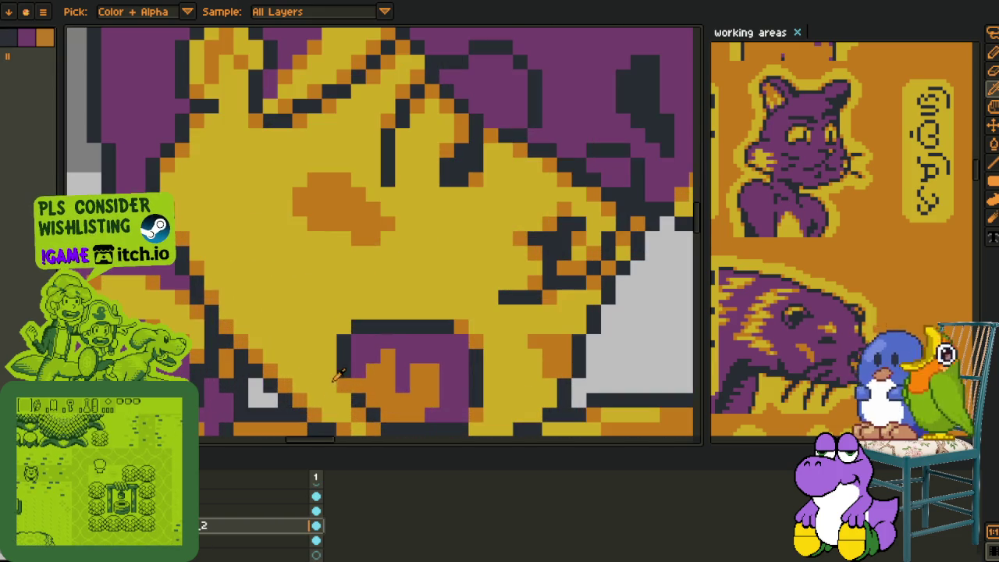
scroll(359, 403, "down", 3)
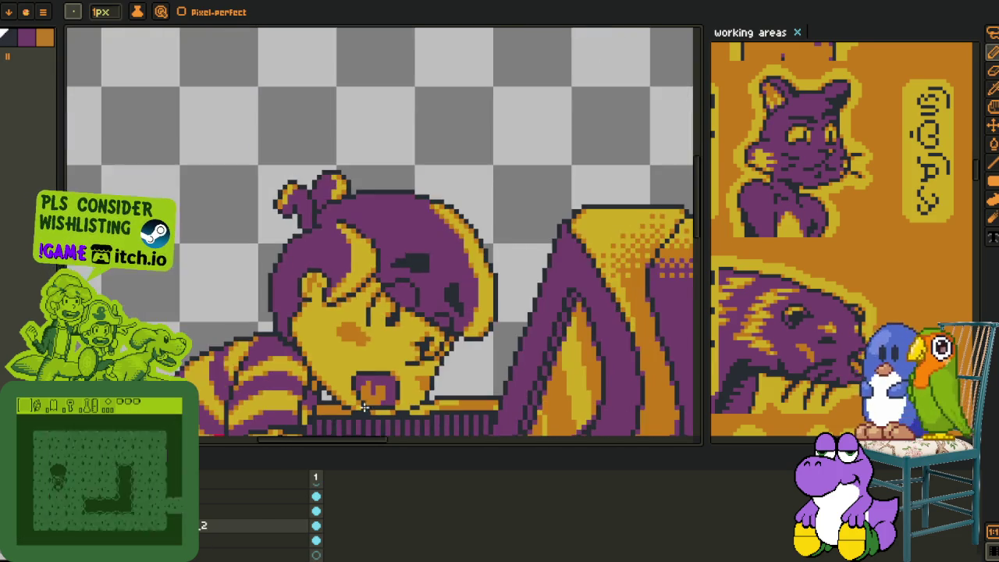
scroll(360, 397, "up", 2)
scroll(351, 348, "down", 2)
scroll(360, 344, "up", 3)
left_click(385, 336)
left_click(365, 335)
left_click(366, 316)
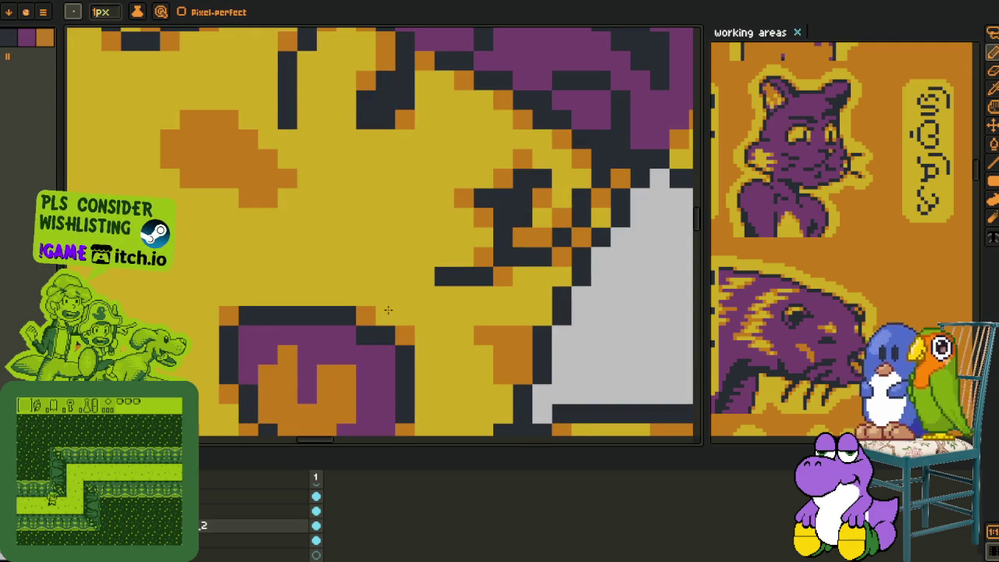
scroll(388, 310, "down", 2)
scroll(421, 320, "down", 2)
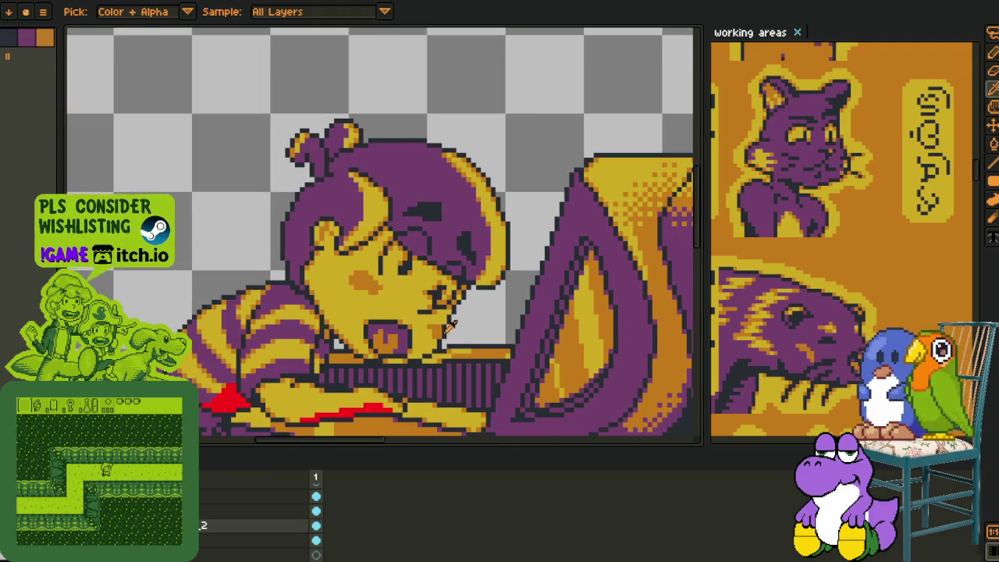
scroll(450, 326, "up", 2)
Bring the top of the head into view and save the illustration
key("b")
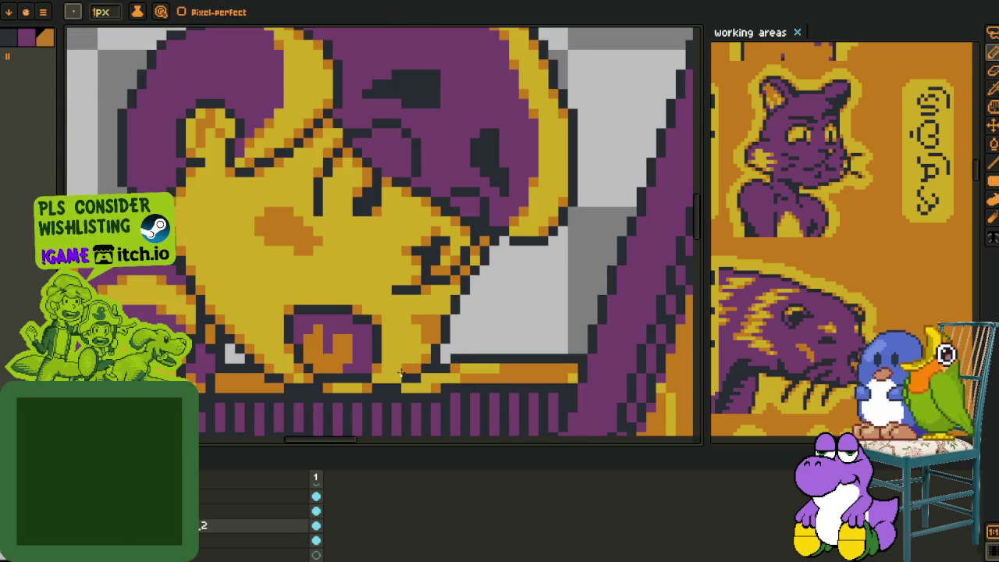
key("h")
mouse_move(323, 314)
left_mouse_down()
mouse_move(326, 365)
mouse_move(312, 363)
left_mouse_up()
key("b")
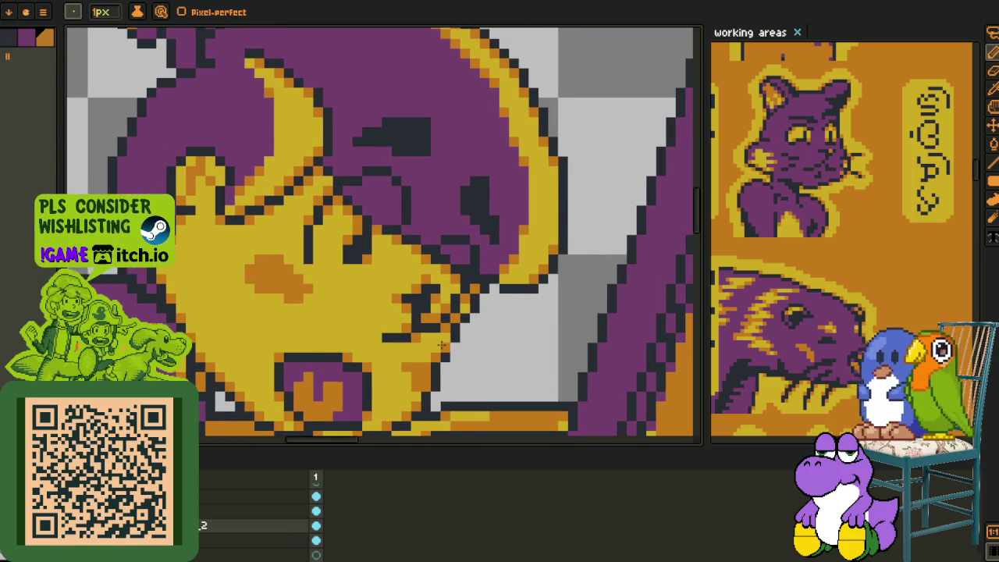
key("i")
scroll(475, 335, "down", 1)
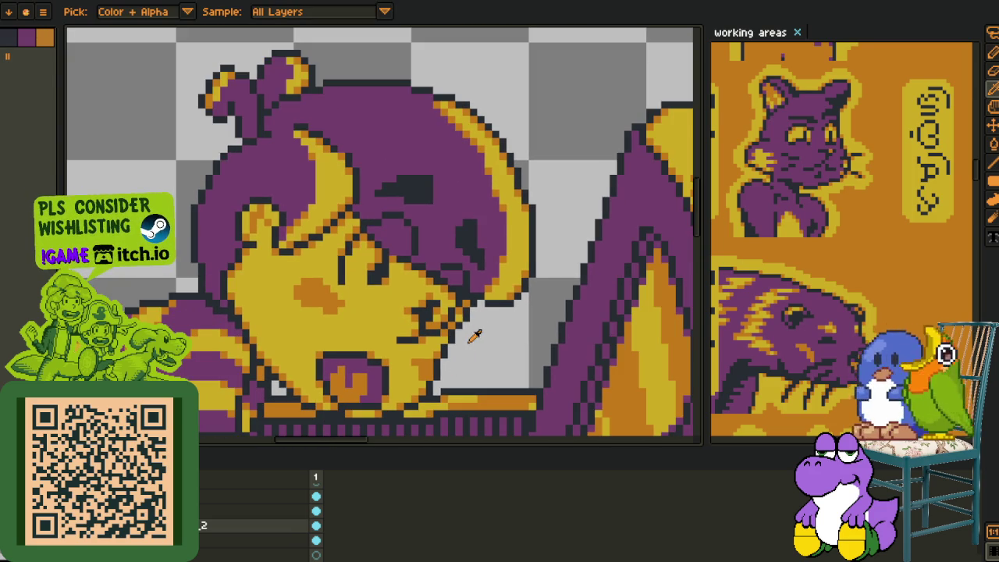
scroll(422, 250, "up", 2)
key("b")
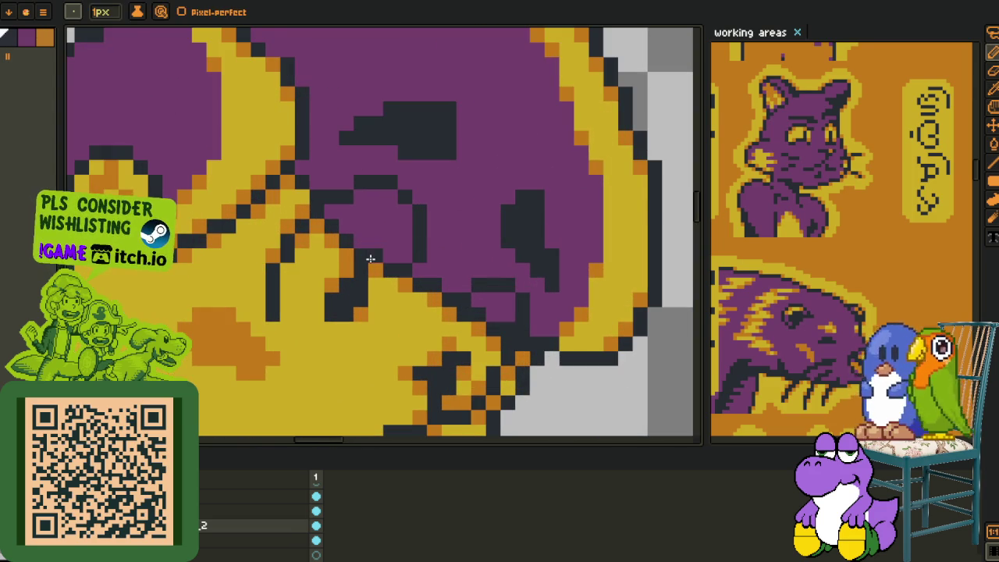
key("o")
scroll(370, 258, "down", 2)
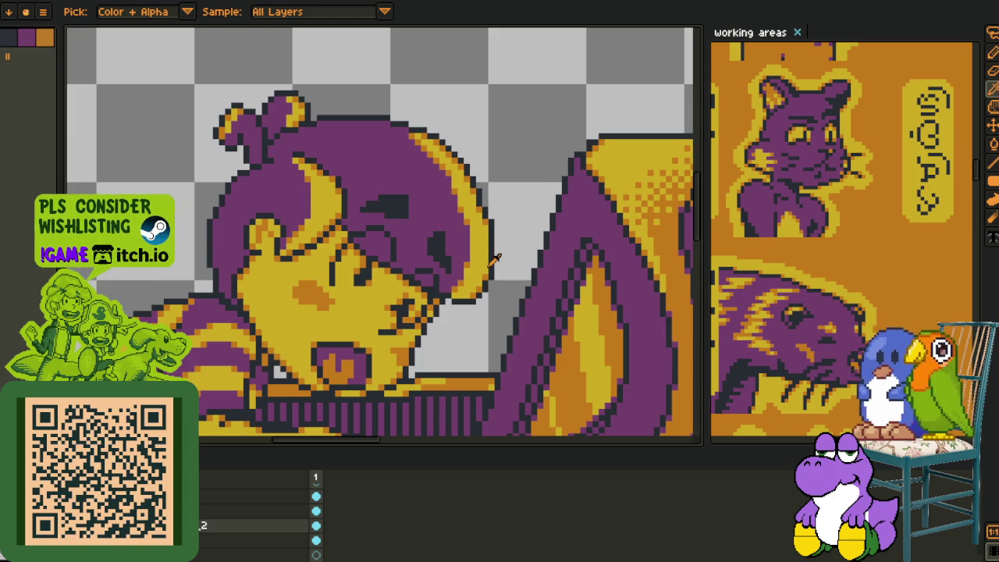
key("ctrl+s")
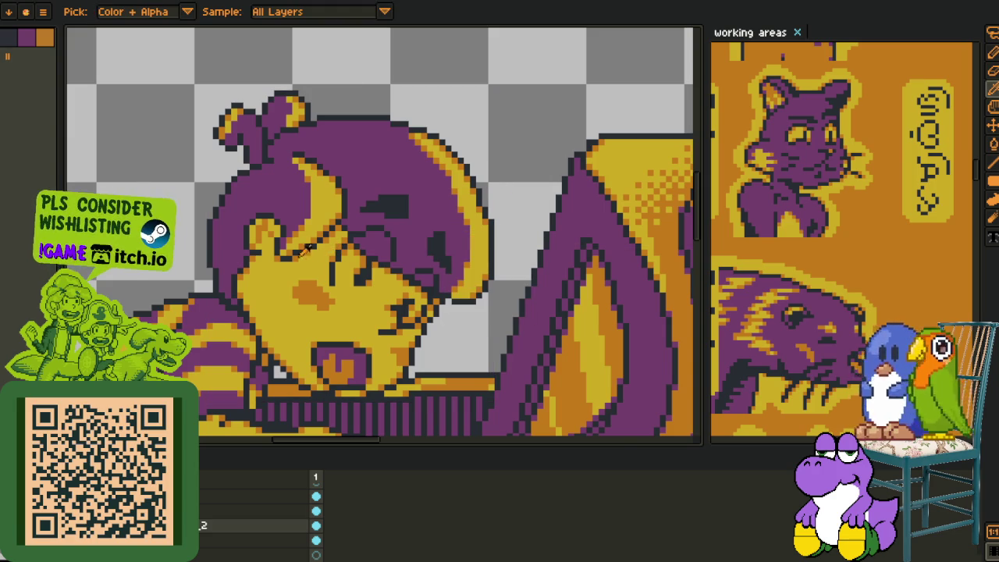
scroll(309, 251, "up", 2)
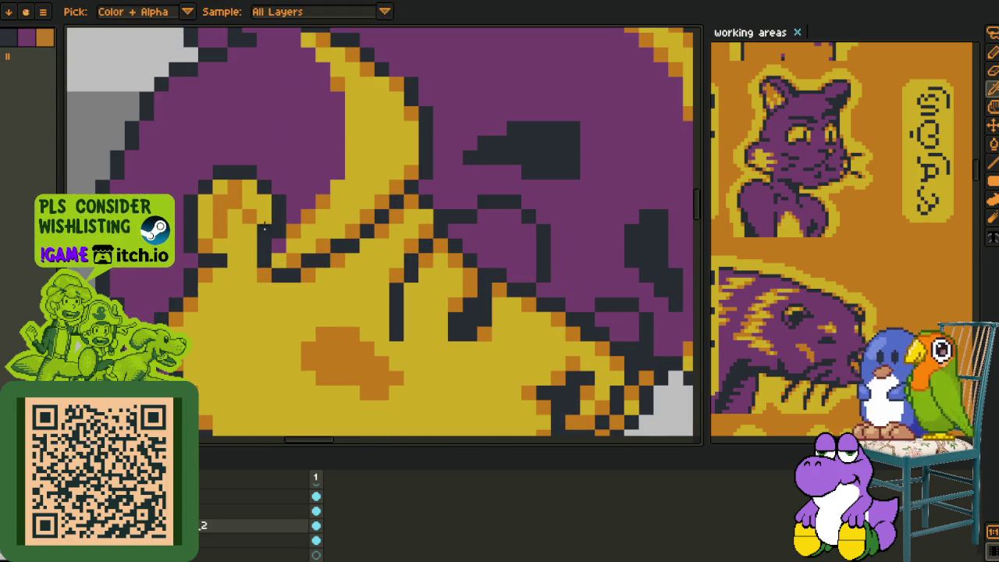
Pick the dark outline colour and repaint pixels in the hair outline, shifting the orange pixel right
left_click(275, 266)
key("b")
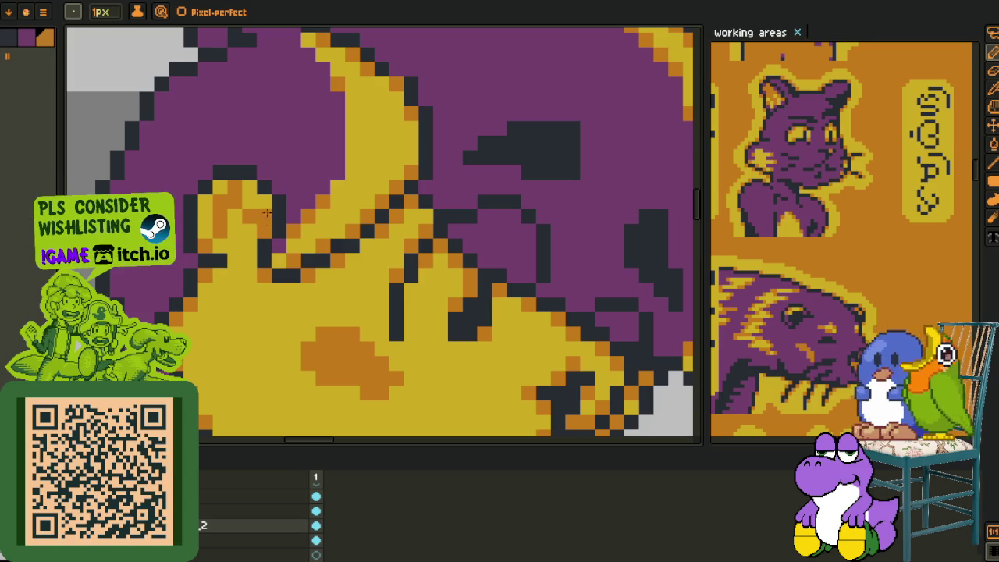
scroll(215, 203, "down", 3)
key("i")
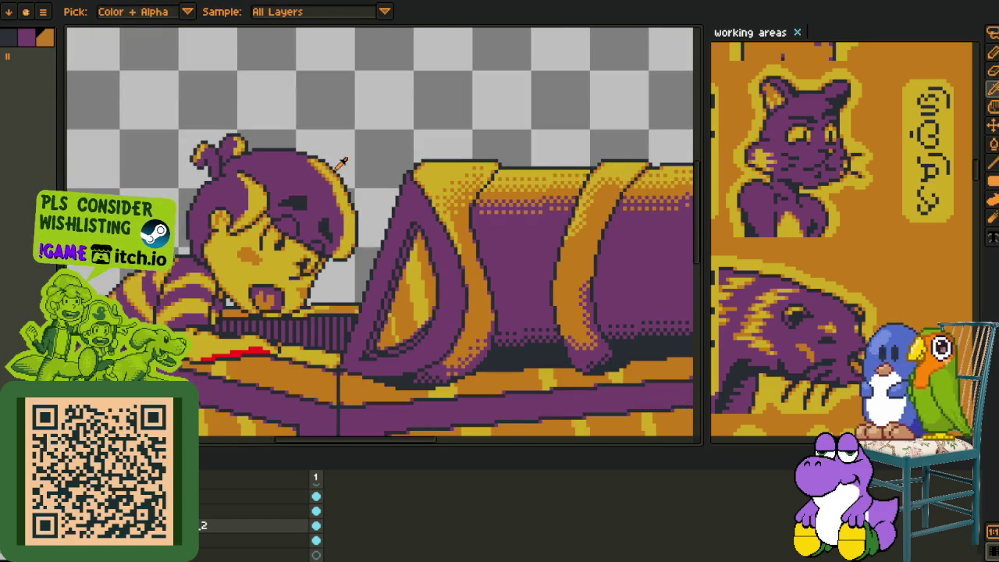
scroll(335, 152, "up", 2)
scroll(318, 182, "up", 2)
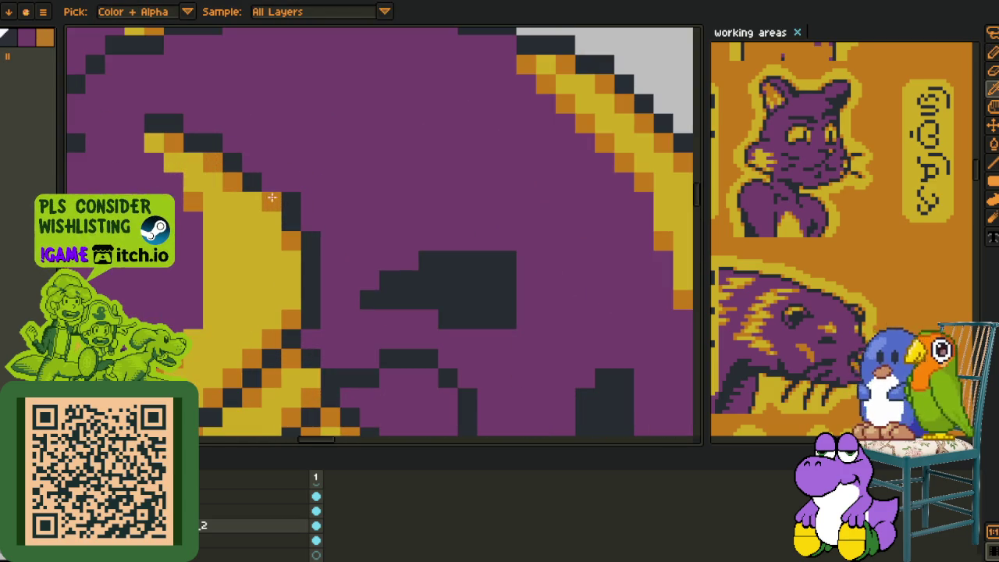
left_click(271, 181)
left_click(251, 181)
left_click(232, 181, "alt")
left_click(251, 182)
left_click(241, 197, "alt")
left_click(232, 181)
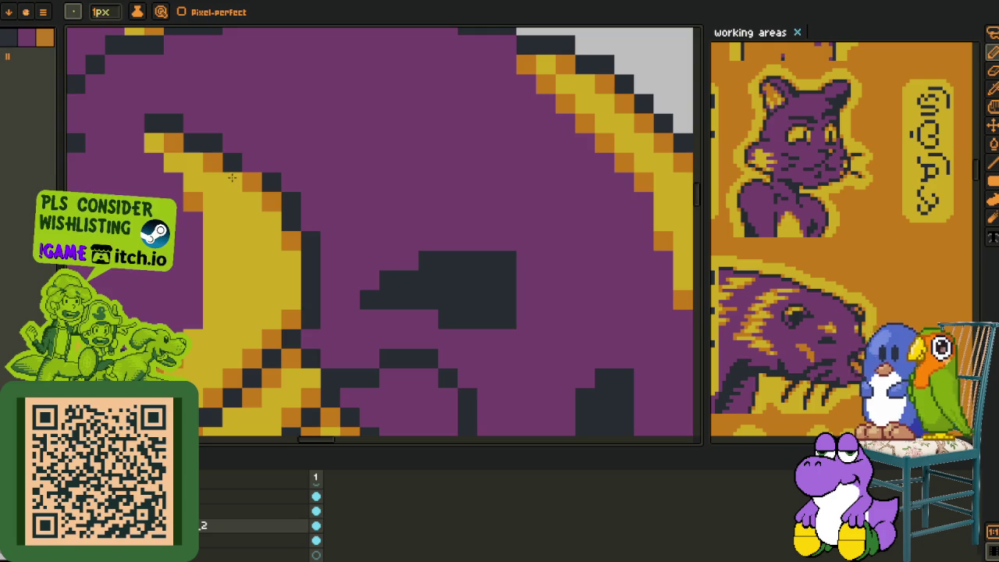
Turn a dark hair-outline pixel orange and hide the timeline for more canvas room
scroll(281, 160, "down", 5)
scroll(277, 139, "up", 5)
scroll(312, 179, "down", 3)
scroll(363, 205, "down", 1)
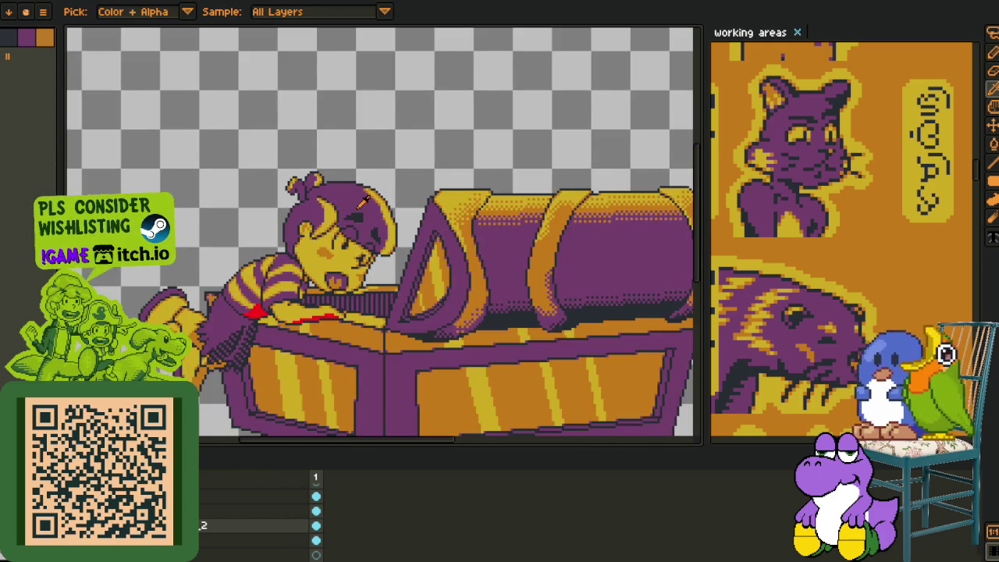
scroll(363, 203, "down", 2)
scroll(355, 205, "up", 2)
scroll(348, 207, "up", 3)
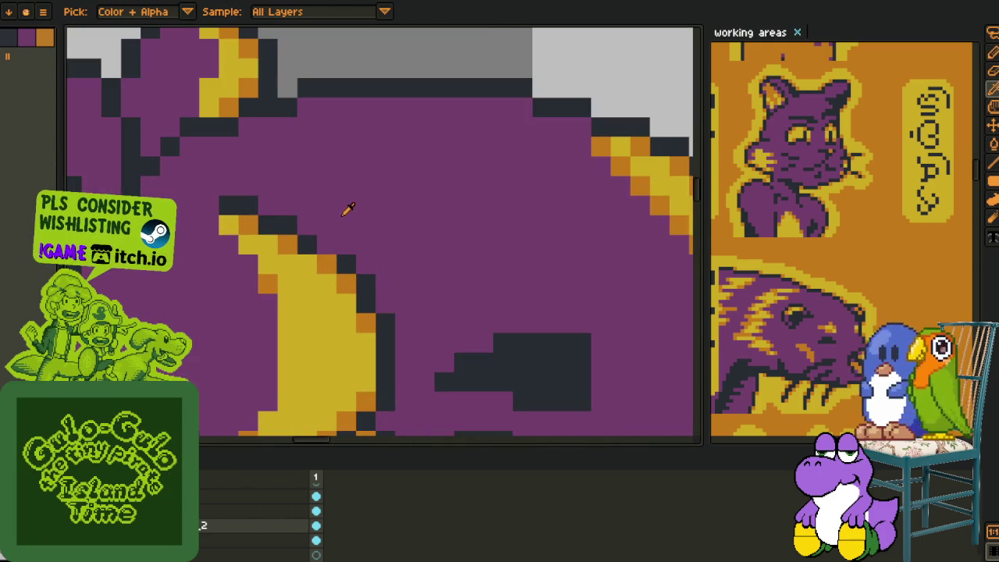
left_click(306, 243)
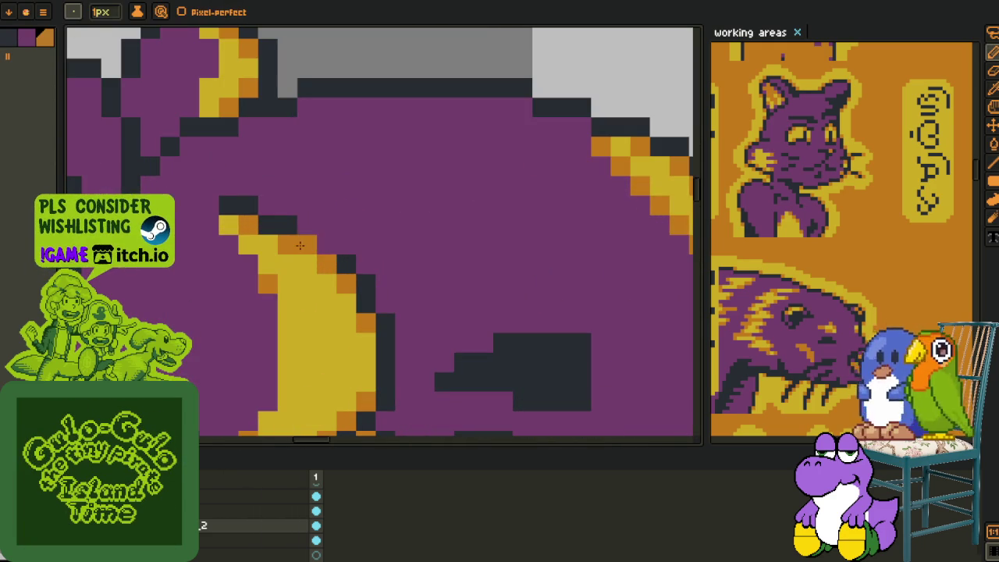
scroll(323, 245, "down", 3)
scroll(353, 197, "down", 1)
scroll(353, 198, "down", 1)
key("ctrl")
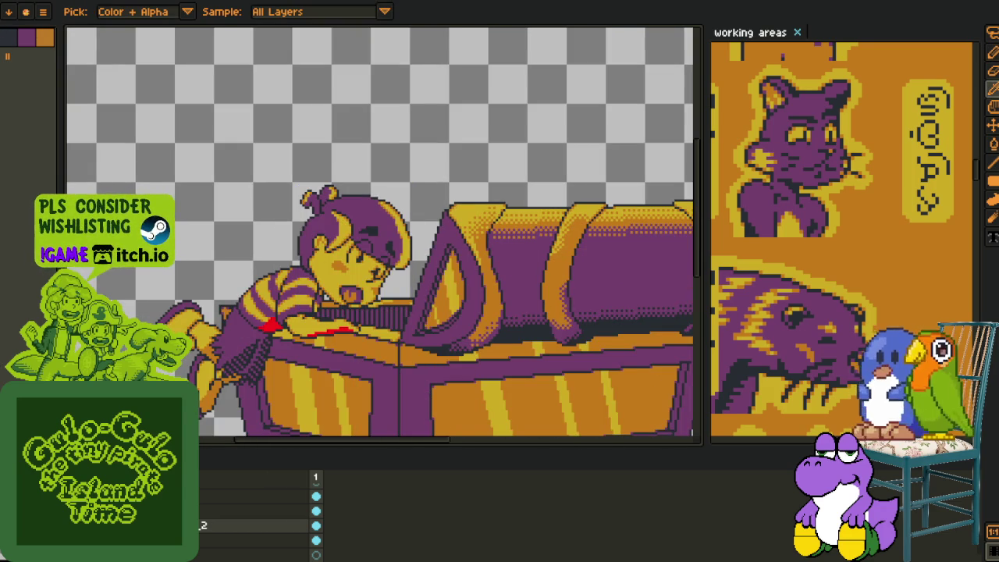
key("Tab")
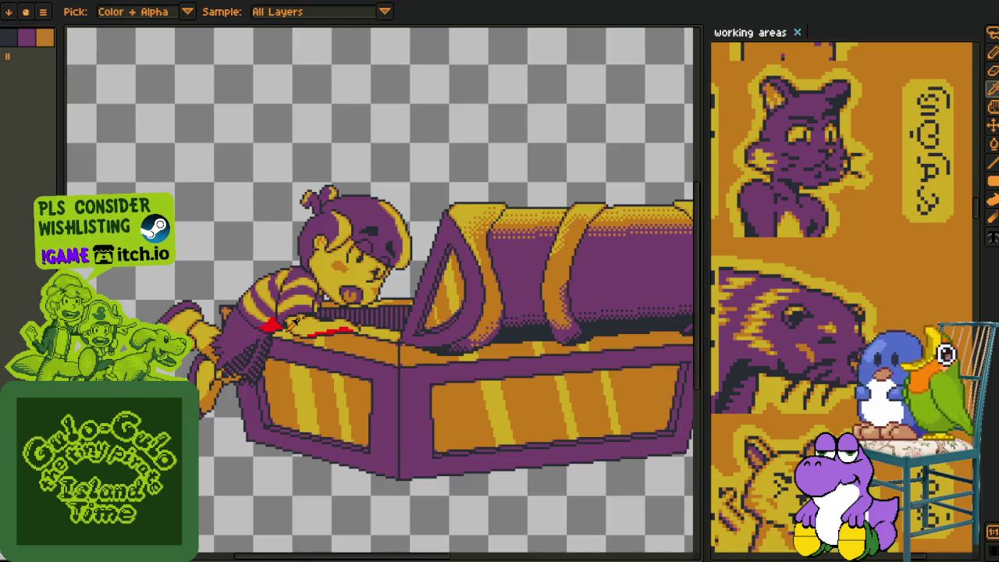
scroll(312, 312, "up", 1)
scroll(328, 296, "up", 1)
key("b")
scroll(343, 279, "up", 1)
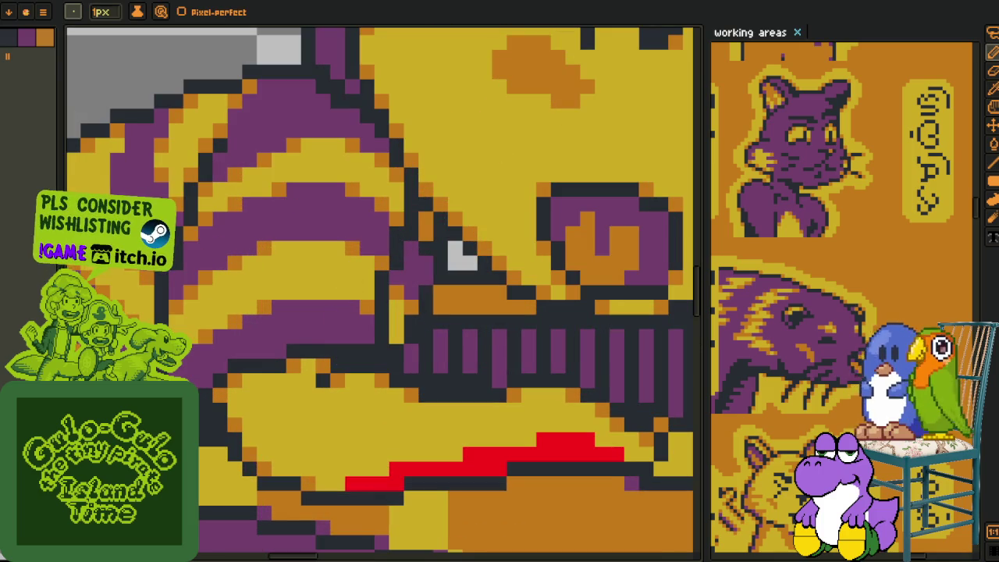
Rearrange the layer order in the timeline, then hide the timeline again
key("Tab")
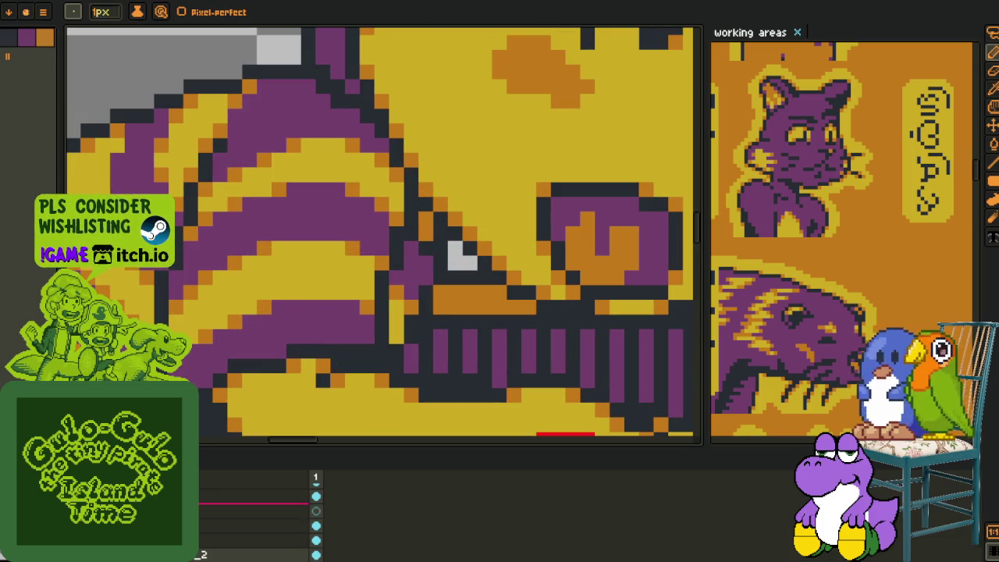
left_click_drag(257, 503, 257, 497)
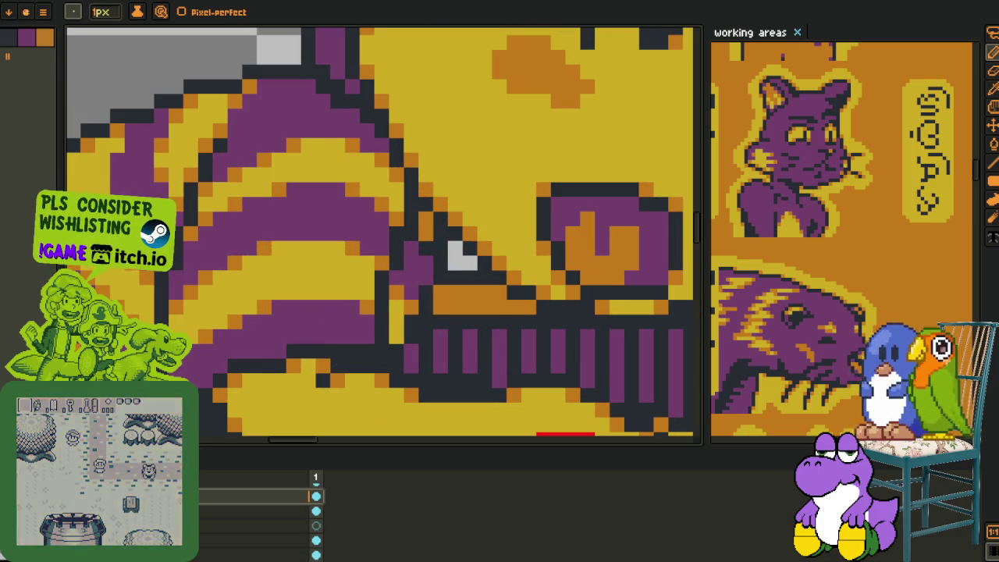
scroll(263, 515, "up", 1)
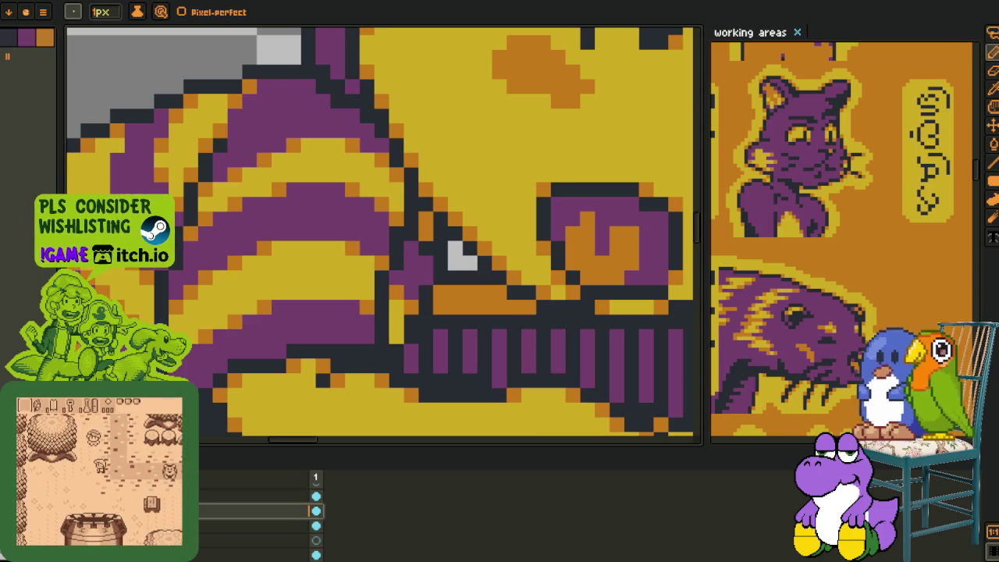
key("Tab")
Paint red marks along the cheek shadow and open Replace Color for #FF0000
key("b")
mouse_move(381, 235)
left_mouse_down()
mouse_move(312, 334)
mouse_move(367, 331)
left_mouse_up()
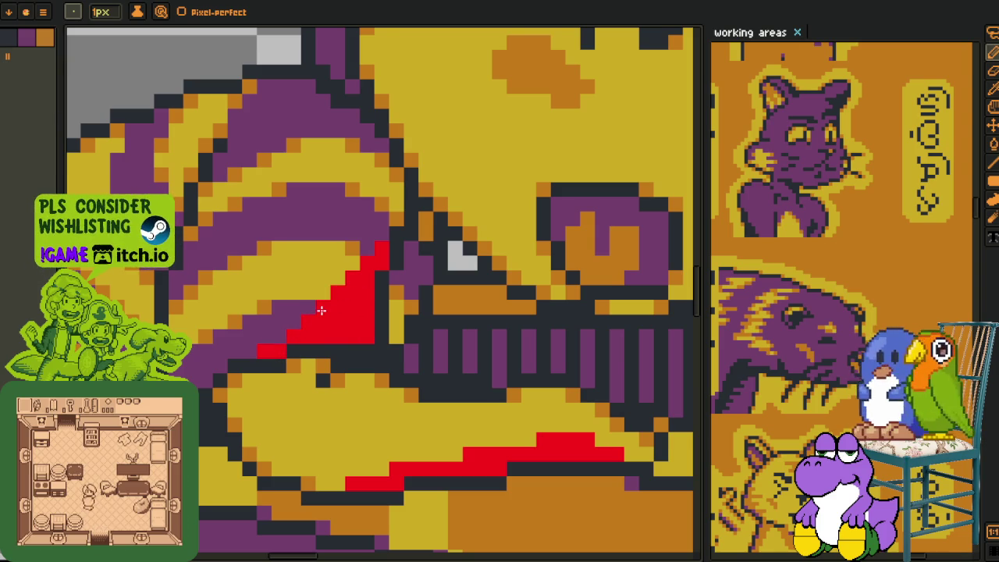
scroll(321, 310, "down", 3)
scroll(321, 310, "down", 3)
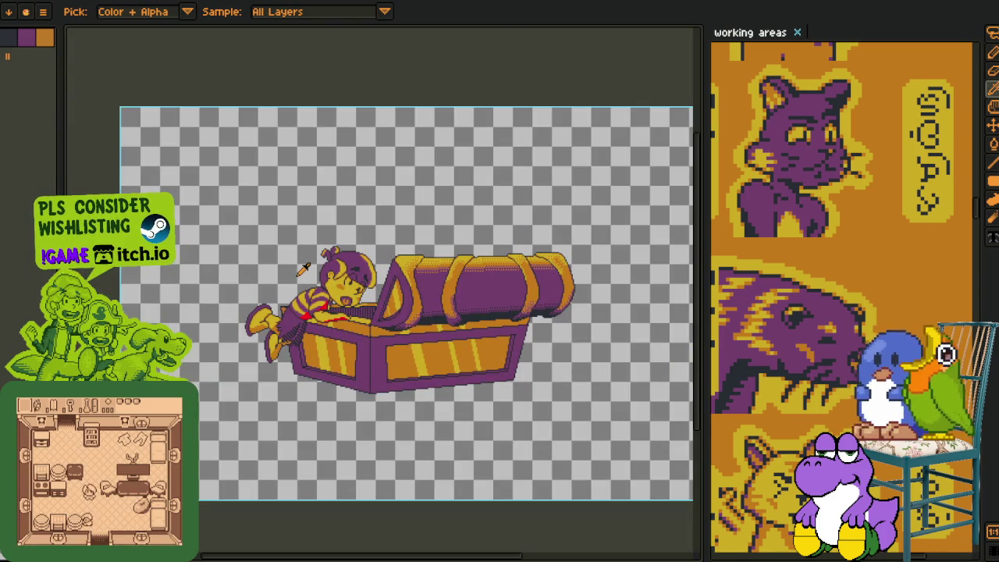
scroll(322, 298, "up", 5)
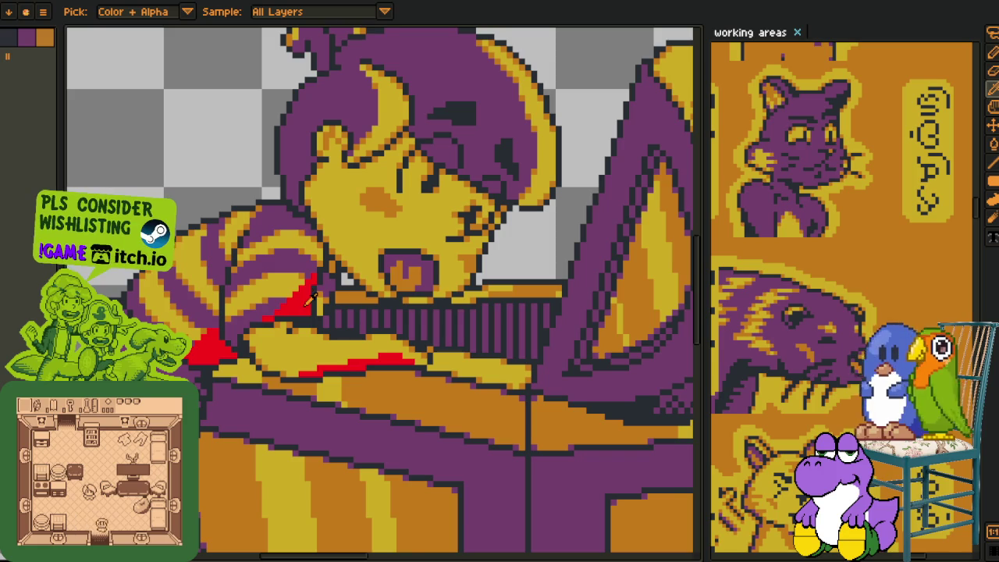
scroll(312, 294, "down", 1)
scroll(312, 293, "up", 3)
scroll(313, 294, "down", 3)
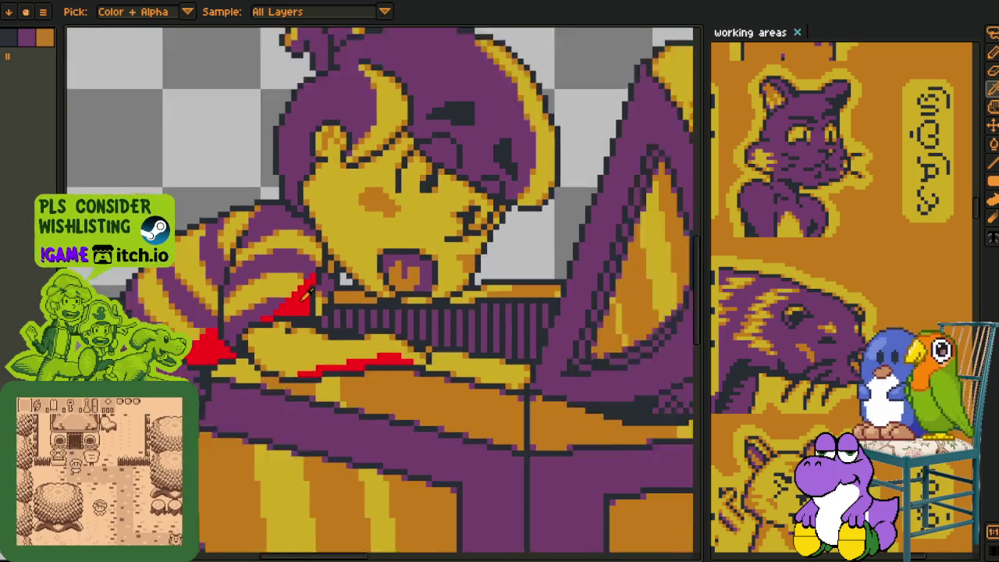
scroll(313, 294, "down", 1)
scroll(313, 295, "down", 3)
scroll(310, 297, "up", 4)
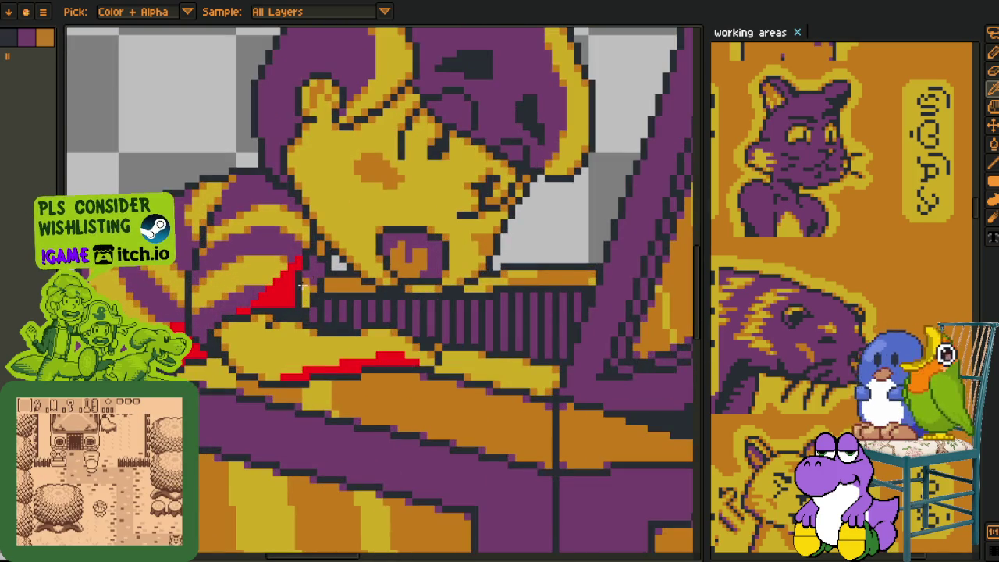
scroll(305, 287, "up", 3)
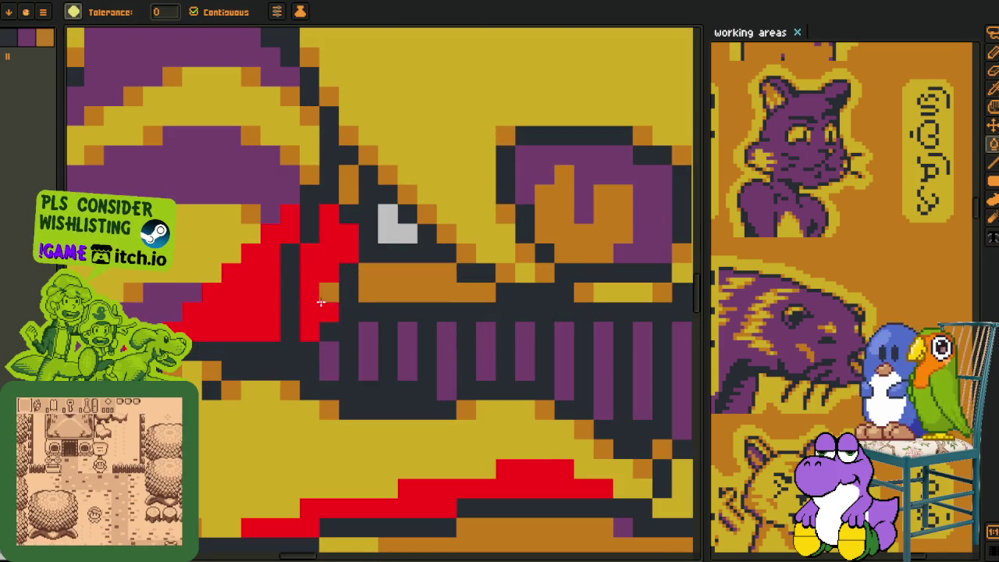
scroll(316, 289, "down", 2)
scroll(313, 290, "down", 1)
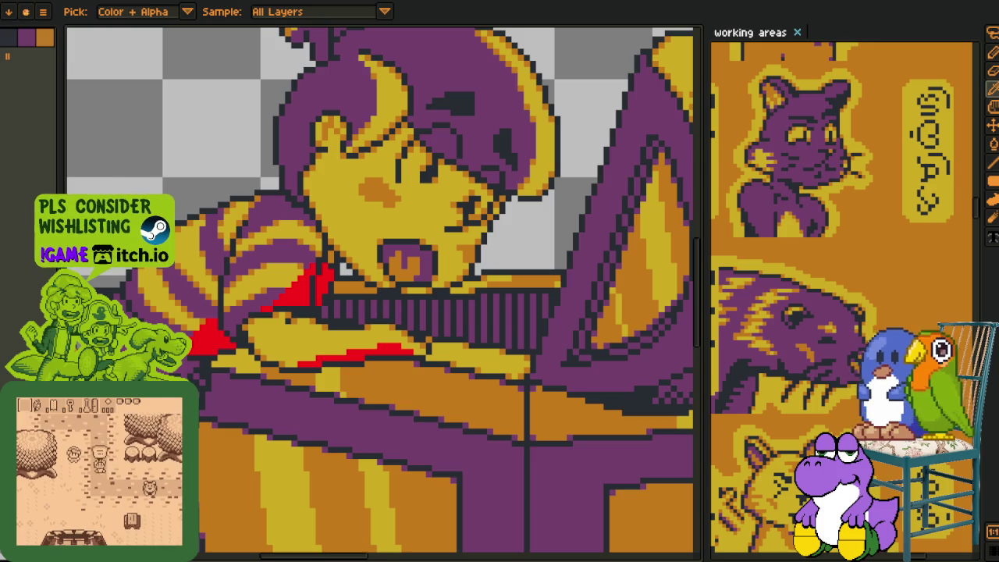
key("shift+r")
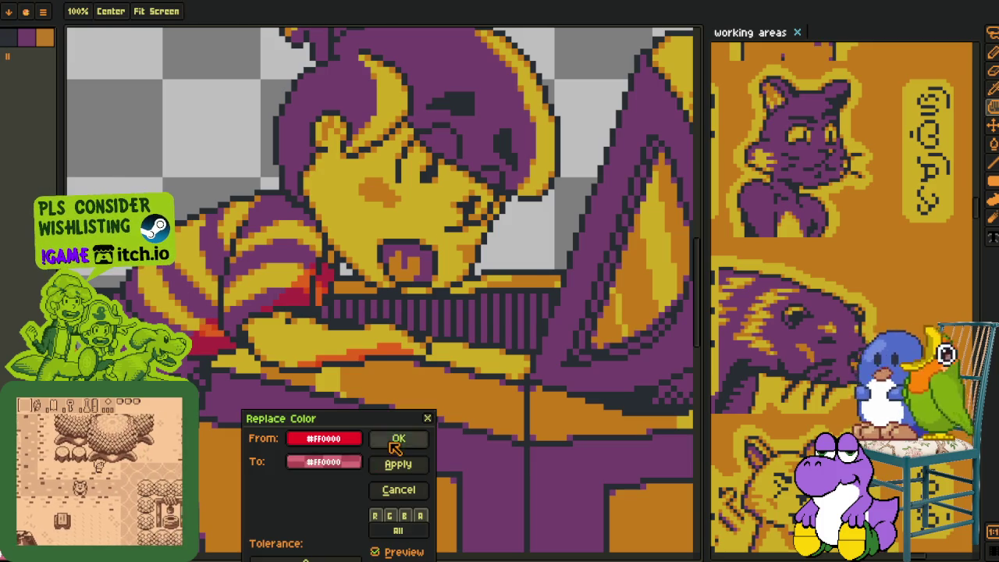
Confirm the Replace Color change to recolour the red marks
left_click(398, 440)
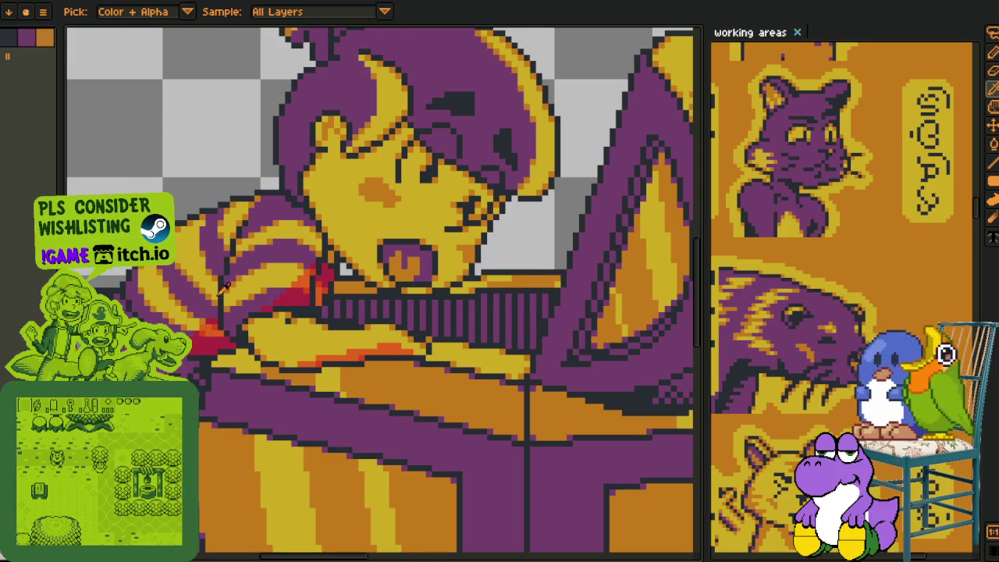
scroll(258, 300, "up", 2)
scroll(258, 301, "up", 2)
Fill the leftover red and orange-red eye pixels with the nearby dark shading
key("b")
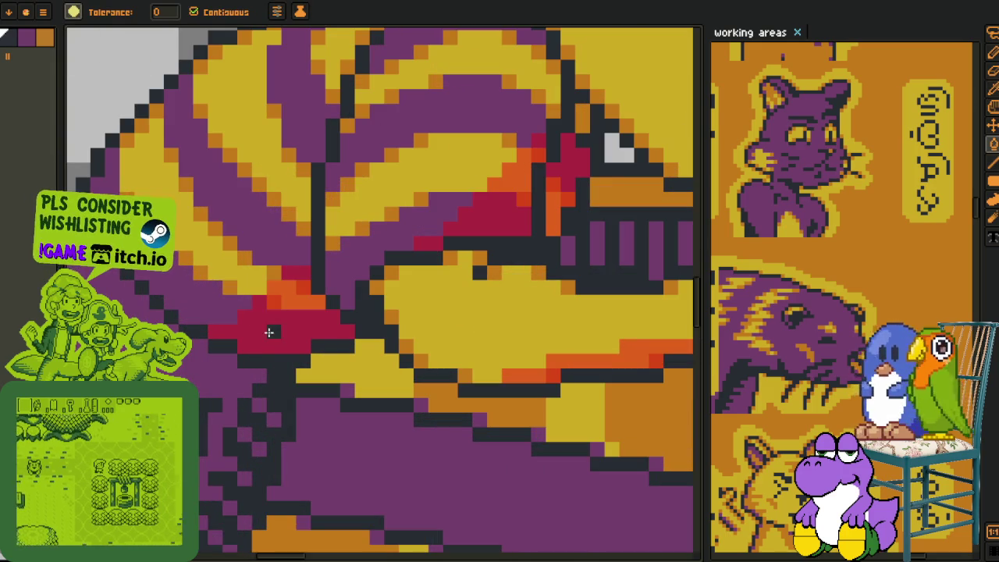
left_click_drag(430, 250, 230, 332)
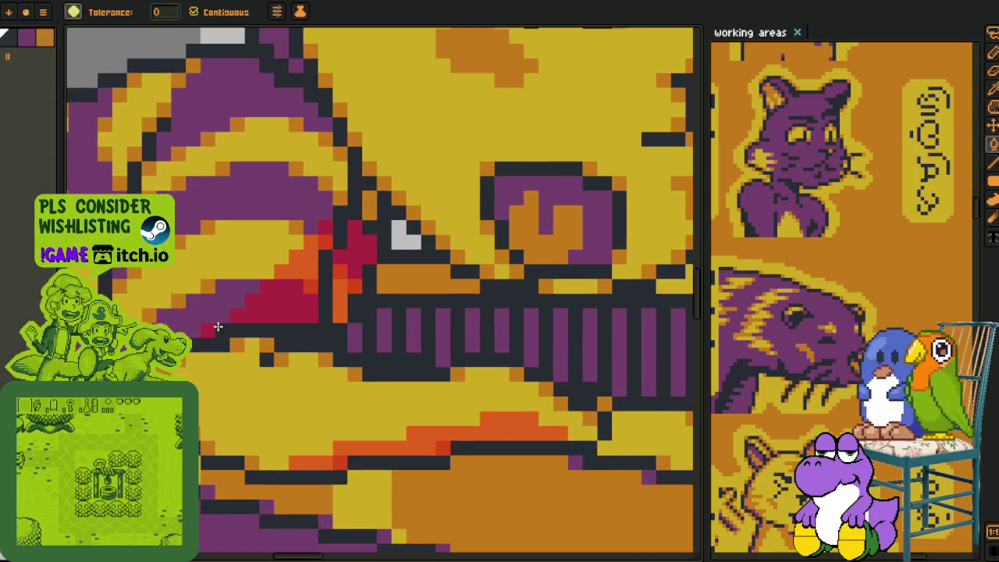
left_click(345, 252)
key("i")
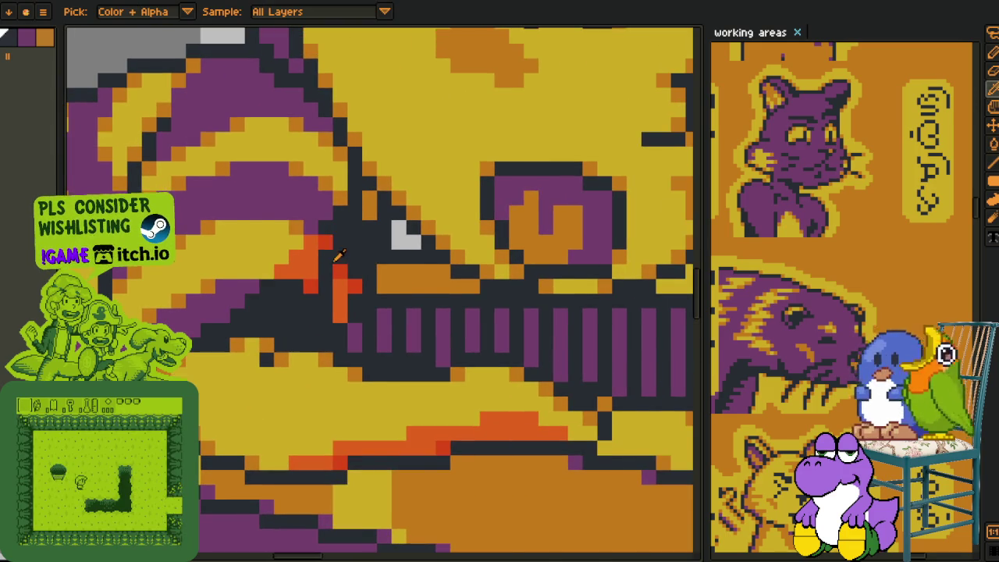
key("b")
left_click(351, 252)
left_click(323, 296)
left_click(379, 294)
left_click(378, 294)
left_click_drag(378, 294, 476, 265)
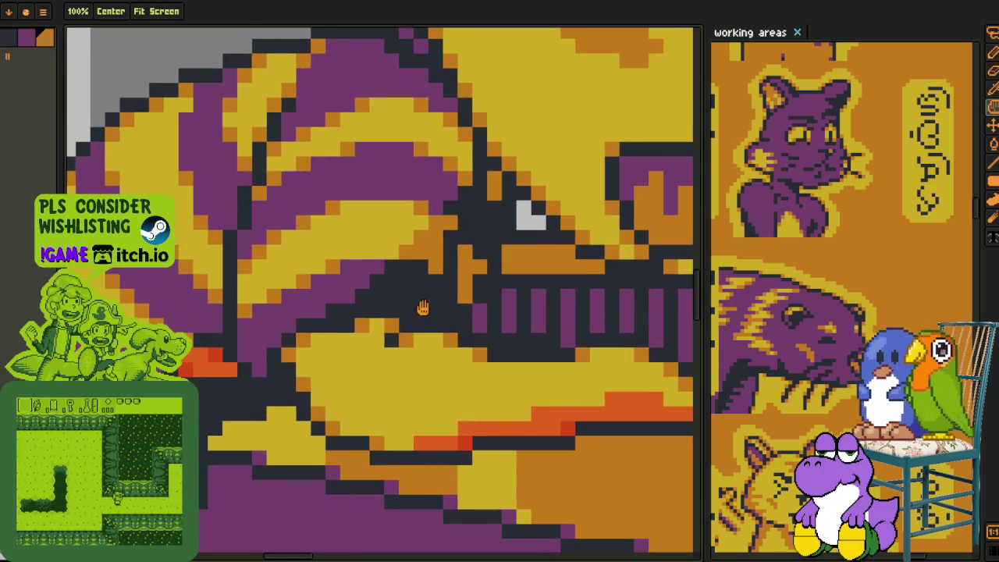
scroll(187, 367, "down", 5)
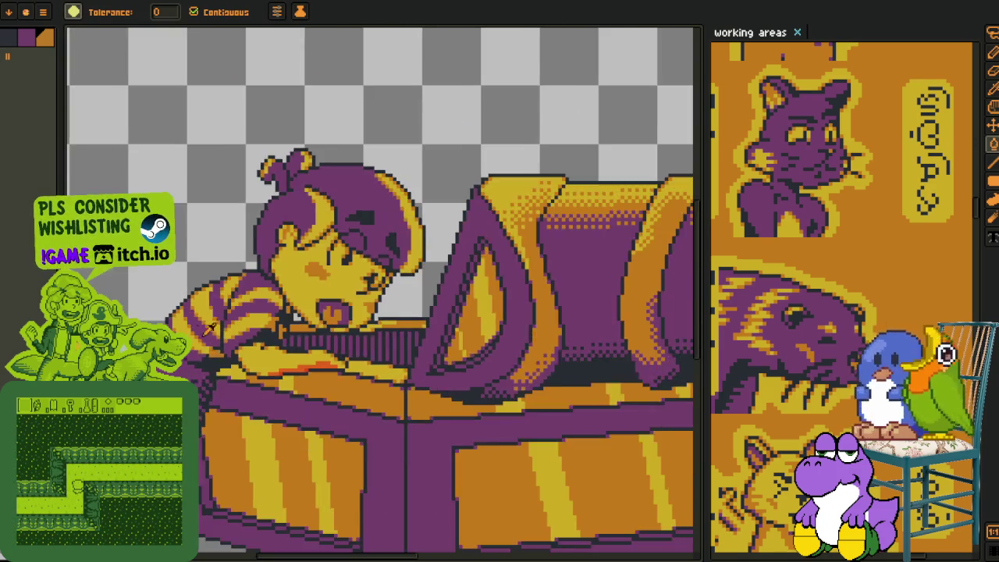
key("i")
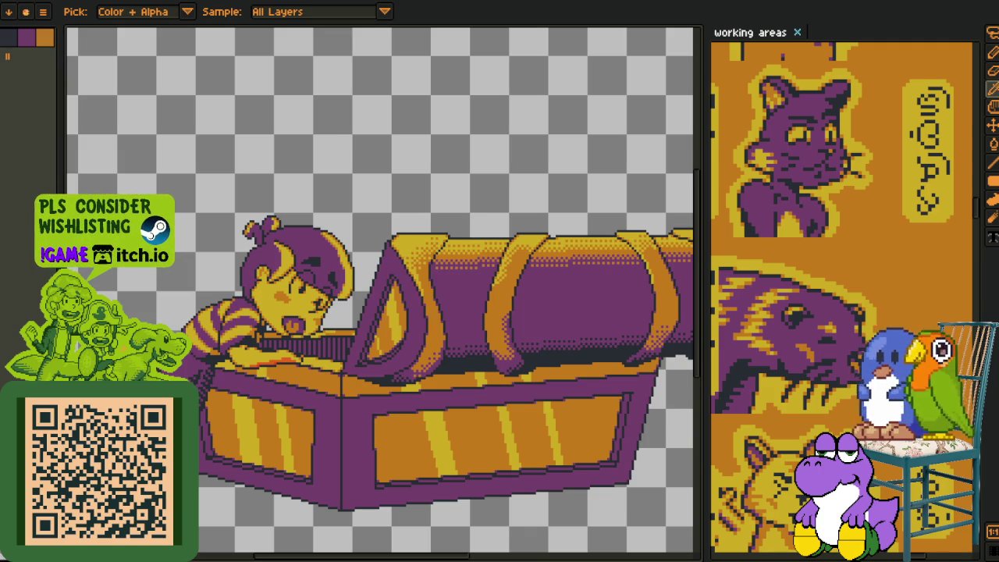
Retouch the arm with an orange stroke, sleeve-purple pixels and a dark outline pixel
scroll(285, 258, "up", 1)
scroll(285, 257, "up", 1)
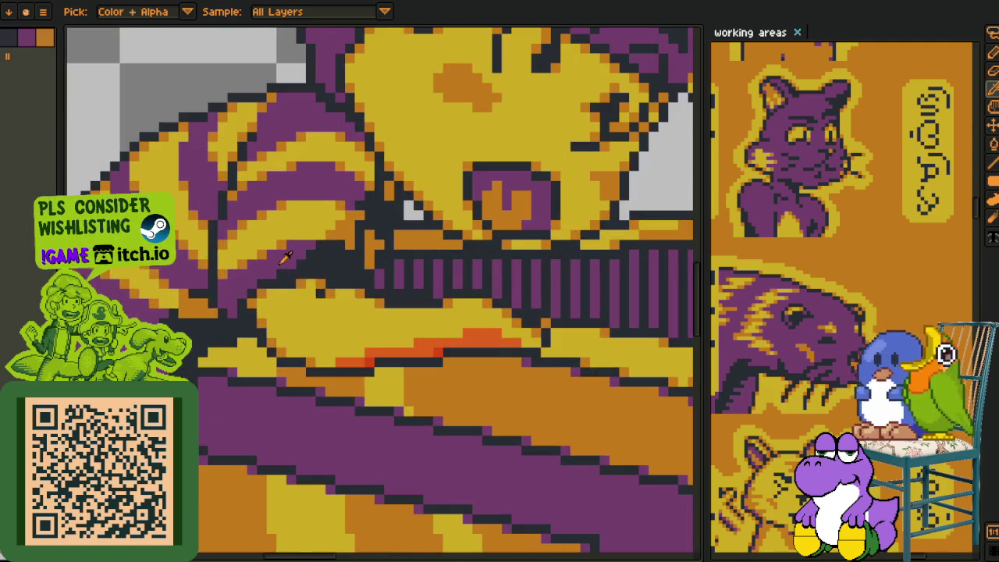
scroll(310, 282, "up", 1)
key("b")
mouse_move(233, 297)
left_mouse_down()
mouse_move(316, 299)
mouse_move(314, 291)
left_mouse_up()
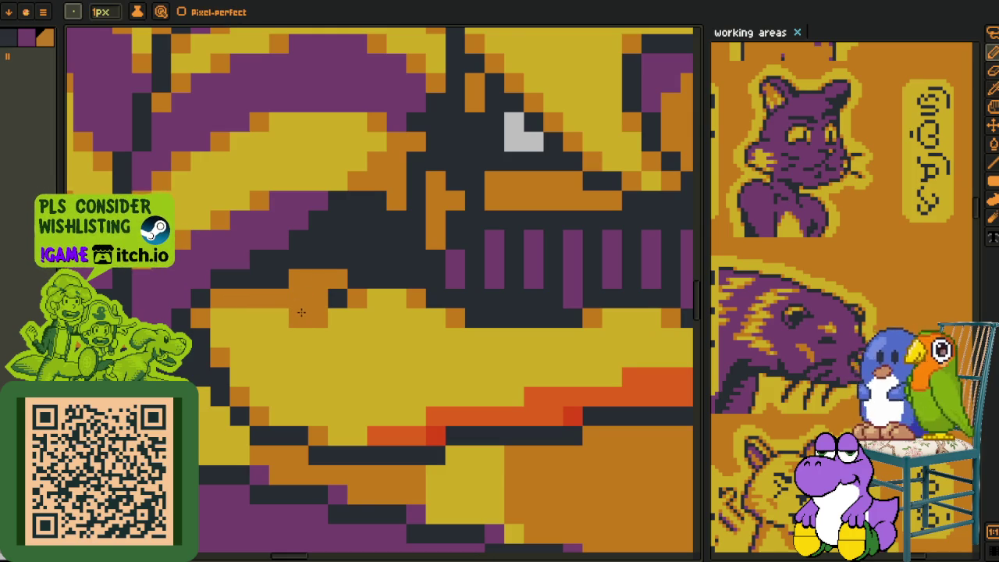
key("i")
key("b")
key("i")
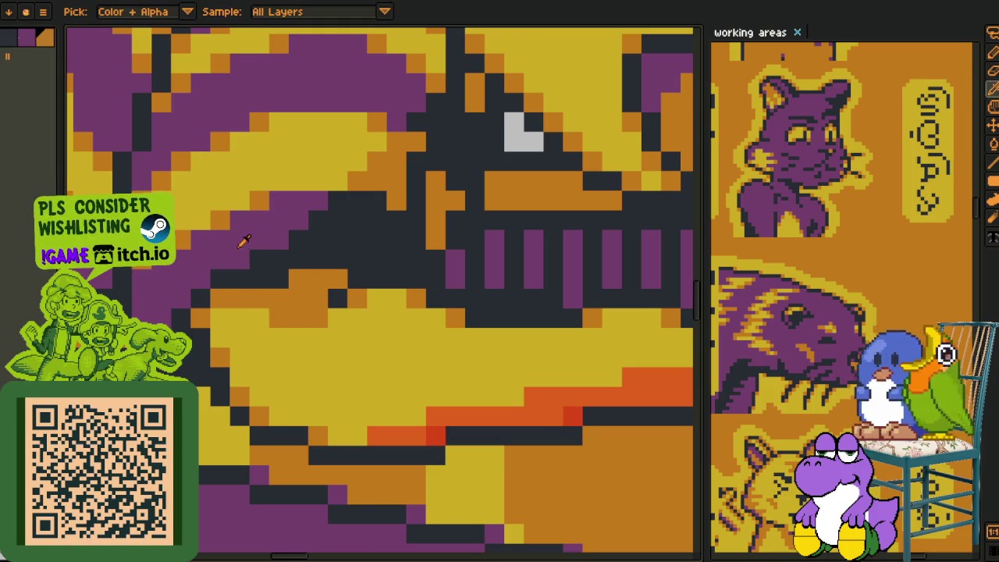
left_click(243, 242)
key("b")
left_click_drag(295, 279, 334, 282)
left_click(334, 281)
right_click(222, 298)
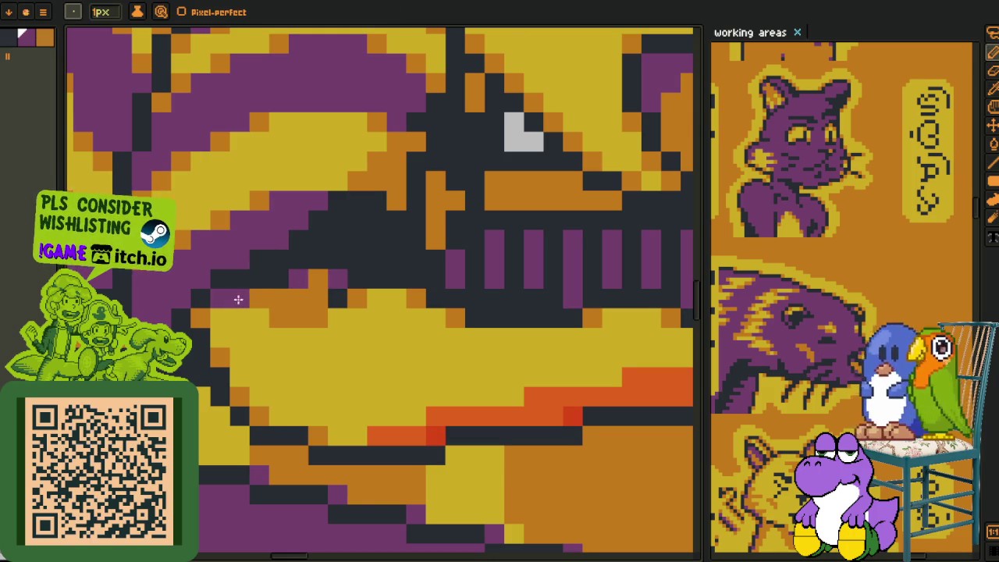
key("i")
Fill the orange-red band on the chest rim below the face with brown
mouse_move(230, 292)
left_mouse_down()
mouse_move(307, 357)
mouse_move(292, 394)
left_mouse_up()
key("g")
left_click(307, 405)
left_click(275, 421)
left_click(253, 420)
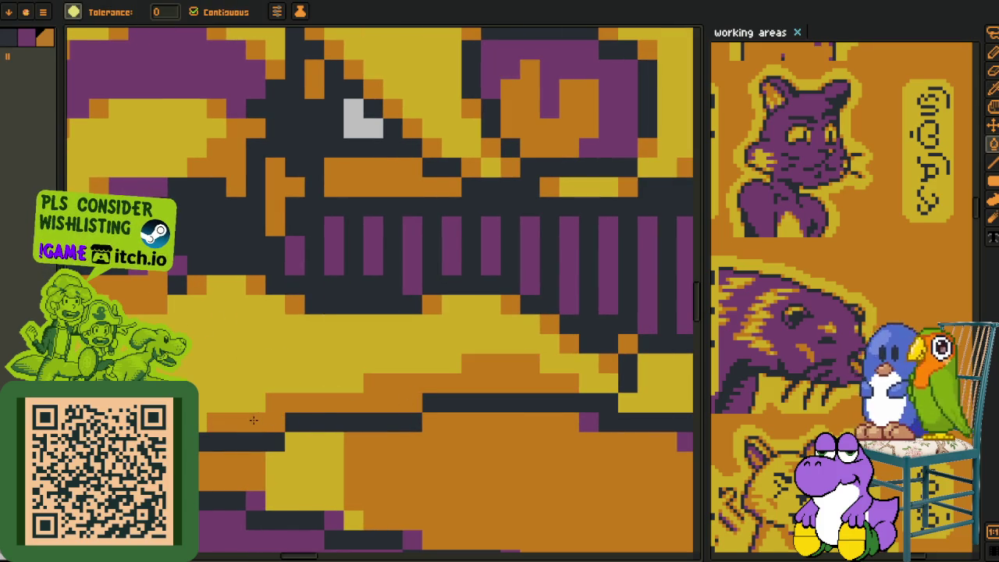
Place a diagonal line of purple pixels along the chest rim's edge
key("o")
key("b")
left_click(276, 422)
left_click(412, 402)
left_click(432, 383)
left_click(367, 382, "alt")
Show the layers timeline
scroll(264, 406, "down", 3)
scroll(388, 377, "up", 2)
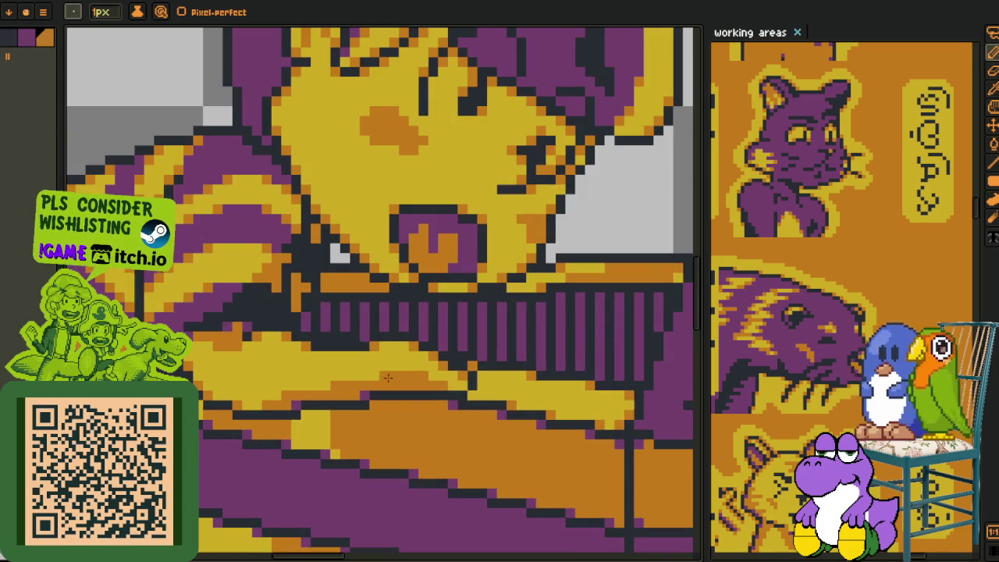
scroll(382, 378, "down", 3)
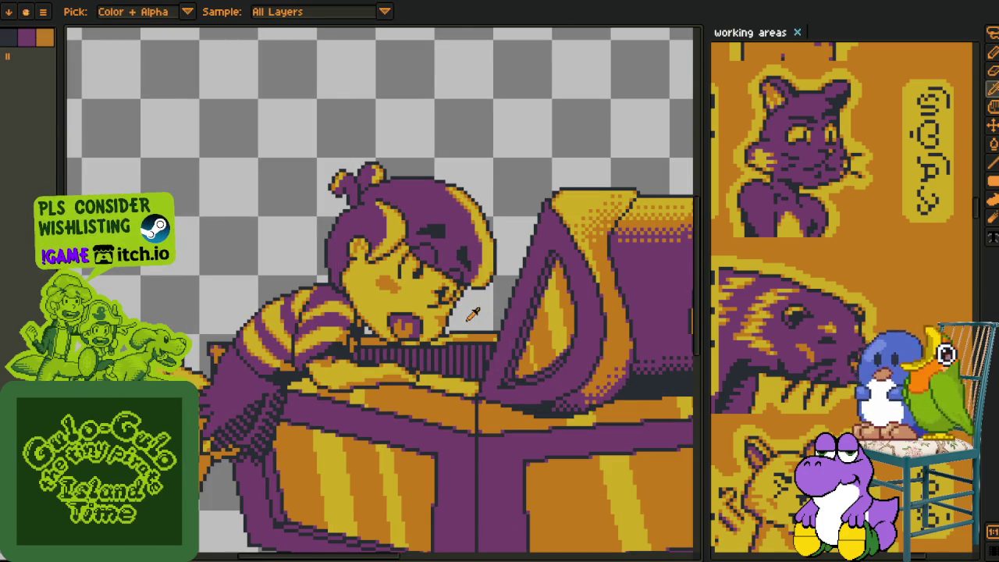
scroll(405, 350, "down", 1)
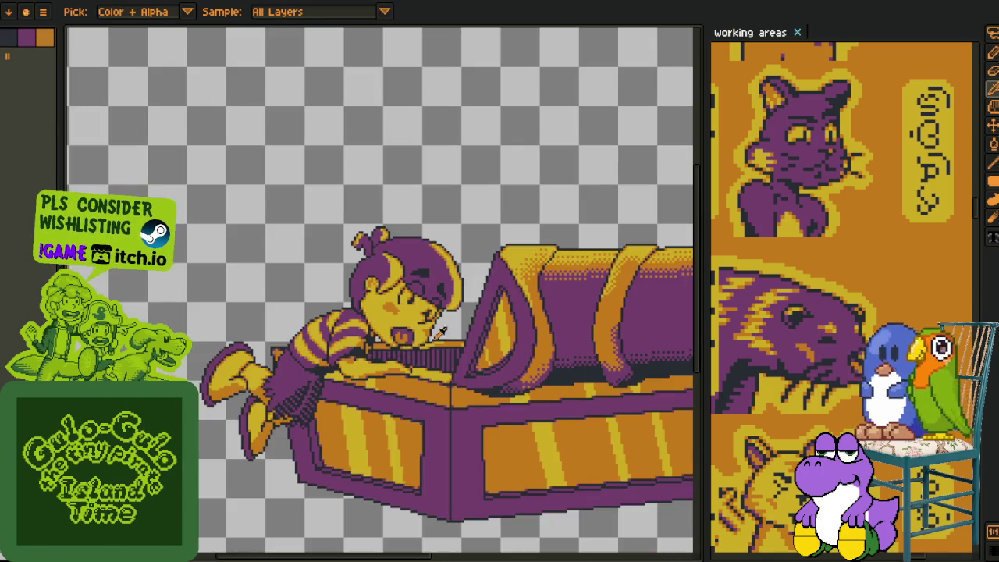
scroll(432, 335, "up", 1)
scroll(426, 336, "up", 1)
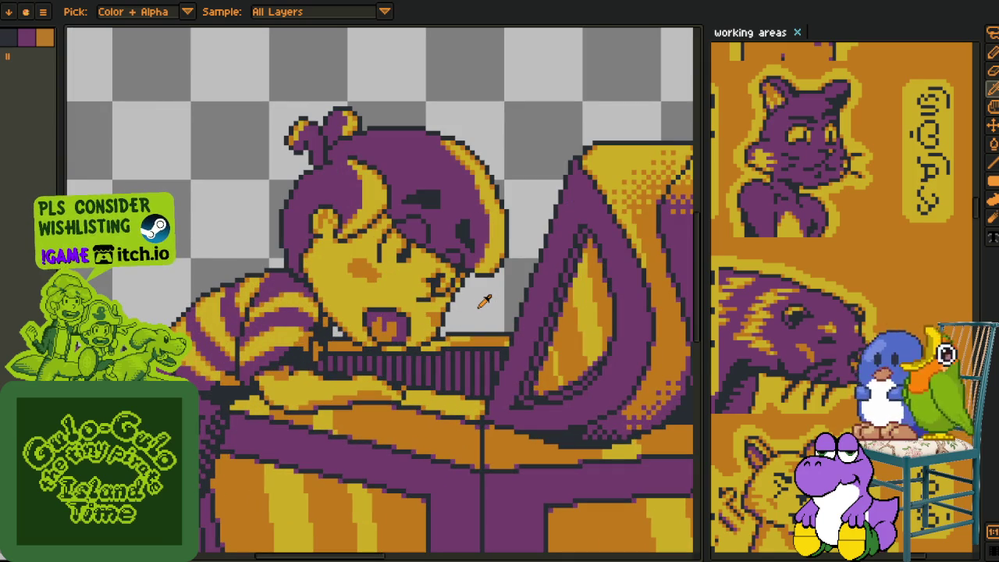
scroll(484, 301, "down", 2)
key("Tab")
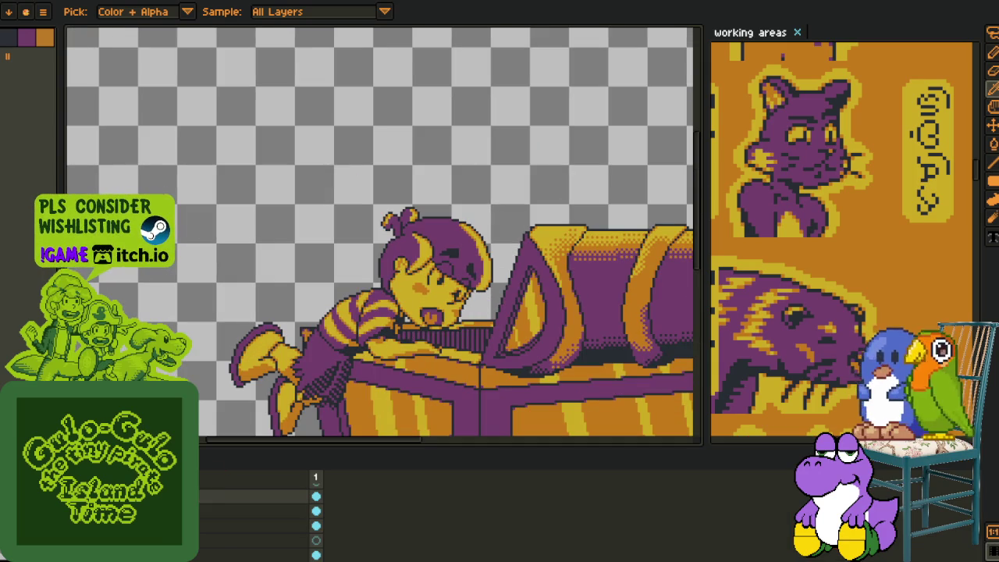
Merge the layer down into the one below and hide the timeline
right_click(180, 497)
left_click(234, 544)
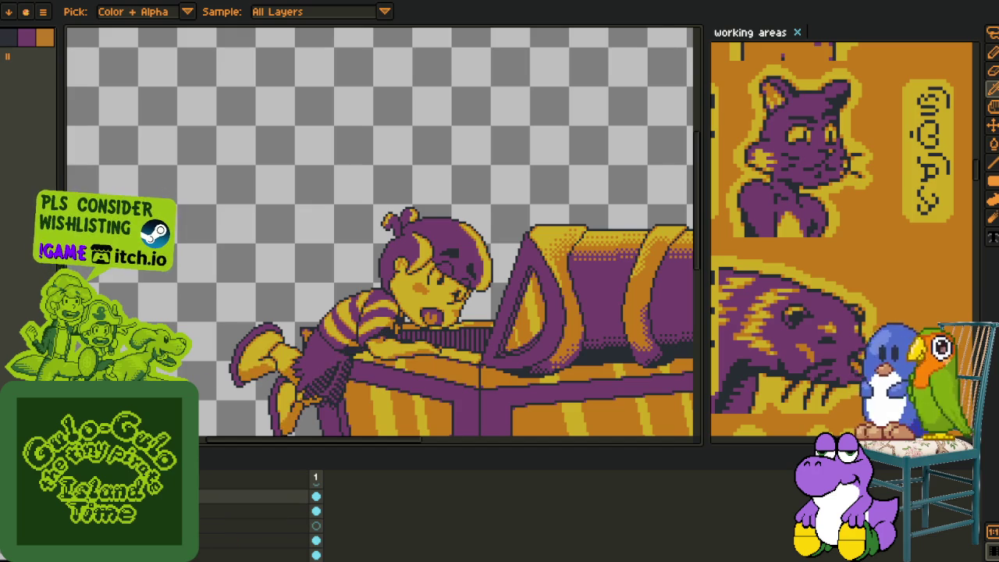
scroll(212, 375, "down", 3)
scroll(213, 375, "up", 2)
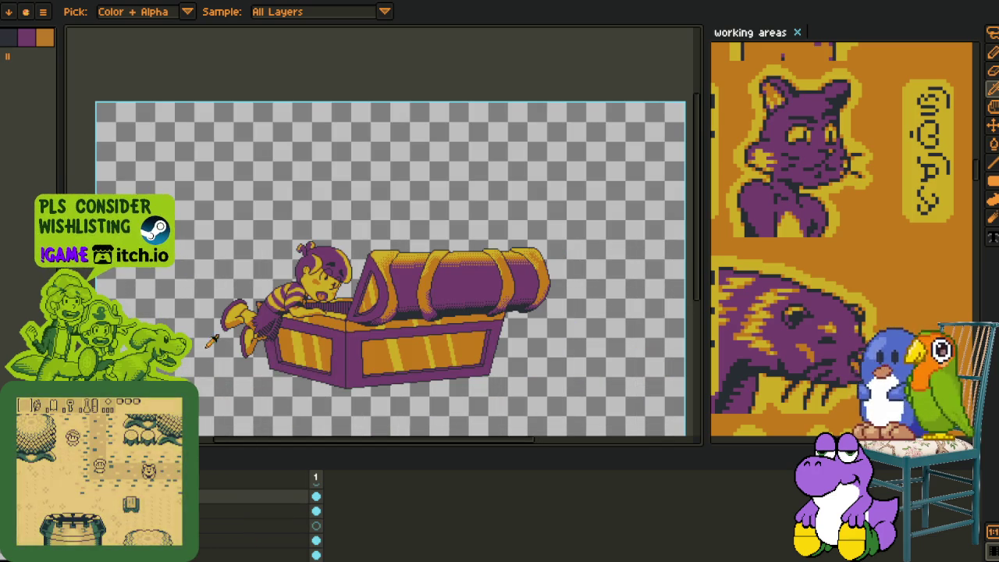
scroll(212, 300, "up", 1)
scroll(211, 301, "up", 1)
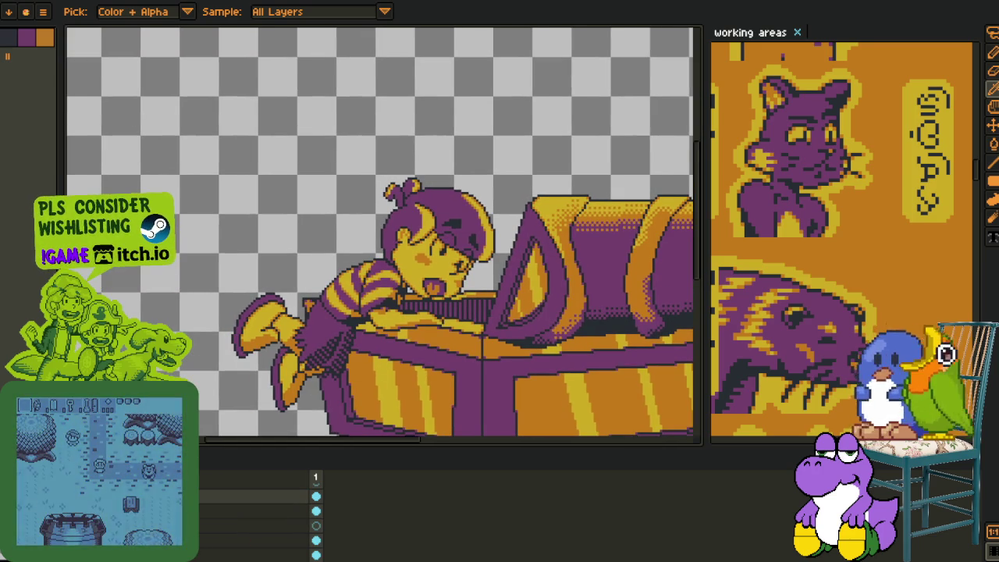
key("Tab")
Darken the purple pixels along the shoe's edge and redraw its outline
scroll(474, 328, "up", 1)
scroll(475, 328, "up", 2)
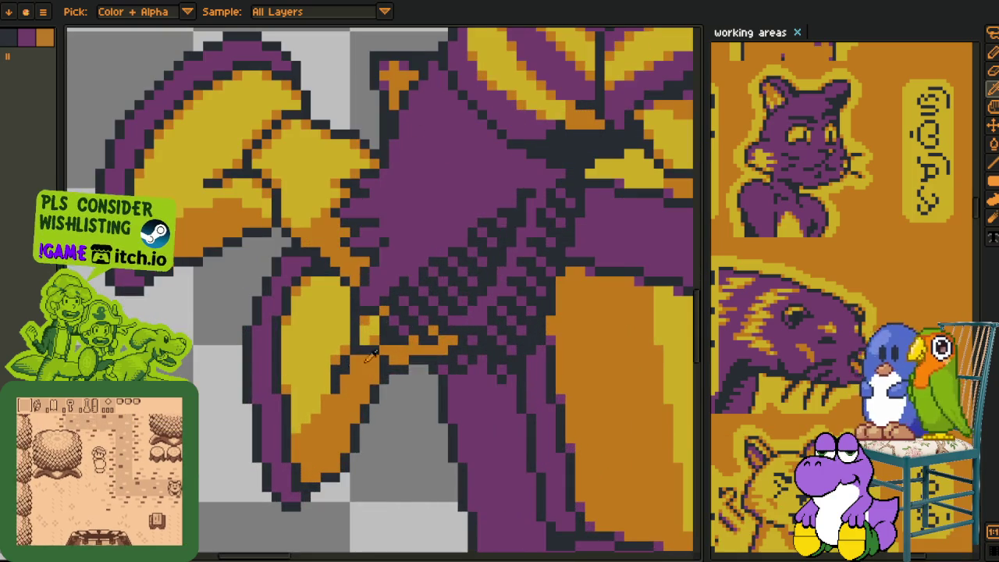
scroll(296, 500, "up", 1)
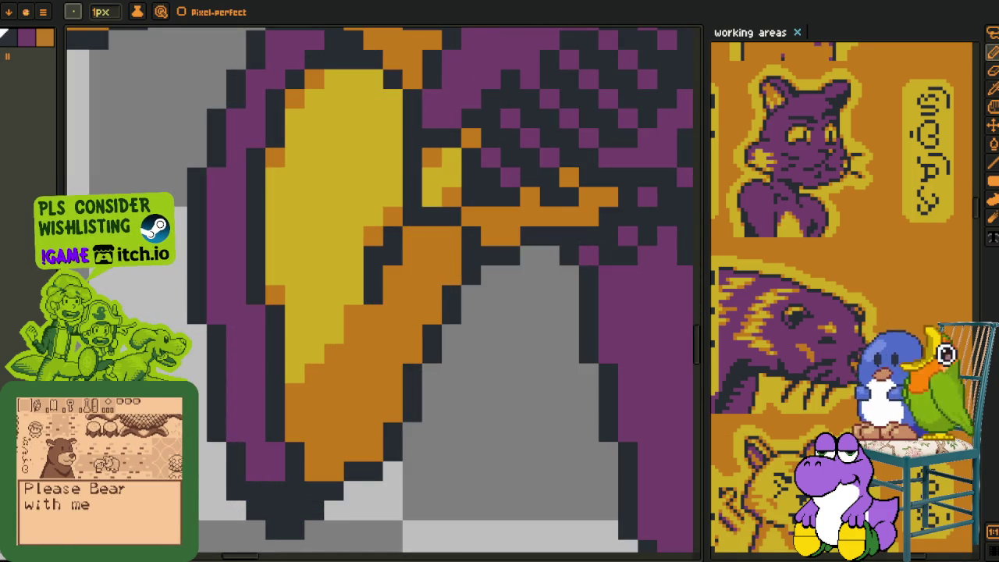
scroll(265, 456, "down", 3)
key("m")
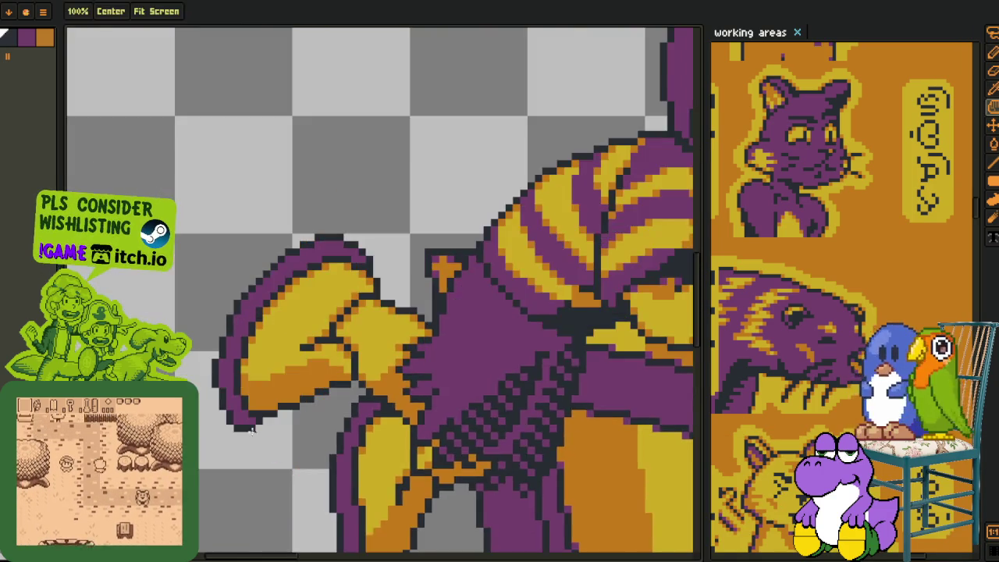
scroll(262, 444, "up", 3)
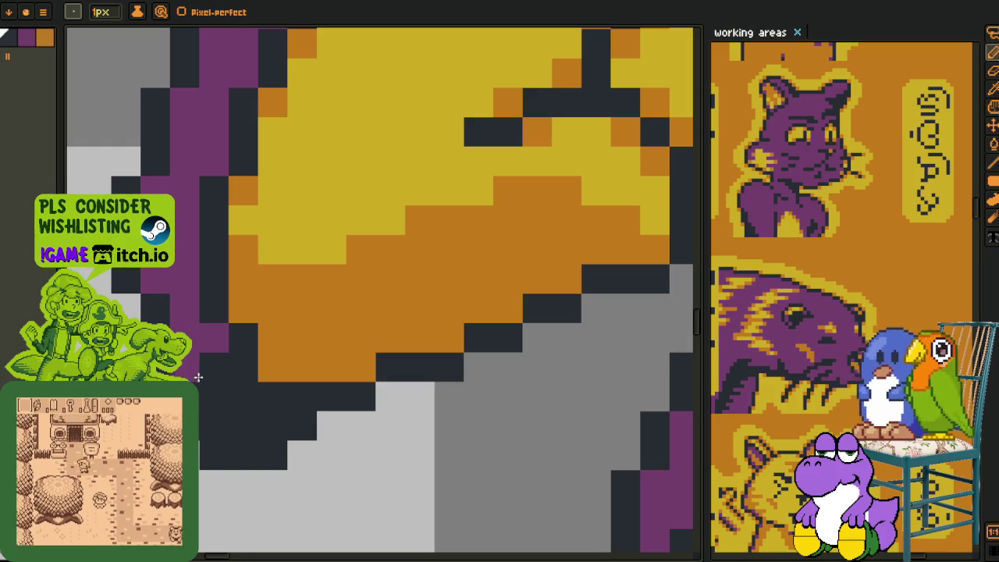
left_click_drag(207, 375, 219, 347)
scroll(213, 352, "down", 3)
key("i")
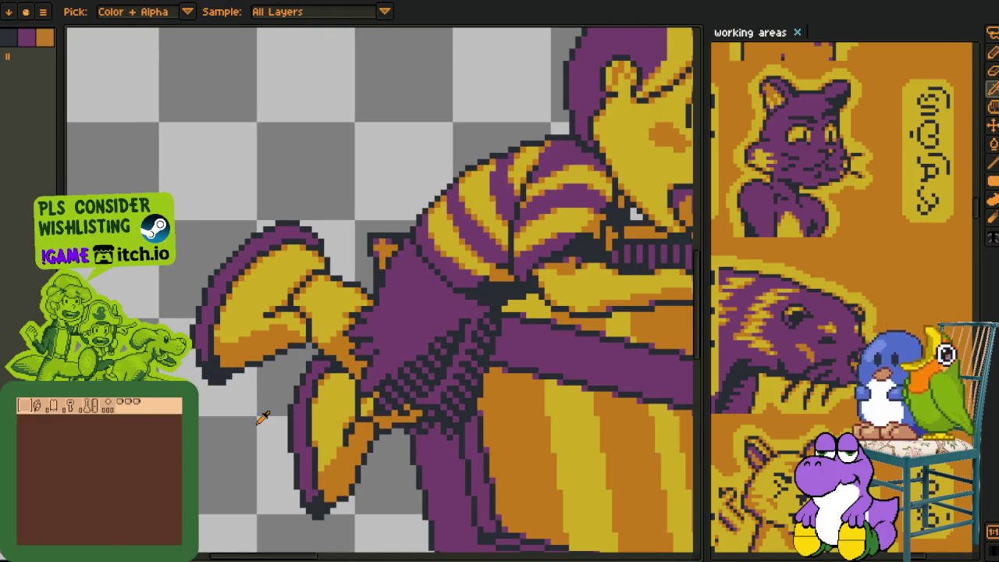
scroll(210, 304, "up", 1)
key("b")
scroll(202, 358, "up", 2)
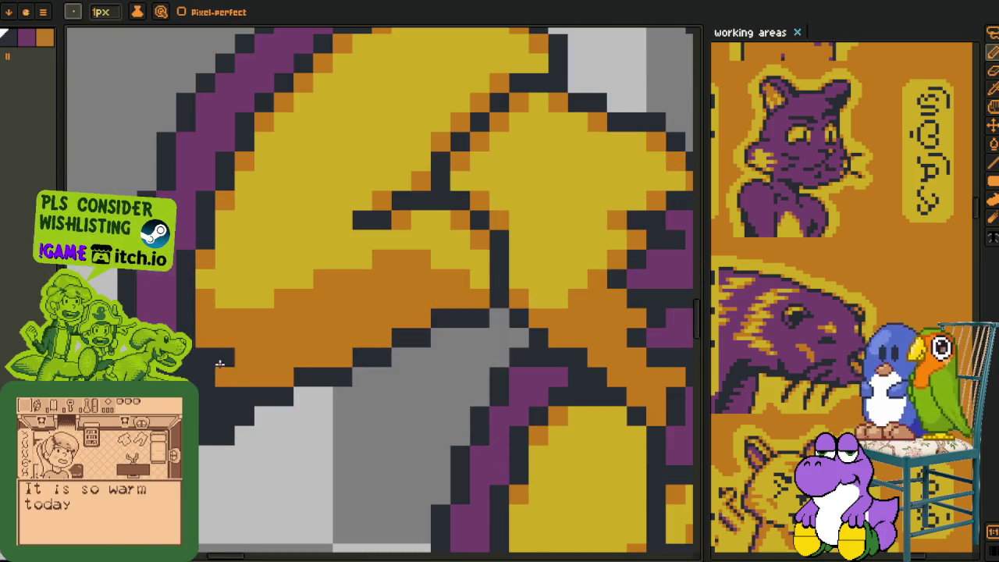
left_click(205, 338, "alt")
left_click_drag(206, 338, 225, 378)
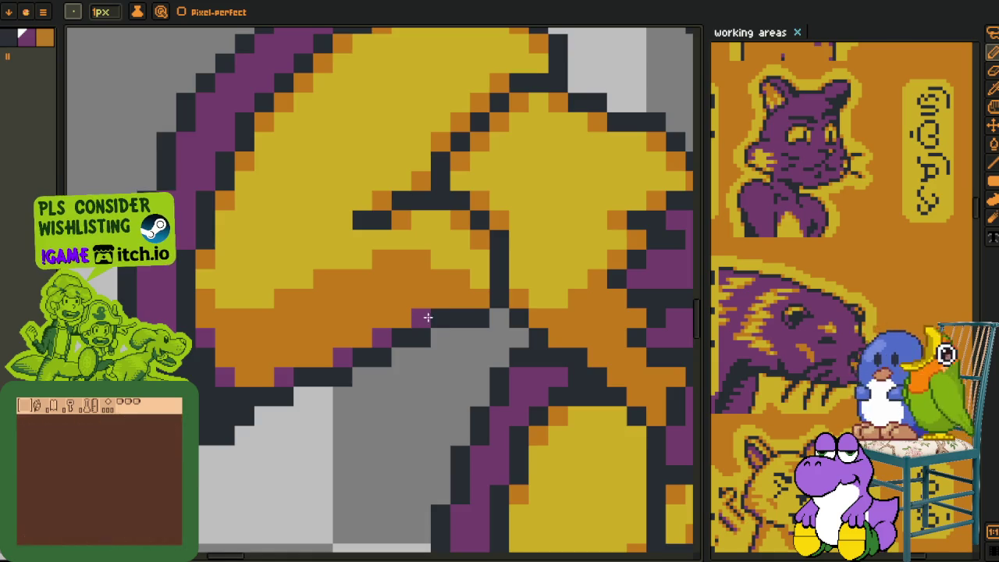
Add purple pixels along the sole's edges and recolour the sole pixels orange
scroll(419, 317, "down", 3)
scroll(375, 391, "up", 1)
scroll(343, 467, "up", 2)
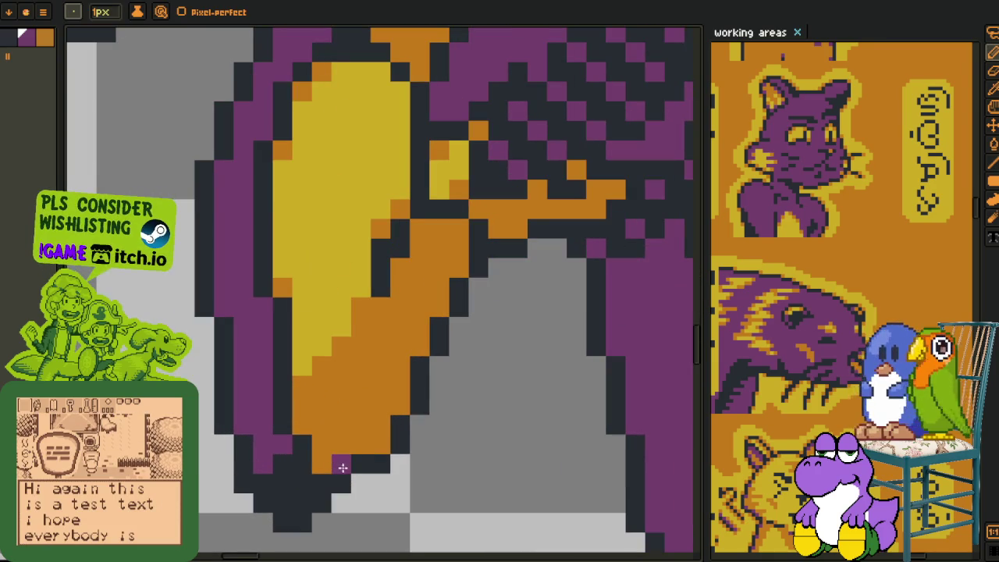
left_click(397, 407)
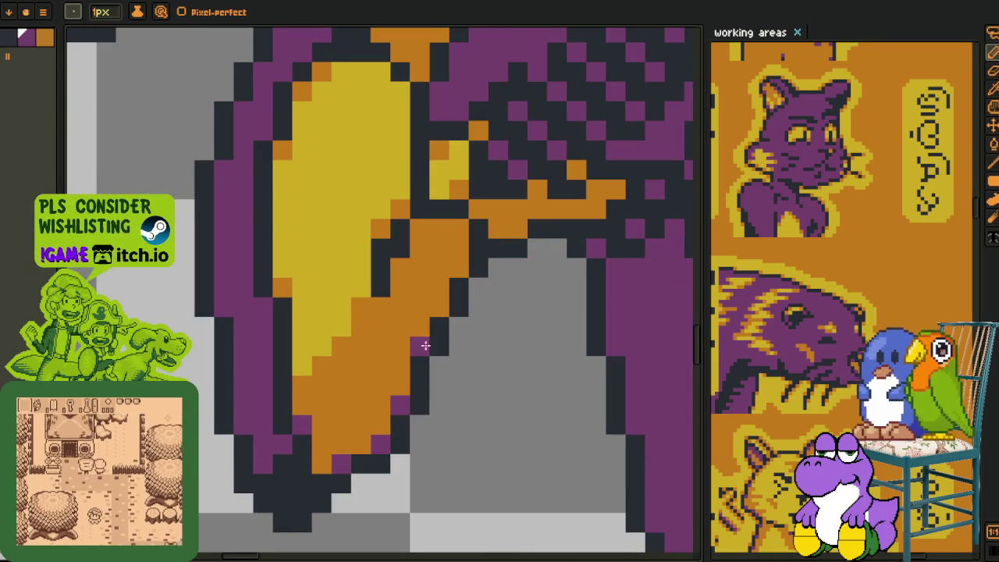
mouse_move(420, 346)
left_mouse_down()
mouse_move(399, 326)
mouse_move(419, 327)
left_mouse_up()
key("o")
left_click(411, 309)
key("b")
key("o")
key("b")
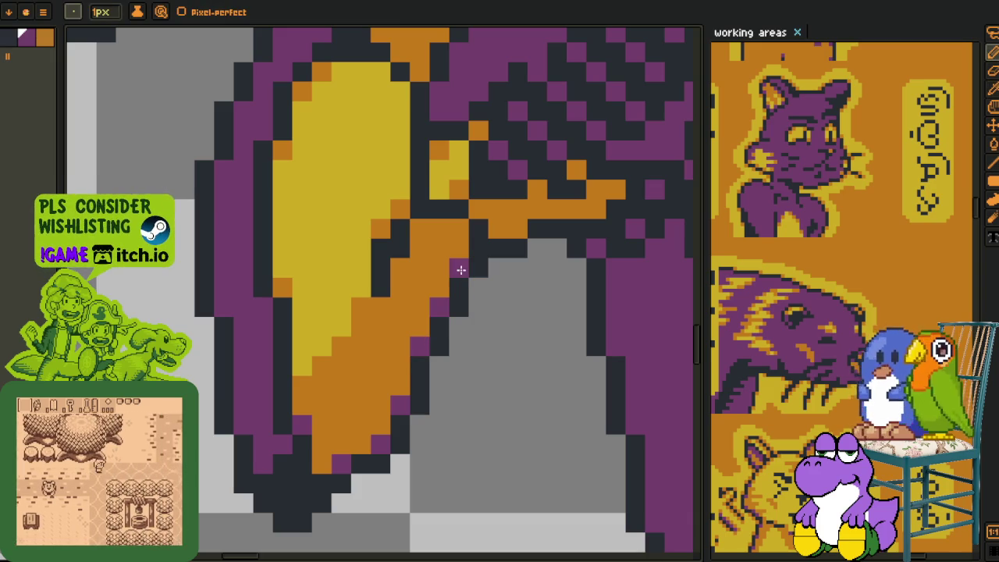
left_click(419, 227)
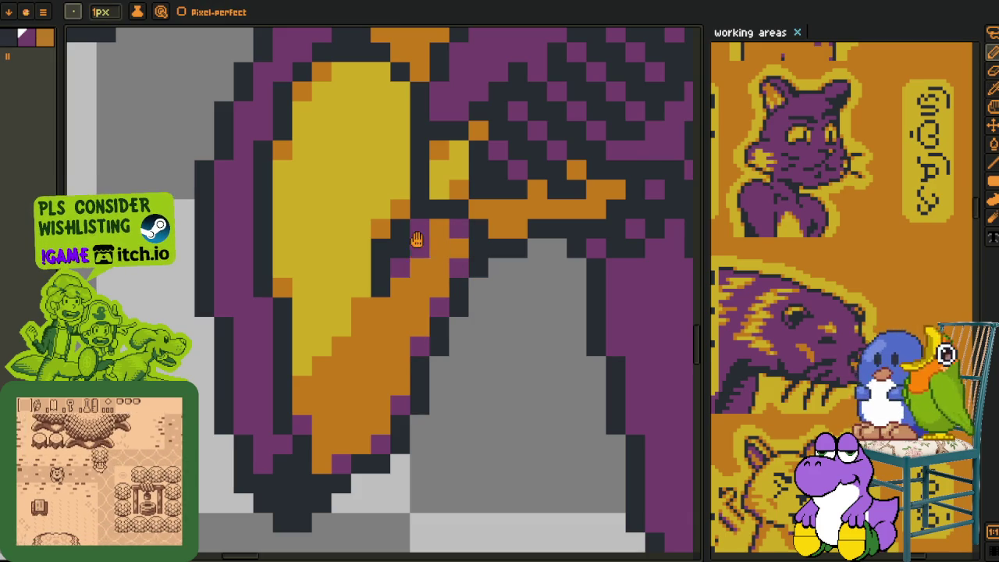
left_click_drag(451, 234, 360, 333)
scroll(361, 333, "down", 4)
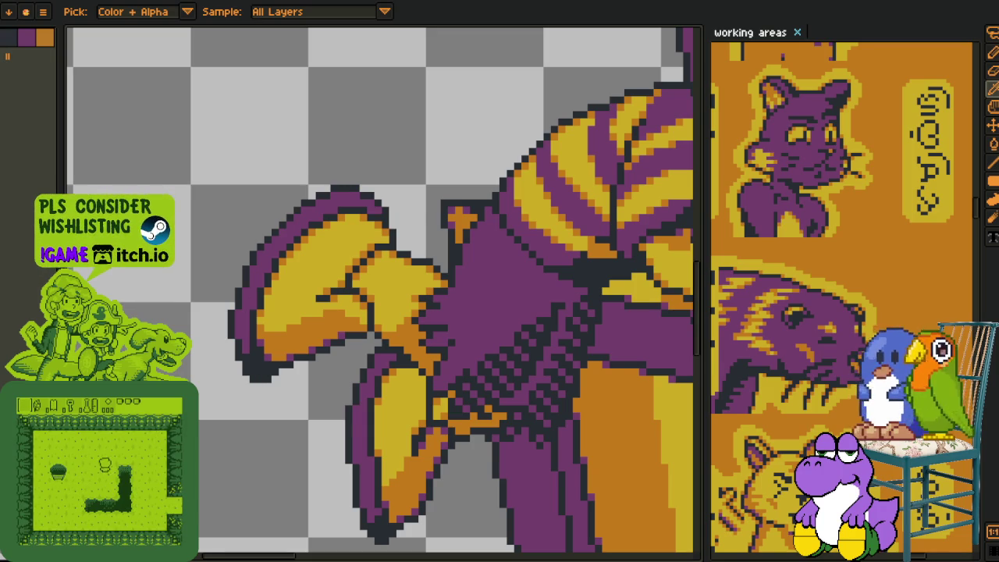
Repaint the stray pixels on the boy's leg in purple and orange
scroll(252, 397, "down", 2)
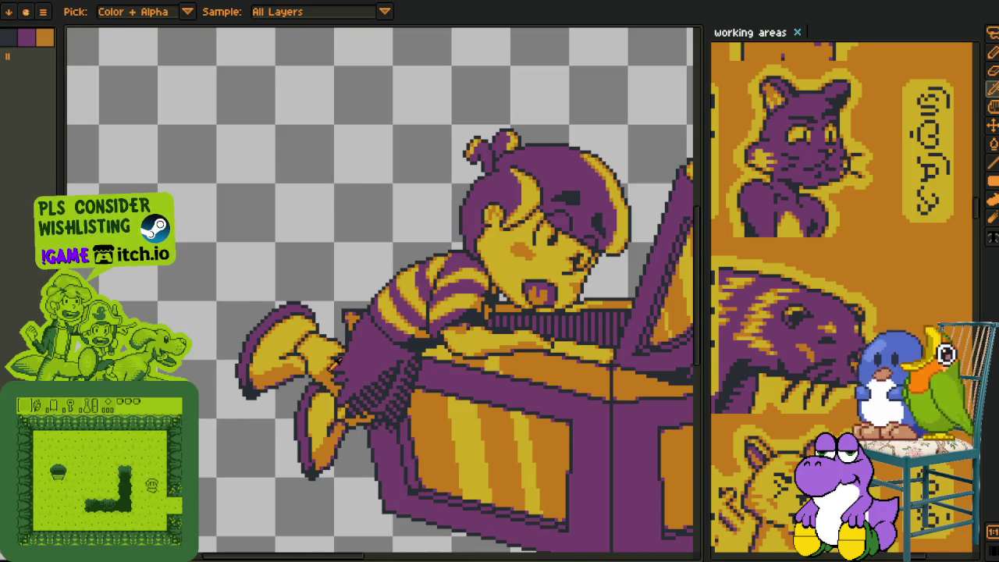
scroll(337, 364, "up", 2)
scroll(338, 364, "up", 2)
scroll(339, 364, "up", 2)
key("b")
left_click(356, 376)
left_click(375, 397)
left_click(415, 377)
left_click(396, 360)
left_click(376, 348)
left_click(355, 298)
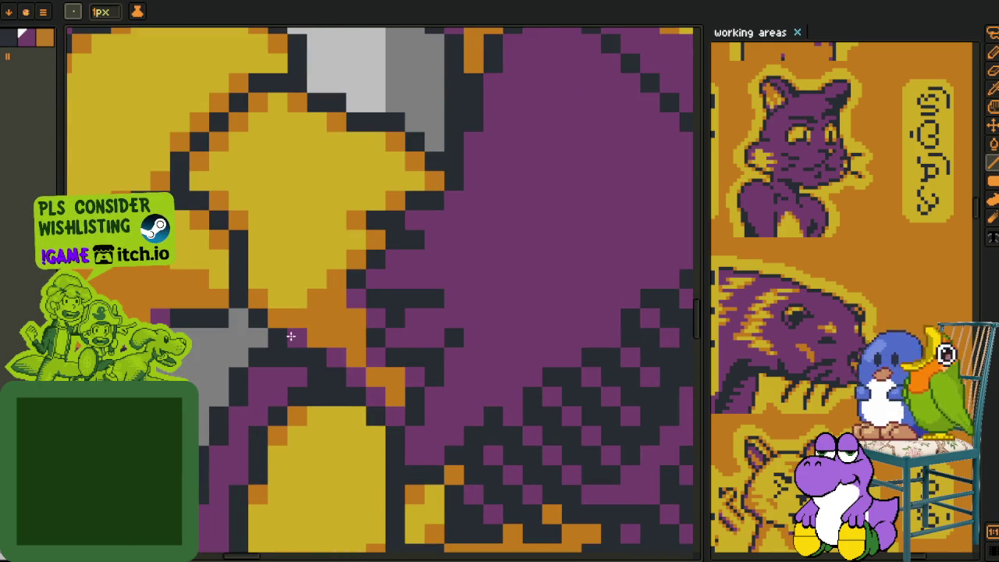
Darken a stray orange pixel and add a dark outline pixel on the shorts
left_click_drag(424, 408, 312, 240)
key("b")
left_click(372, 350)
scroll(312, 370, "down", 3)
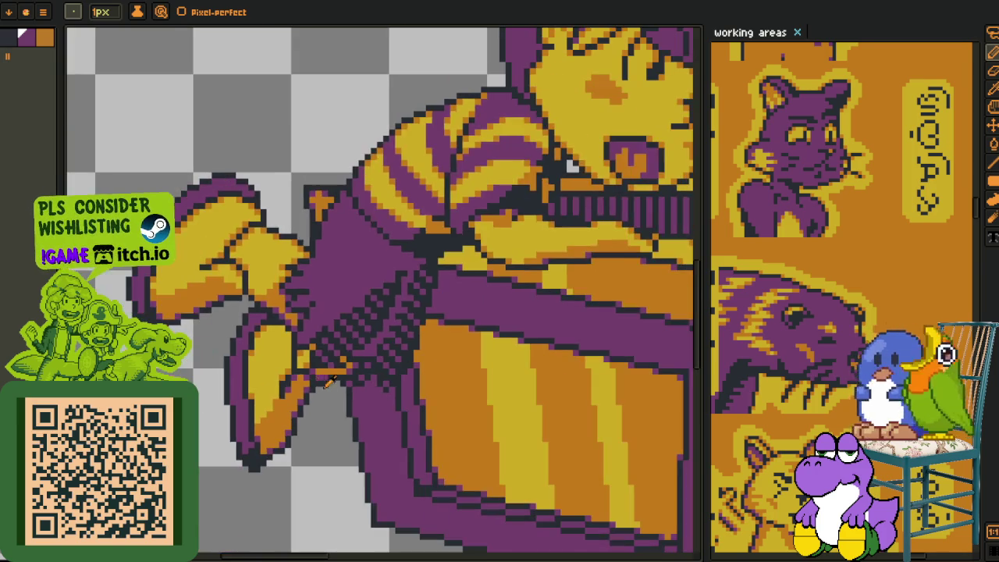
key("i")
scroll(293, 349, "up", 2)
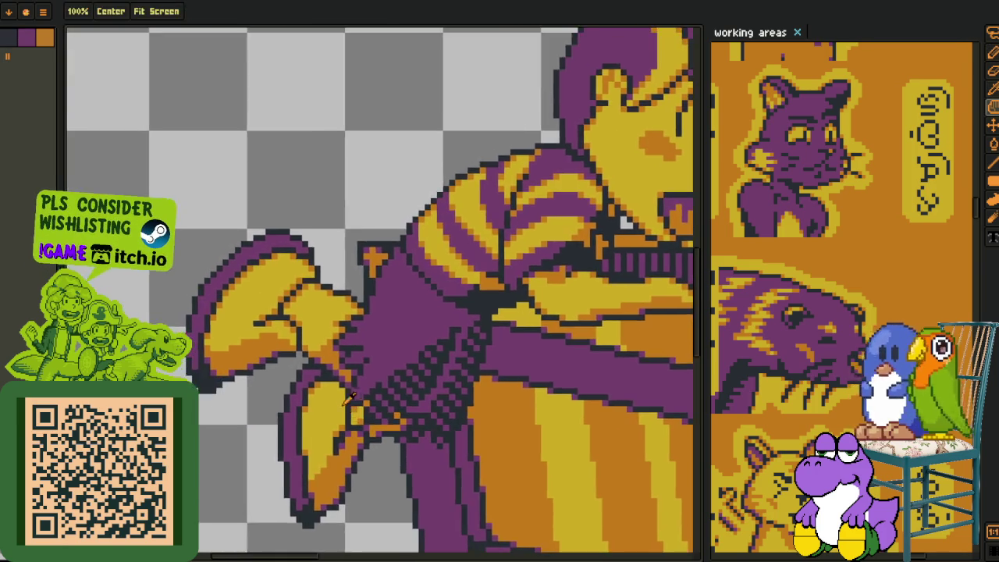
scroll(339, 380, "up", 2)
scroll(390, 281, "up", 2)
key("b")
left_click(322, 320)
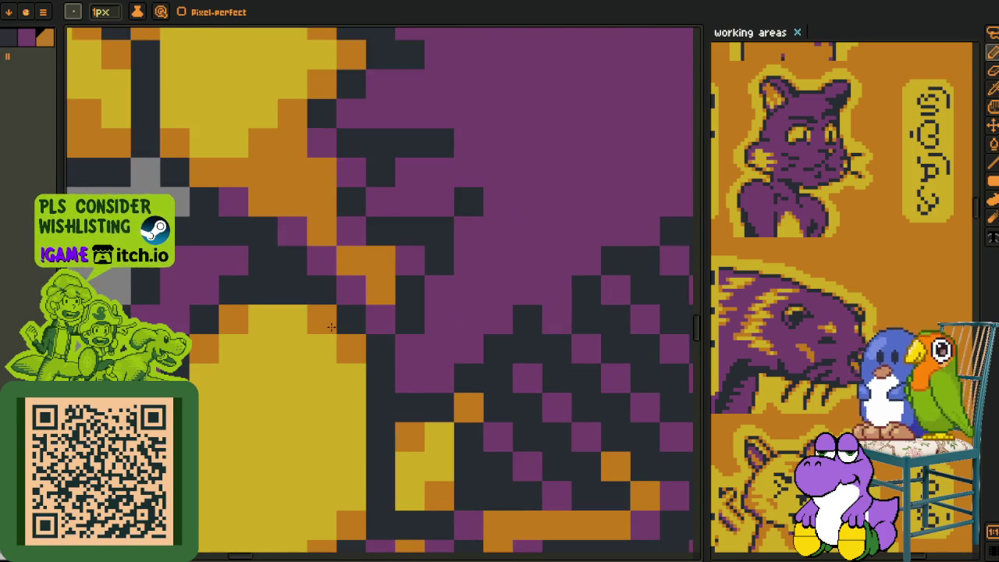
Save the finished illustration with Ctrl+S
scroll(332, 331, "down", 2)
scroll(344, 390, "down", 1)
key("i")
key("ctrl+s")
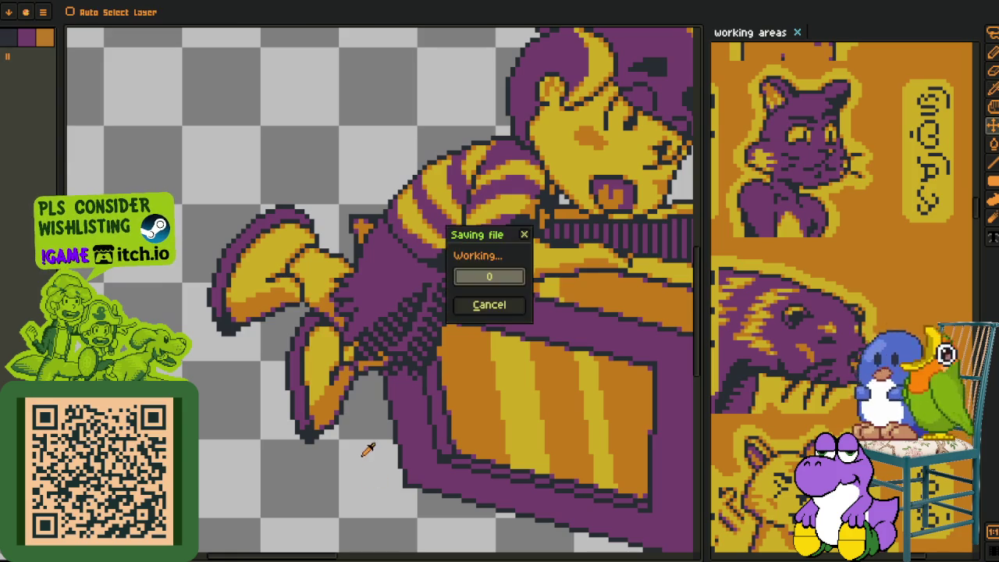
Load the green tree sprite with window panels and steps in its trunk
scroll(353, 420, "down", 1)
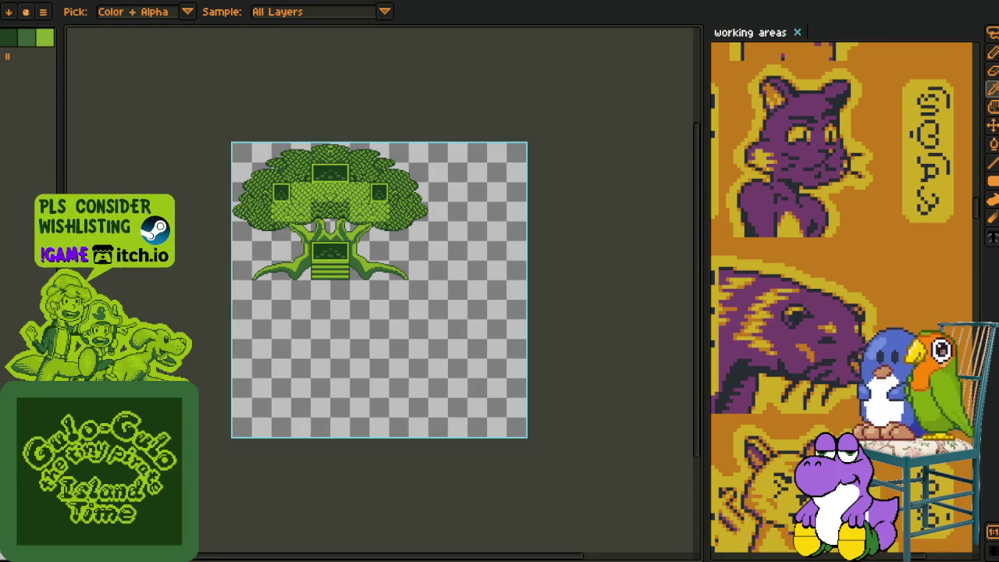
Draw and clear several rectangular selections across the tree canopy pattern
scroll(317, 332, "up", 3)
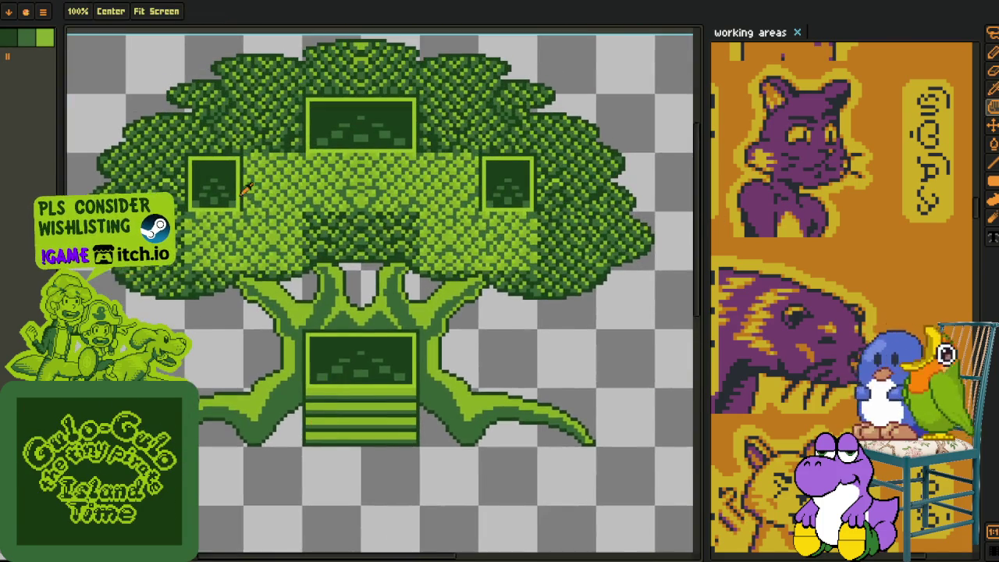
scroll(234, 203, "up", 2)
key("m")
left_click_drag(168, 111, 695, 291)
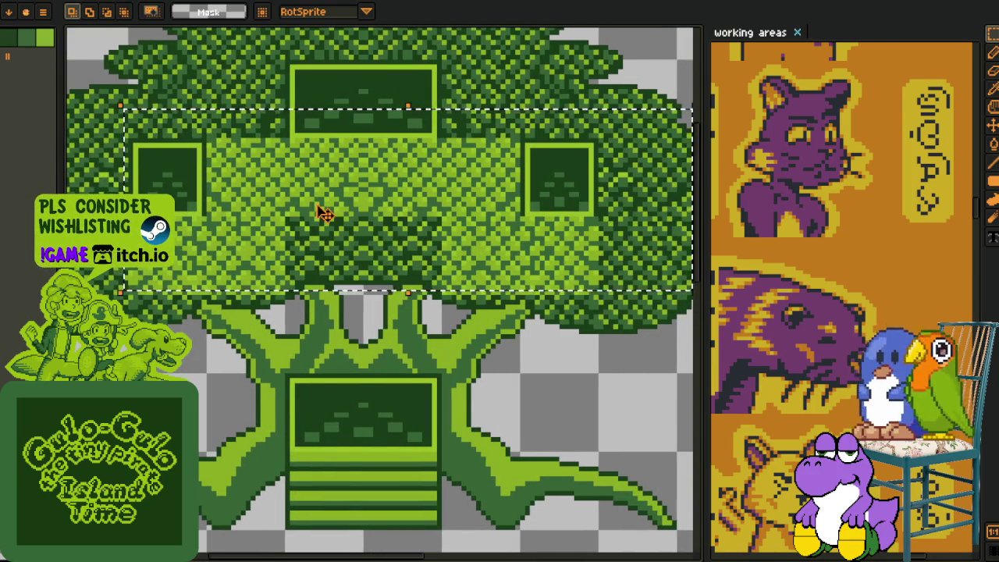
key("ctrl+d")
scroll(328, 391, "up", 3)
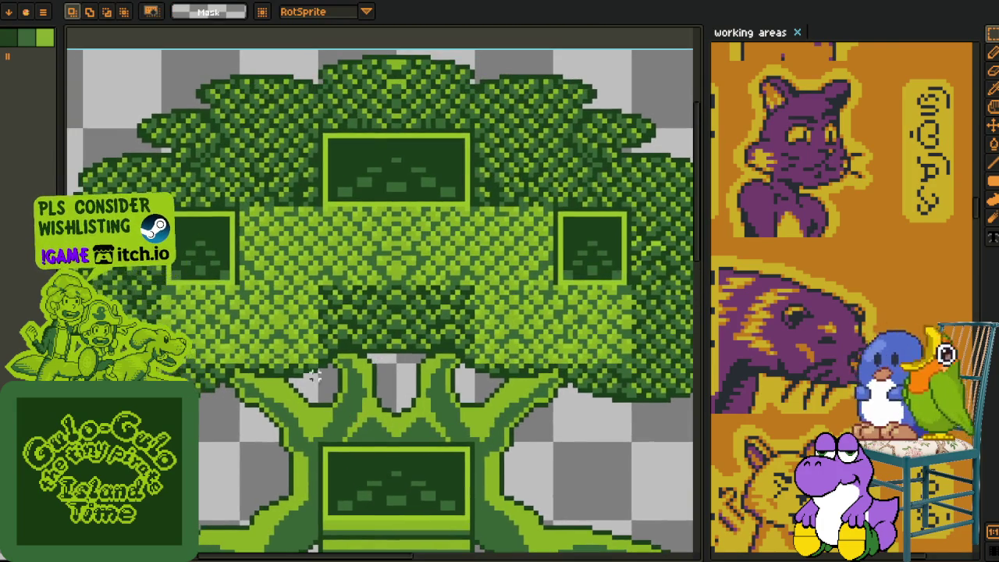
scroll(202, 244, "up", 1)
left_click_drag(218, 192, 415, 395)
key("ctrl+d")
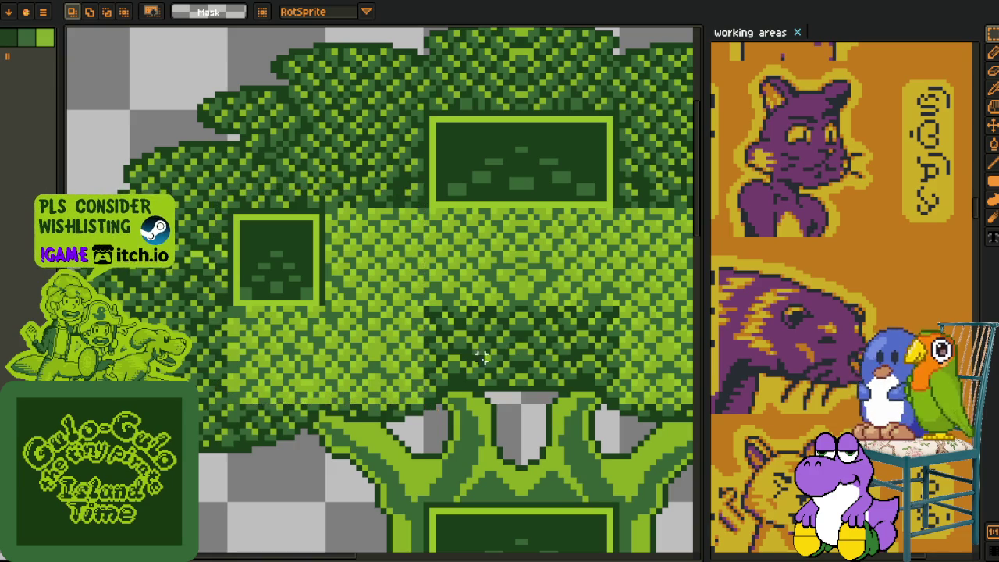
left_click_drag(225, 305, 327, 408)
Pan and zoom around the tree sprite, briefly toggling the Eyedropper
scroll(313, 313, "down", 2)
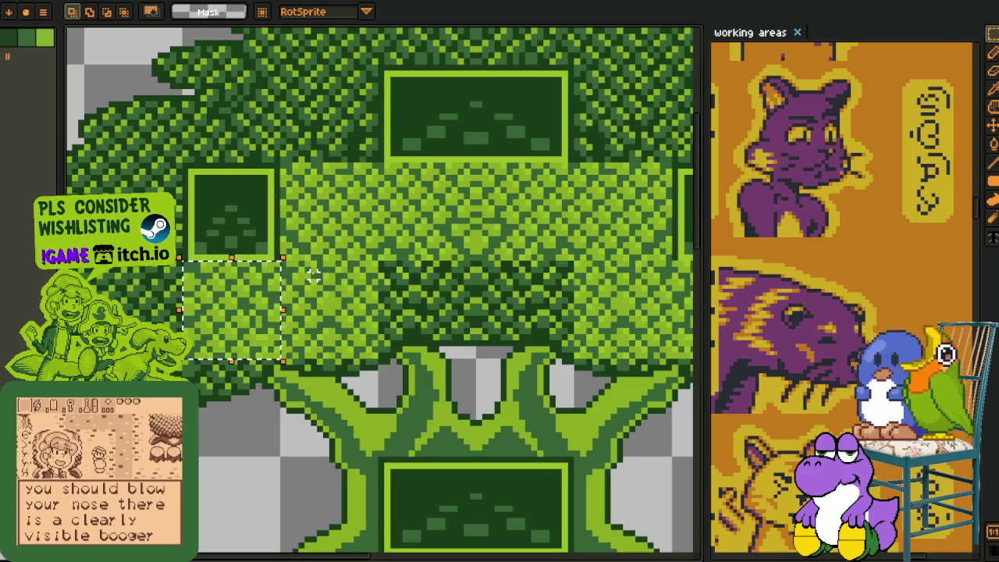
scroll(316, 285, "down", 2)
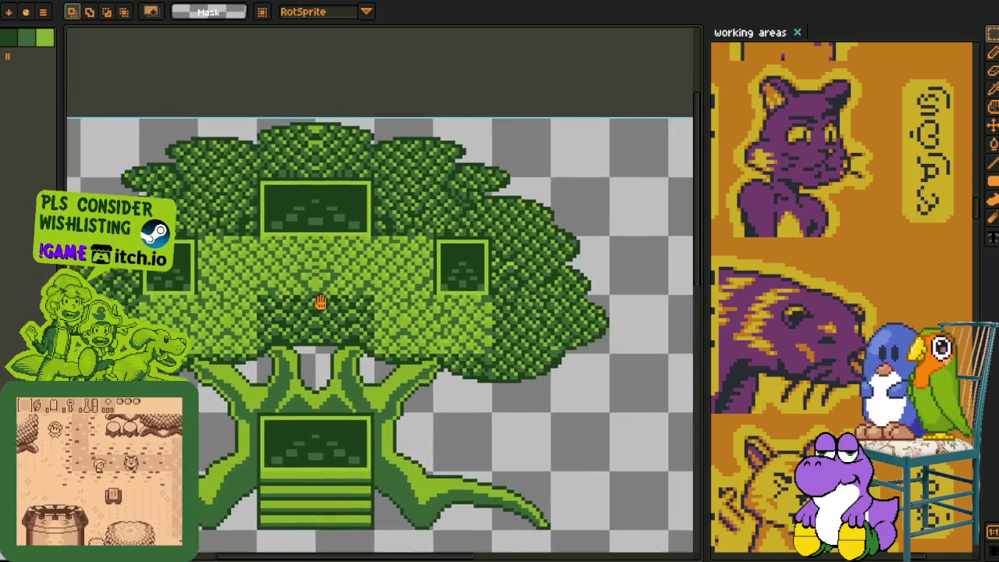
left_click_drag(326, 300, 378, 274)
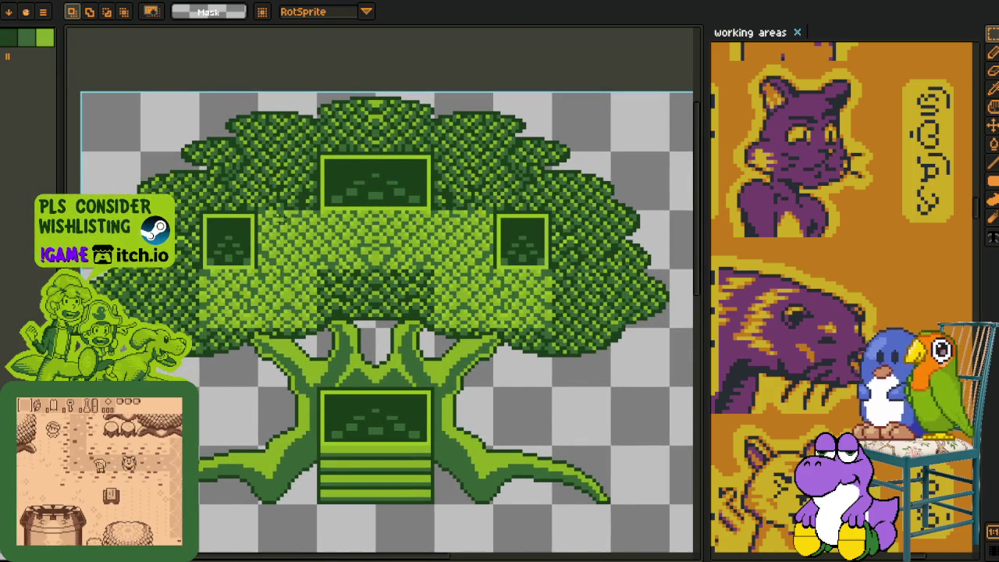
left_click_drag(341, 245, 247, 224)
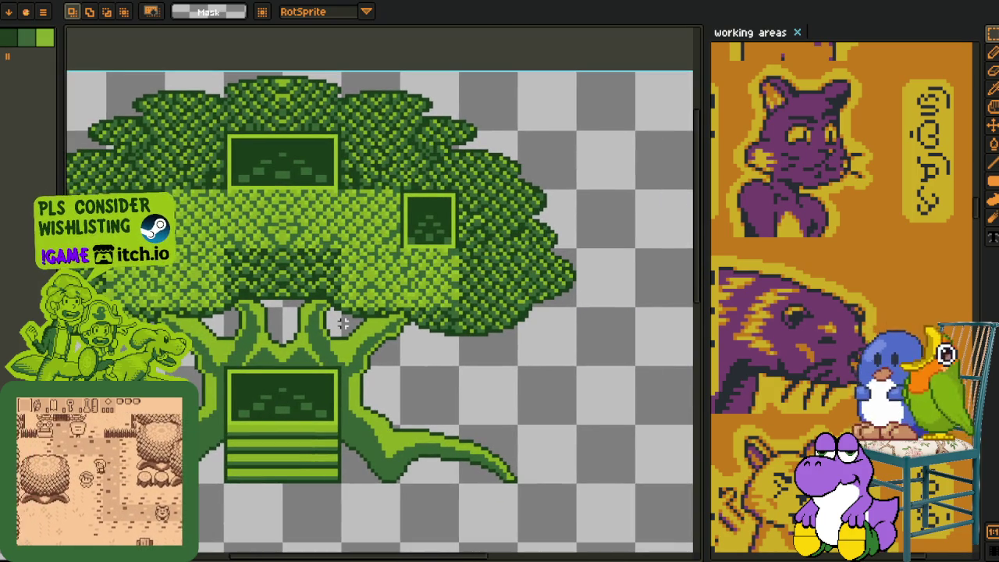
left_click_drag(295, 407, 395, 396)
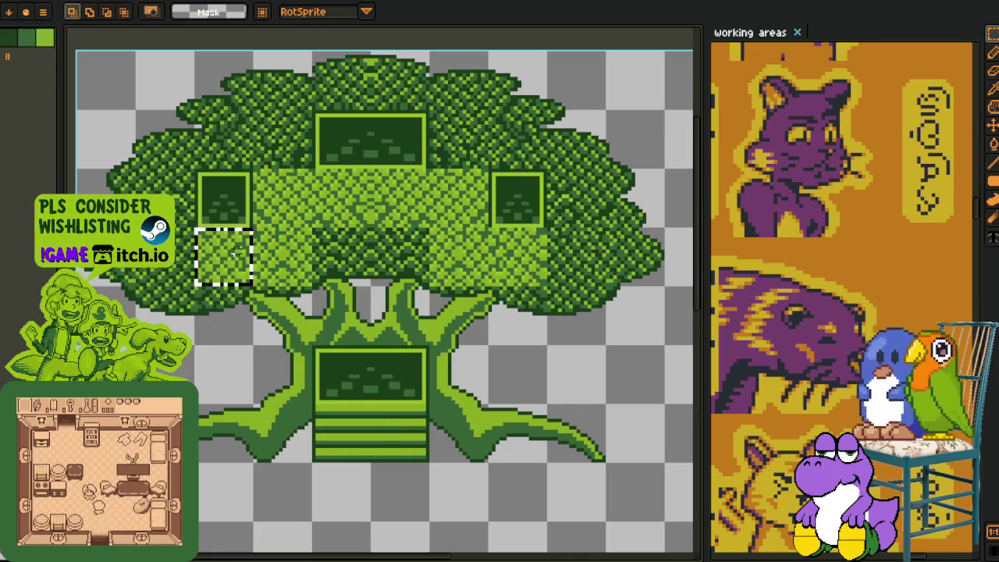
scroll(310, 257, "up", 3)
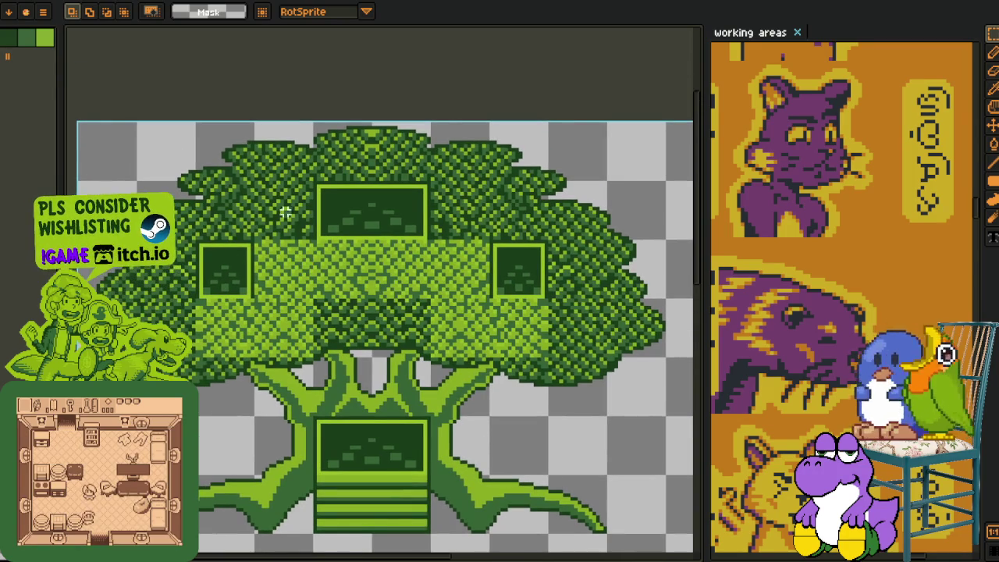
scroll(346, 250, "down", 2)
scroll(547, 375, "down", 2)
scroll(336, 290, "right", 5)
scroll(336, 289, "right", 3)
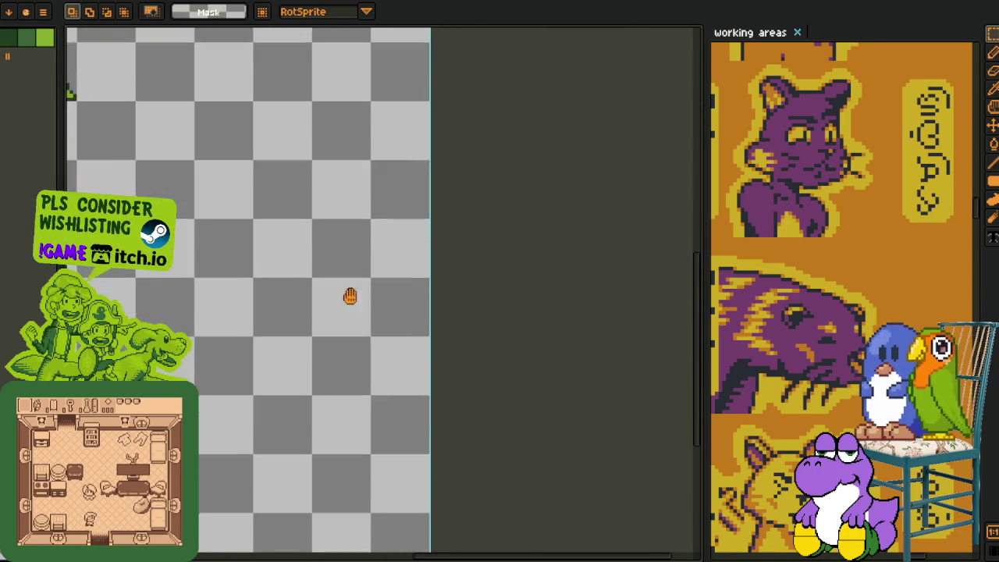
scroll(349, 332, "down", 3)
scroll(337, 316, "up", 1)
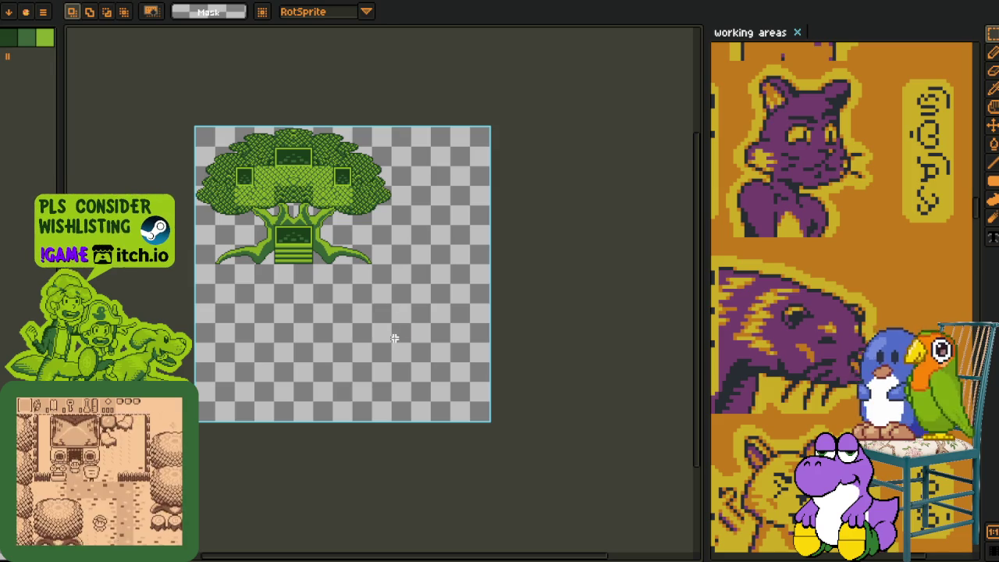
key("i")
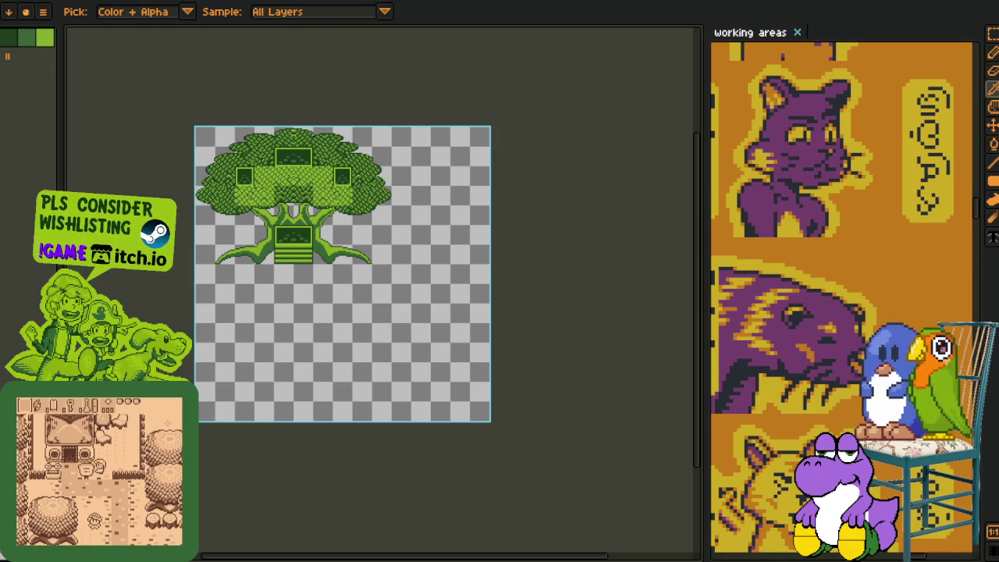
key("m")
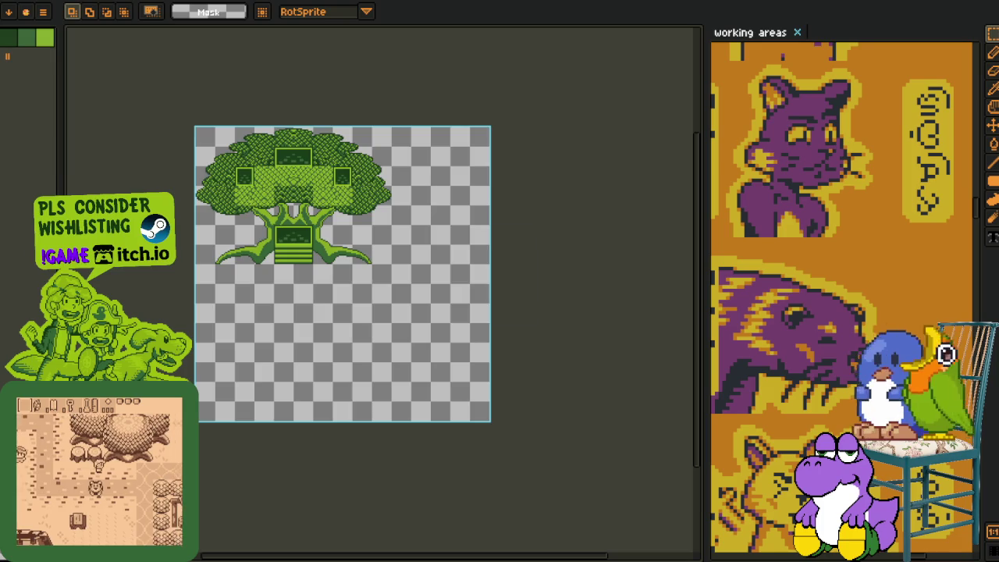
scroll(285, 140, "up", 2)
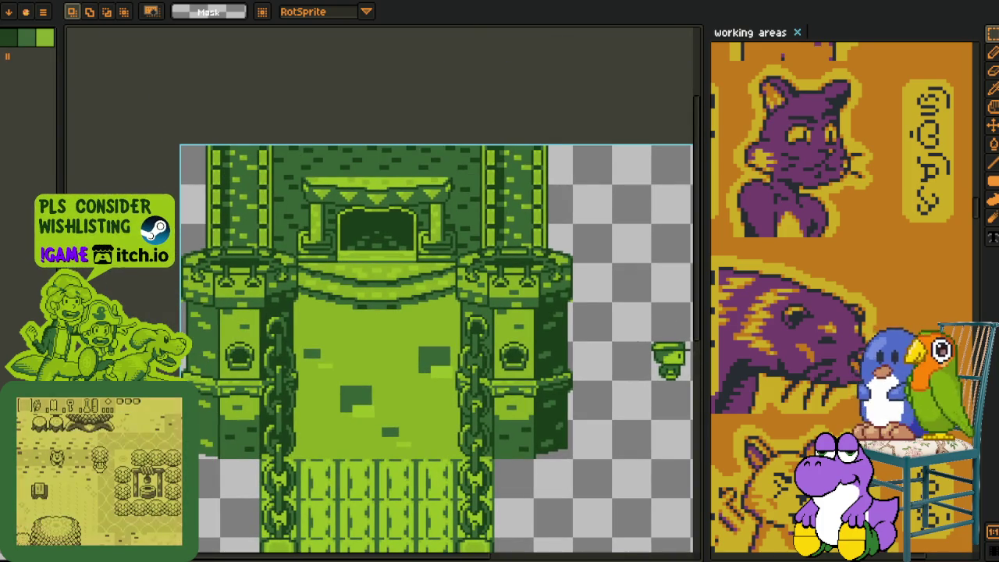
Cycle through the open sprites with Ctrl+Tab and zoom in
key("ctrl+Tab")
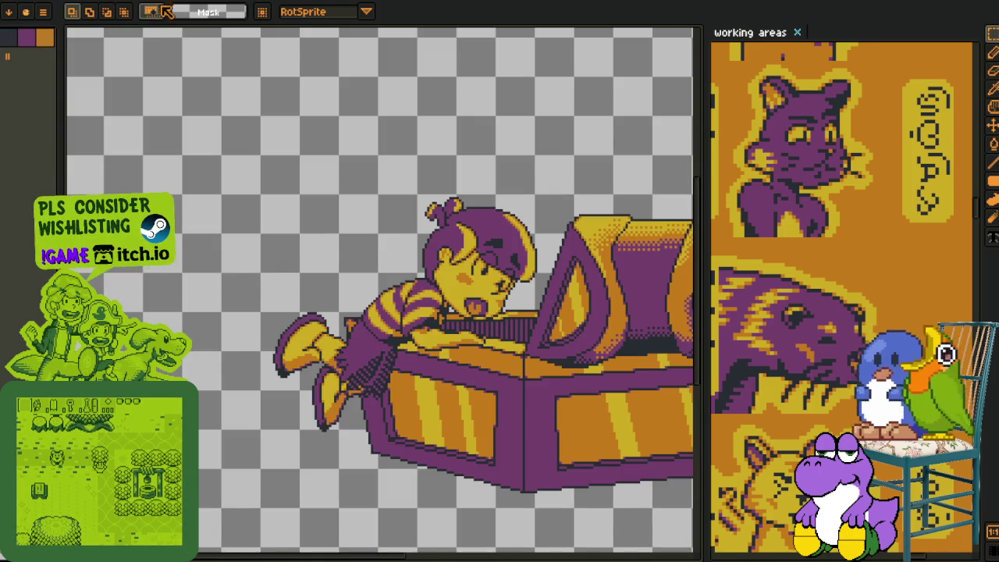
key("ctrl+Tab")
scroll(731, 173, "down", 5)
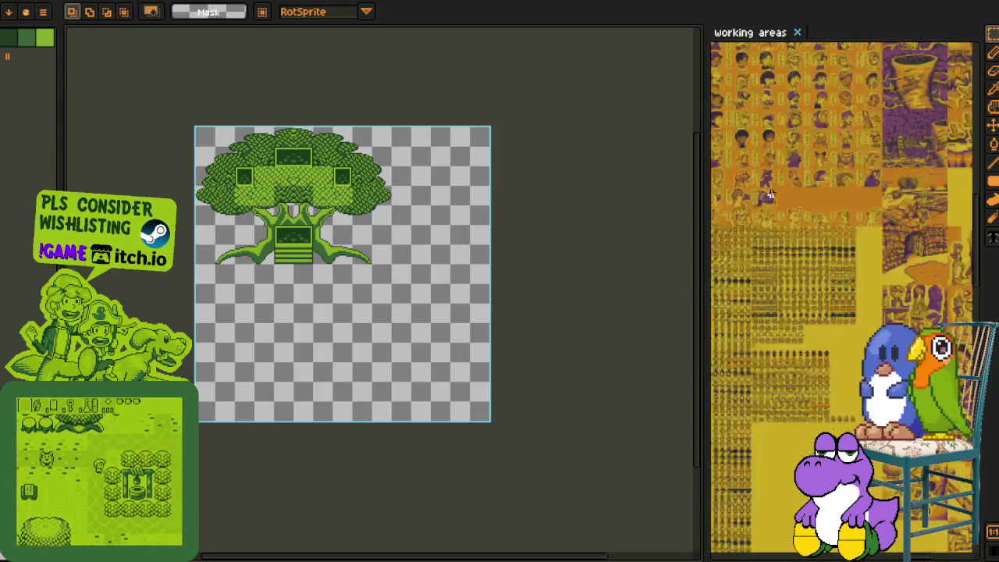
scroll(731, 174, "up", 5)
scroll(843, 297, "up", 1)
scroll(843, 297, "up", 2)
scroll(843, 297, "up", 1)
scroll(800, 222, "up", 1)
scroll(800, 223, "up", 2)
scroll(800, 223, "up", 1)
scroll(800, 223, "up", 1)
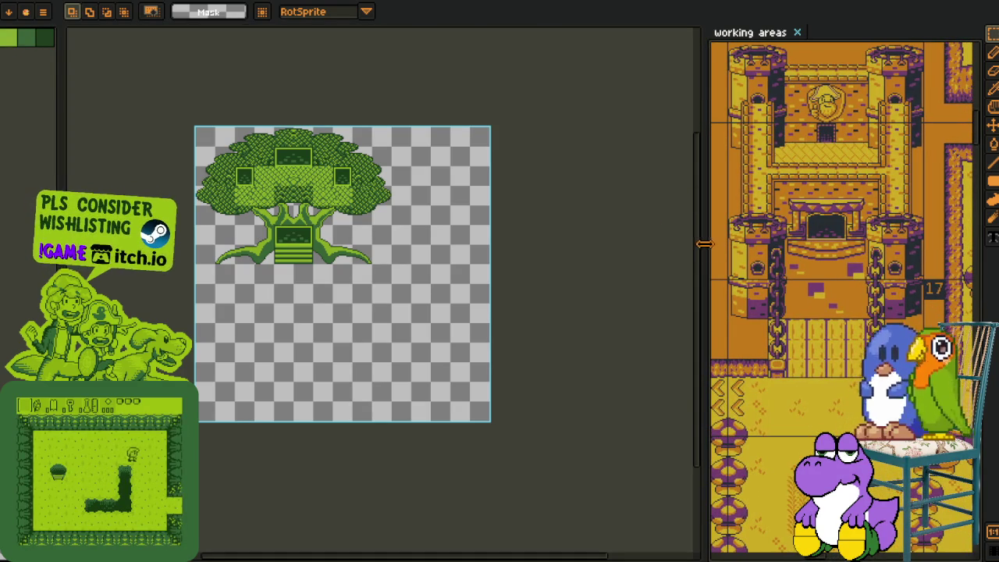
Widen the reference panel and zoom onto the orange-and-purple temple's lower half
left_click_drag(643, 243, 343, 243)
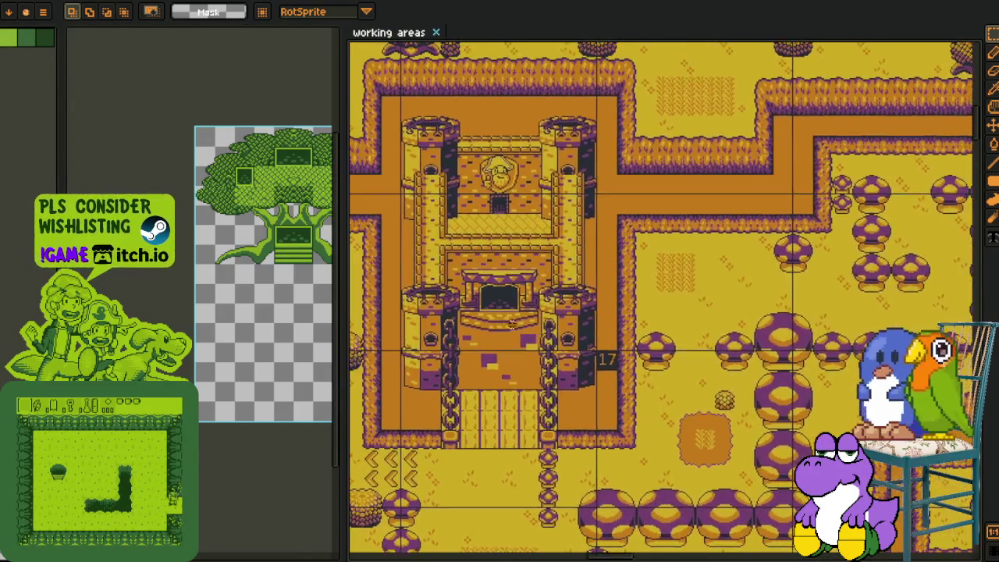
scroll(486, 246, "up", 3)
scroll(487, 246, "down", 1)
scroll(453, 246, "down", 1)
scroll(418, 246, "up", 2)
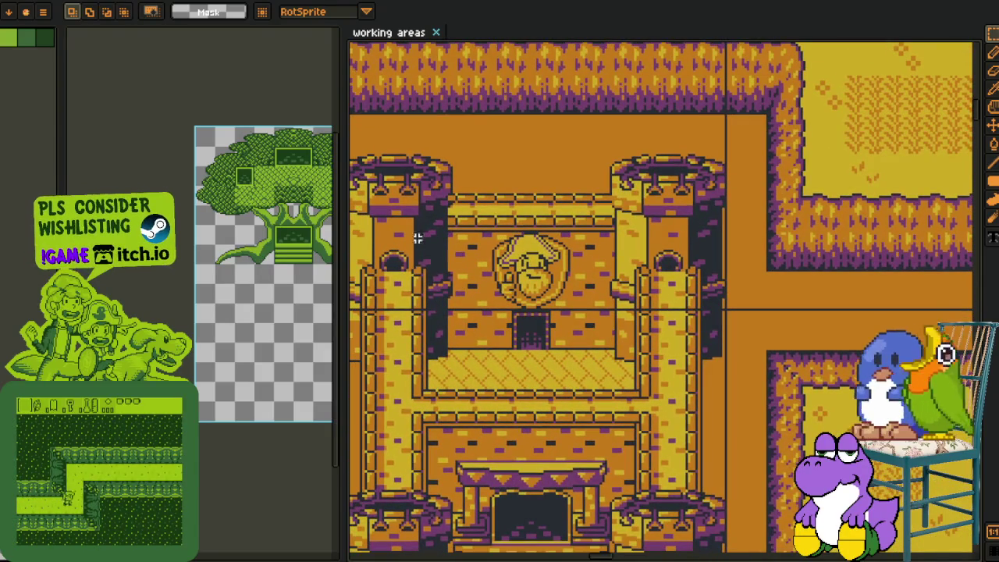
left_click_drag(487, 380, 530, 145)
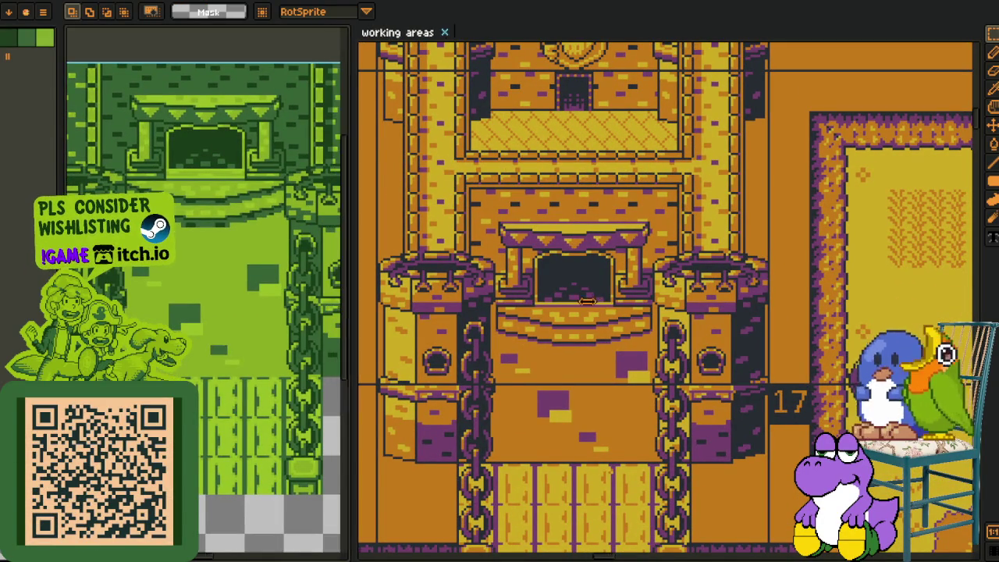
Widen the castle sprite's editing area beside the temple reference
left_click_drag(344, 288, 621, 288)
scroll(437, 285, "down", 1)
scroll(376, 298, "up", 1)
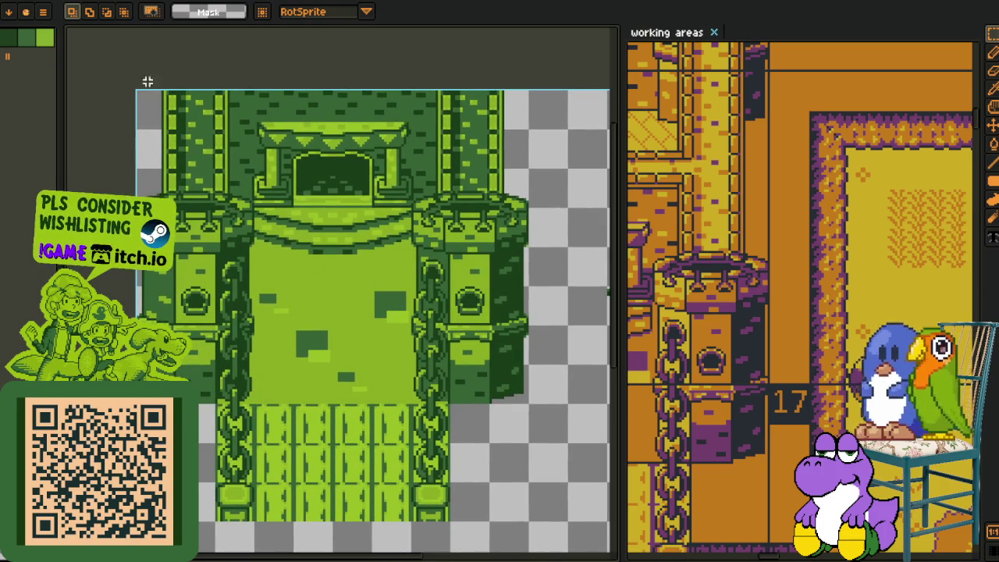
Select the whole castle, nudge it a couple of pixels right, then deselect
left_click_drag(136, 89, 556, 544)
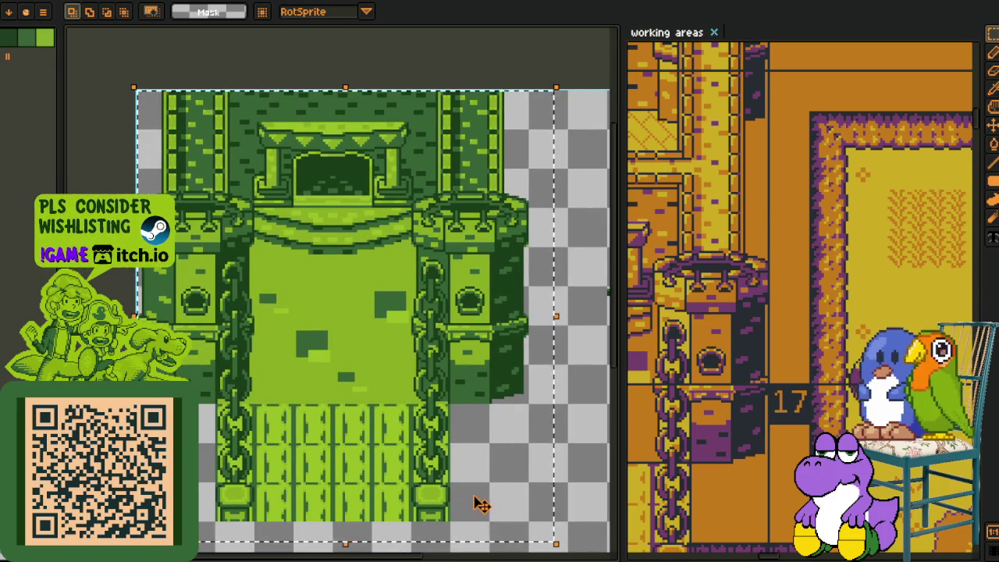
left_click_drag(363, 421, 364, 420)
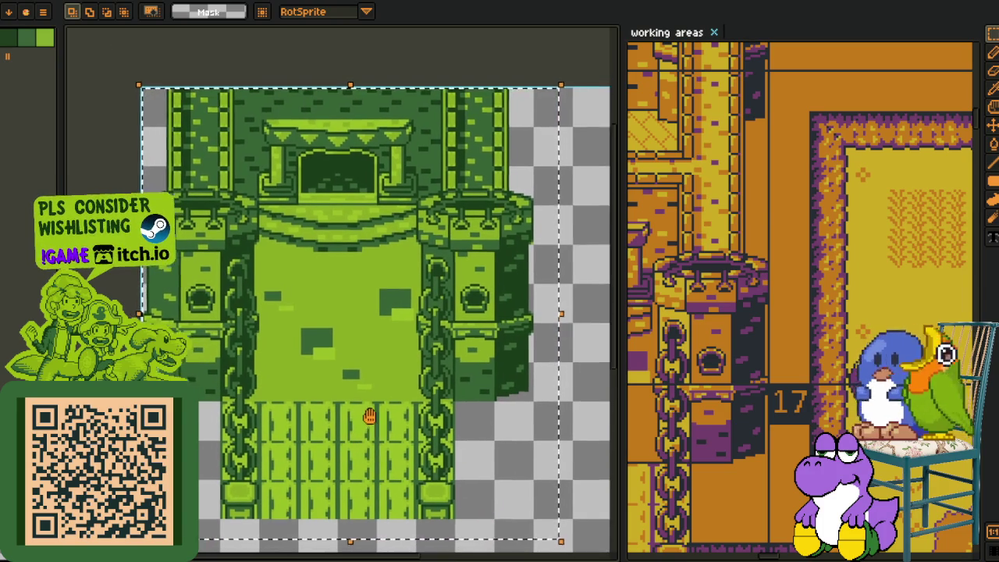
scroll(365, 420, "down", 1)
scroll(330, 277, "down", 2)
key("ctrl+d")
Marquee-select the castle's left tower and floor
scroll(733, 305, "up", 2)
scroll(734, 304, "up", 2)
scroll(734, 305, "up", 2)
scroll(288, 302, "up", 2)
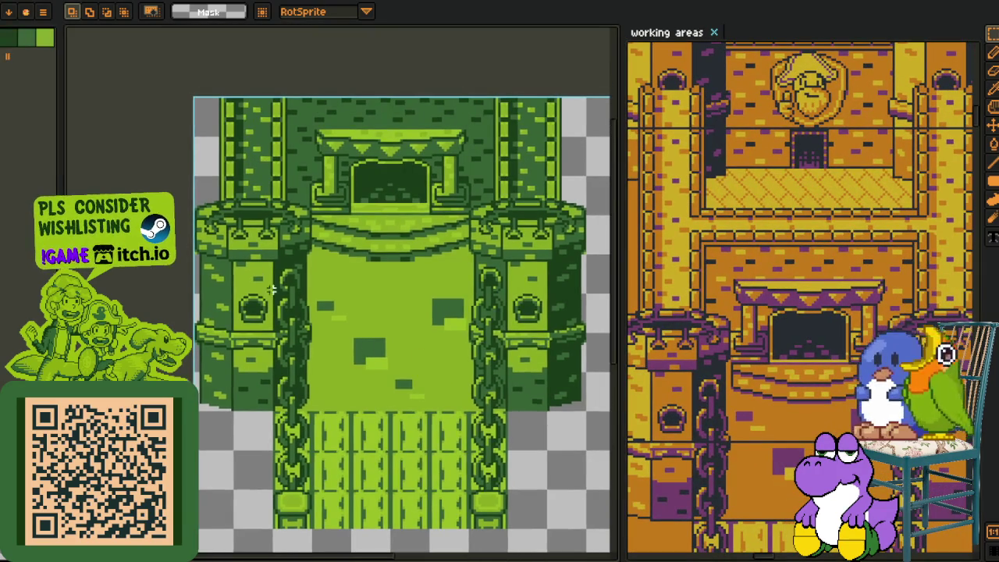
scroll(228, 243, "up", 1)
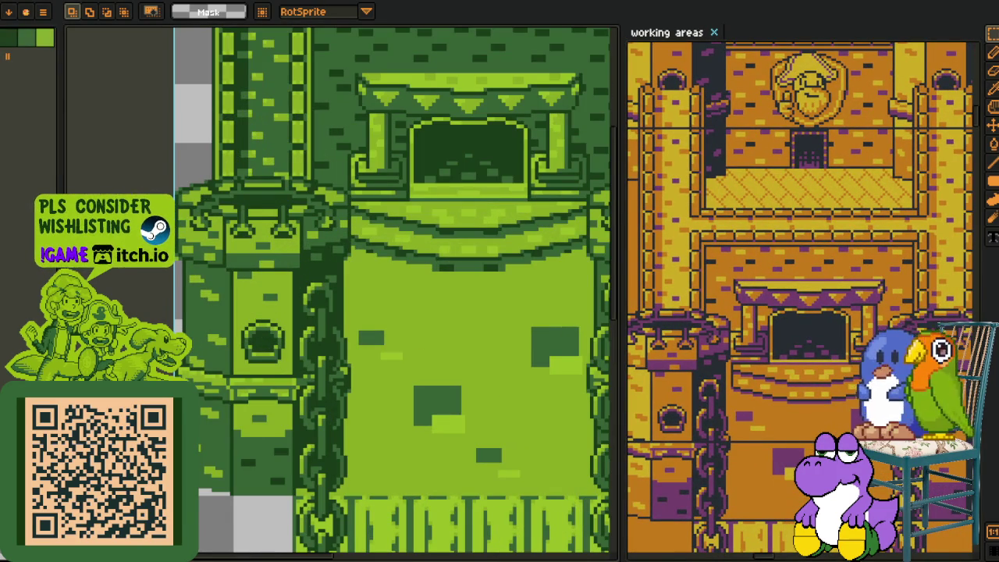
mouse_move(363, 386)
left_mouse_down()
mouse_move(258, 367)
mouse_move(201, 398)
mouse_move(167, 434)
left_mouse_up()
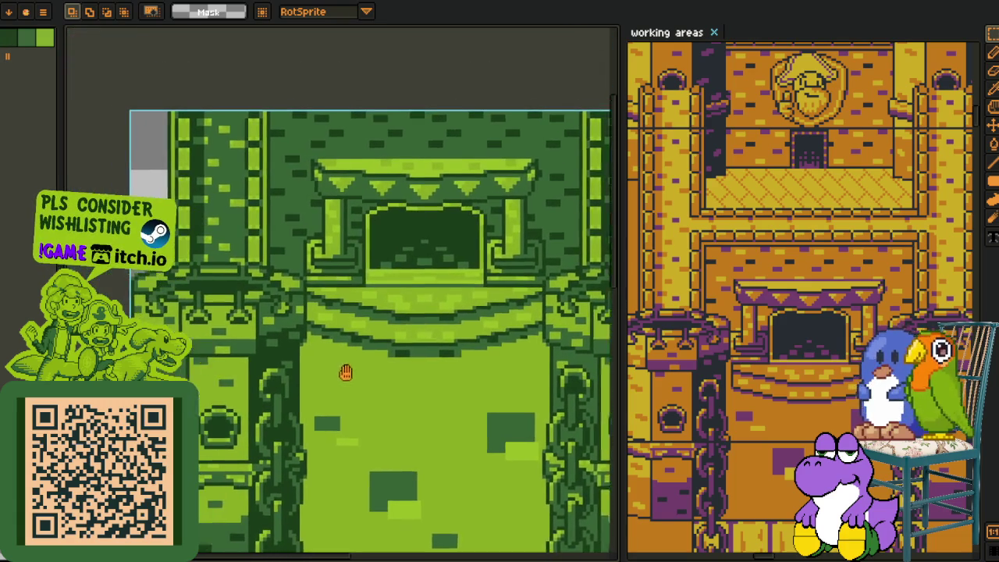
left_click_drag(223, 312, 352, 373)
left_click_drag(151, 156, 422, 544)
Pan over to the small hat-wearing figure next to the temple reference
scroll(401, 346, "down", 2)
scroll(400, 352, "down", 1)
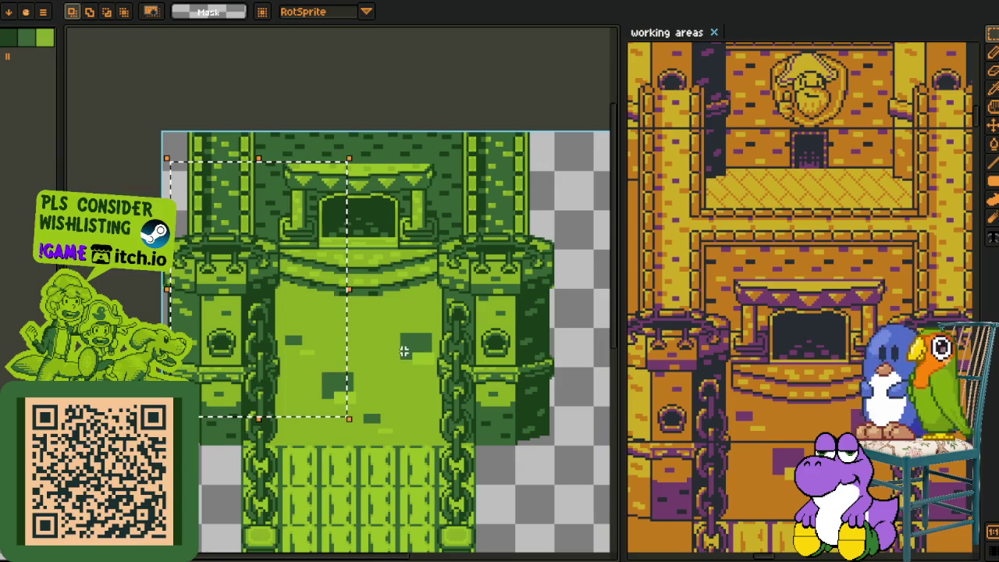
left_click_drag(697, 222, 706, 173)
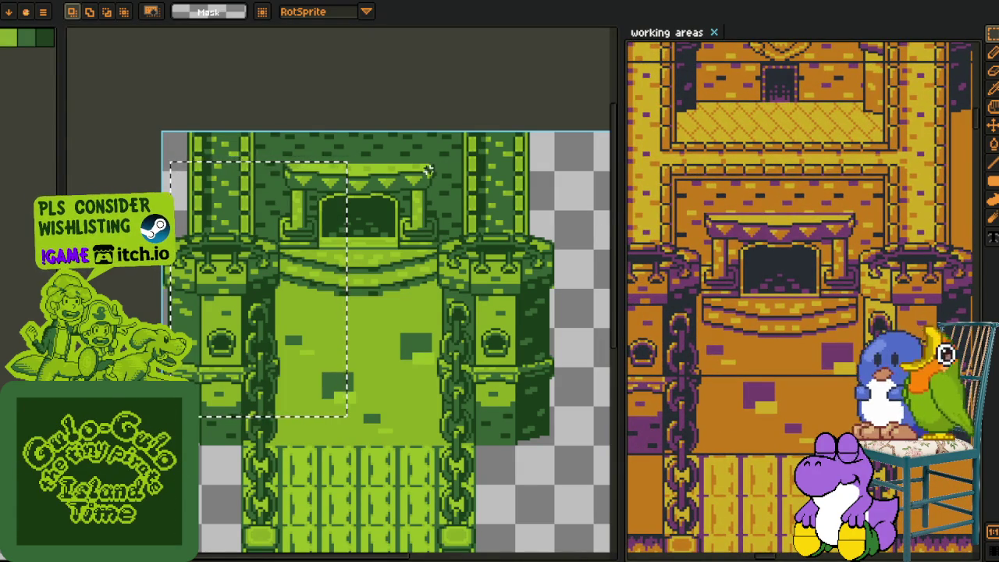
left_click_drag(581, 300, 310, 193)
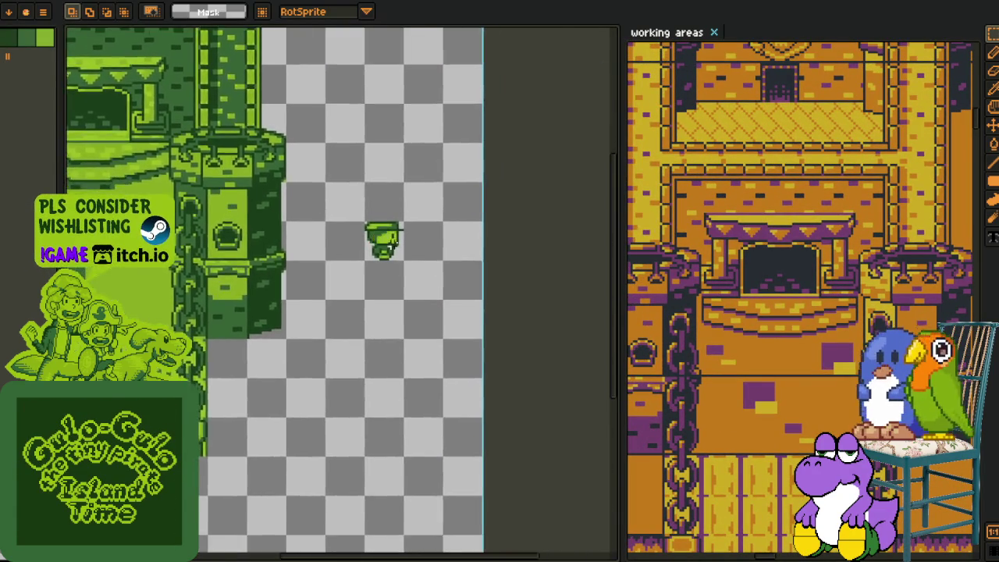
scroll(403, 249, "up", 2)
left_click_drag(292, 145, 455, 330)
scroll(364, 244, "up", 1)
scroll(364, 245, "up", 1)
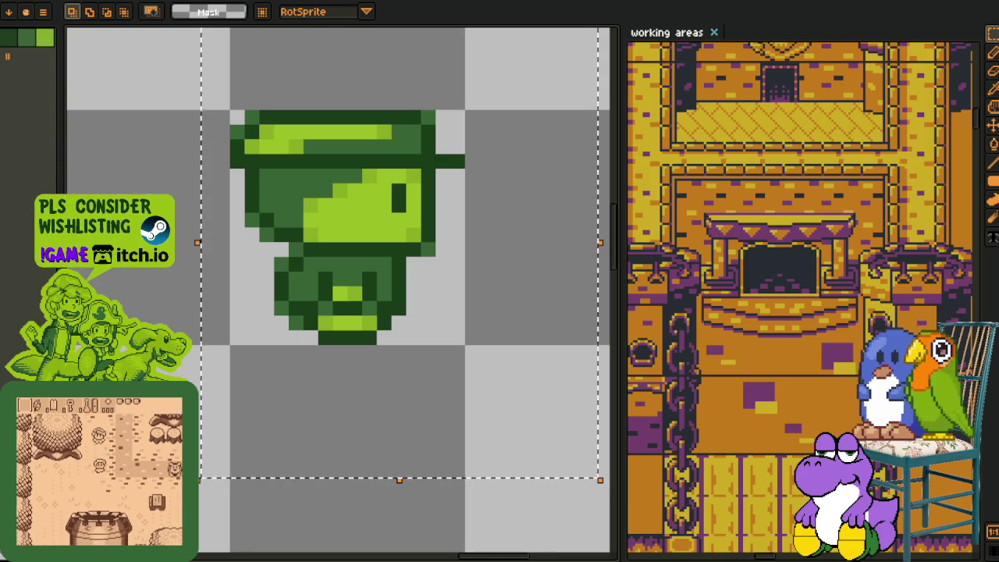
left_click(105, 177)
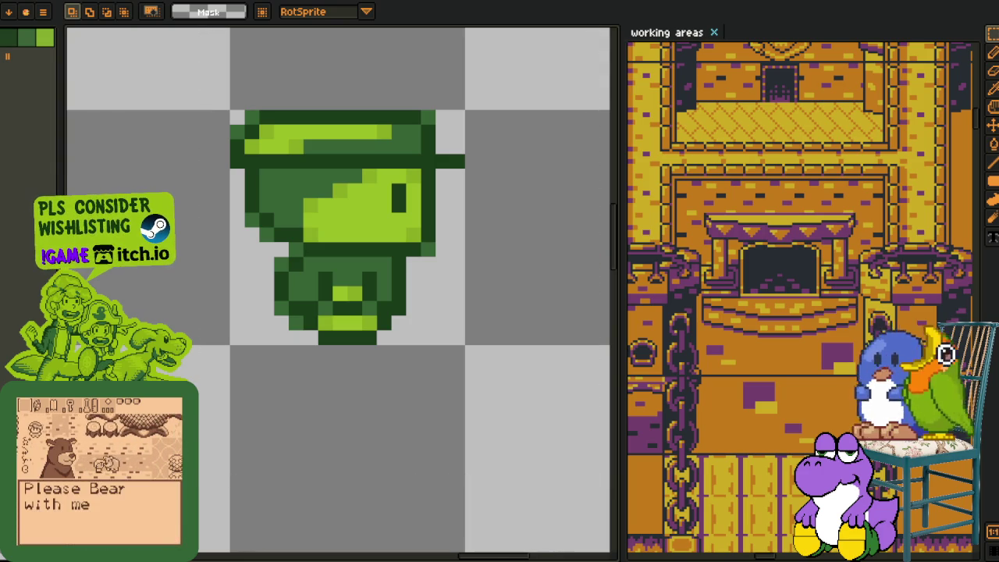